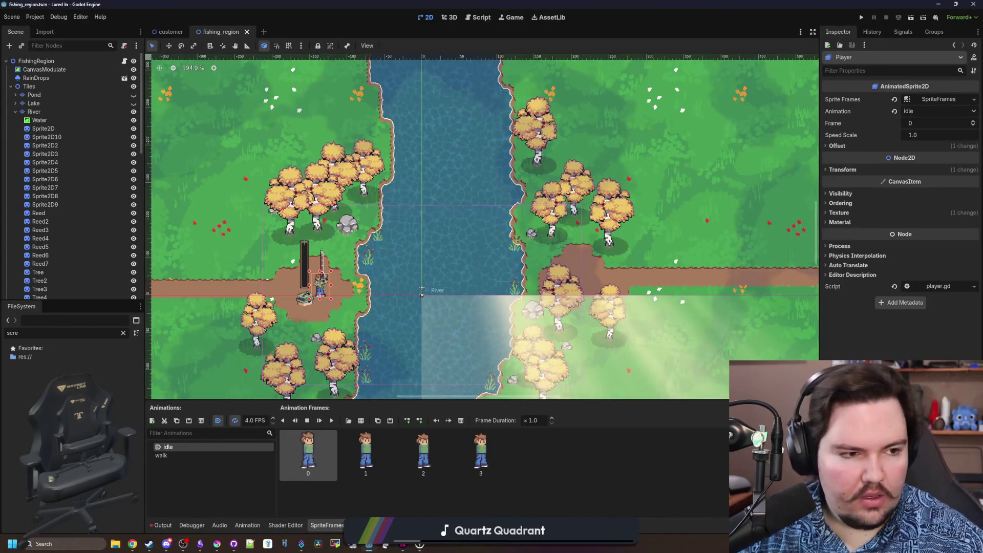
Inspect the Clouds node in the river scene and save the fishing_region scene
{"action": "left_click_drag", "start_coordinate": [411, 223], "coordinate": [409, 182]}
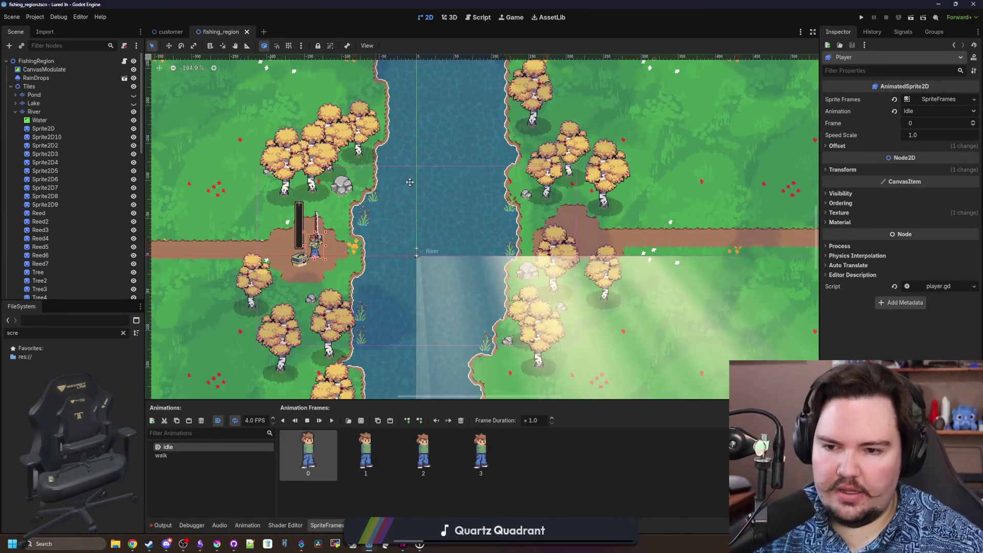
{"action": "scroll", "coordinate": [420, 237], "scroll_direction": "up", "scroll_amount": 2}
{"action": "left_click", "coordinate": [420, 237]}
{"action": "scroll", "coordinate": [424, 248], "scroll_direction": "down", "scroll_amount": 5}
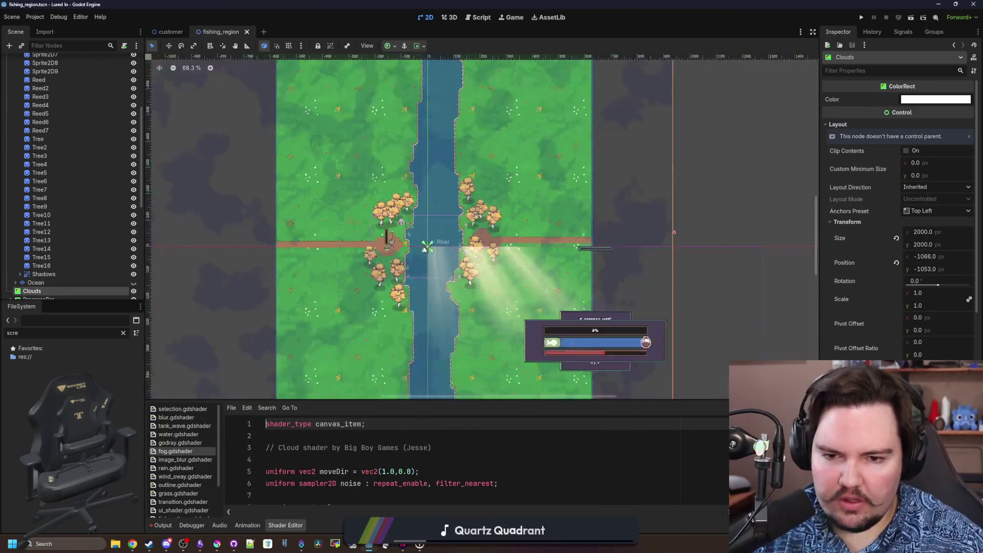
{"action": "scroll", "coordinate": [425, 246], "scroll_direction": "down", "scroll_amount": 3}
{"action": "left_click", "coordinate": [388, 297]}
{"action": "scroll", "coordinate": [387, 297], "scroll_direction": "up", "scroll_amount": 5}
{"action": "scroll", "coordinate": [408, 241], "scroll_direction": "up", "scroll_amount": 10}
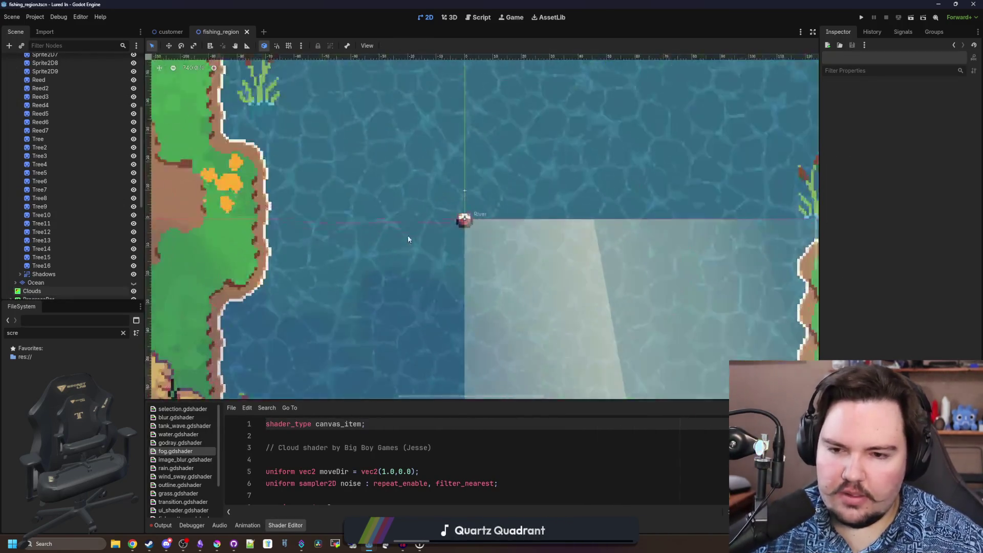
{"action": "scroll", "coordinate": [408, 240], "scroll_direction": "down", "scroll_amount": 5}
{"action": "scroll", "coordinate": [408, 239], "scroll_direction": "down", "scroll_amount": 3}
{"action": "key", "text": "ctrl+s"}
Switch to the customer scene, filter project files by 'tank' and load the tank_menu scene
{"action": "left_click", "coordinate": [171, 31]}
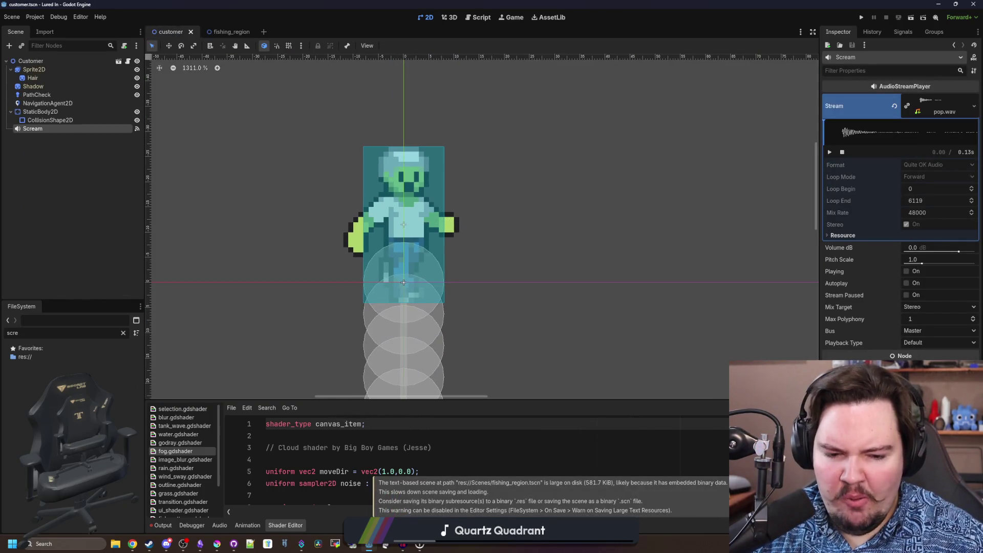
{"action": "left_click", "coordinate": [125, 334]}
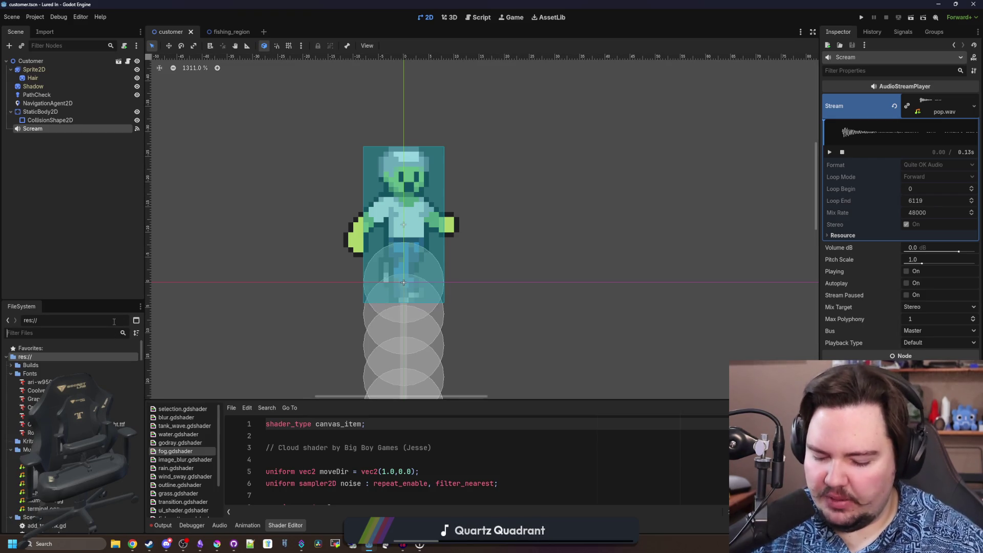
{"action": "type", "text": "tank"}
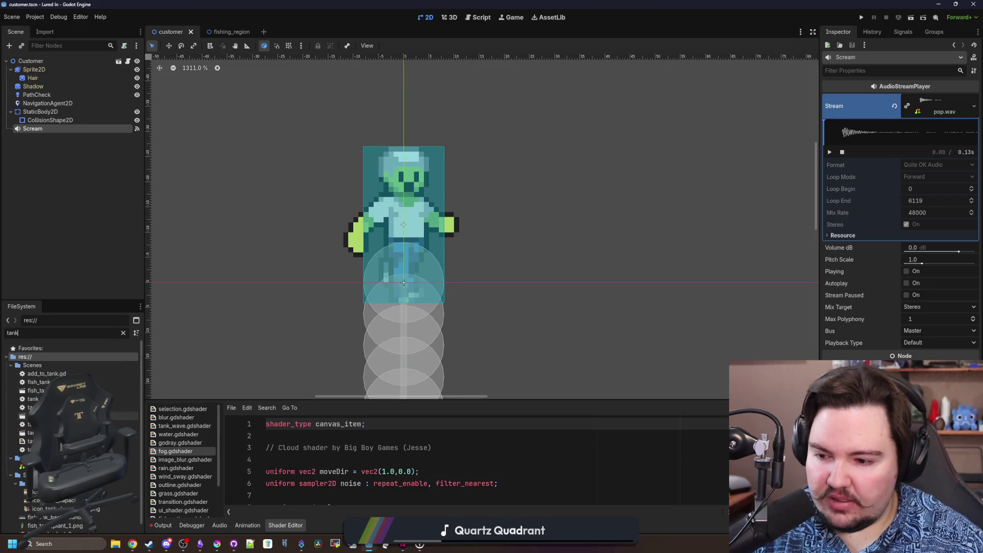
{"action": "double_click", "coordinate": [35, 432]}
{"action": "scroll", "coordinate": [422, 218], "scroll_direction": "up", "scroll_amount": 3}
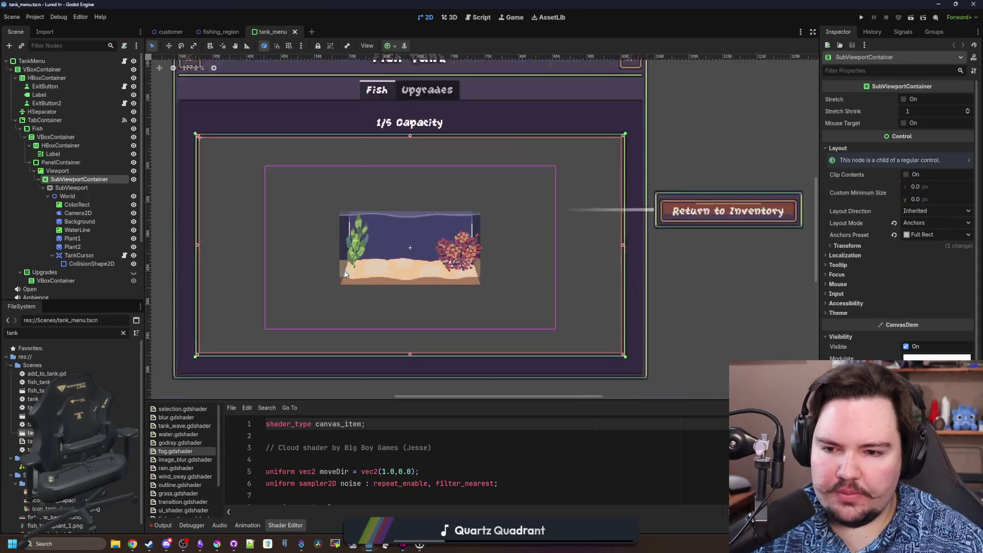
{"action": "scroll", "coordinate": [422, 222], "scroll_direction": "up", "scroll_amount": 3}
{"action": "scroll", "coordinate": [391, 263], "scroll_direction": "down", "scroll_amount": 7}
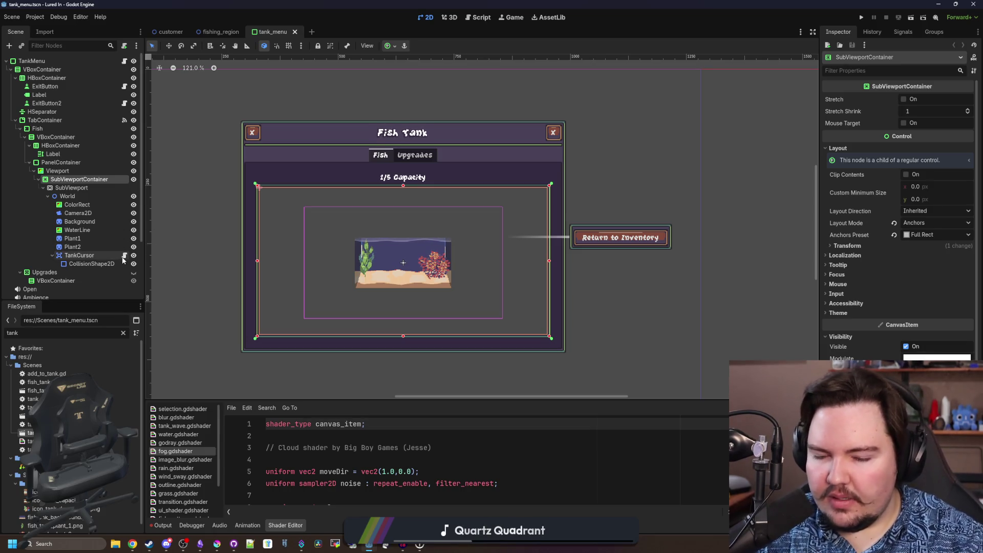
{"action": "scroll", "coordinate": [308, 294], "scroll_direction": "up", "scroll_amount": 1}
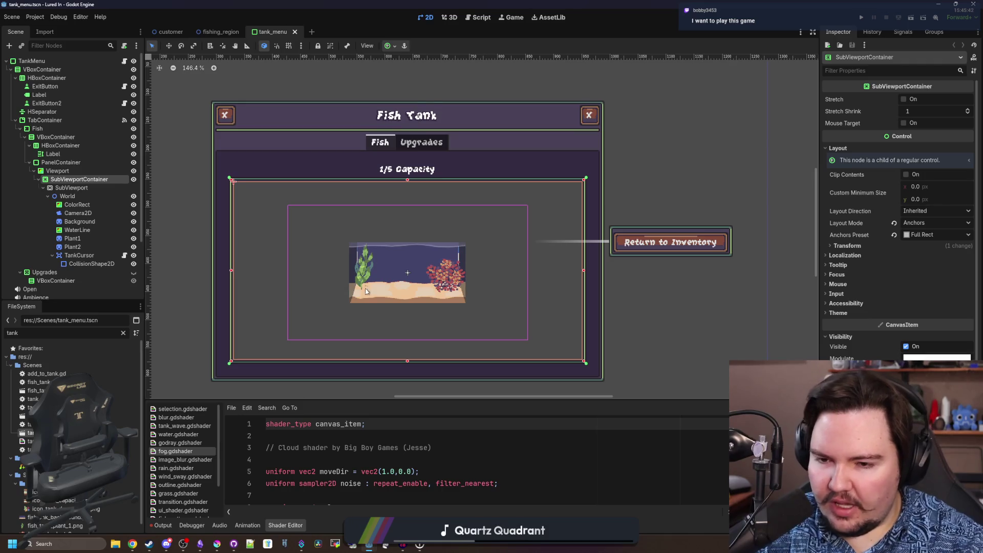
{"action": "scroll", "coordinate": [368, 296], "scroll_direction": "up", "scroll_amount": 4}
{"action": "scroll", "coordinate": [369, 296], "scroll_direction": "down", "scroll_amount": 4}
{"action": "scroll", "coordinate": [517, 204], "scroll_direction": "down", "scroll_amount": 3}
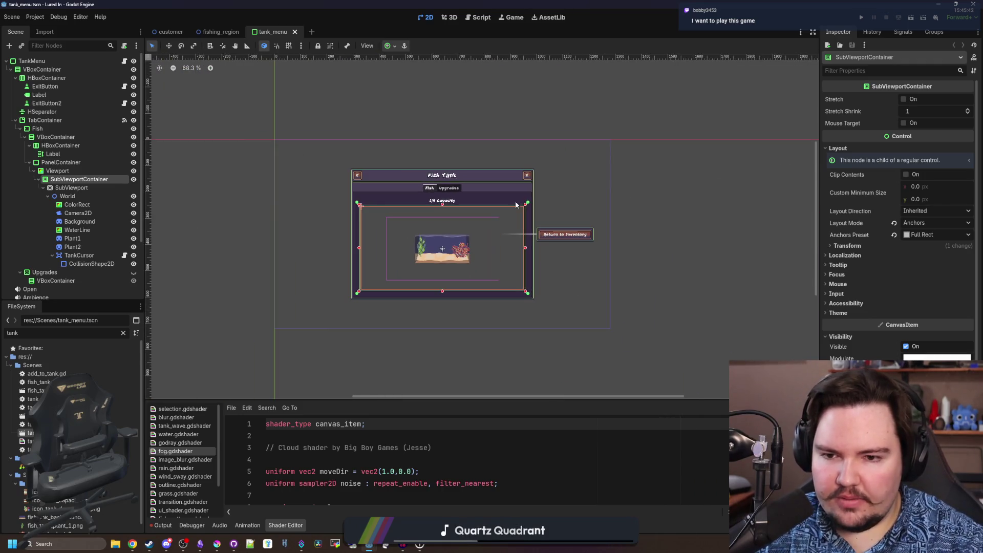
{"action": "scroll", "coordinate": [443, 232], "scroll_direction": "up", "scroll_amount": 1}
{"action": "scroll", "coordinate": [444, 232], "scroll_direction": "up", "scroll_amount": 1}
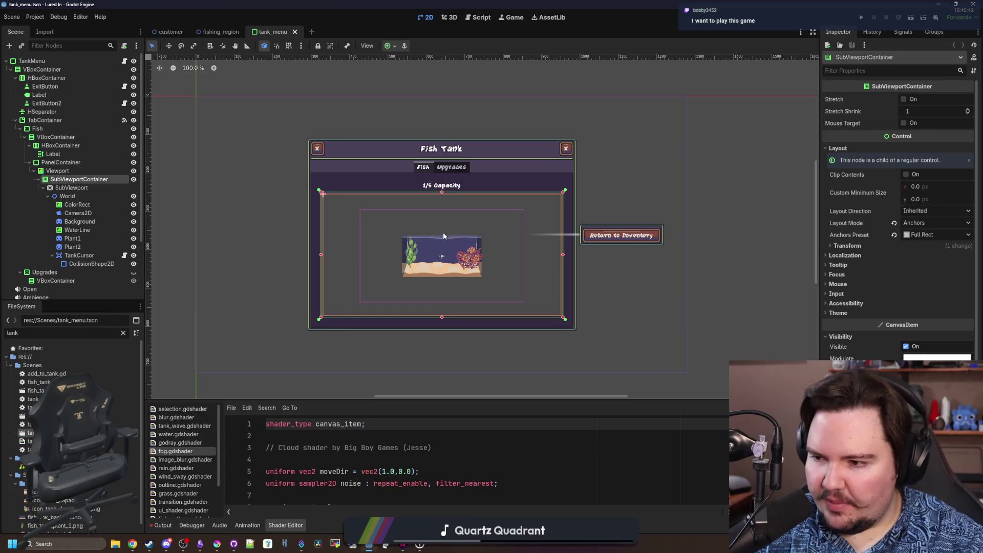
{"action": "scroll", "coordinate": [443, 233], "scroll_direction": "up", "scroll_amount": 2}
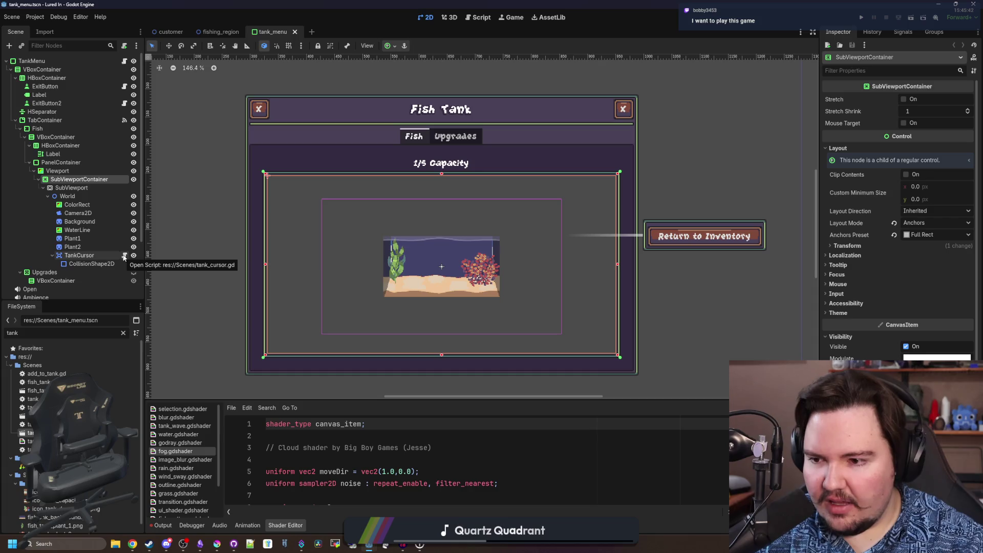
{"action": "scroll", "coordinate": [505, 241], "scroll_direction": "up", "scroll_amount": 4}
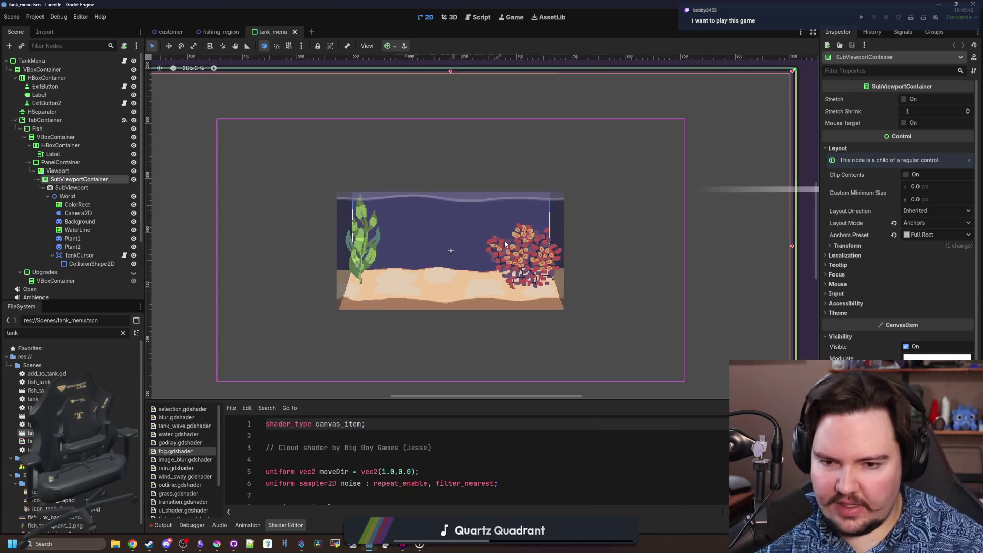
{"action": "scroll", "coordinate": [537, 277], "scroll_direction": "up", "scroll_amount": 7}
{"action": "scroll", "coordinate": [538, 282], "scroll_direction": "up", "scroll_amount": 3}
{"action": "scroll", "coordinate": [537, 283], "scroll_direction": "down", "scroll_amount": 4}
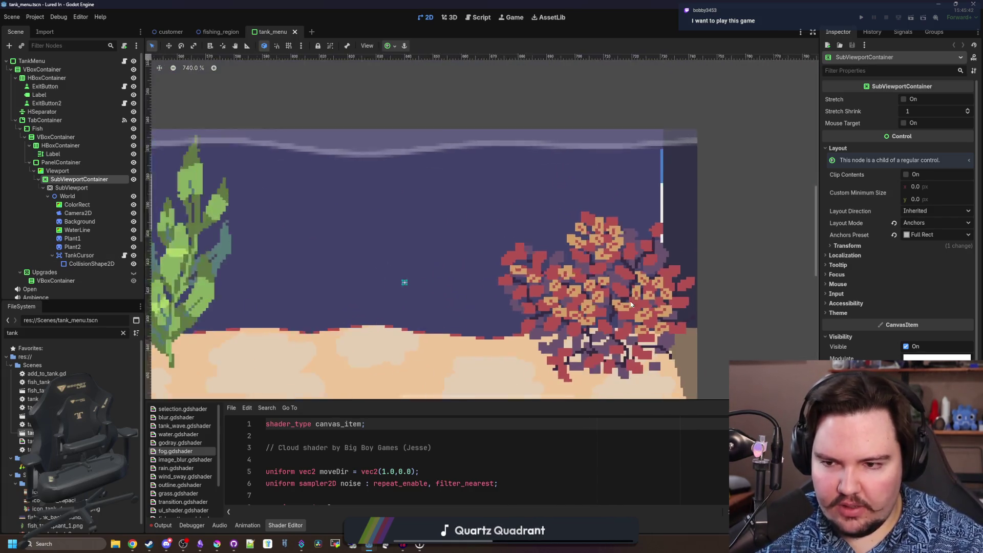
{"action": "scroll", "coordinate": [402, 281], "scroll_direction": "down", "scroll_amount": 3}
{"action": "scroll", "coordinate": [358, 263], "scroll_direction": "up", "scroll_amount": 3}
{"action": "scroll", "coordinate": [359, 263], "scroll_direction": "up", "scroll_amount": 4}
{"action": "scroll", "coordinate": [359, 263], "scroll_direction": "down", "scroll_amount": 1}
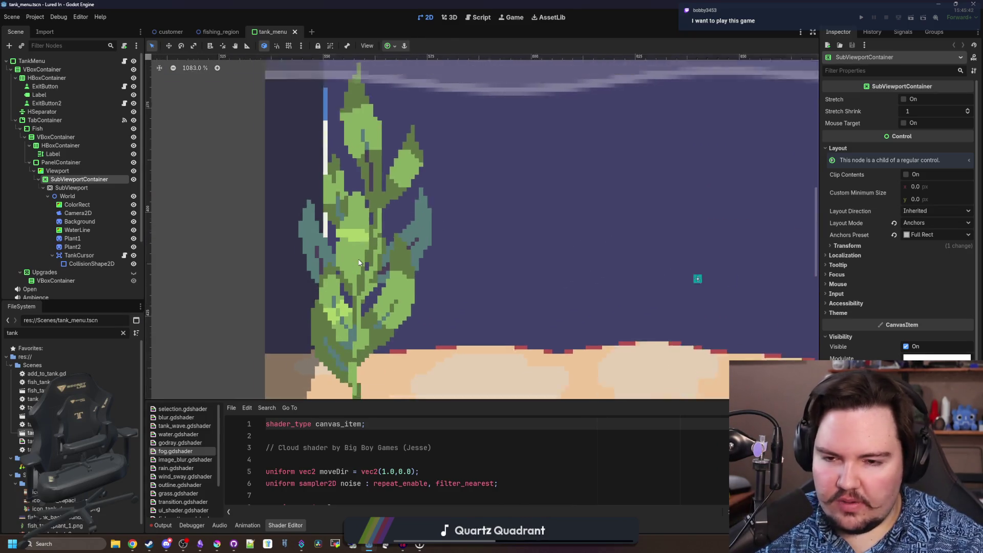
{"action": "scroll", "coordinate": [359, 263], "scroll_direction": "down", "scroll_amount": 2}
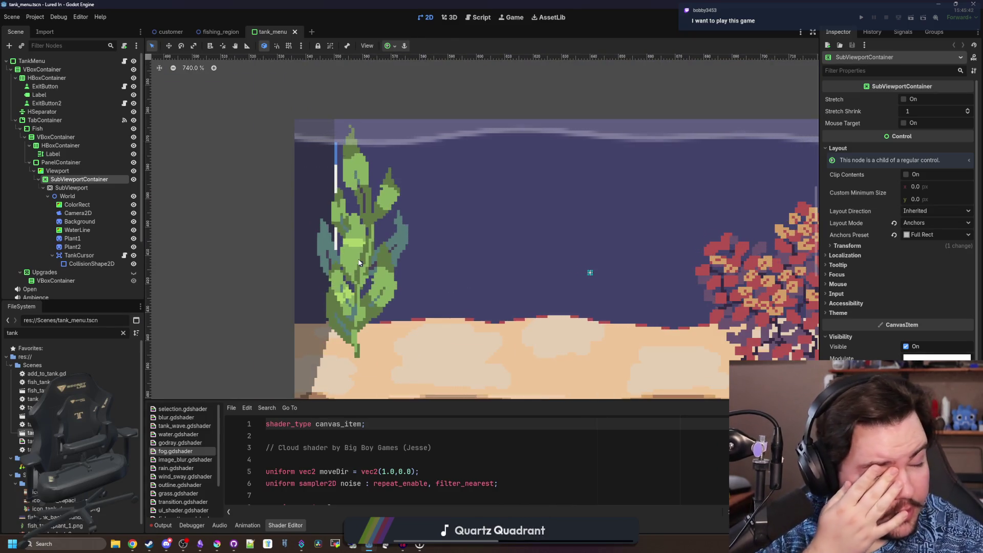
{"action": "scroll", "coordinate": [359, 263], "scroll_direction": "down", "scroll_amount": 2}
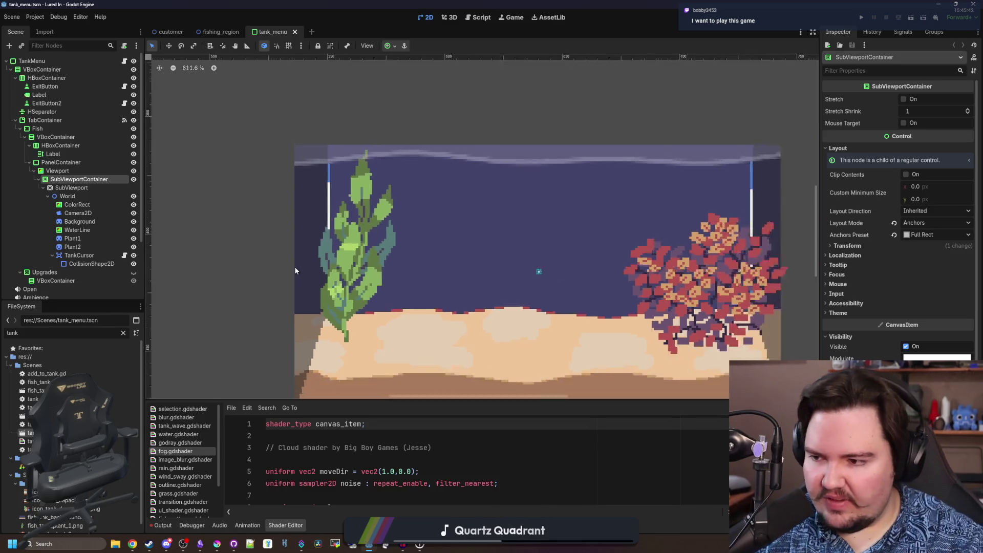
{"action": "scroll", "coordinate": [425, 277], "scroll_direction": "down", "scroll_amount": 2}
{"action": "scroll", "coordinate": [457, 250], "scroll_direction": "down", "scroll_amount": 2}
{"action": "scroll", "coordinate": [456, 250], "scroll_direction": "down", "scroll_amount": 2}
{"action": "scroll", "coordinate": [453, 215], "scroll_direction": "down", "scroll_amount": 1}
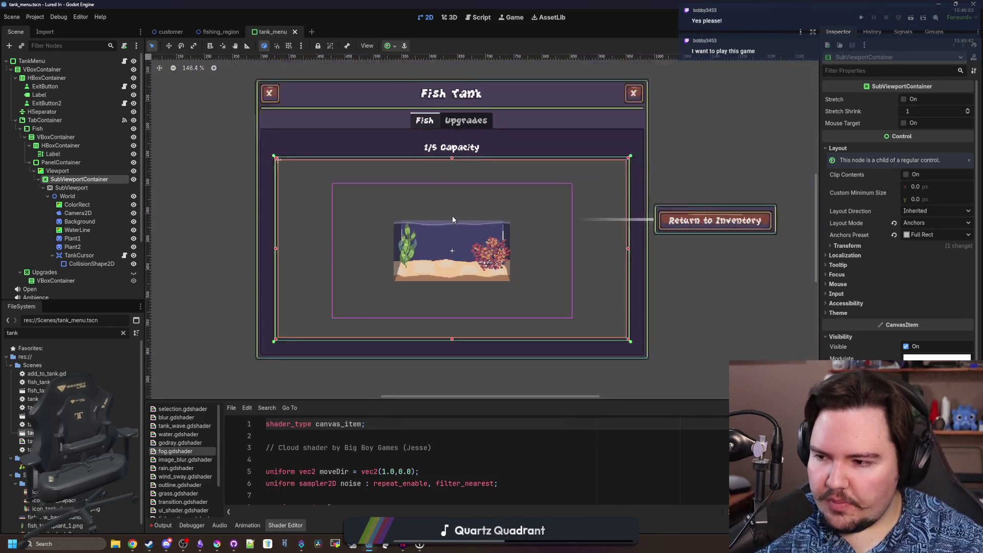
{"action": "scroll", "coordinate": [452, 216], "scroll_direction": "down", "scroll_amount": 2}
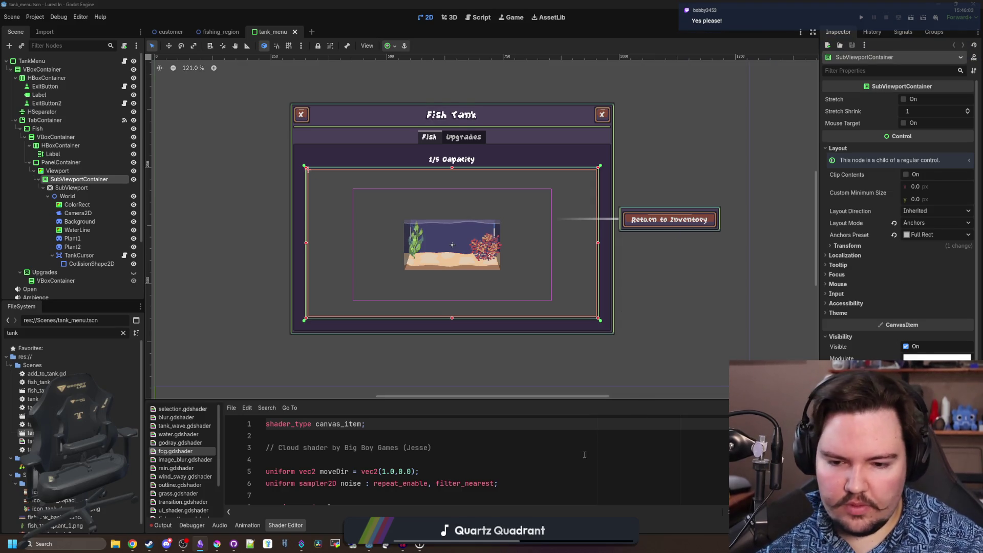
{"action": "scroll", "coordinate": [414, 240], "scroll_direction": "up", "scroll_amount": 5}
{"action": "scroll", "coordinate": [415, 240], "scroll_direction": "up", "scroll_amount": 4}
{"action": "scroll", "coordinate": [649, 262], "scroll_direction": "down", "scroll_amount": 3}
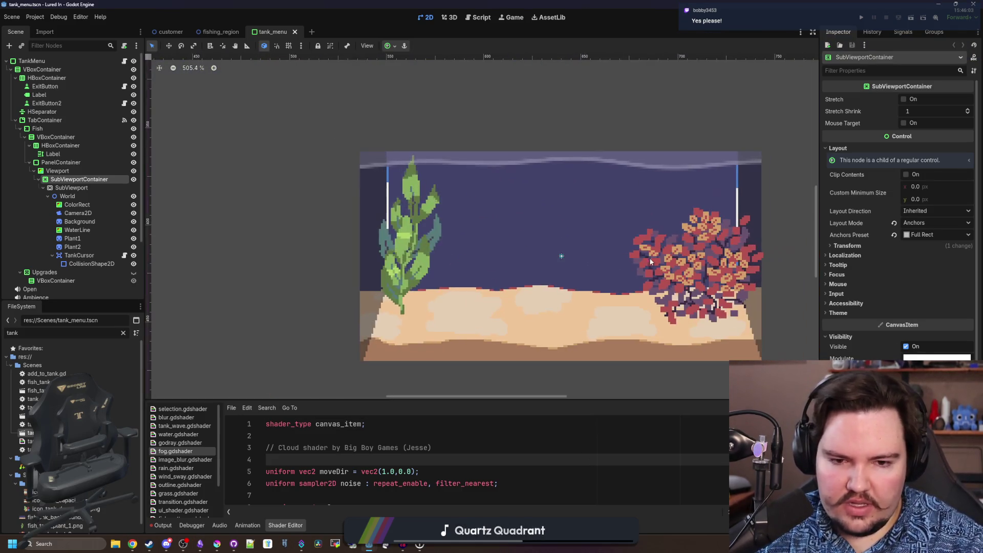
Compare the Plant1 and Plant2 decoration nodes in the tank viewport
{"action": "left_click", "coordinate": [650, 262]}
{"action": "scroll", "coordinate": [264, 241], "scroll_direction": "down", "scroll_amount": 1}
{"action": "scroll", "coordinate": [264, 241], "scroll_direction": "up", "scroll_amount": 1}
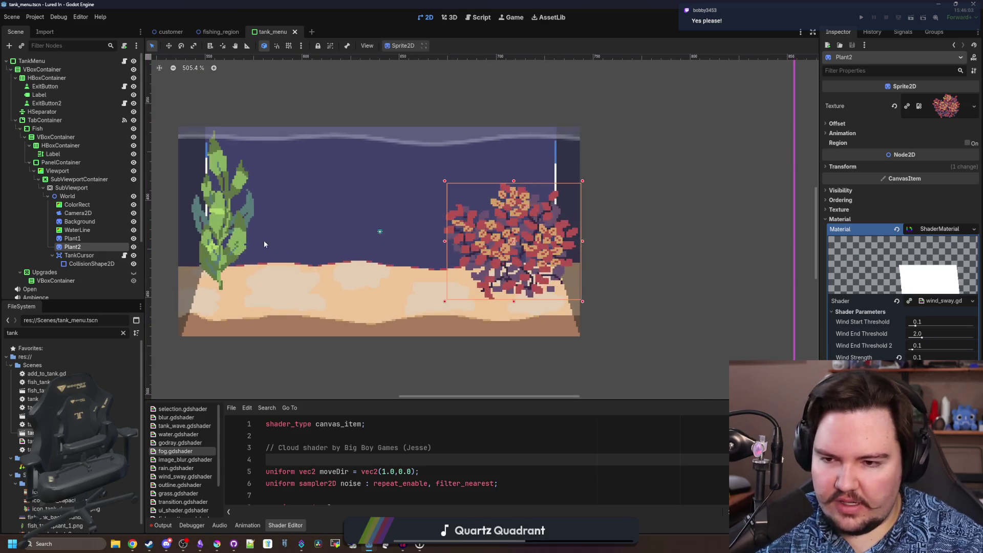
{"action": "left_click", "coordinate": [263, 240]}
{"action": "left_click", "coordinate": [209, 279]}
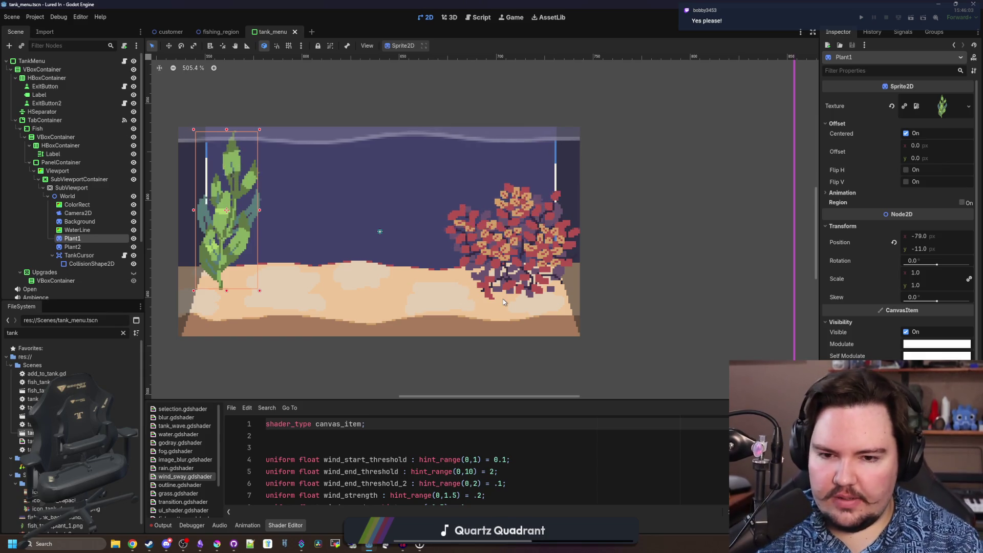
{"action": "left_click", "coordinate": [488, 254]}
{"action": "left_click", "coordinate": [219, 248]}
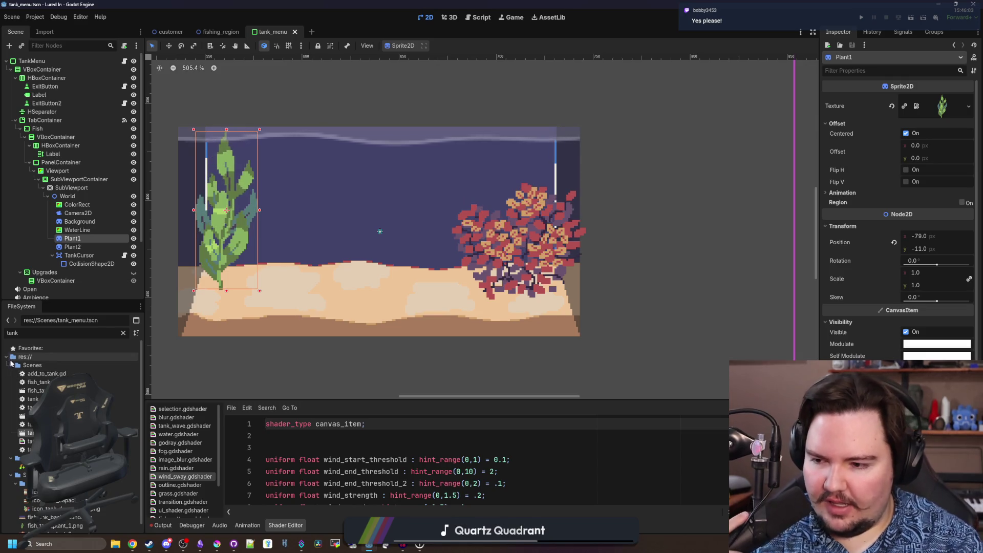
Clear the 'tank' file filter, collapse other folders and expand the Tables folder
{"action": "left_click", "coordinate": [12, 365]}
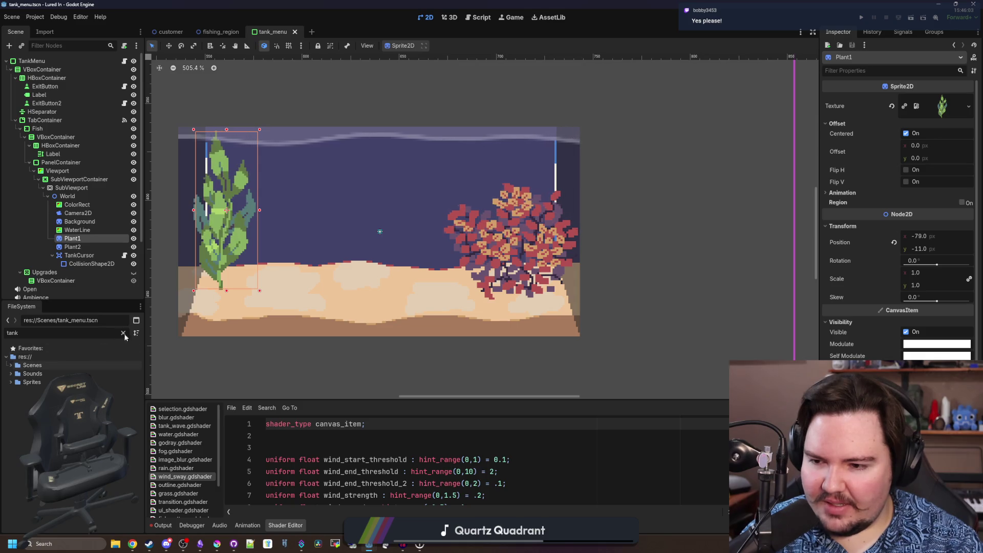
{"action": "left_click", "coordinate": [123, 333]}
{"action": "scroll", "coordinate": [23, 397], "scroll_direction": "up", "scroll_amount": 10}
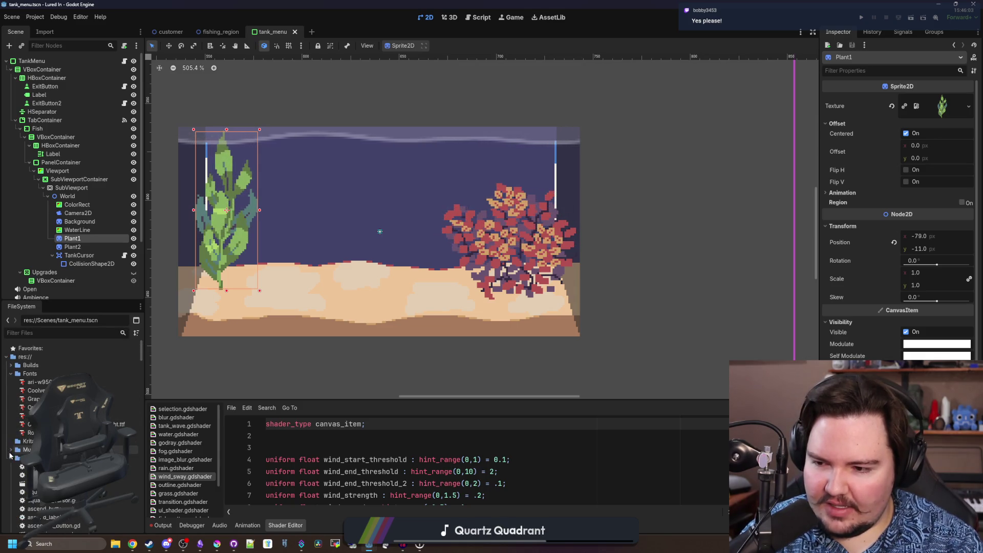
{"action": "left_click", "coordinate": [11, 374]}
{"action": "left_click", "coordinate": [11, 423]}
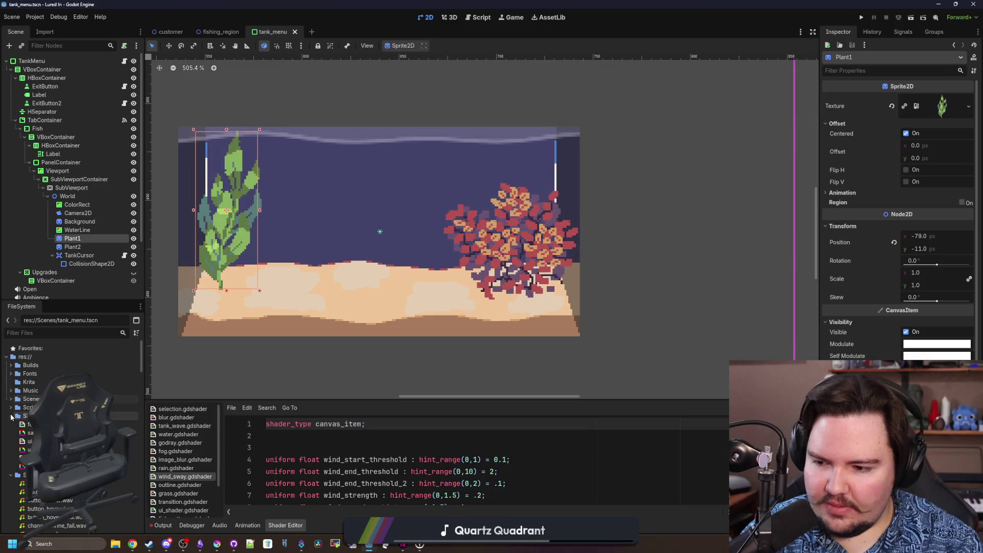
{"action": "left_click", "coordinate": [11, 424]}
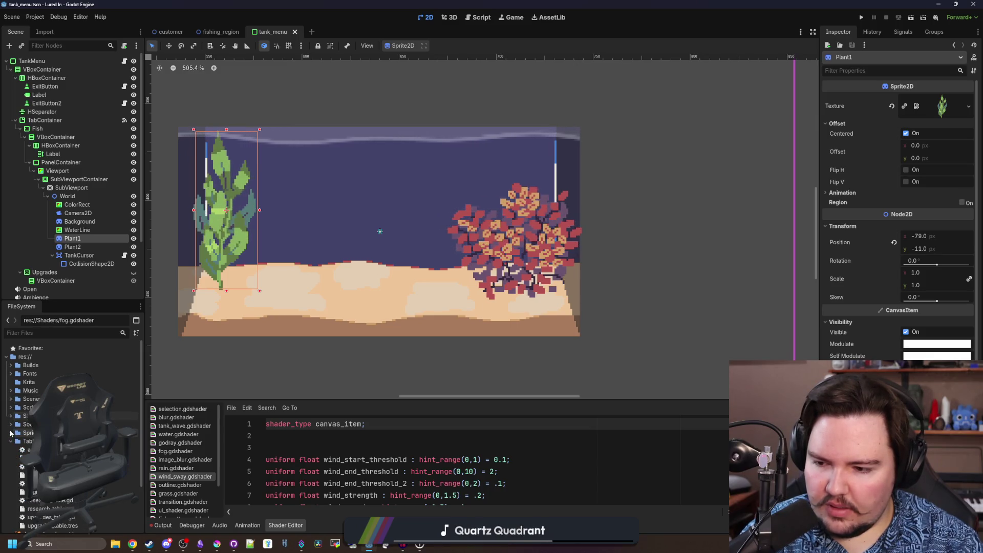
{"action": "left_click", "coordinate": [11, 442]}
{"action": "scroll", "coordinate": [22, 461], "scroll_direction": "down", "scroll_amount": 2}
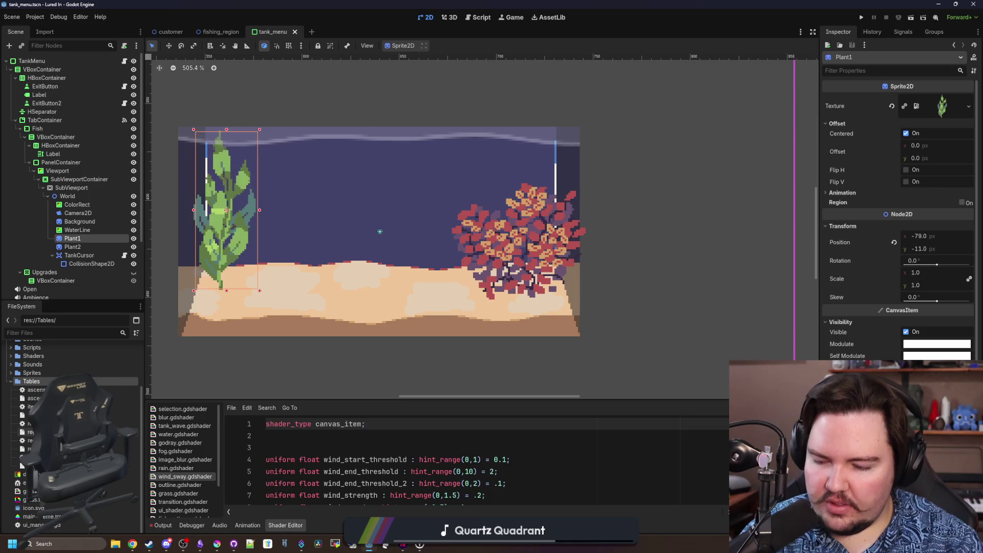
Select the items_table resource and then the items_table.gd script
{"action": "left_click", "coordinate": [47, 414]}
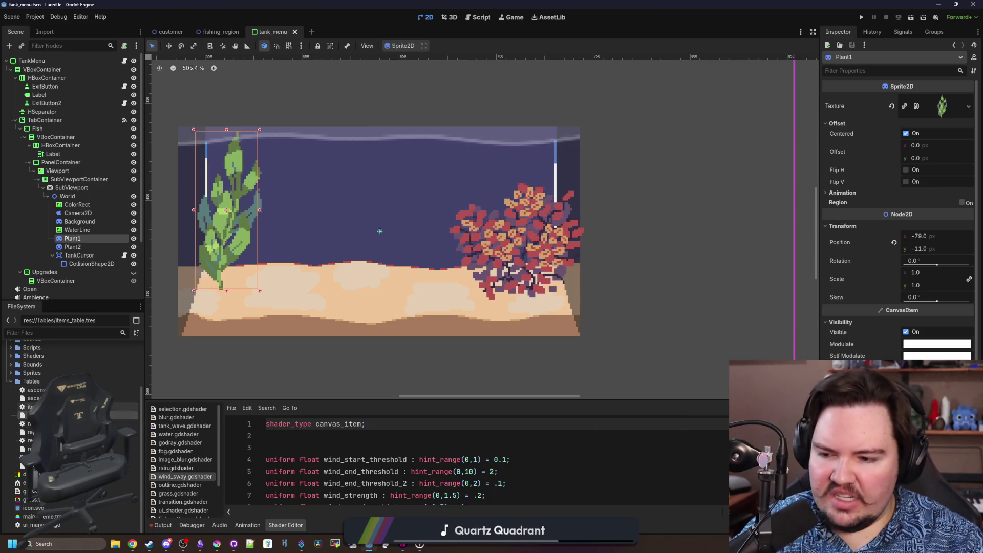
{"action": "left_click", "coordinate": [46, 407]}
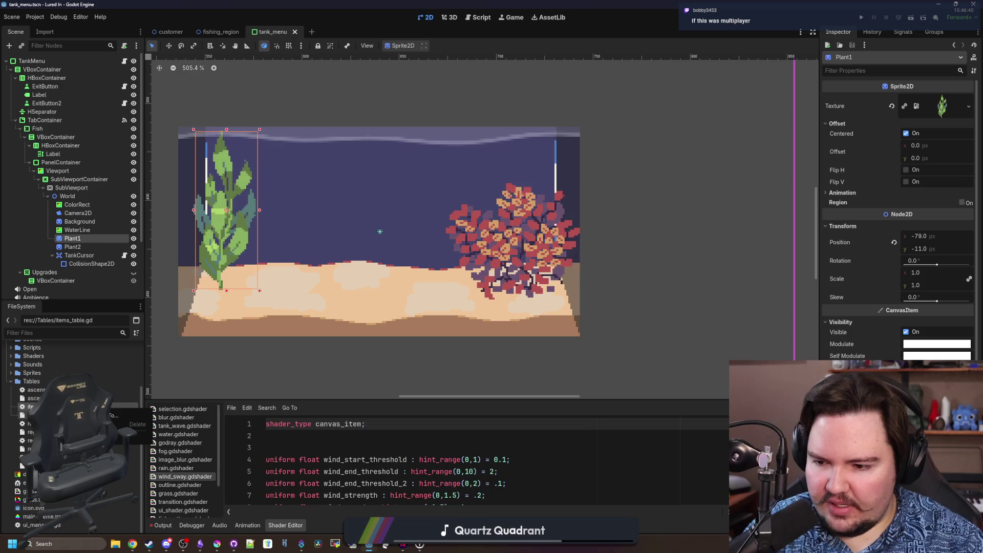
Duplicate items_table.gd as decorations_table.gd and bring the new script up for editing
{"action": "right_click", "coordinate": [46, 406]}
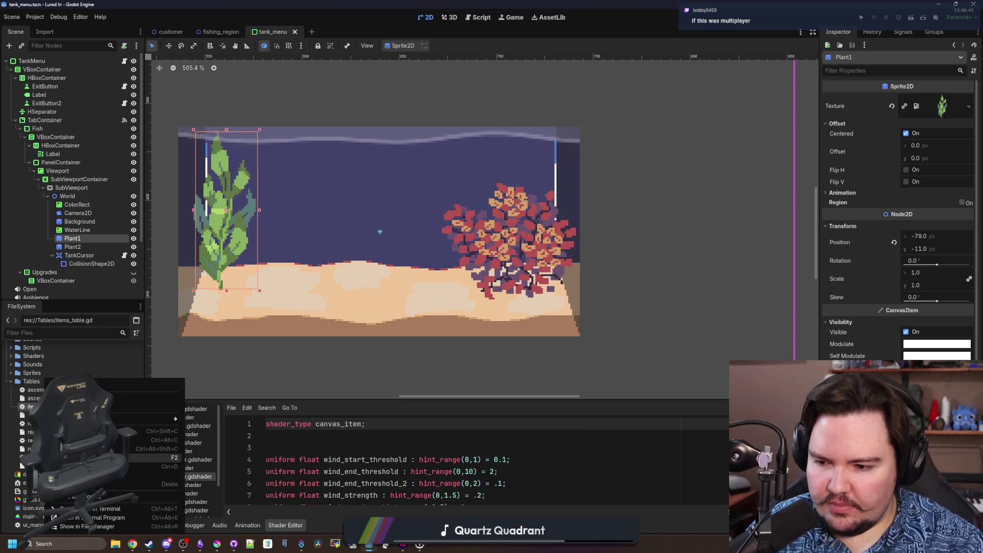
{"action": "left_click", "coordinate": [93, 466]}
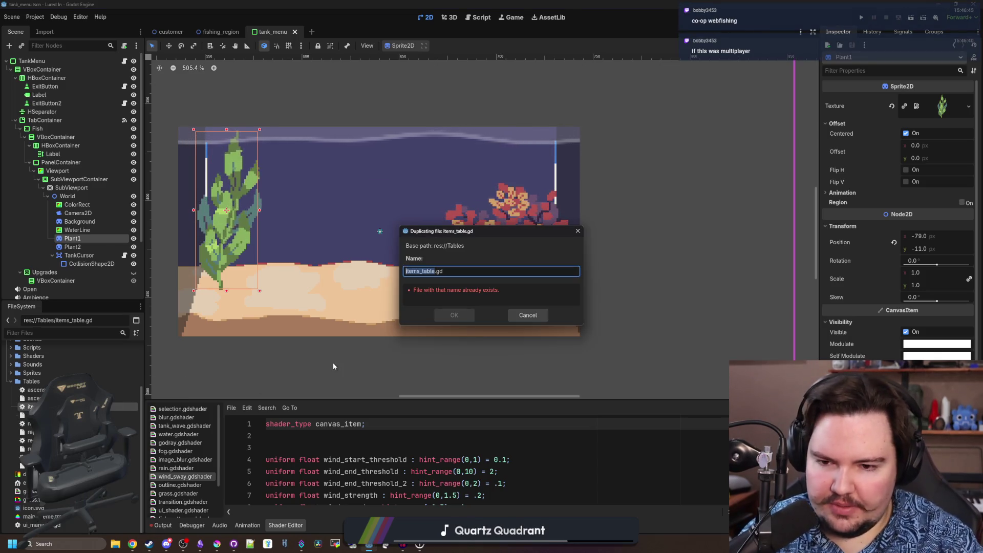
{"action": "type", "text": "decoration"}
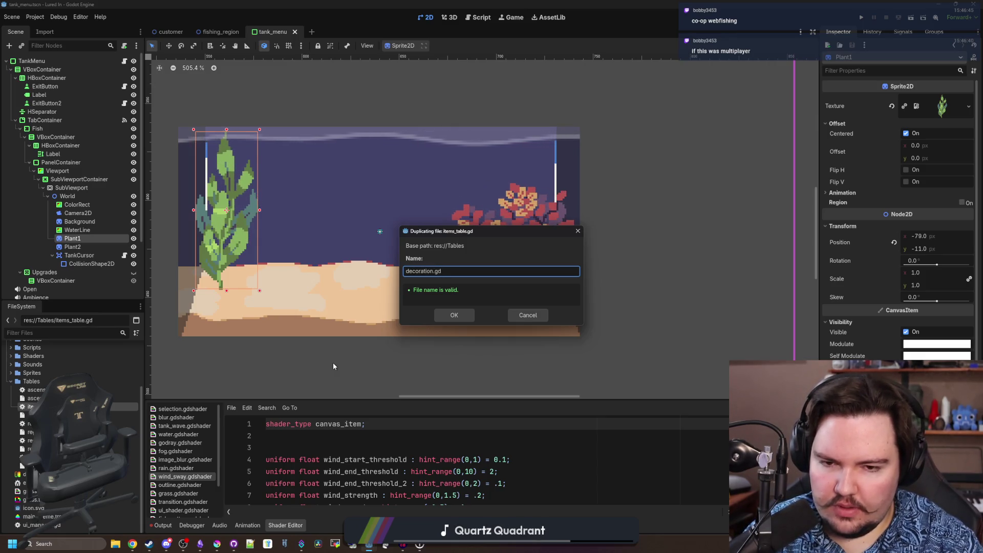
{"action": "key", "text": "Return"}
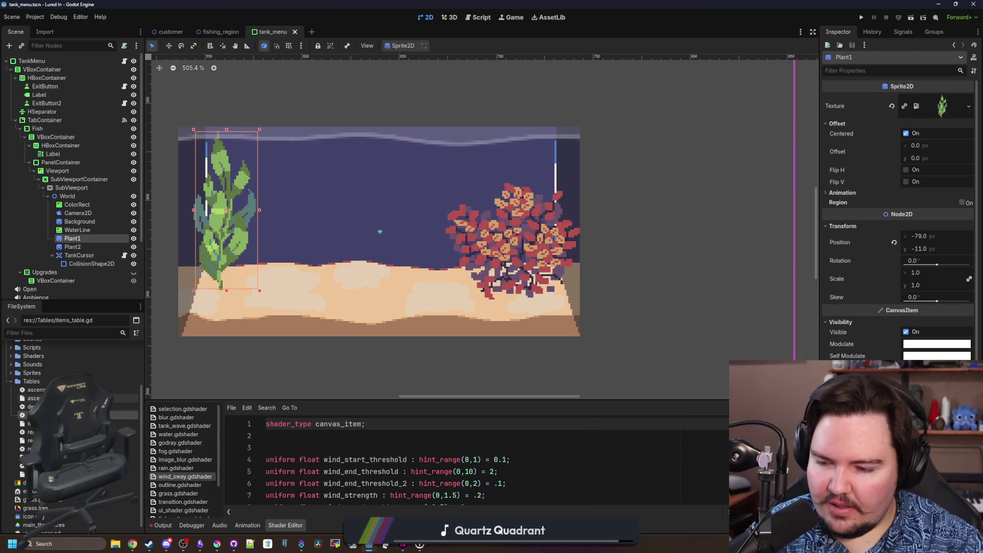
{"action": "left_click", "coordinate": [47, 406]}
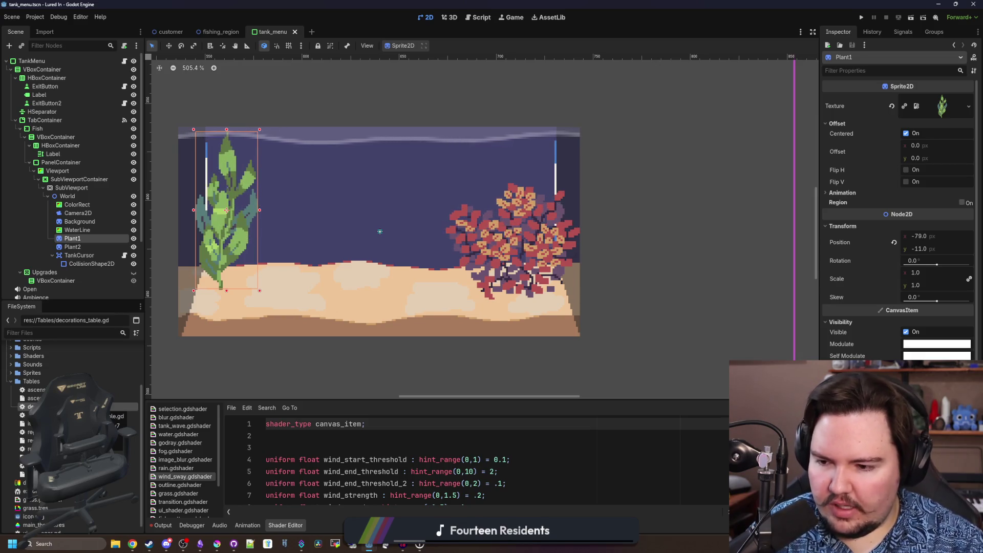
{"action": "key", "text": "ctrl+F3"}
Trim decorations_table.gd defaults to a single "Cost": 2 entry, removing PassiveIncome, Weight and Description
{"action": "left_click", "coordinate": [330, 212]}
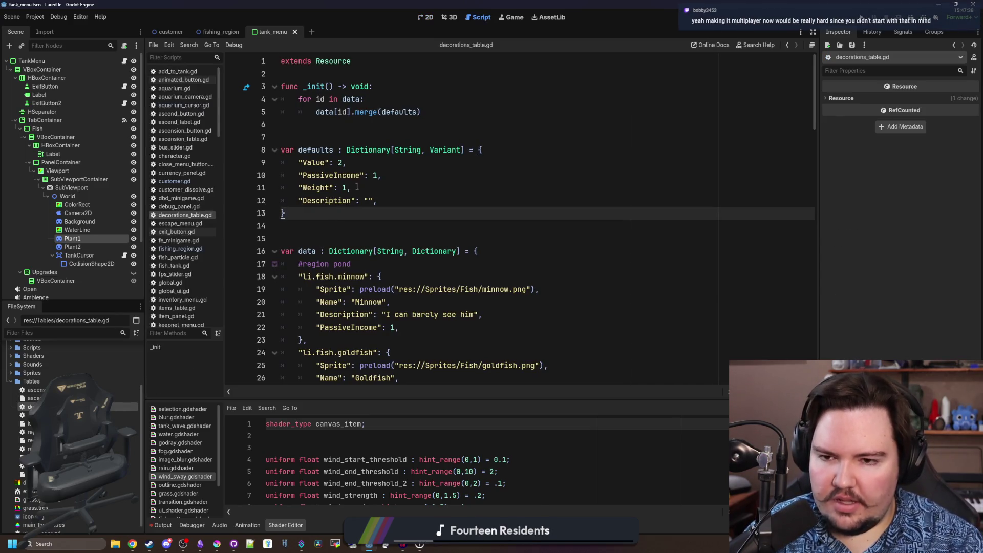
{"action": "left_click_drag", "start_coordinate": [386, 200], "coordinate": [210, 173]}
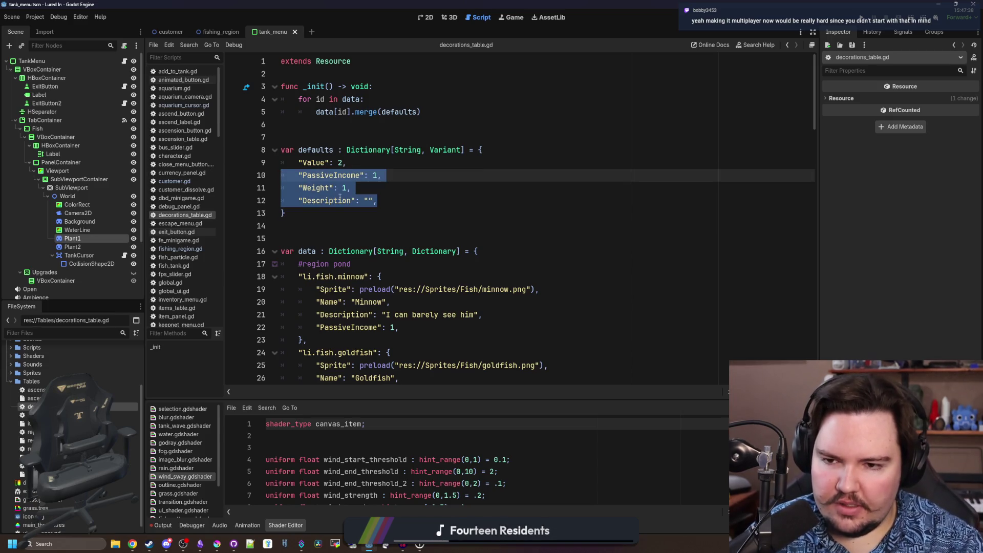
{"action": "key", "text": "BackSpace"}
{"action": "key", "text": "BackSpace"}
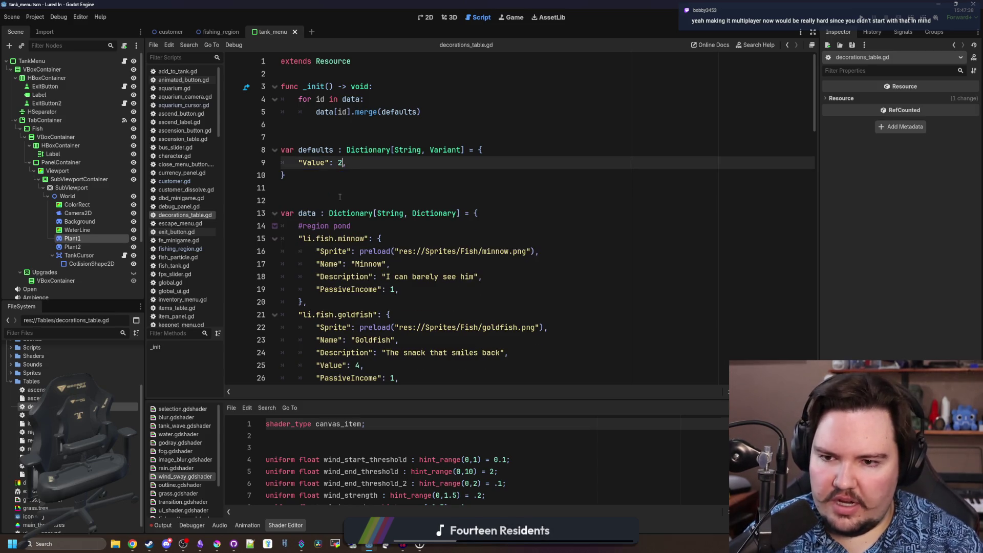
{"action": "key", "text": "Left"}
{"action": "key", "text": "Left"}
{"action": "key", "text": "Left"}
{"action": "key", "text": "BackSpace"}
{"action": "key", "text": "BackSpace"}
{"action": "key", "text": "BackSpace"}
{"action": "type", "text": "Cost"}
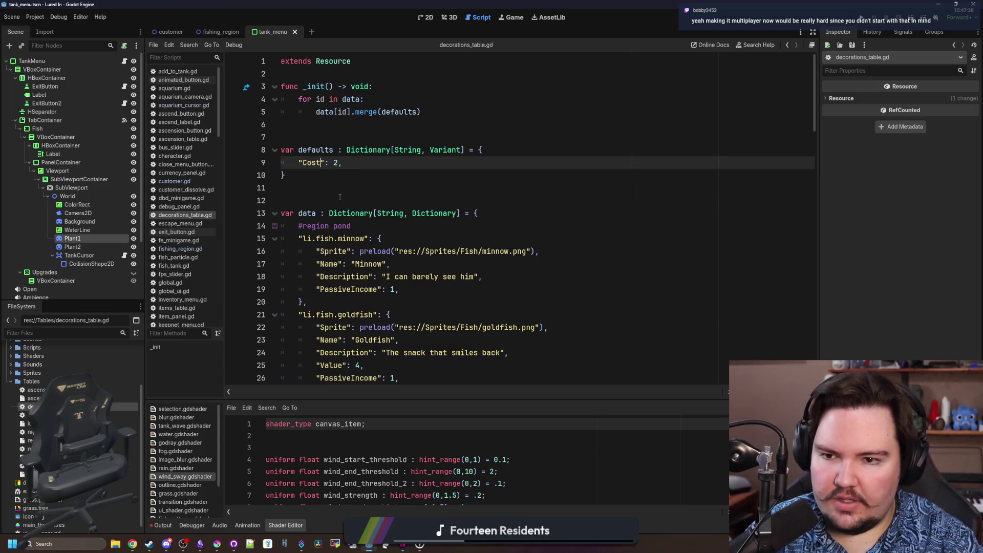
{"action": "left_click", "coordinate": [339, 197]}
{"action": "key", "text": "Up"}
{"action": "key", "text": "Up"}
{"action": "key", "text": "Up"}
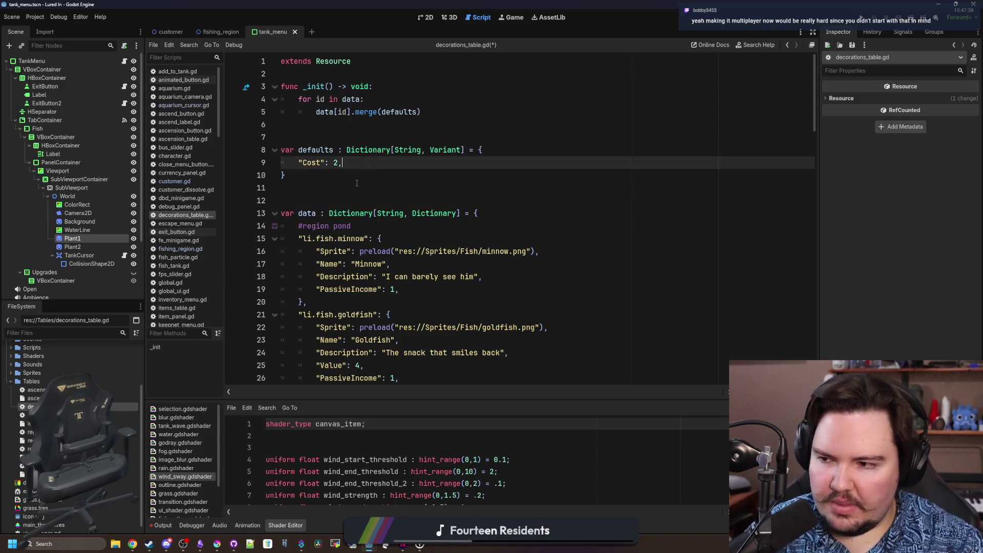
{"action": "left_click", "coordinate": [354, 190]}
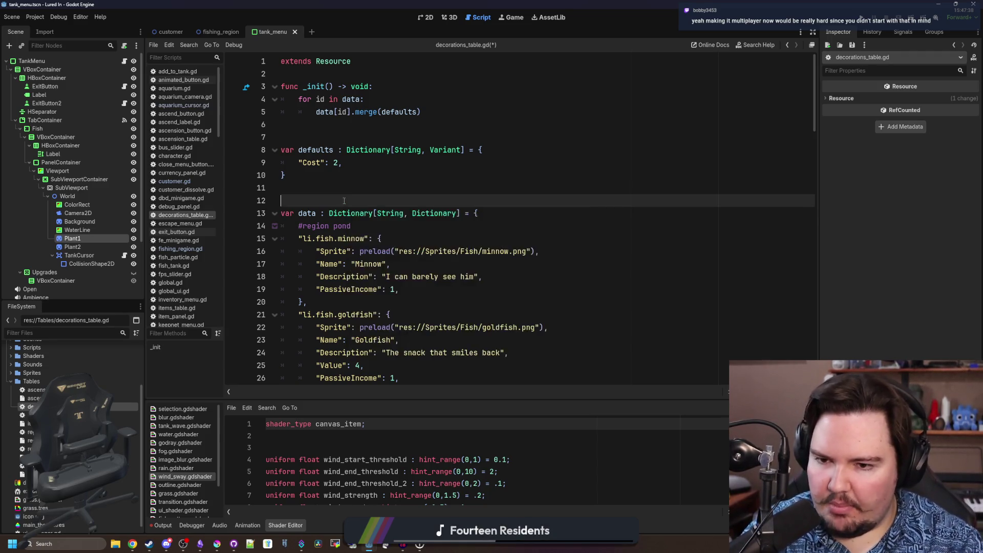
{"action": "scroll", "coordinate": [338, 230], "scroll_direction": "down", "scroll_amount": 6}
{"action": "scroll", "coordinate": [335, 261], "scroll_direction": "down", "scroll_amount": 10}
{"action": "scroll", "coordinate": [330, 286], "scroll_direction": "down", "scroll_amount": 10}
{"action": "scroll", "coordinate": [328, 286], "scroll_direction": "down", "scroll_amount": 3}
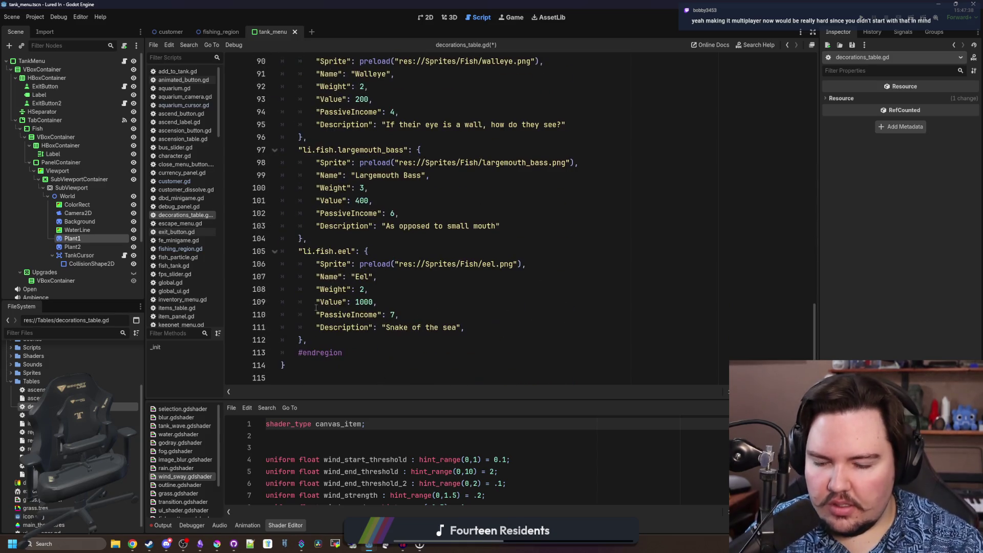
{"action": "mouse_move", "coordinate": [307, 342]}
{"action": "left_mouse_down"}
{"action": "mouse_move", "coordinate": [299, 235]}
{"action": "mouse_move", "coordinate": [320, 240]}
{"action": "mouse_move", "coordinate": [323, 201]}
{"action": "mouse_move", "coordinate": [270, 298]}
{"action": "left_mouse_up"}
Delete every data entry after the minnow, keeping one entry to rework
{"action": "key", "text": "Delete"}
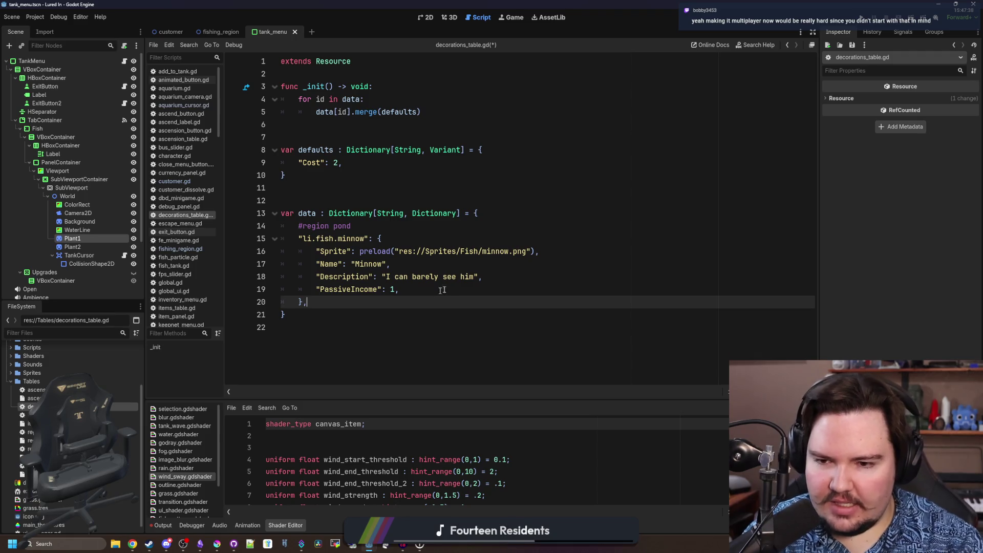
{"action": "mouse_move", "coordinate": [398, 290]}
{"action": "left_mouse_down"}
{"action": "mouse_move", "coordinate": [281, 263]}
{"action": "mouse_move", "coordinate": [315, 289]}
{"action": "left_mouse_up"}
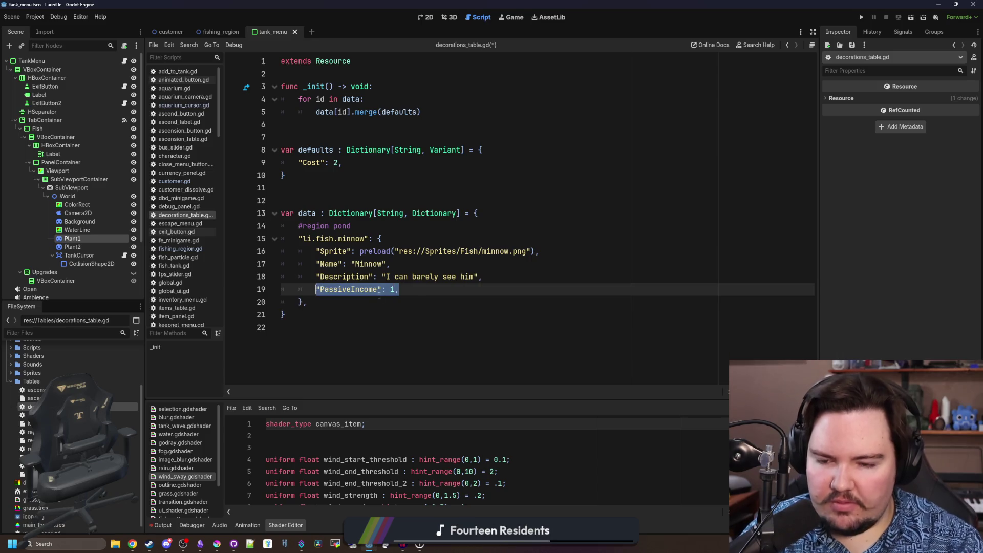
{"action": "left_click", "coordinate": [417, 295]}
{"action": "double_click", "coordinate": [360, 239]}
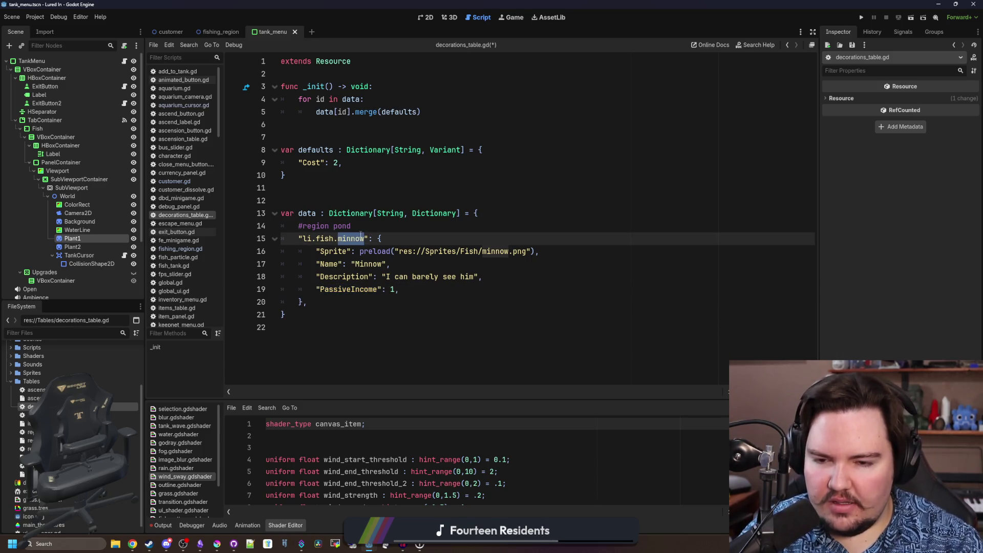
{"action": "left_click", "coordinate": [361, 226]}
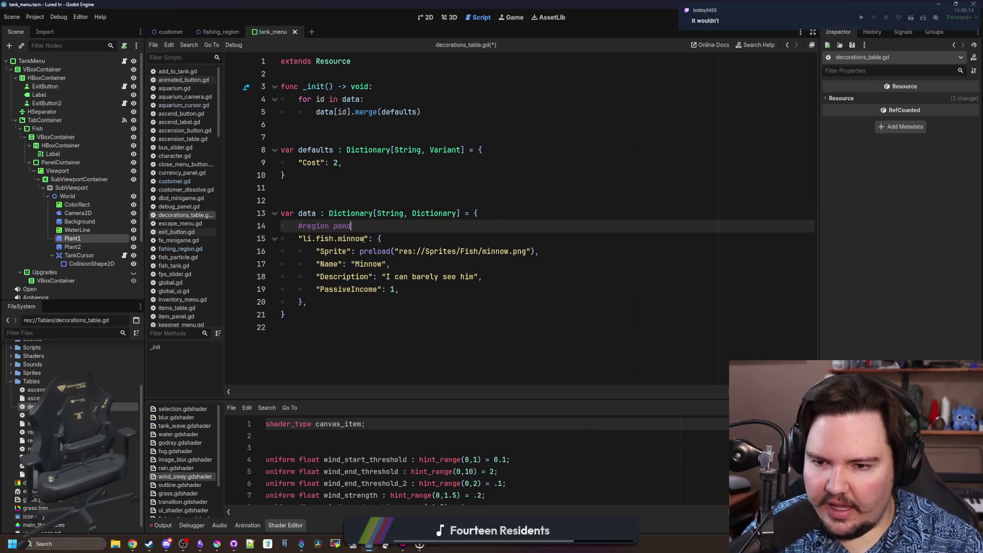
{"action": "double_click", "coordinate": [351, 239]}
{"action": "mouse_move", "coordinate": [390, 213]}
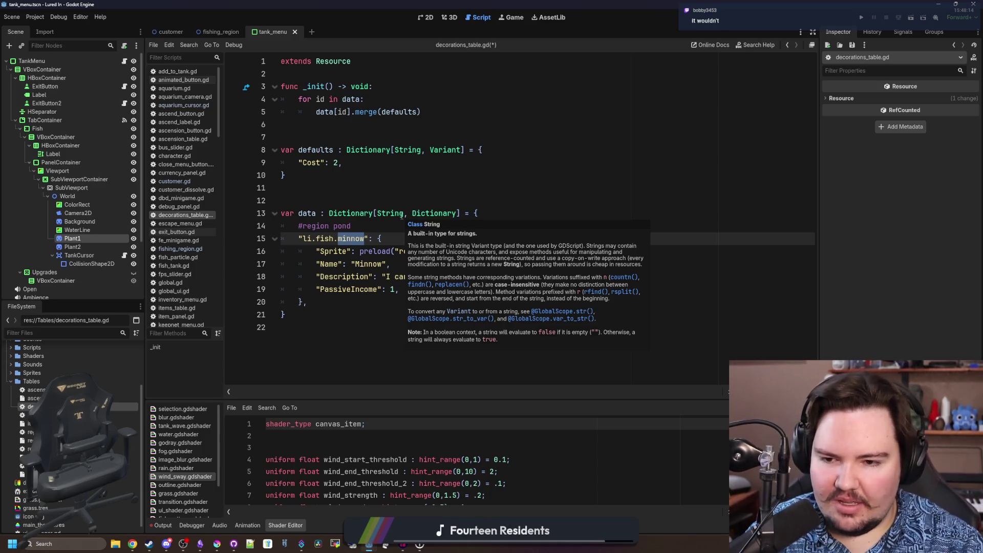
Remove the #region pond line above the remaining entry
{"action": "key", "text": "Up"}
{"action": "key", "text": "Up"}
{"action": "key", "text": "Down"}
{"action": "key", "text": "Down"}
{"action": "key", "text": "Up"}
{"action": "key", "text": "Up"}
{"action": "key", "text": "Down"}
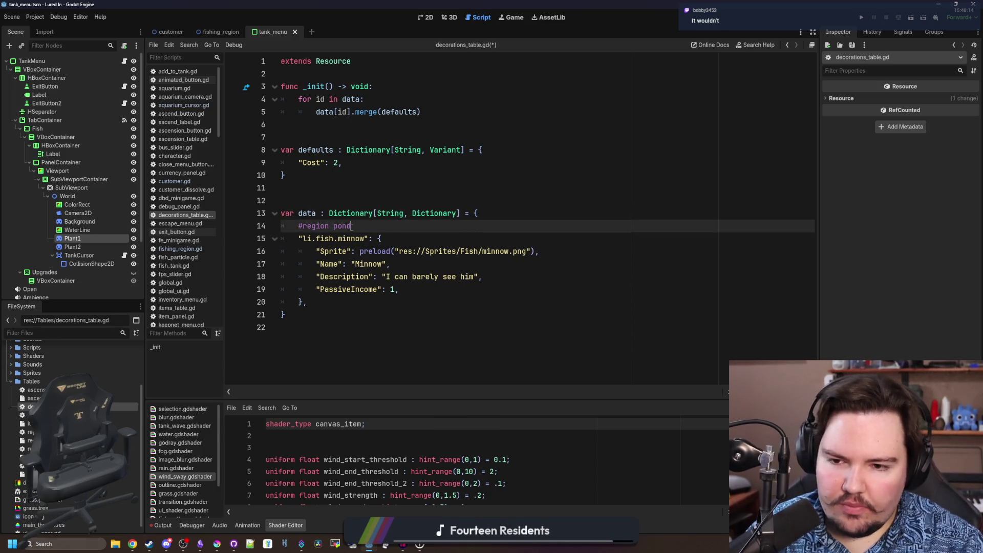
{"action": "key", "text": "Down"}
{"action": "key", "text": "Up"}
{"action": "left_click_drag", "start_coordinate": [352, 226], "coordinate": [217, 227]}
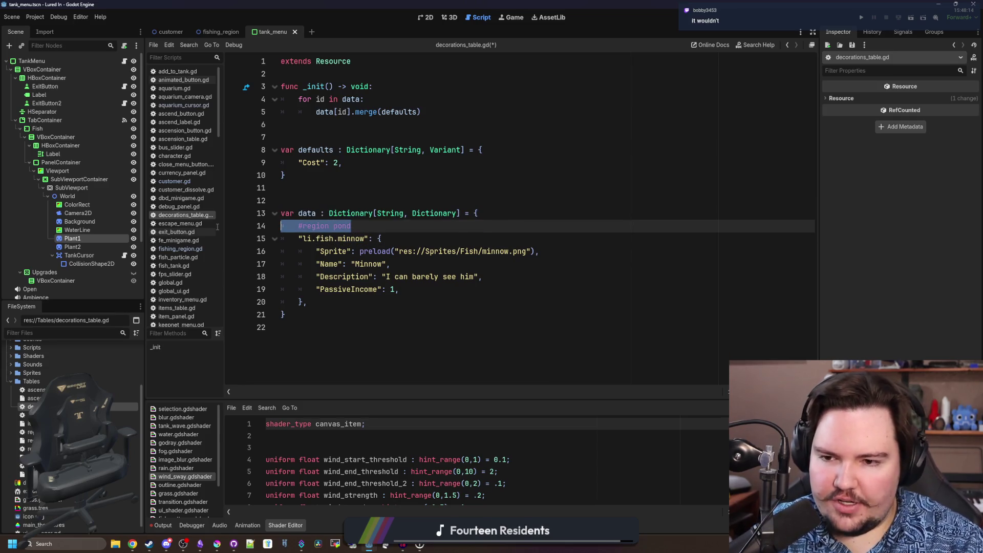
{"action": "key", "text": "BackSpace"}
{"action": "key", "text": "BackSpace"}
{"action": "key", "text": "Down"}
{"action": "left_click", "coordinate": [352, 239]}
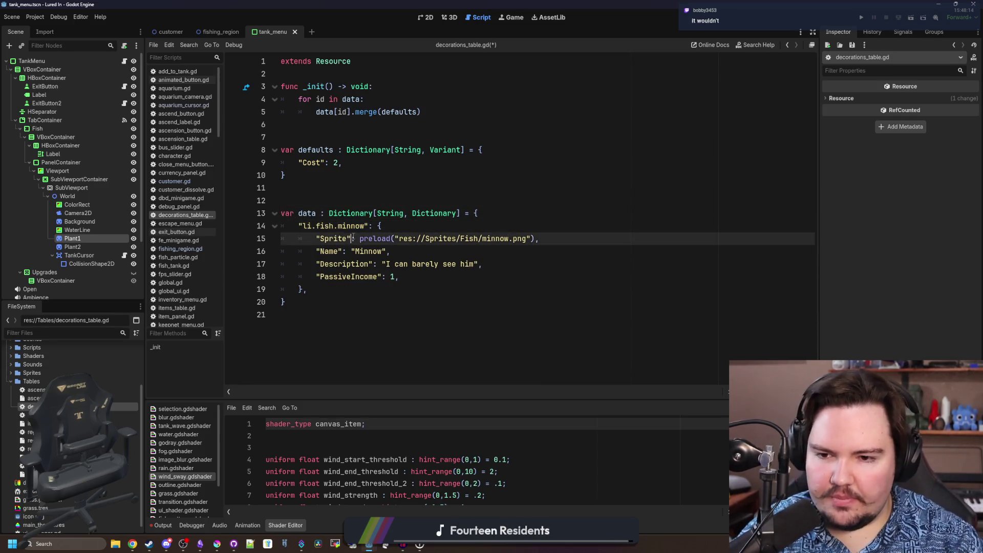
Rename the entry key from minnow to li.decoration.seagrass
{"action": "double_click", "coordinate": [352, 226]}
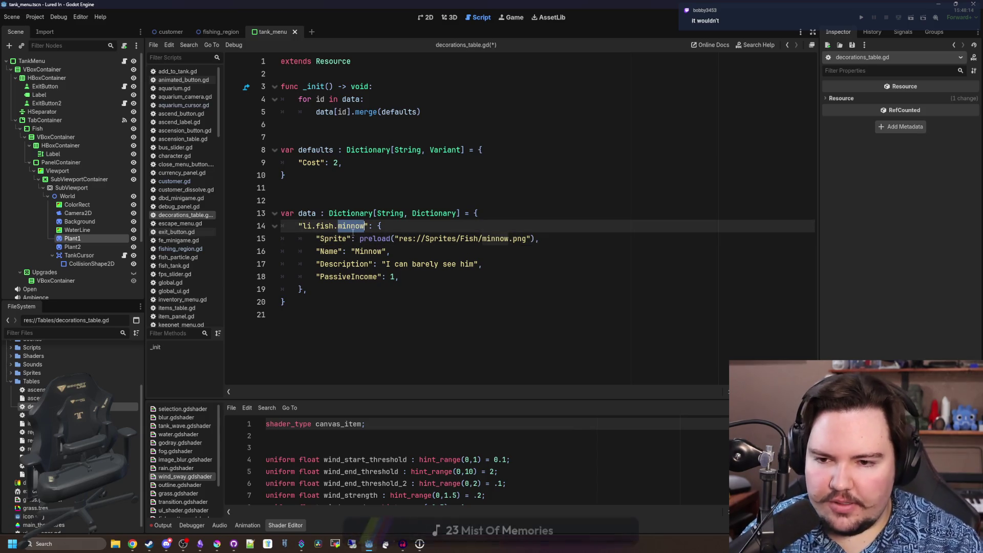
{"action": "type", "text": "d"}
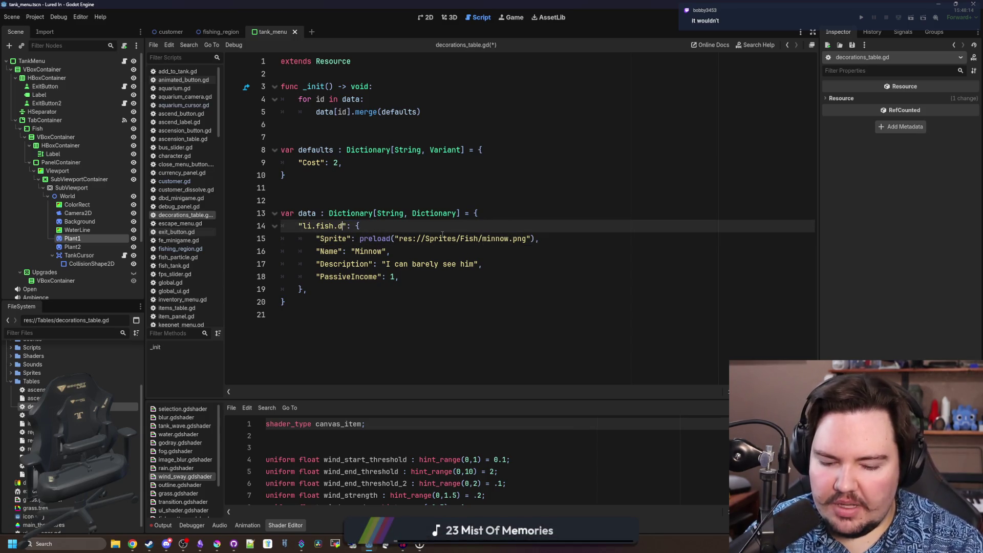
{"action": "key", "text": "BackSpace"}
{"action": "key", "text": "BackSpace"}
{"action": "key", "text": "BackSpace"}
{"action": "key", "text": "BackSpace"}
{"action": "key", "text": "BackSpace"}
{"action": "key", "text": "BackSpace"}
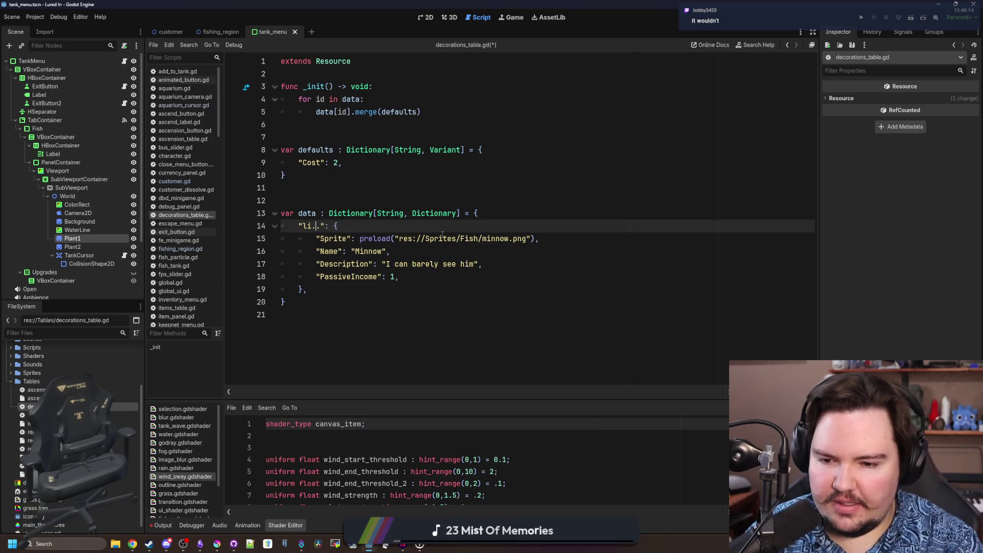
{"action": "type", "text": "decoration."}
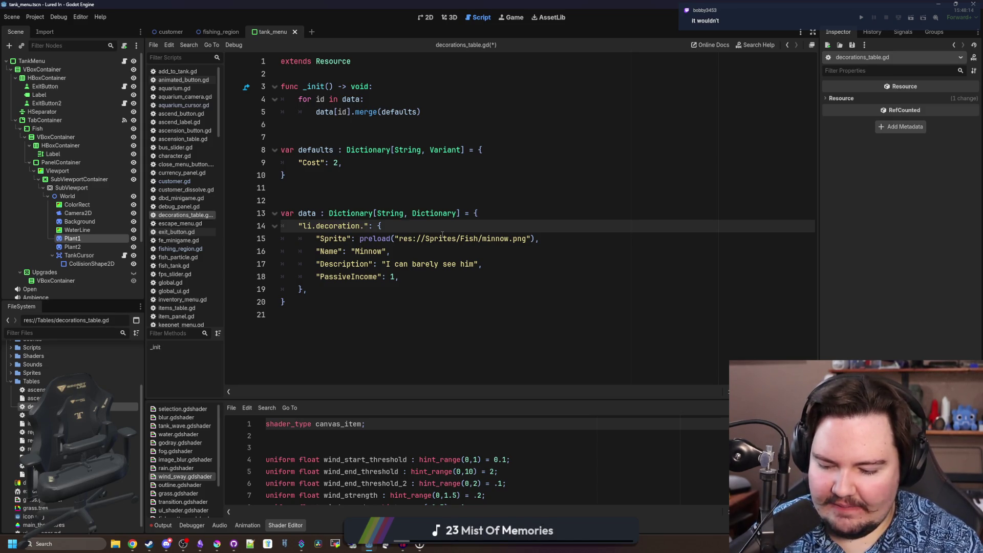
{"action": "type", "text": "kelp"}
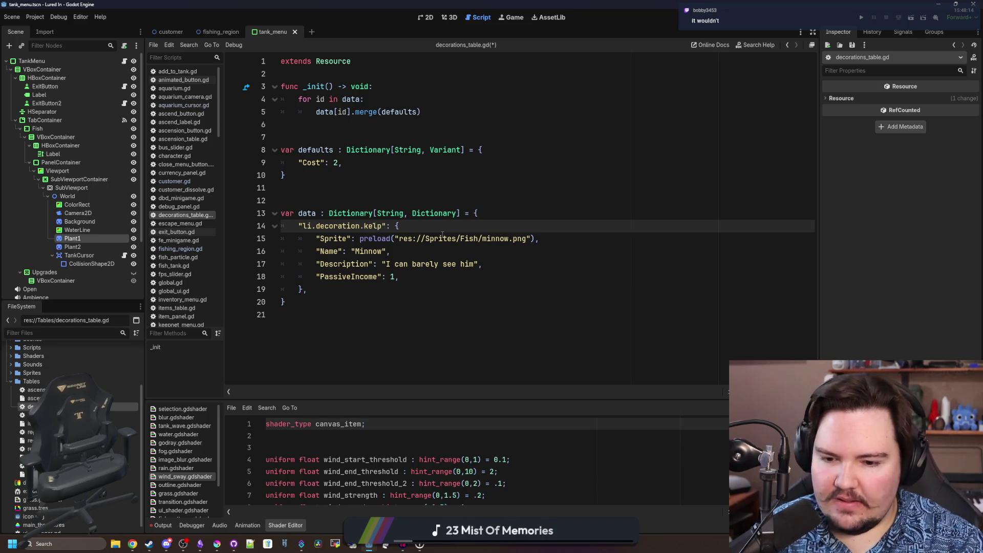
{"action": "key", "text": "BackSpace"}
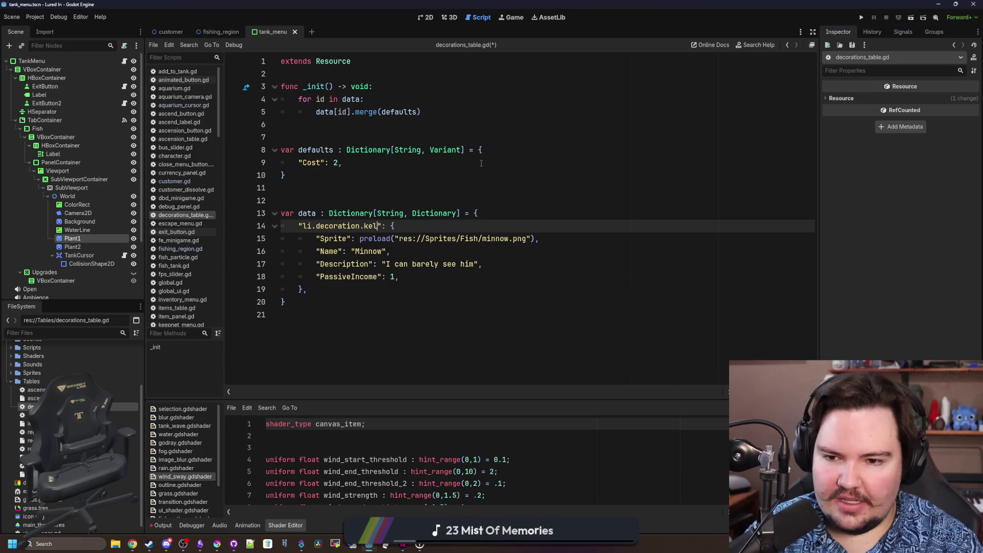
{"action": "key", "text": "BackSpace"}
{"action": "key", "text": "BackSpace"}
{"action": "key", "text": "BackSpace"}
{"action": "type", "text": "seagrass"}
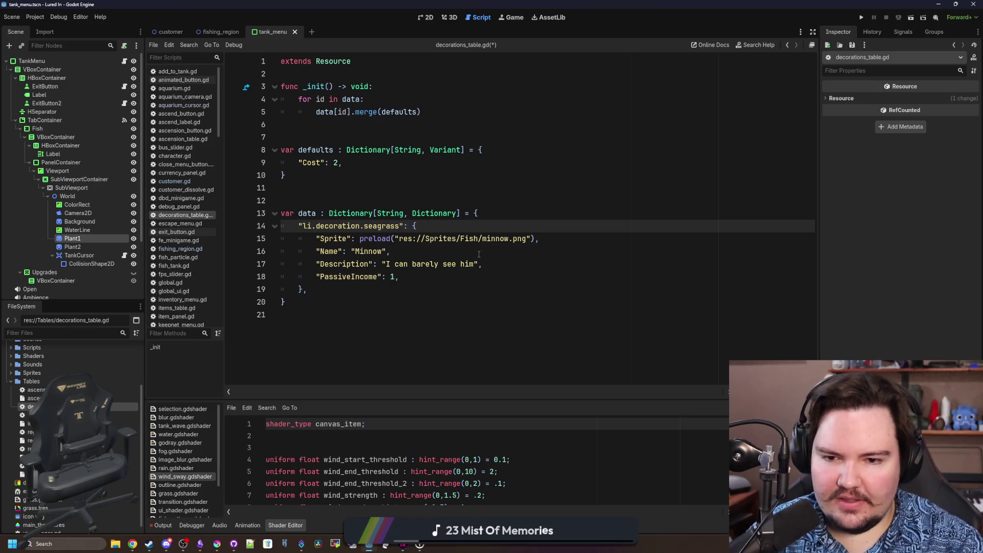
{"action": "left_click", "coordinate": [479, 254]}
Change the sprite preload path to fish_tank_plant_1.png and preview the texture
{"action": "double_click", "coordinate": [495, 239]}
{"action": "key", "text": "BackSpace"}
{"action": "key", "text": "Left"}
{"action": "key", "text": "BackSpace"}
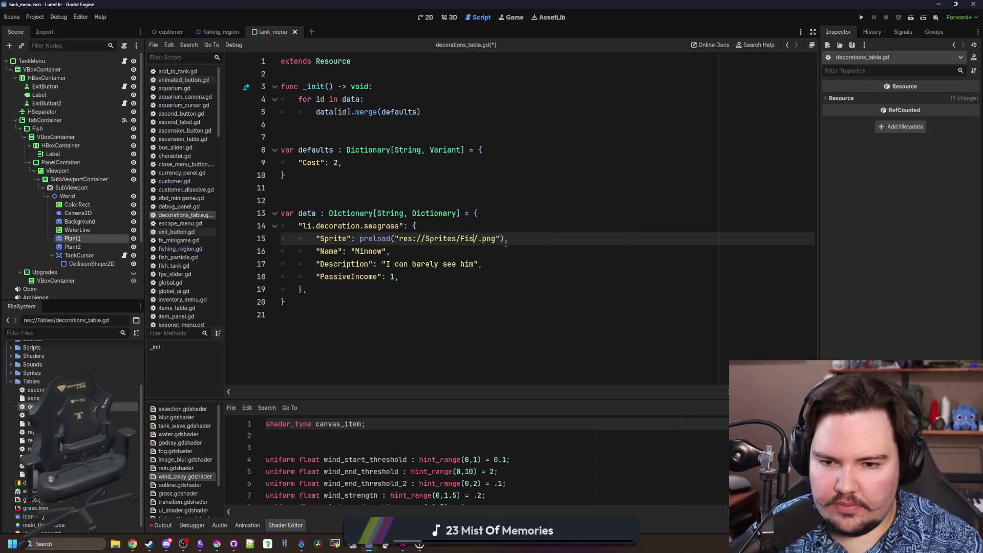
{"action": "key", "text": "BackSpace"}
{"action": "key", "text": "BackSpace"}
{"action": "key", "text": "BackSpace"}
{"action": "type", "text": "Deco"}
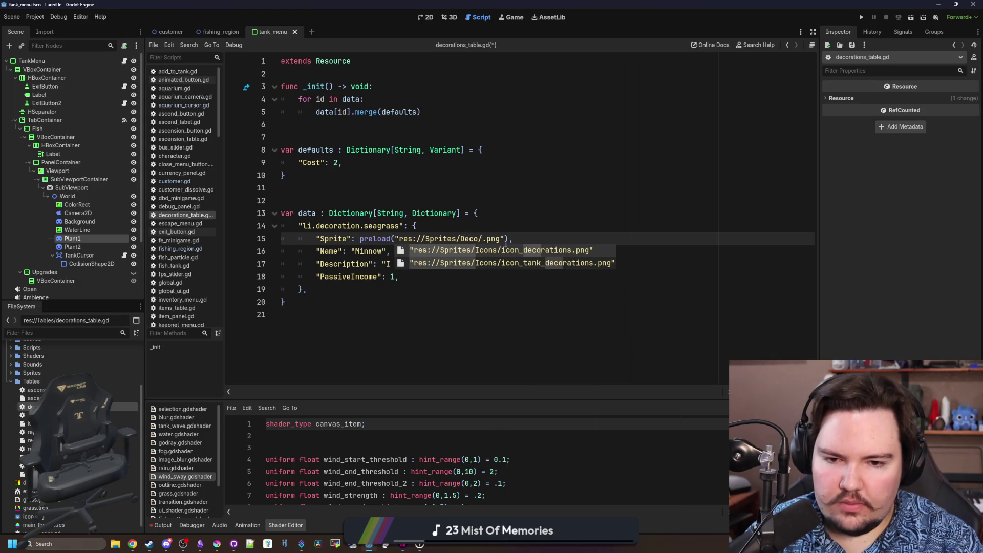
{"action": "key", "text": "BackSpace"}
{"action": "key", "text": "BackSpace"}
{"action": "key", "text": "BackSpace"}
{"action": "key", "text": "BackSpace"}
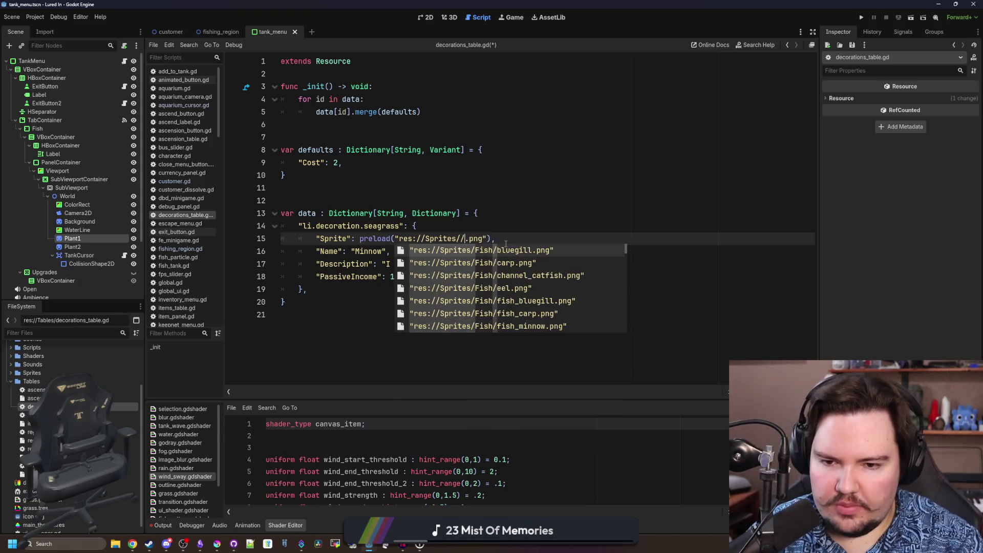
{"action": "key", "text": "BackSpace"}
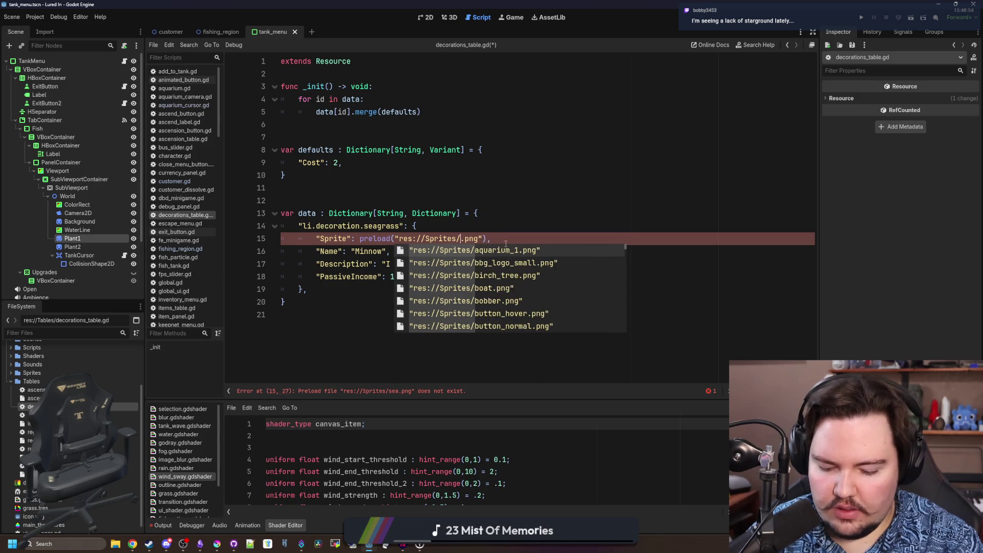
{"action": "type", "text": "kelp"}
{"action": "key", "text": "BackSpace"}
{"action": "key", "text": "BackSpace"}
{"action": "key", "text": "BackSpace"}
{"action": "type", "text": "plan"}
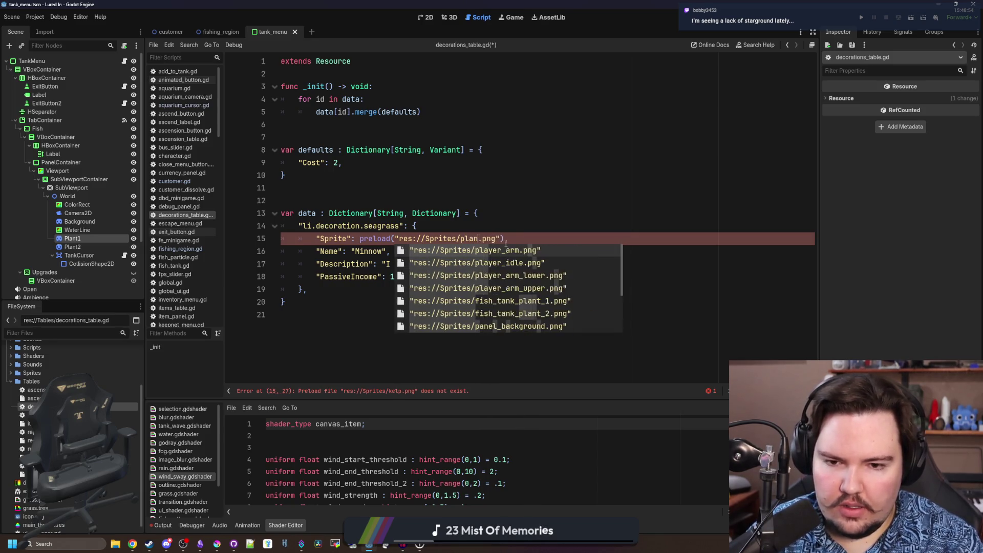
{"action": "type", "text": "t"}
{"action": "key", "text": "Return"}
{"action": "left_click", "coordinate": [505, 240], "text": "ctrl"}
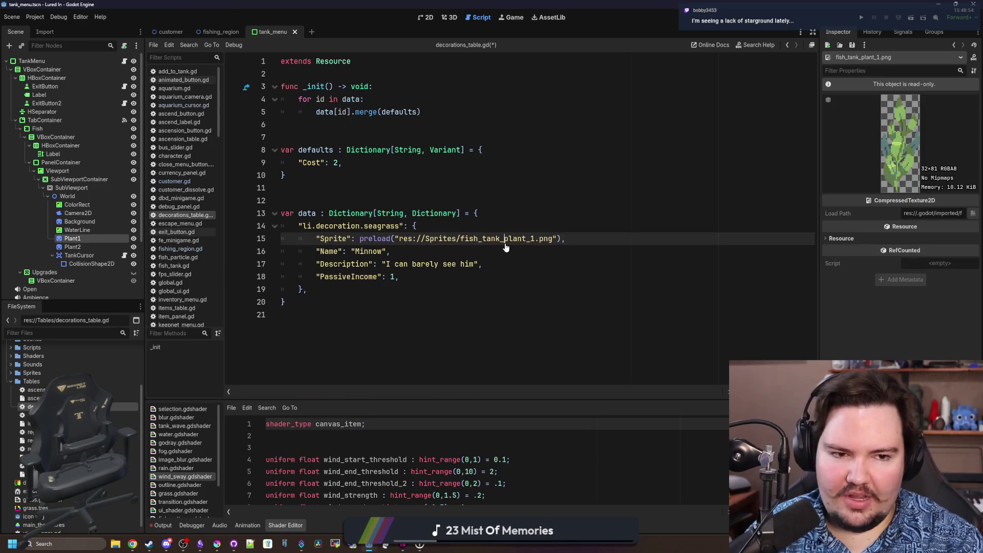
Set the entry's Name to "Seagrass" and select its description for rewriting
{"action": "double_click", "coordinate": [372, 251]}
{"action": "type", "text": "Sea"}
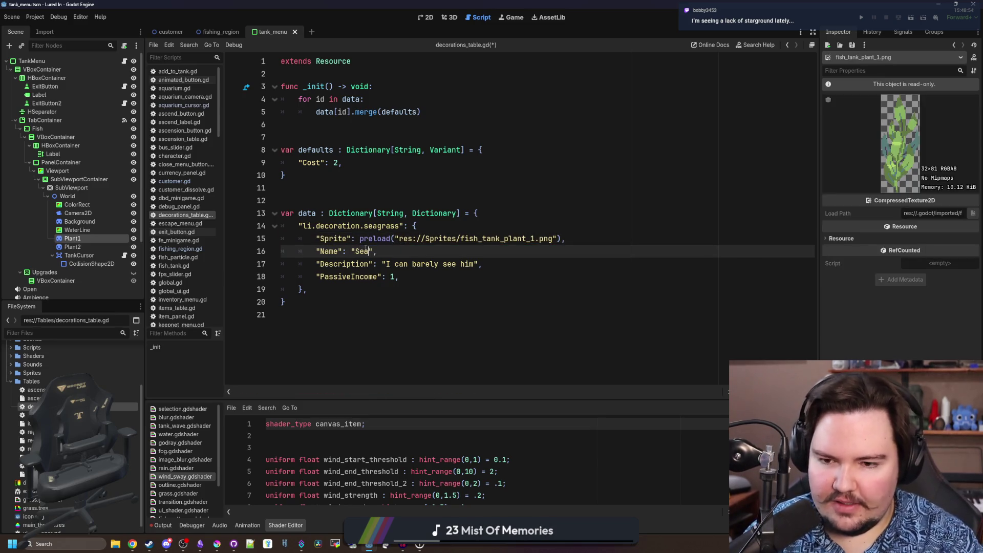
{"action": "type", "text": "grass"}
{"action": "left_click", "coordinate": [445, 285]}
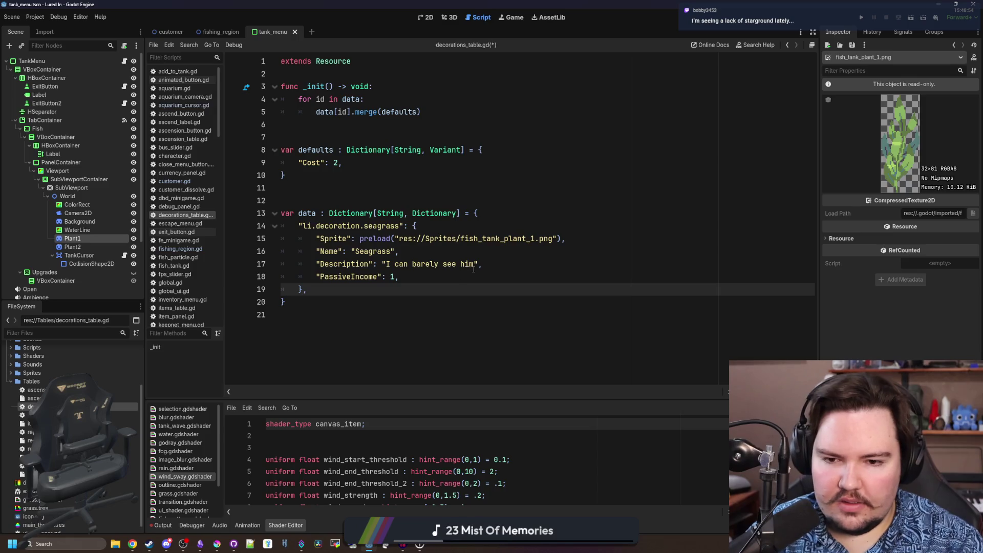
{"action": "left_click_drag", "start_coordinate": [475, 265], "coordinate": [387, 264]}
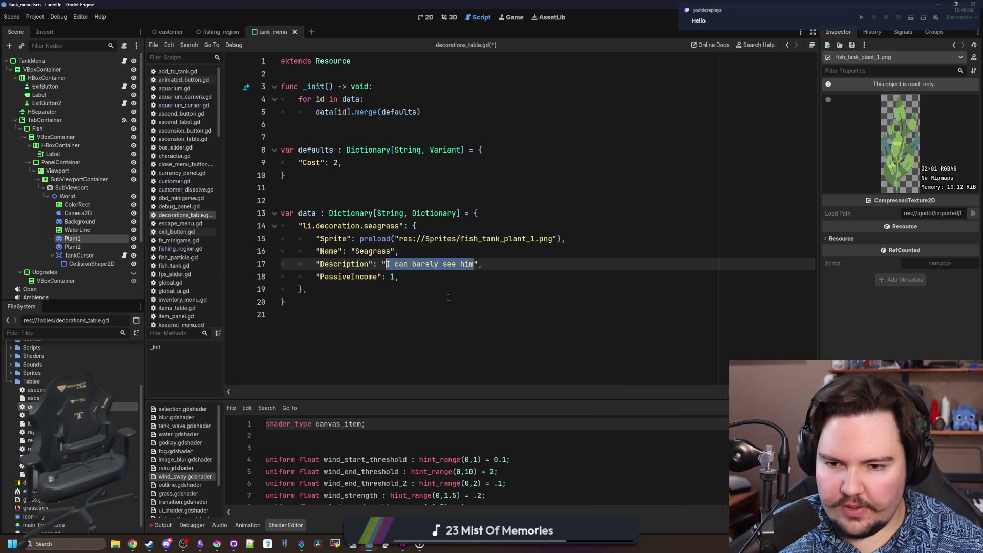
{"action": "key", "text": "Down"}
{"action": "key", "text": "Down"}
{"action": "key", "text": "Down"}
{"action": "left_click", "coordinate": [474, 260]}
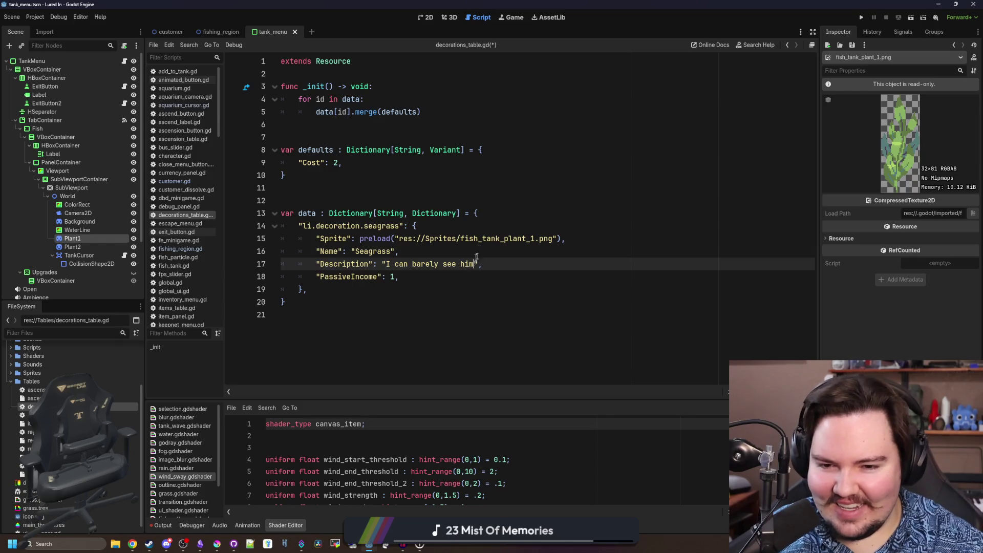
{"action": "left_click", "coordinate": [472, 286]}
{"action": "left_click", "coordinate": [424, 280]}
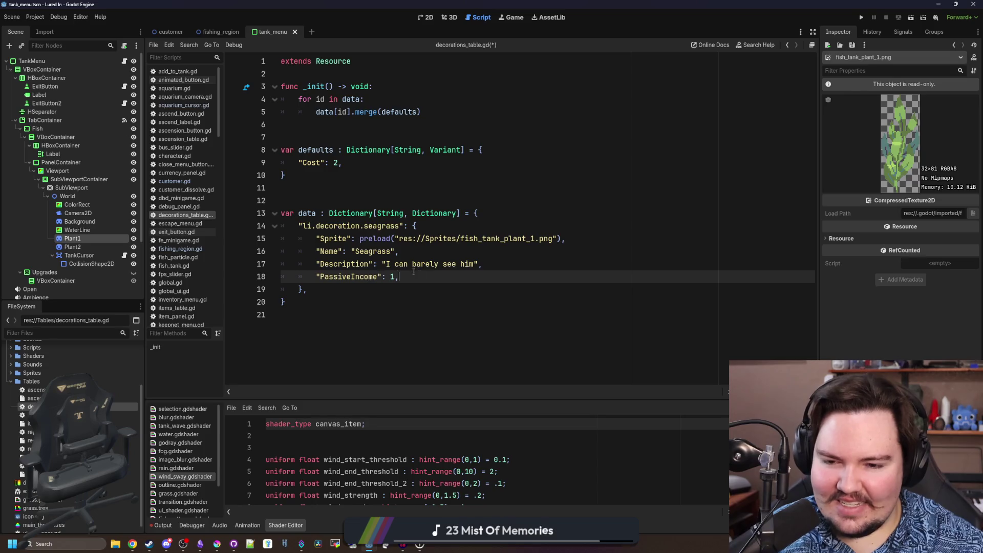
{"action": "left_click", "coordinate": [473, 286]}
{"action": "left_click_drag", "start_coordinate": [475, 264], "coordinate": [385, 264]}
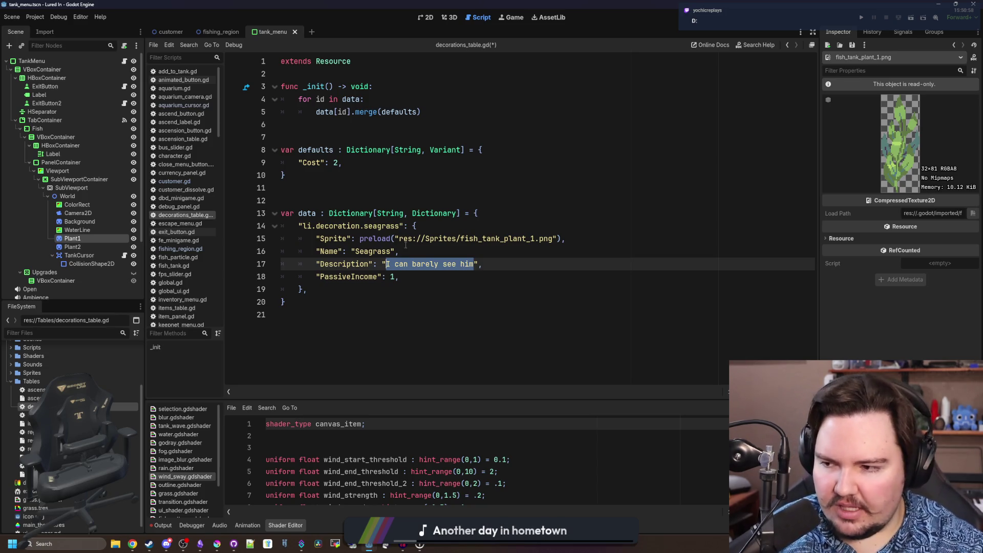
{"action": "left_click", "coordinate": [388, 294]}
{"action": "left_click", "coordinate": [336, 312]}
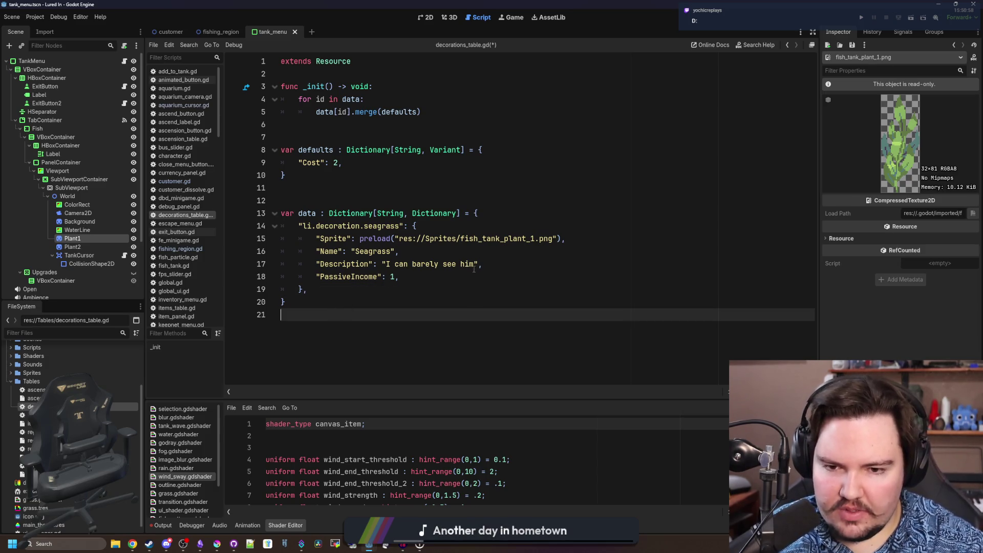
{"action": "left_click_drag", "start_coordinate": [475, 264], "coordinate": [386, 265]}
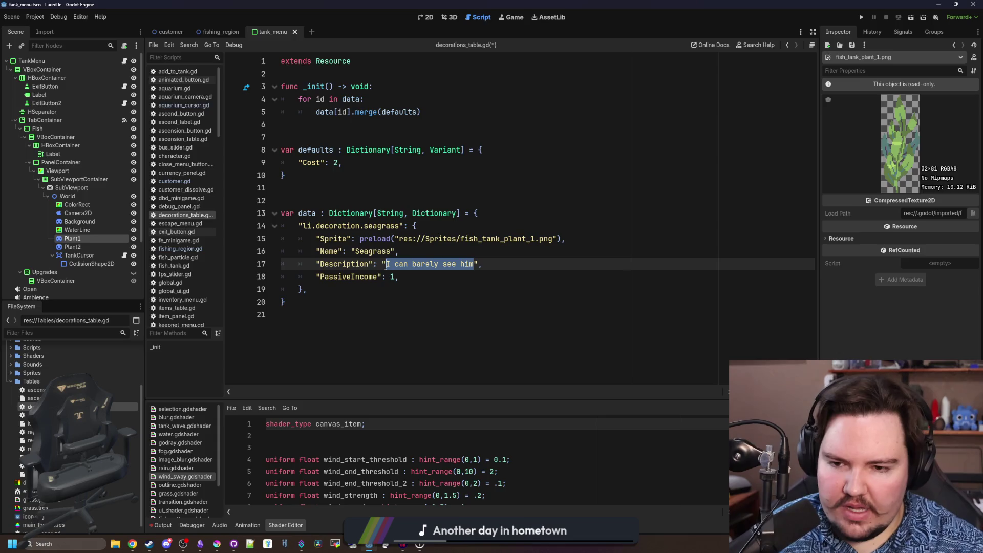
{"action": "left_click", "coordinate": [364, 301]}
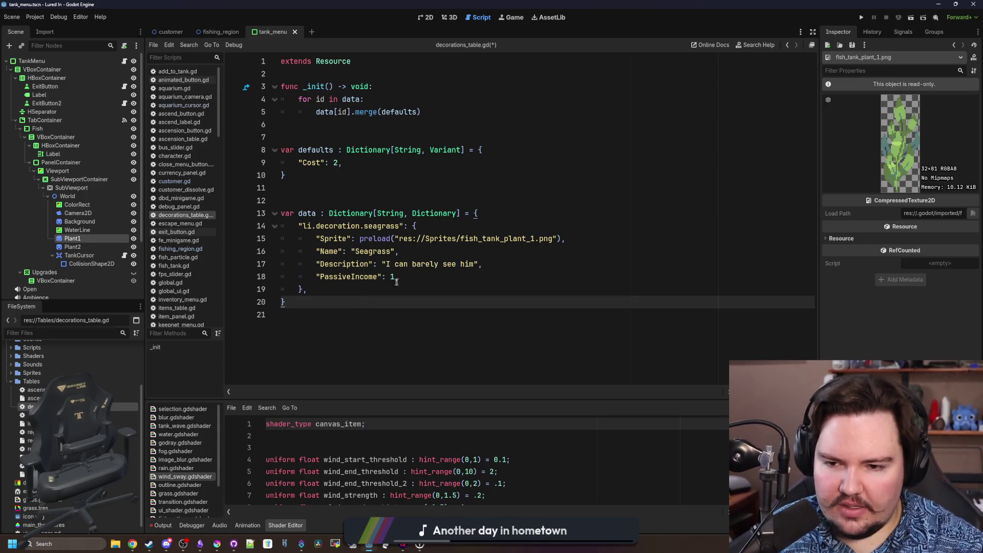
{"action": "double_click", "coordinate": [342, 279]}
{"action": "type", "text": "Co"}
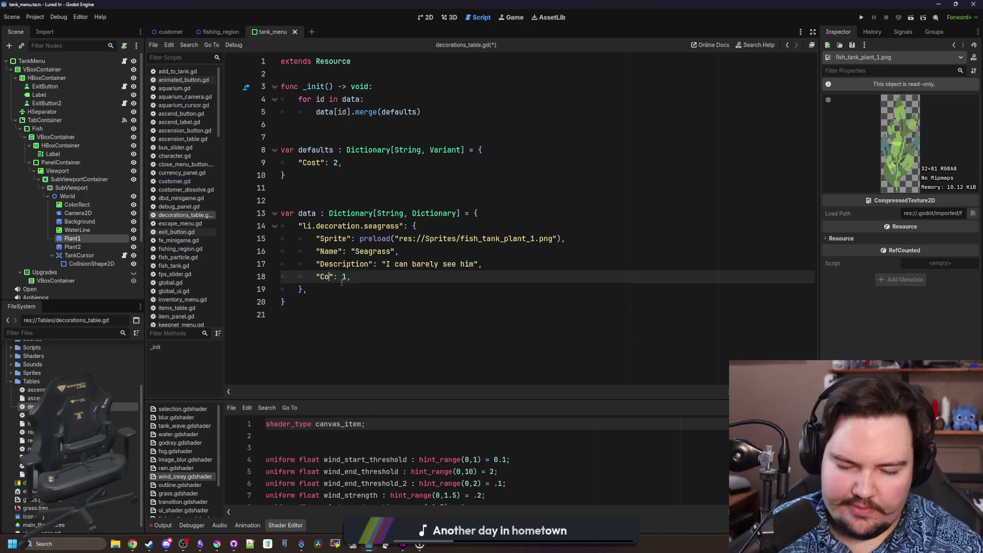
{"action": "type", "text": "st"}
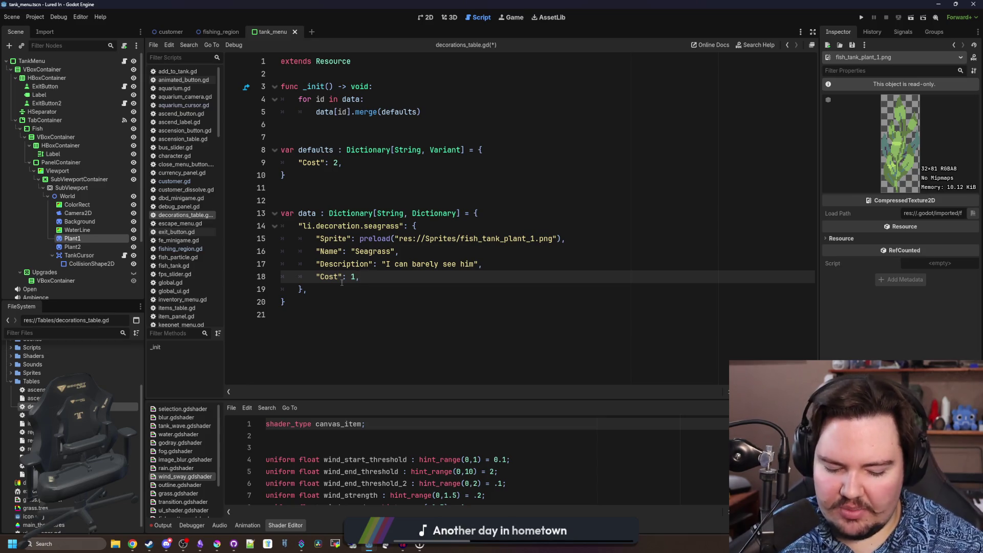
Rename the seagrass PassiveIncome field to Cost, keeping the value 1
{"action": "key", "text": "BackSpace"}
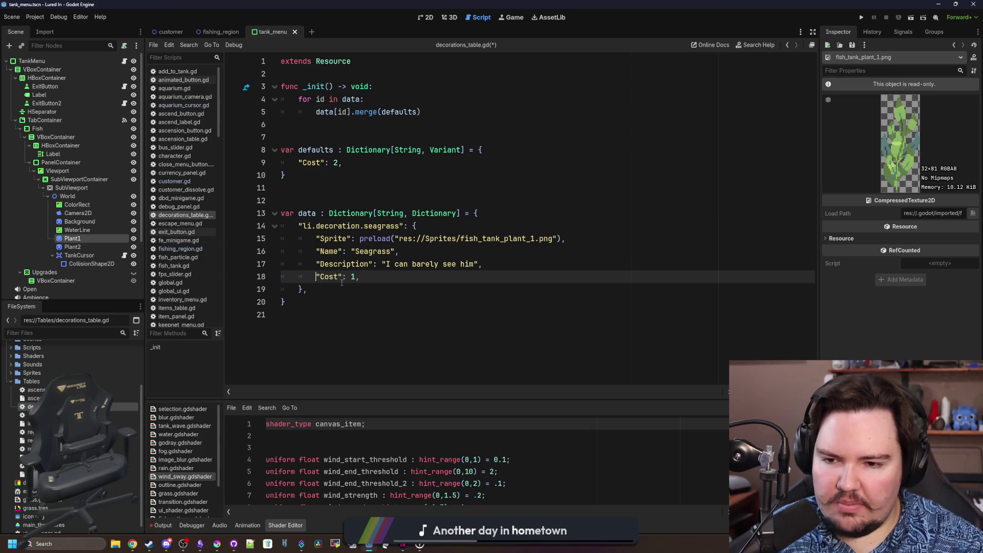
{"action": "key", "text": "Up"}
{"action": "key", "text": "Up"}
{"action": "key", "text": "Up"}
{"action": "key", "text": "Down"}
{"action": "key", "text": "Down"}
{"action": "key", "text": "Down"}
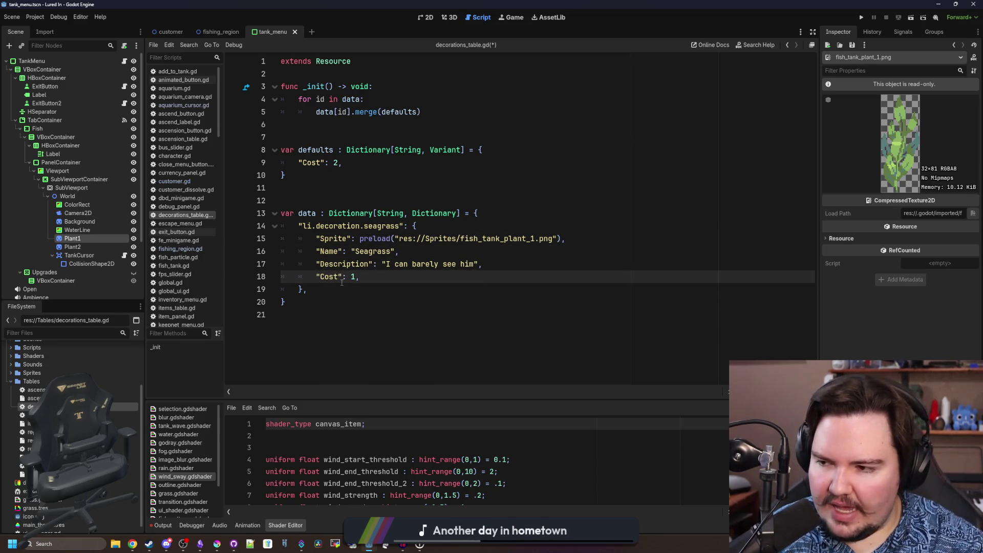
{"action": "key", "text": "Up"}
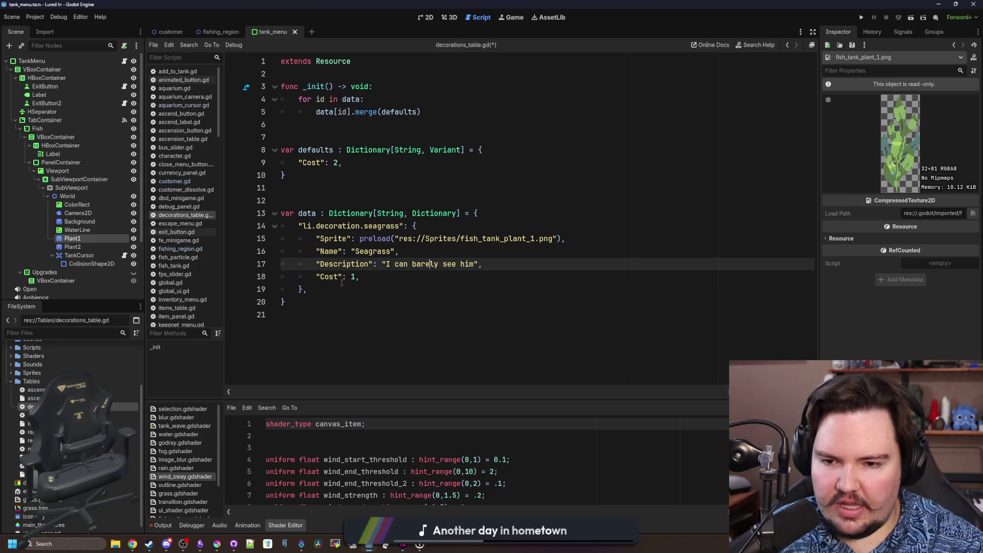
{"action": "key", "text": "Up"}
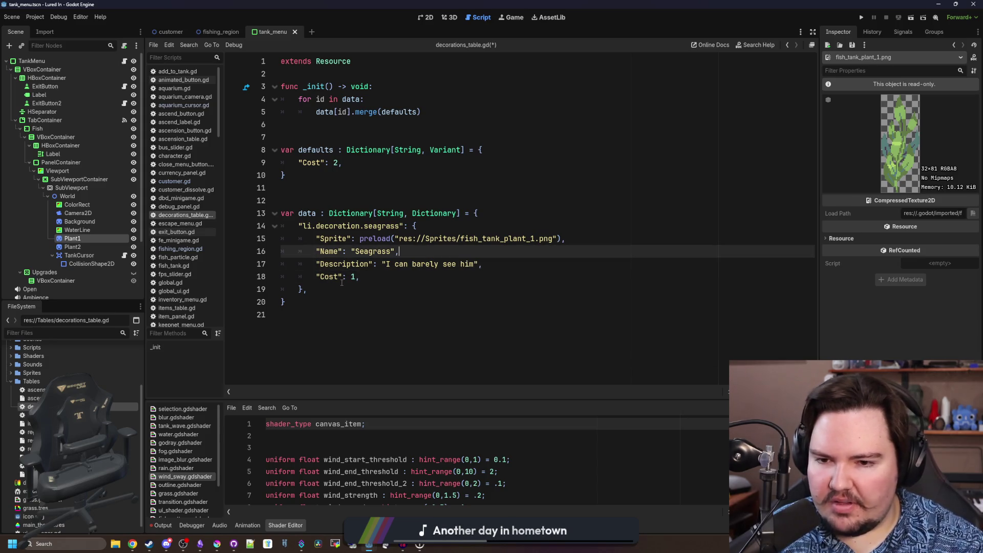
{"action": "key", "text": "Up"}
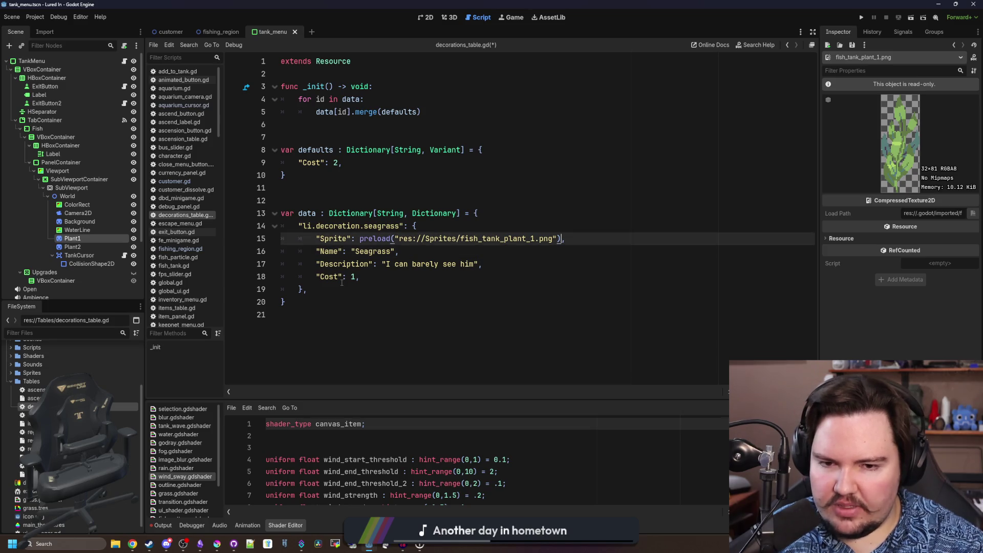
{"action": "key", "text": "Home"}
{"action": "key", "text": "Right"}
{"action": "key", "text": "Right"}
{"action": "key", "text": "Right"}
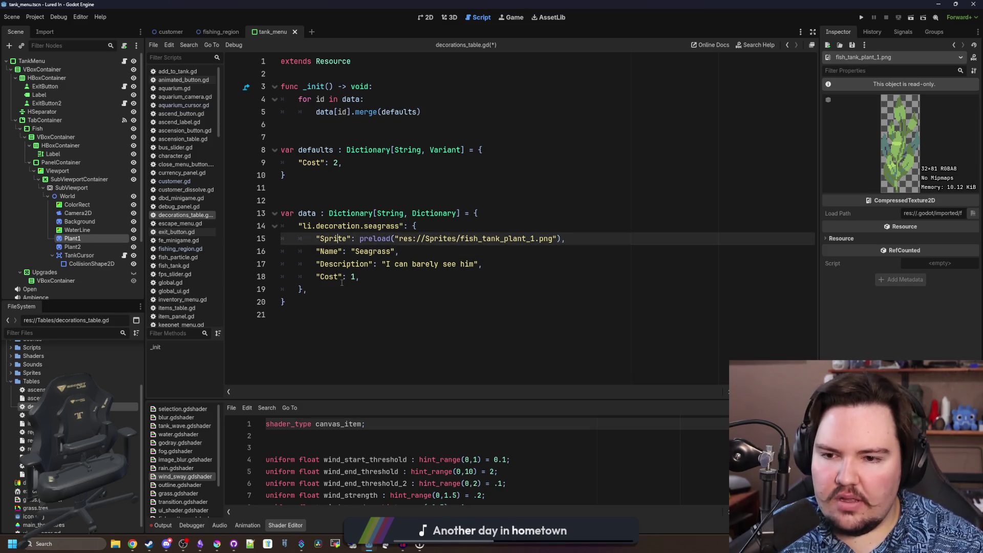
{"action": "key", "text": "Left"}
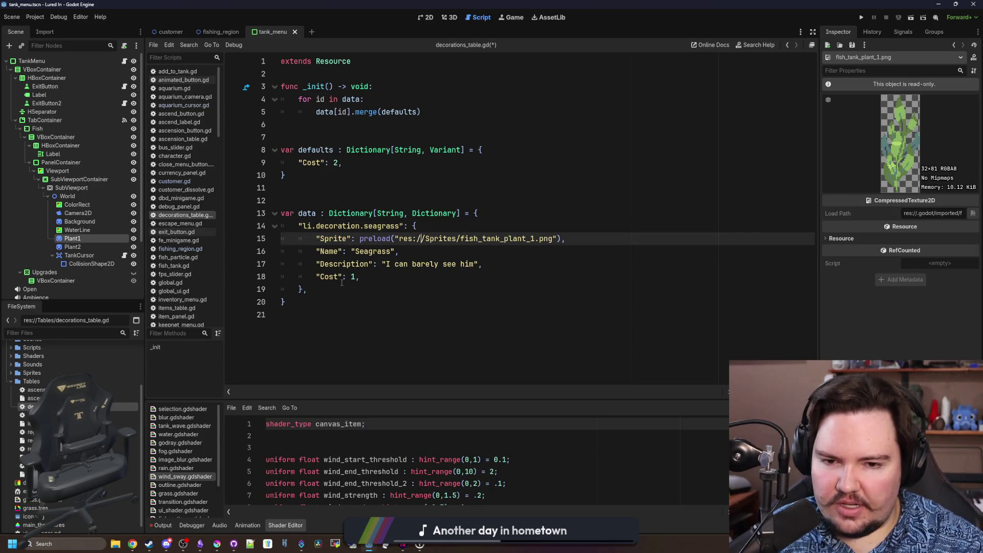
Step through the Sprite, Name, Description and Cost lines to review the seagrass entry
{"action": "key", "text": "Right"}
{"action": "key", "text": "Right"}
{"action": "key", "text": "Right"}
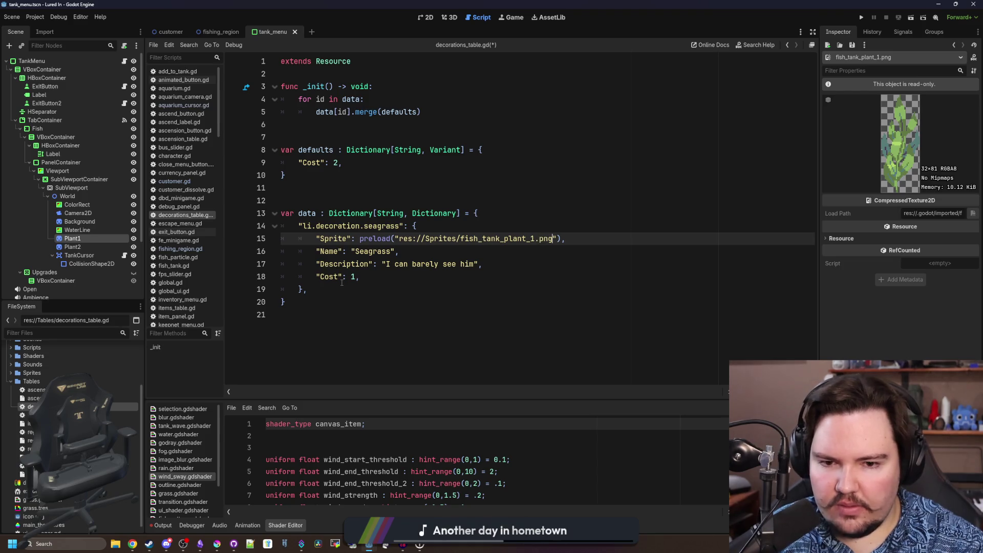
{"action": "key", "text": "Right"}
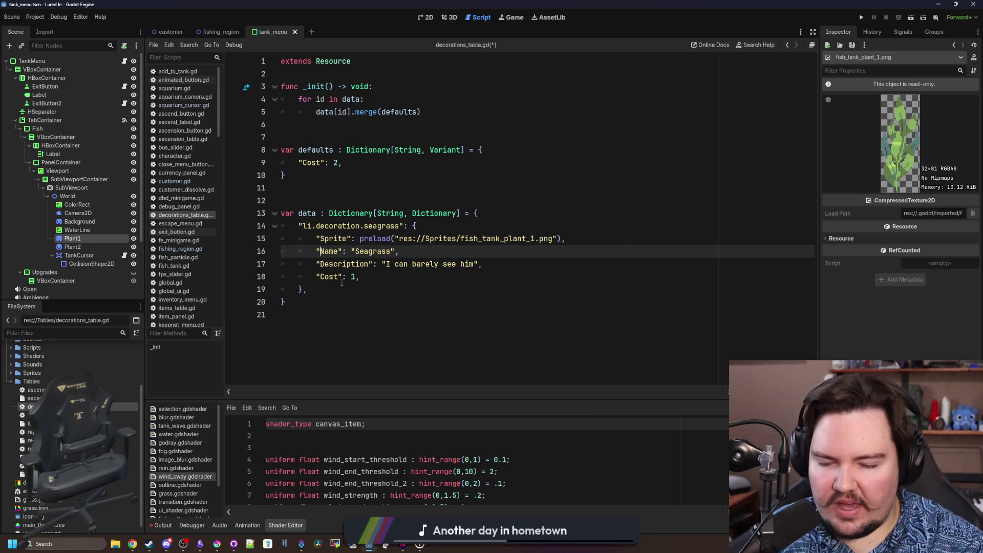
{"action": "key", "text": "Right"}
{"action": "key", "text": "Right"}
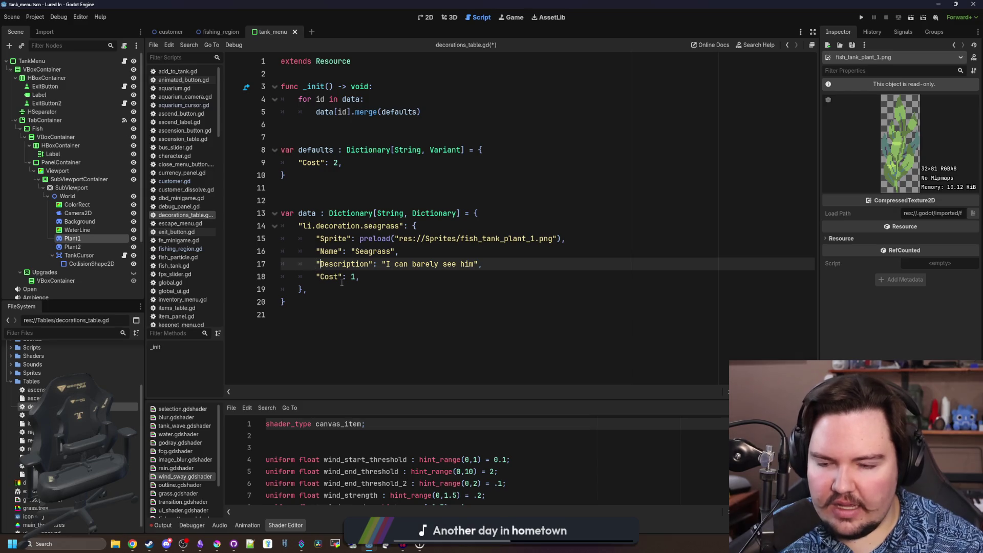
{"action": "key", "text": "Right"}
{"action": "key", "text": "Right"}
{"action": "key", "text": "Right"}
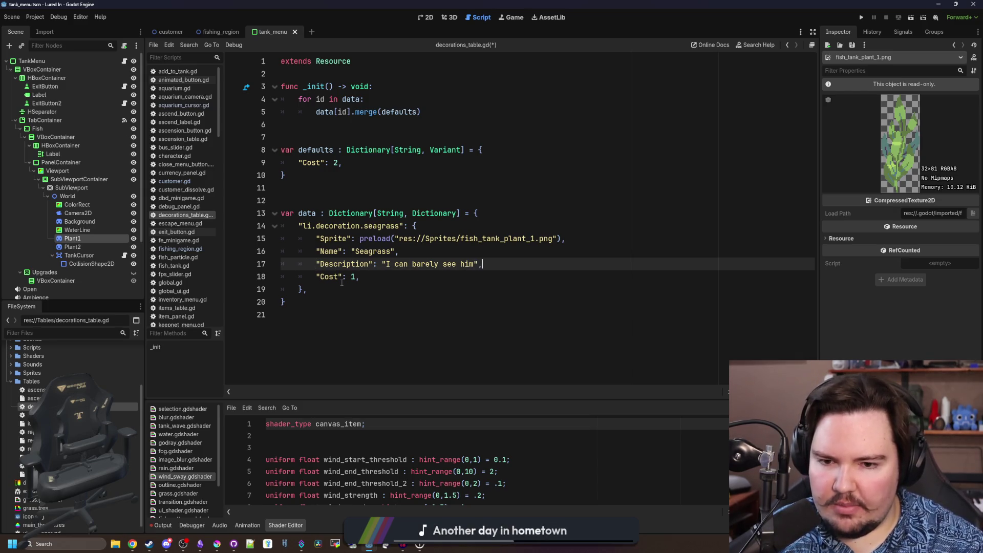
{"action": "key", "text": "Right"}
{"action": "key", "text": "Right"}
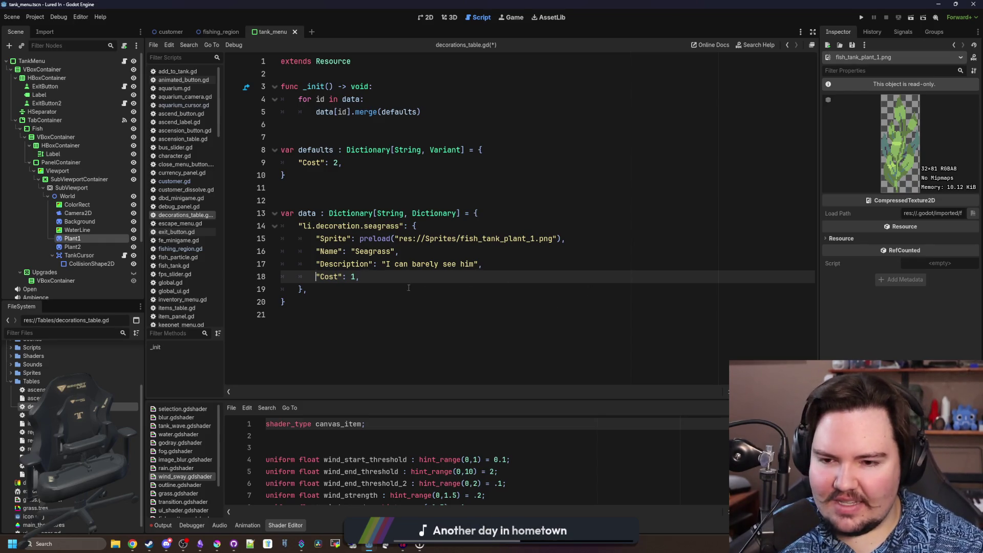
{"action": "left_click", "coordinate": [403, 272]}
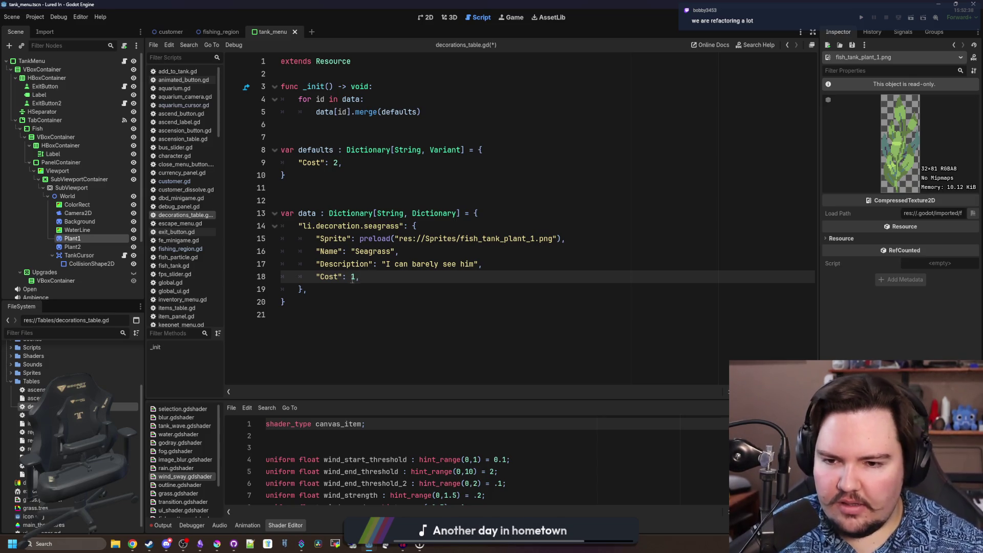
{"action": "left_click", "coordinate": [366, 290]}
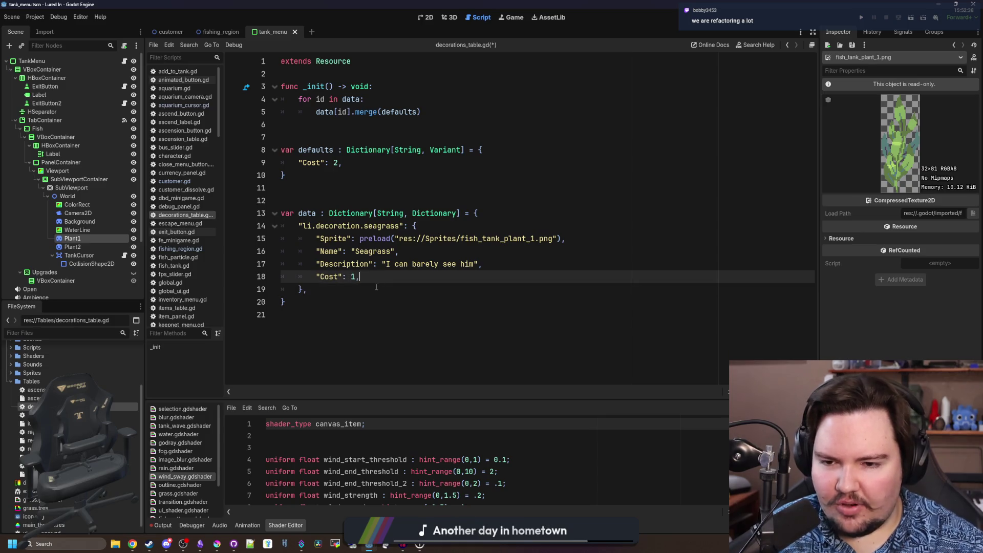
{"action": "left_click", "coordinate": [382, 278]}
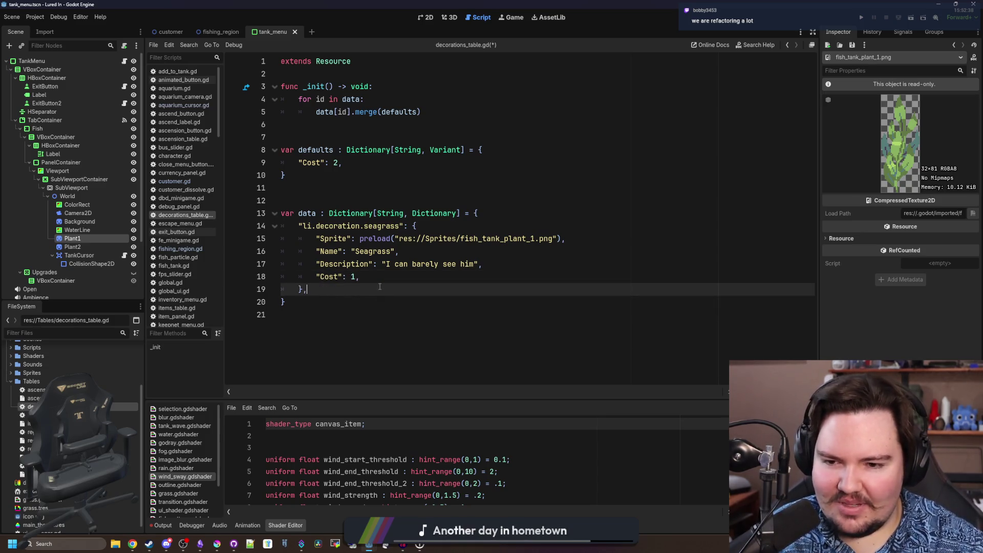
{"action": "left_click", "coordinate": [382, 279]}
{"action": "left_click_drag", "start_coordinate": [541, 259], "coordinate": [545, 237]}
{"action": "left_click", "coordinate": [561, 238]}
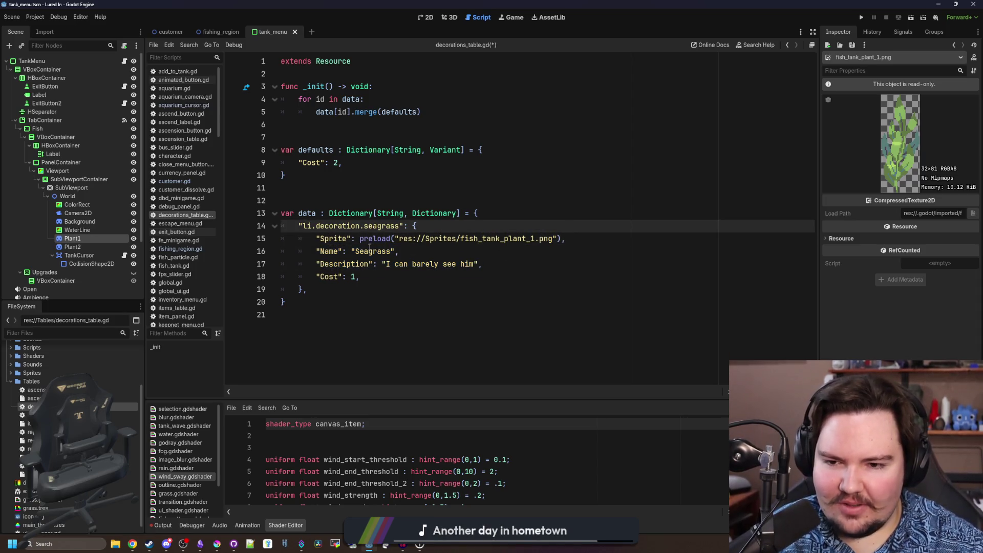
{"action": "left_click", "coordinate": [481, 240]}
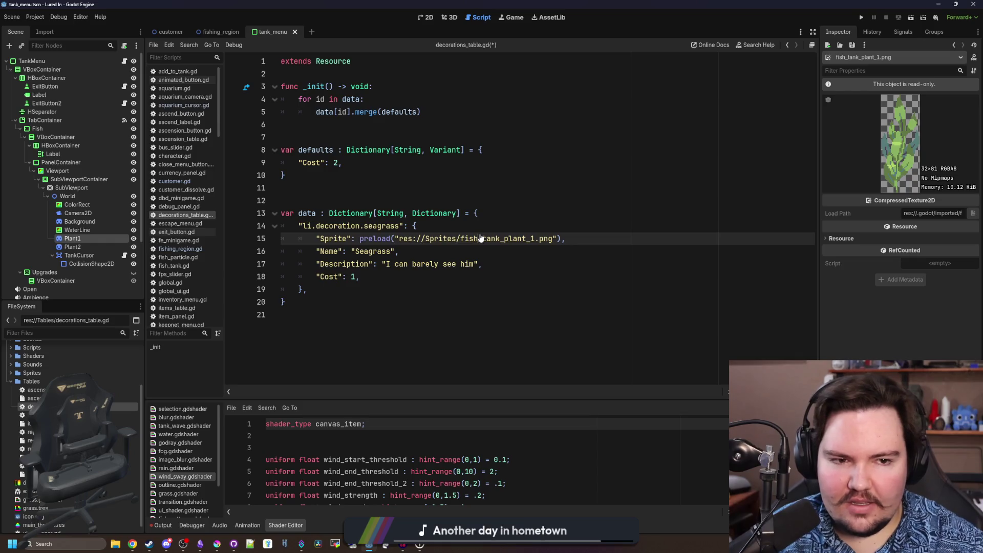
{"action": "left_click", "coordinate": [420, 251]}
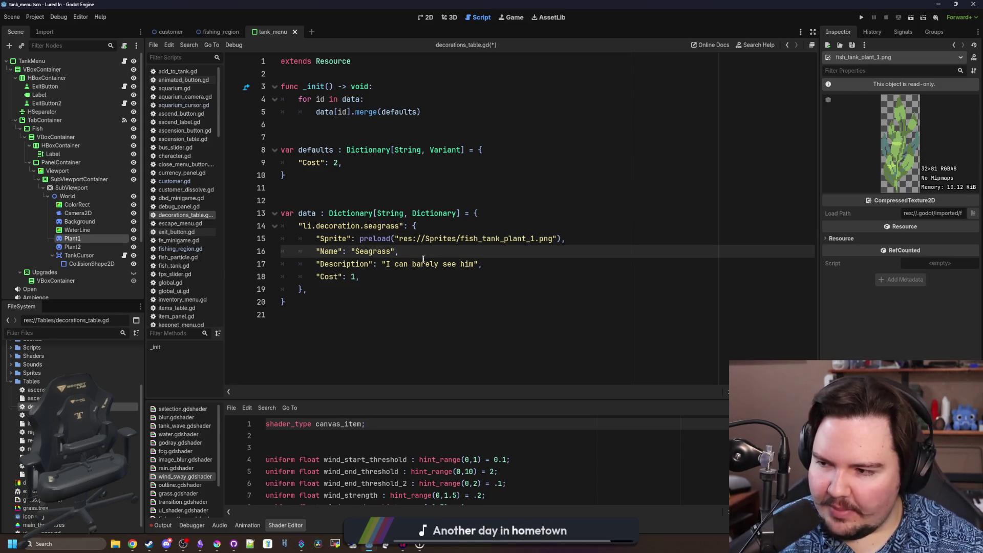
{"action": "left_click", "coordinate": [393, 277]}
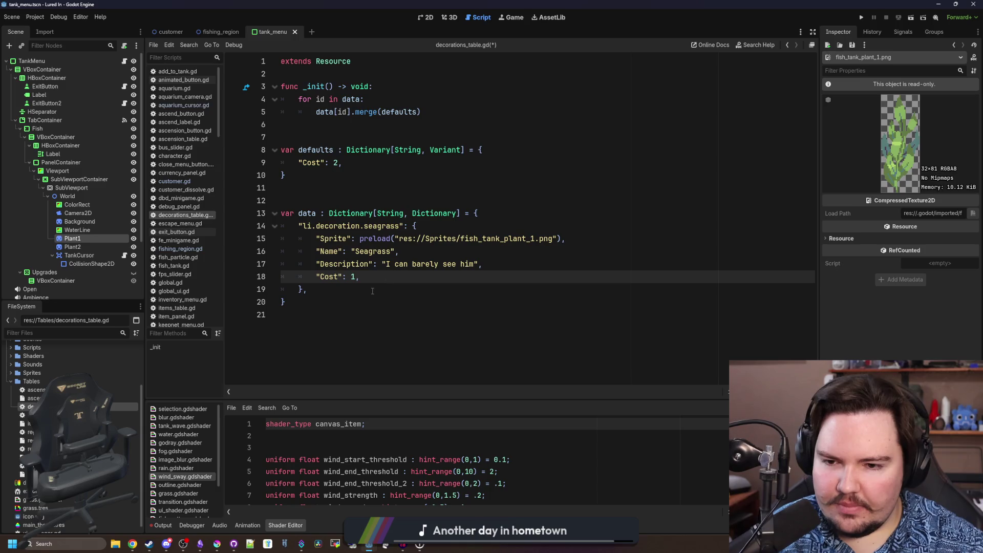
{"action": "left_click", "coordinate": [372, 290]}
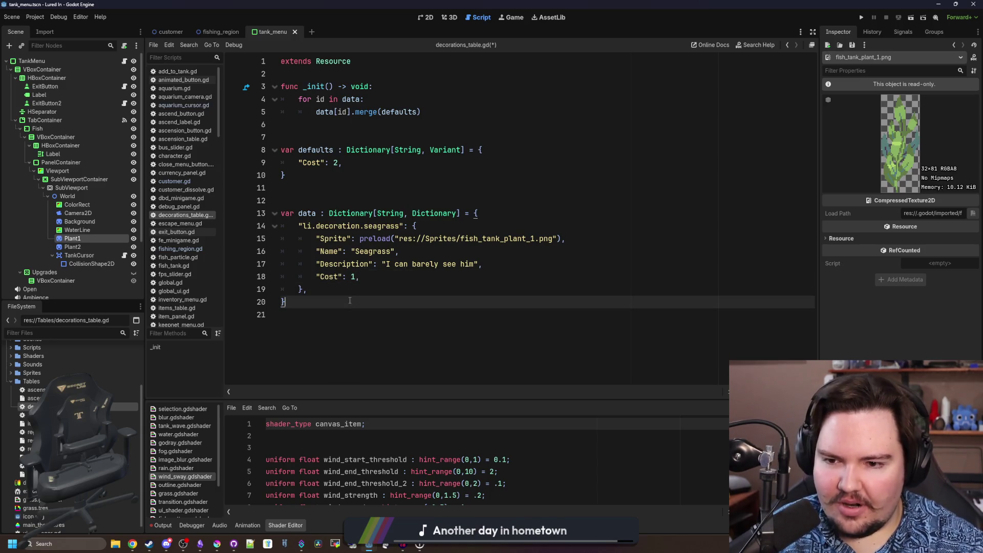
Duplicate the seagrass entry below itself as a second decoration
{"action": "left_click_drag", "start_coordinate": [380, 291], "coordinate": [281, 226]}
{"action": "key", "text": "ctrl+c"}
{"action": "left_click", "coordinate": [322, 288]}
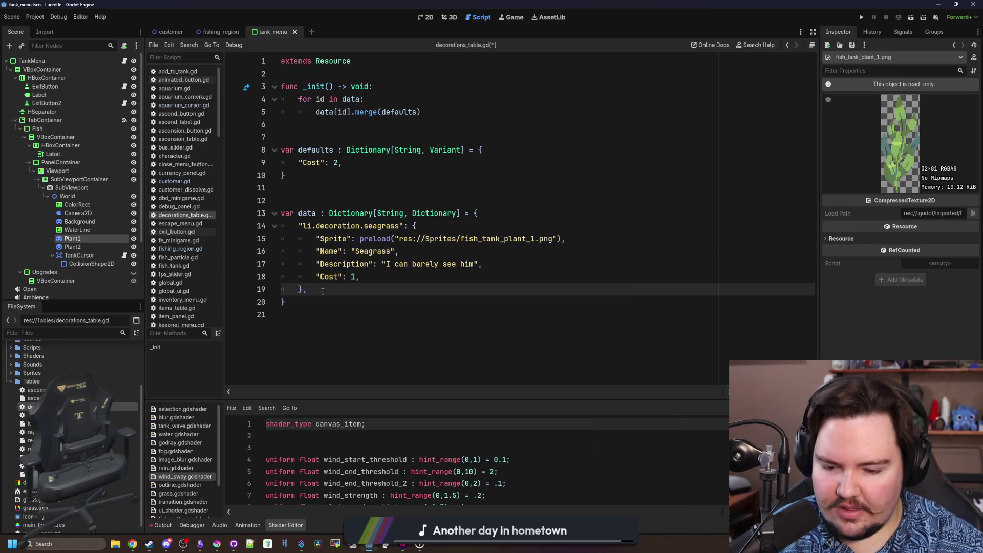
{"action": "key", "text": "Return"}
{"action": "key", "text": "ctrl+v"}
{"action": "left_click", "coordinate": [315, 301]}
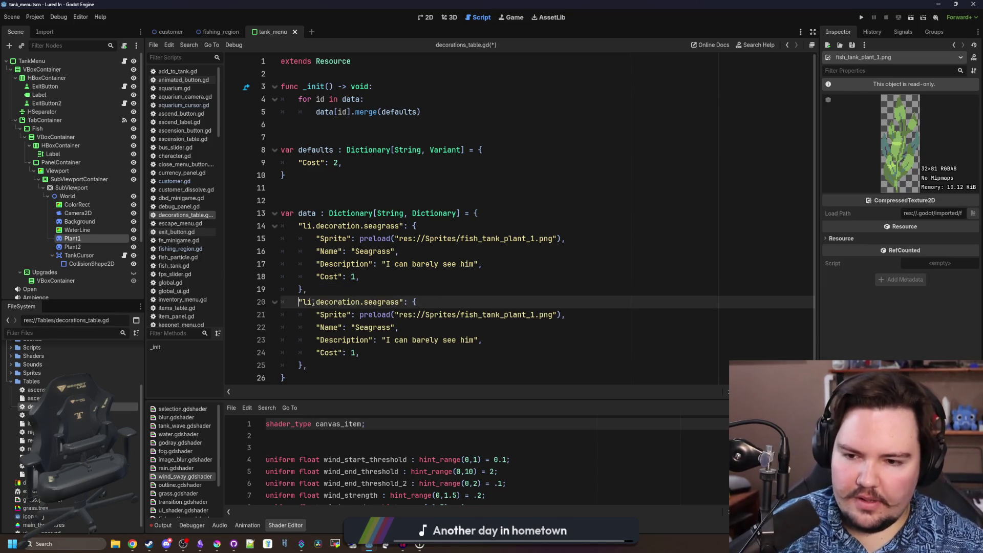
Filter project files by 'plant', preview fish_tank_plant_2.png and clear seagrass from the duplicate key
{"action": "left_click", "coordinate": [114, 333]}
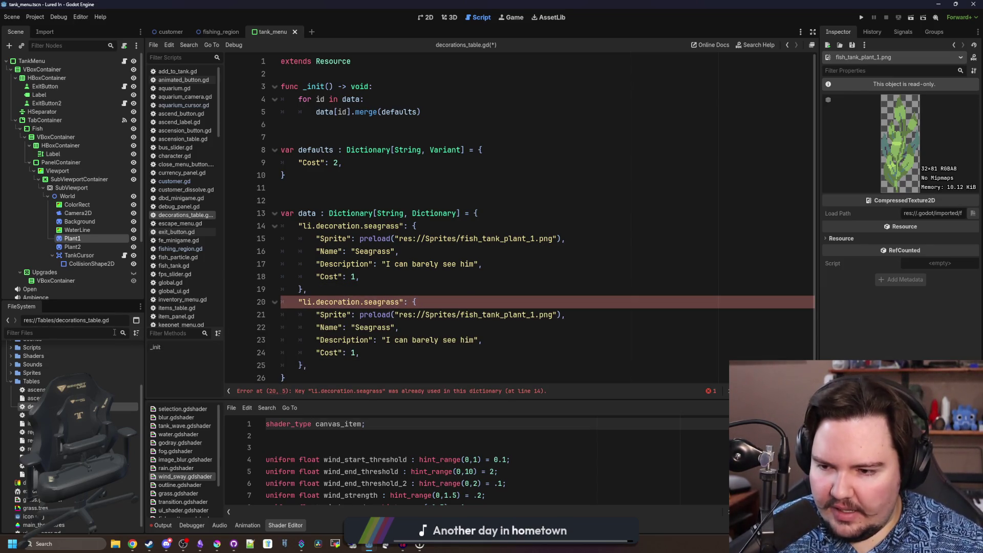
{"action": "type", "text": "plant"}
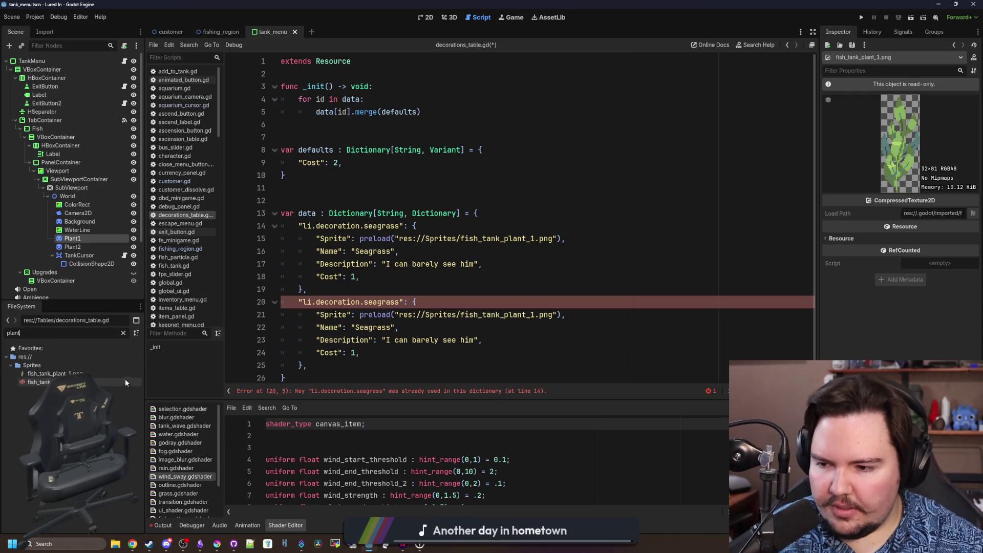
{"action": "left_click", "coordinate": [126, 381]}
{"action": "double_click", "coordinate": [381, 302]}
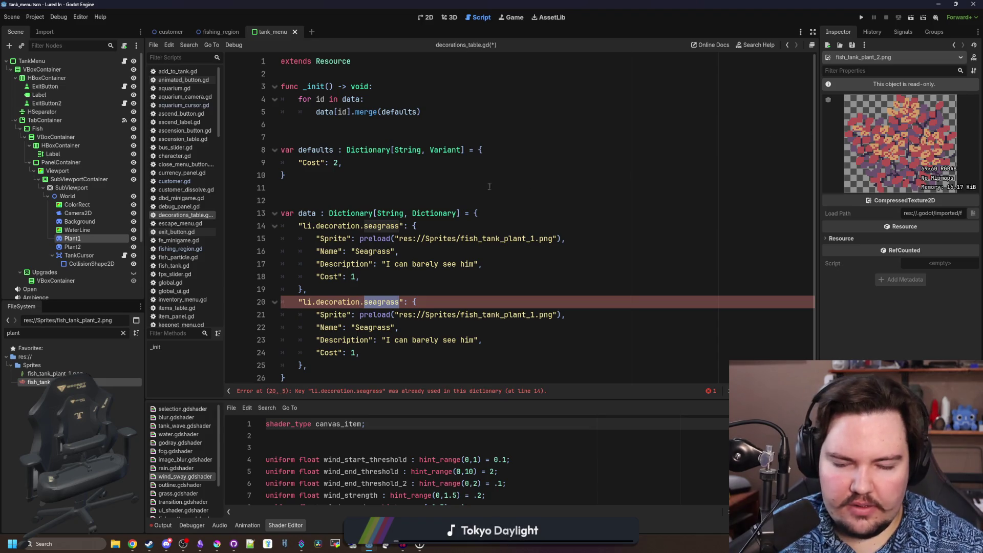
{"action": "scroll", "coordinate": [382, 292], "scroll_direction": "down", "scroll_amount": 1}
{"action": "key", "text": "BackSpace"}
{"action": "type", "text": "d"}
Key the duplicate entry li.decoration.fire_leaf and name it "Fire Leaf"
{"action": "key", "text": "BackSpace"}
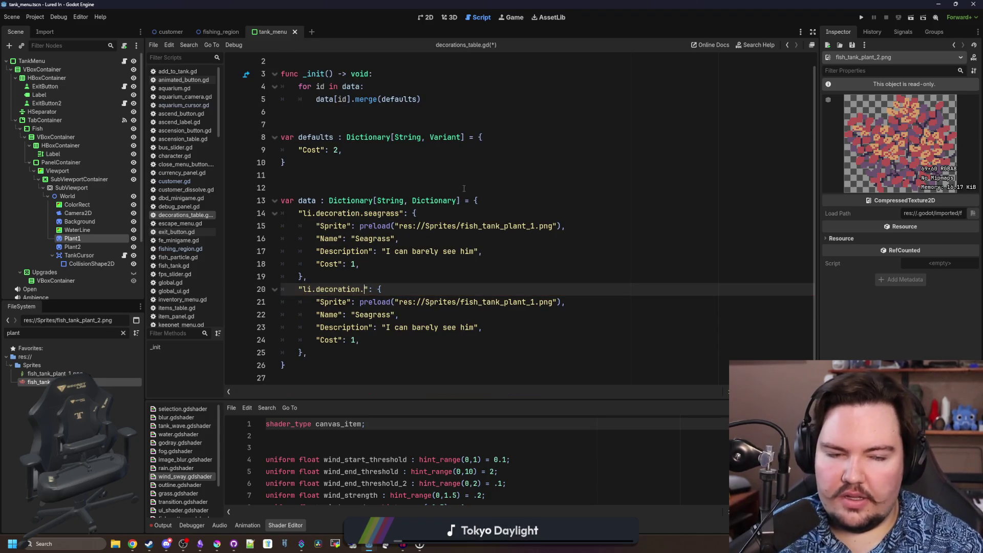
{"action": "type", "text": "fire"}
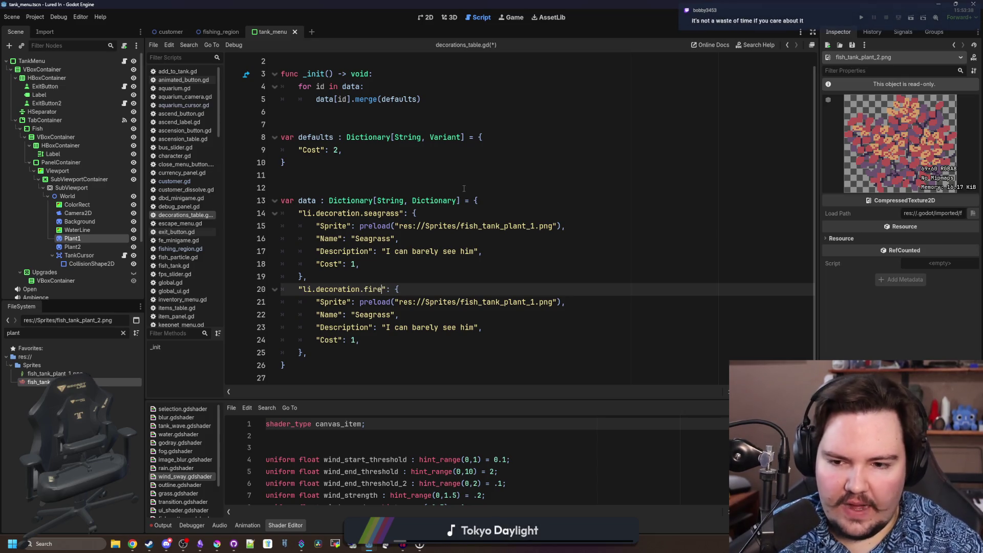
{"action": "key", "text": "BackSpace"}
{"action": "key", "text": "BackSpace"}
{"action": "key", "text": "BackSpace"}
{"action": "key", "text": "BackSpace"}
{"action": "type", "text": "fir"}
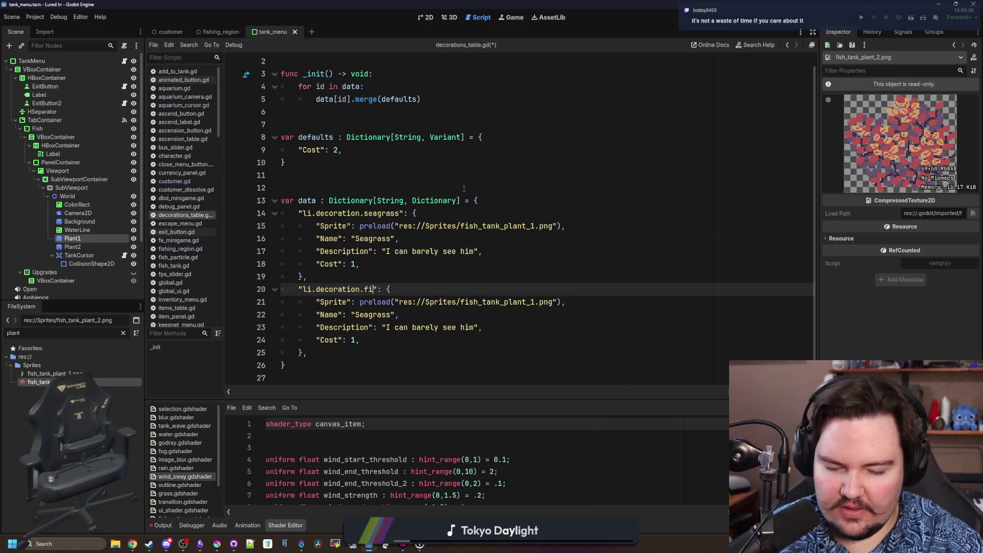
{"action": "type", "text": "e_leaf"}
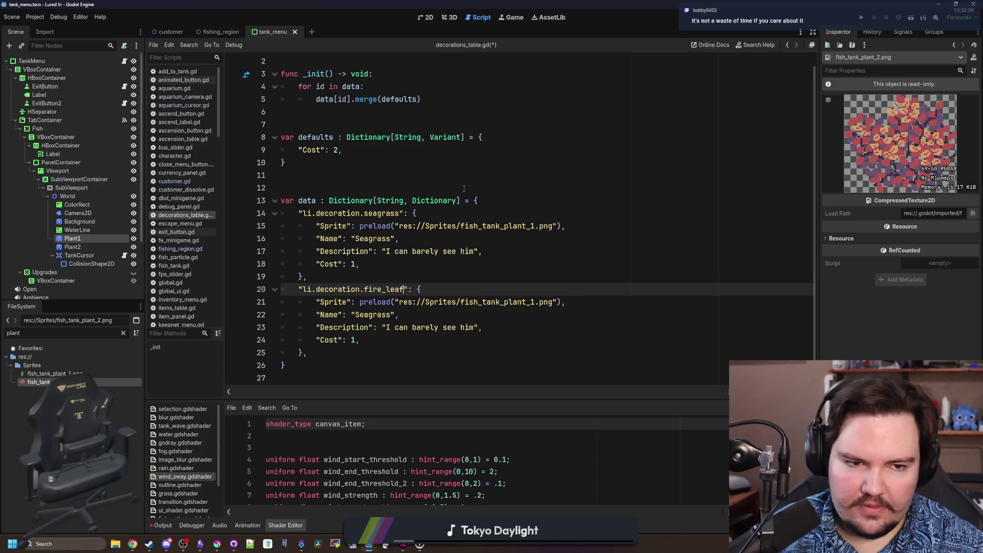
{"action": "double_click", "coordinate": [373, 314]}
{"action": "type", "text": "F"}
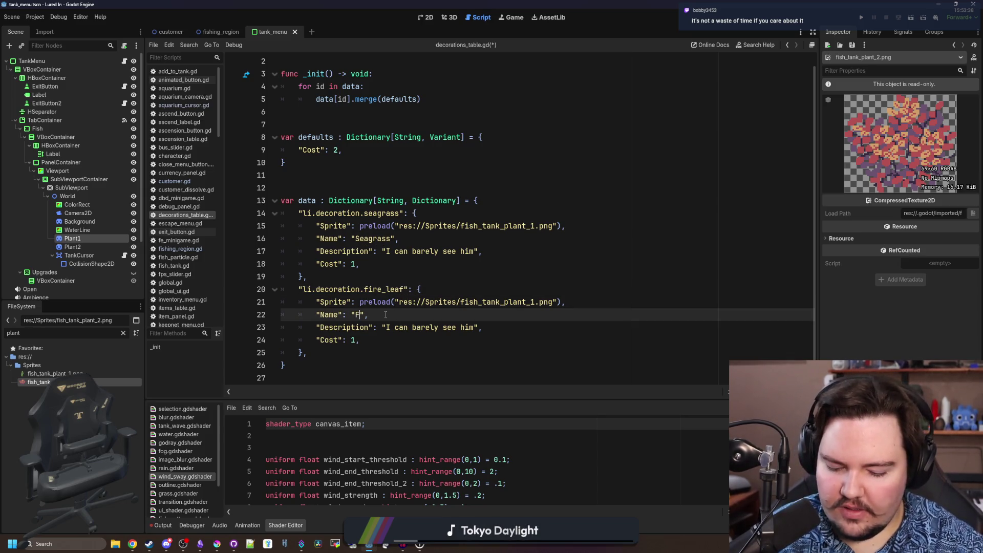
{"action": "type", "text": "ireLeaf"}
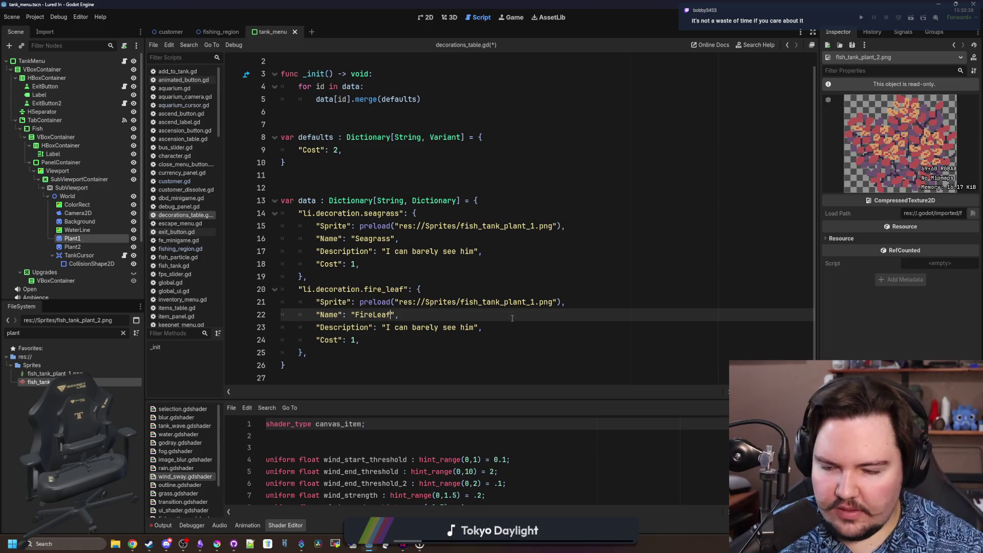
{"action": "left_click", "coordinate": [374, 315]}
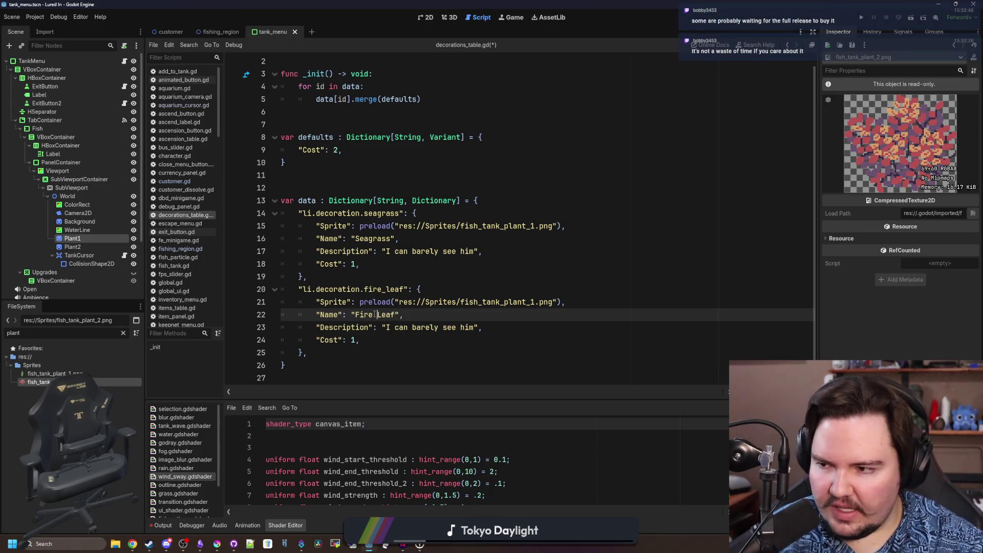
{"action": "left_click", "coordinate": [469, 309]}
Point the Fire Leaf sprite path at fish_tank_plant_2.png, checking it against the Seagrass path
{"action": "left_click", "coordinate": [555, 305]}
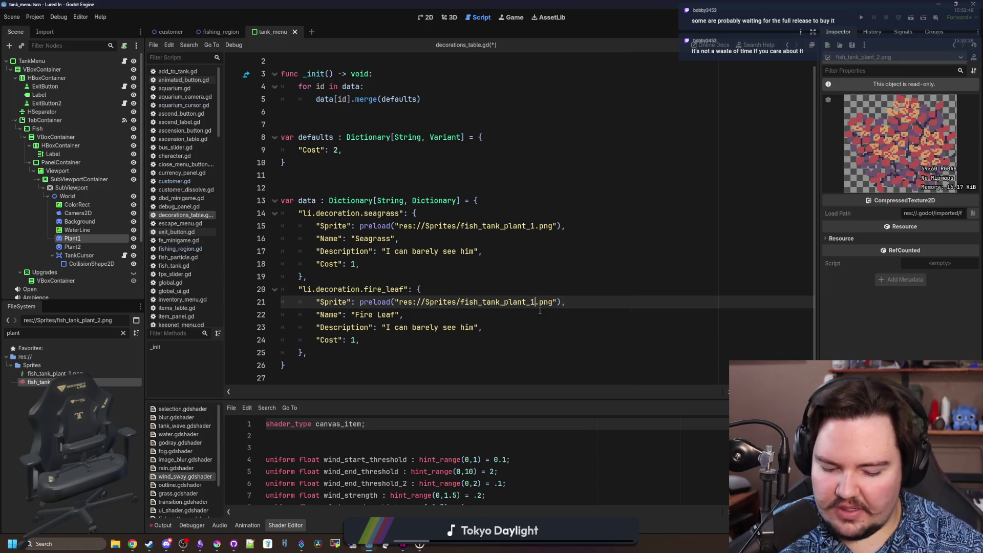
{"action": "key", "text": "BackSpace"}
{"action": "type", "text": "2"}
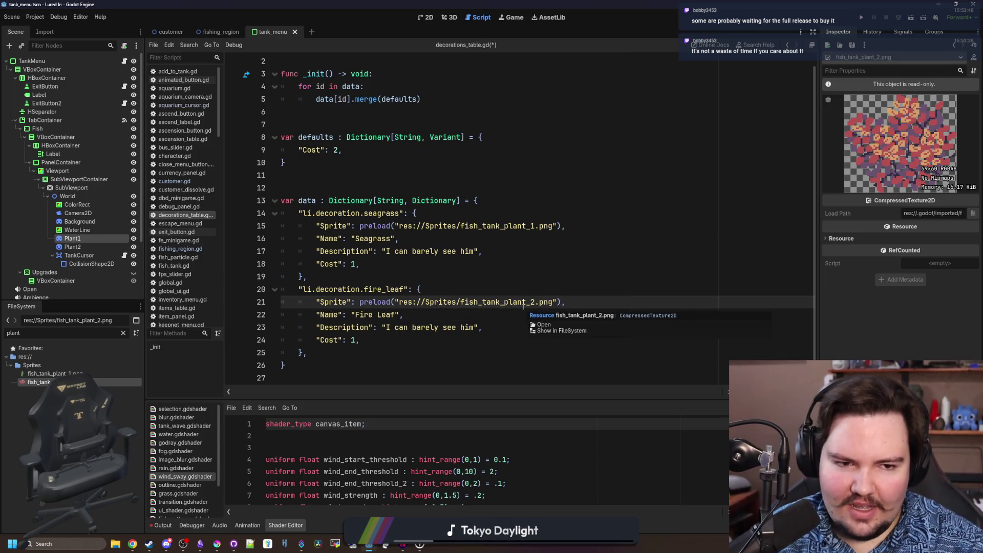
{"action": "left_click", "coordinate": [525, 230], "text": "ctrl"}
{"action": "left_click", "coordinate": [517, 306], "text": "ctrl"}
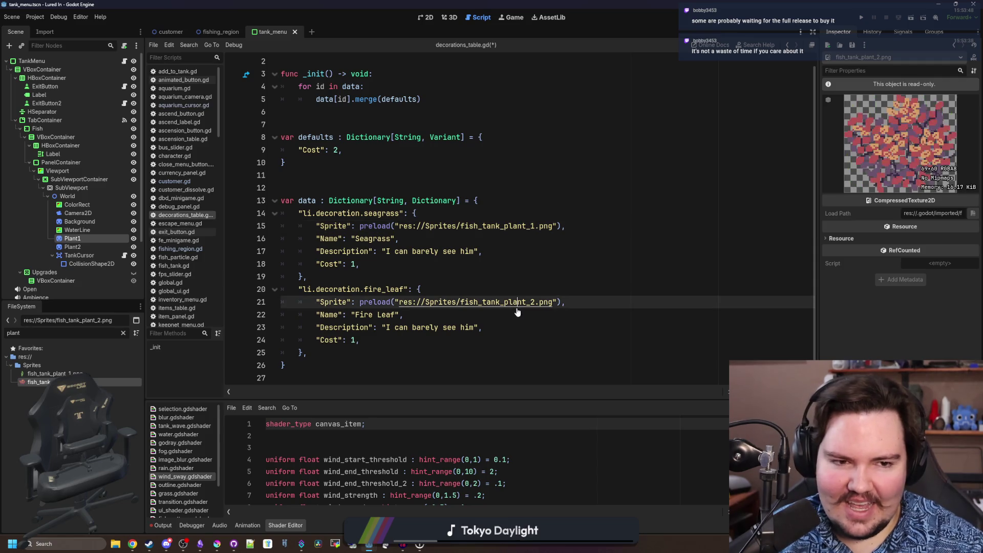
{"action": "left_click", "coordinate": [538, 252]}
{"action": "left_click", "coordinate": [382, 267]}
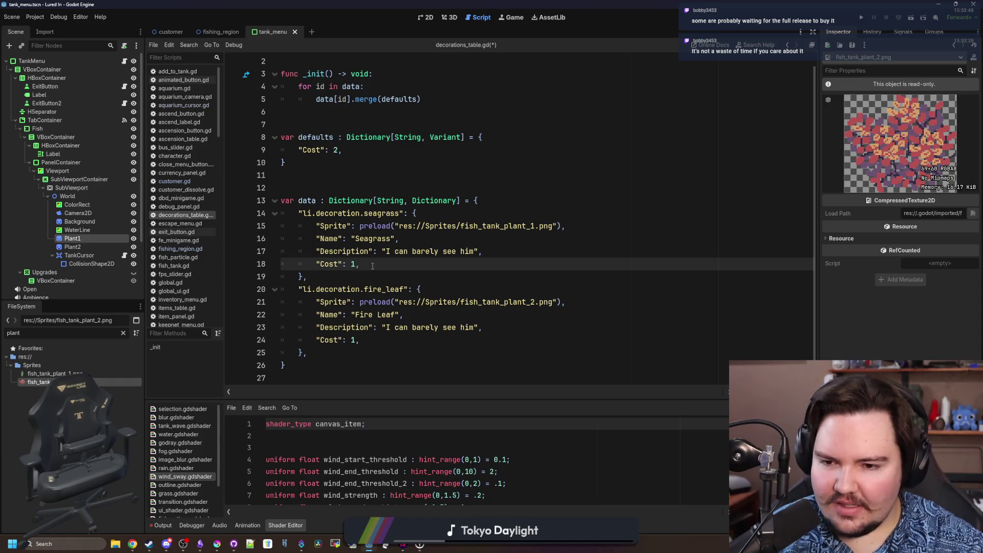
Set the Seagrass cost to 10 and the Fire Leaf cost to 20
{"action": "left_click", "coordinate": [458, 332]}
{"action": "key", "text": "Down"}
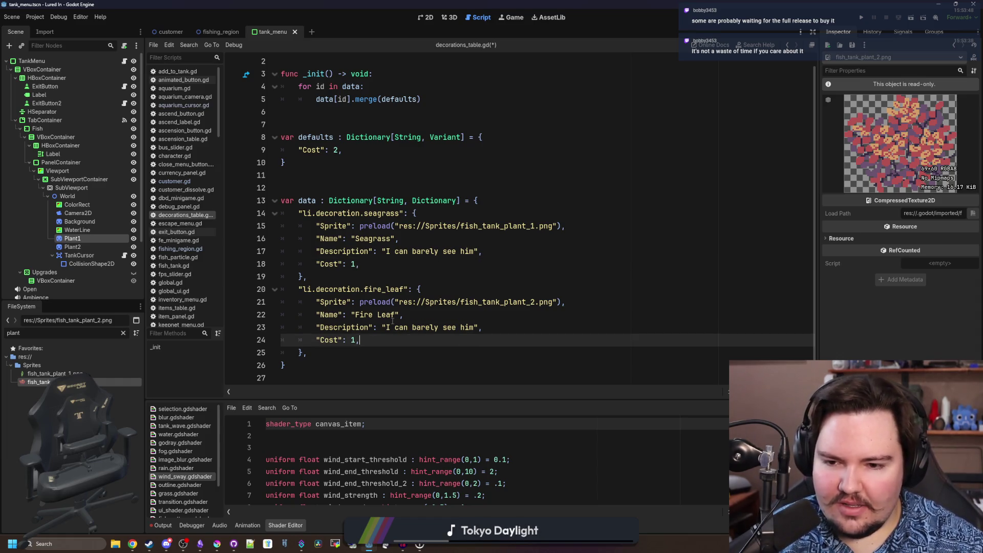
{"action": "left_click", "coordinate": [359, 263]}
{"action": "type", "text": "10,"}
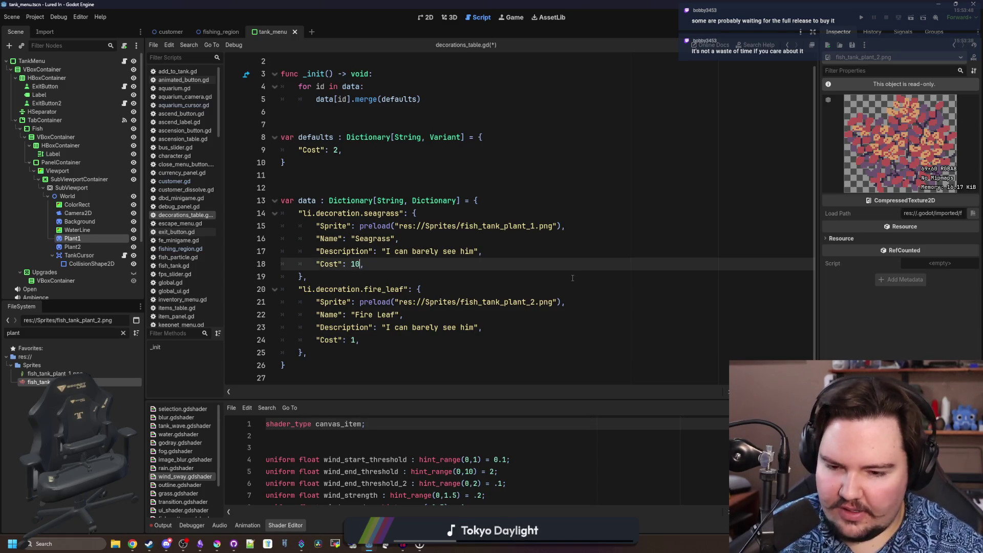
{"action": "key", "text": "Down"}
{"action": "key", "text": "Down"}
{"action": "key", "text": "Down"}
{"action": "key", "text": "Down"}
{"action": "key", "text": "Down"}
{"action": "key", "text": "Down"}
{"action": "key", "text": "Up"}
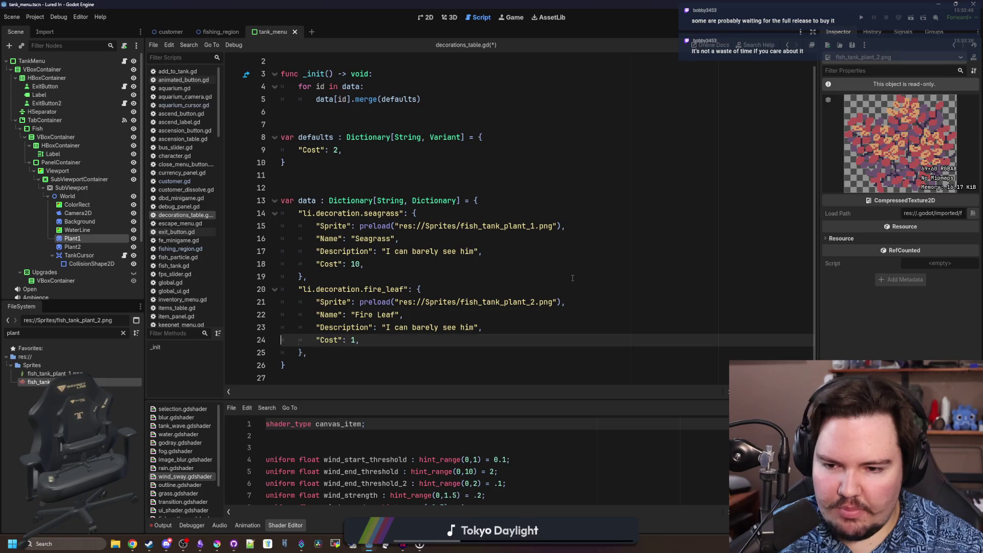
{"action": "key", "text": "Left"}
{"action": "type", "text": "20,"}
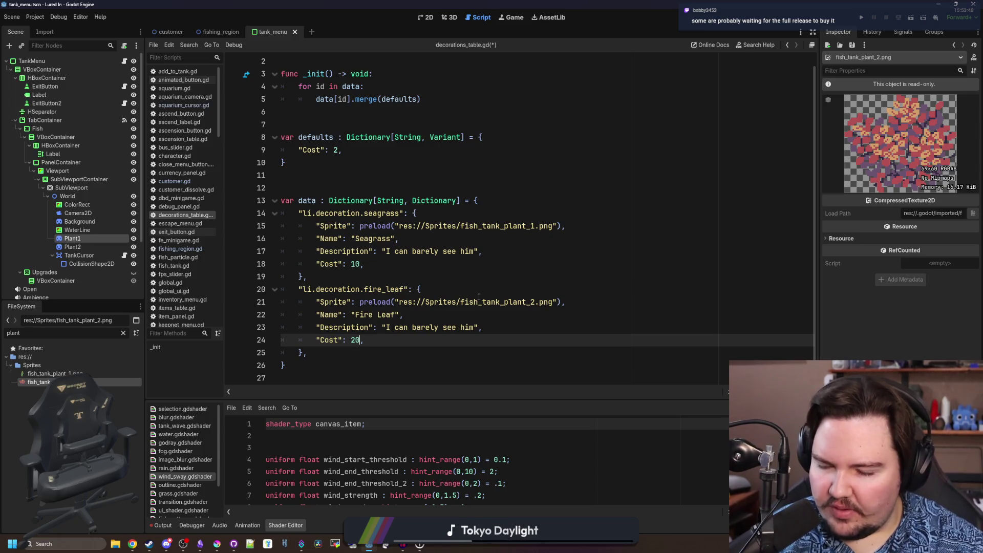
{"action": "left_click_drag", "start_coordinate": [475, 252], "coordinate": [387, 251]}
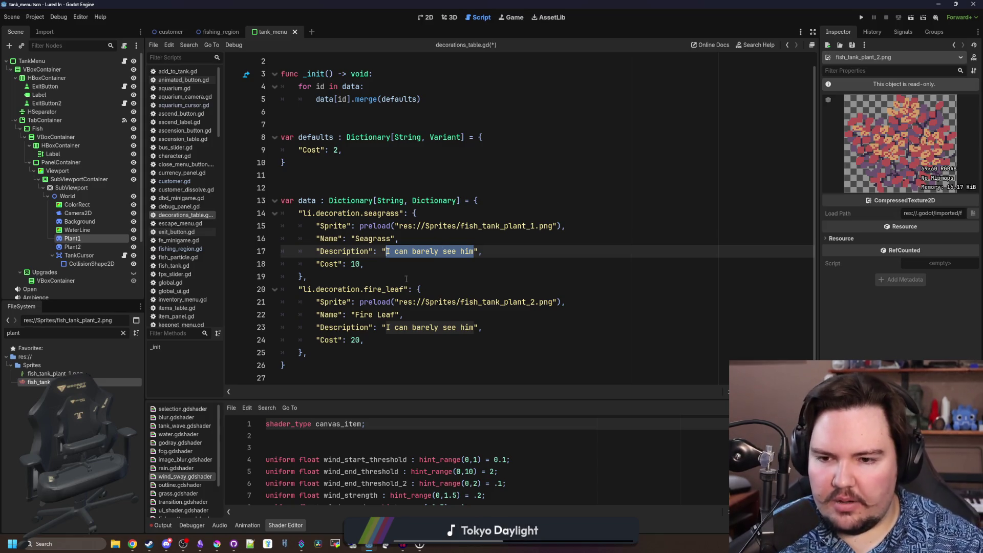
{"action": "left_click", "coordinate": [385, 277]}
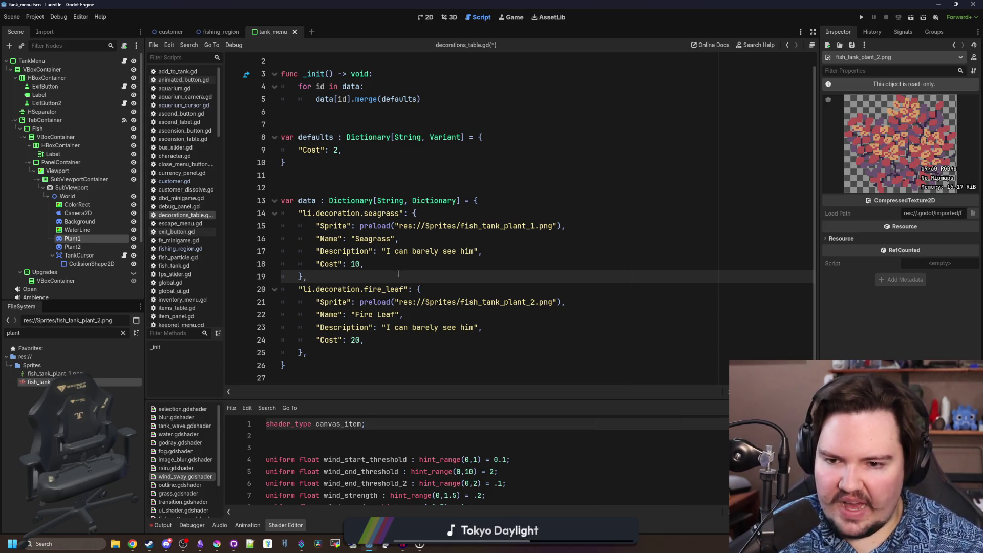
{"action": "key", "text": "Up"}
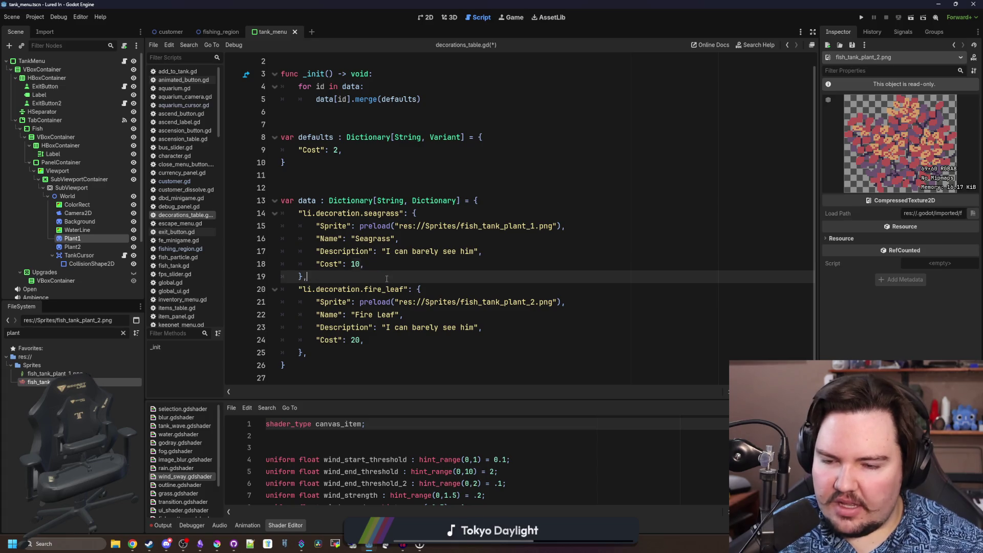
{"action": "key", "text": "Up"}
{"action": "left_click", "coordinate": [511, 232]}
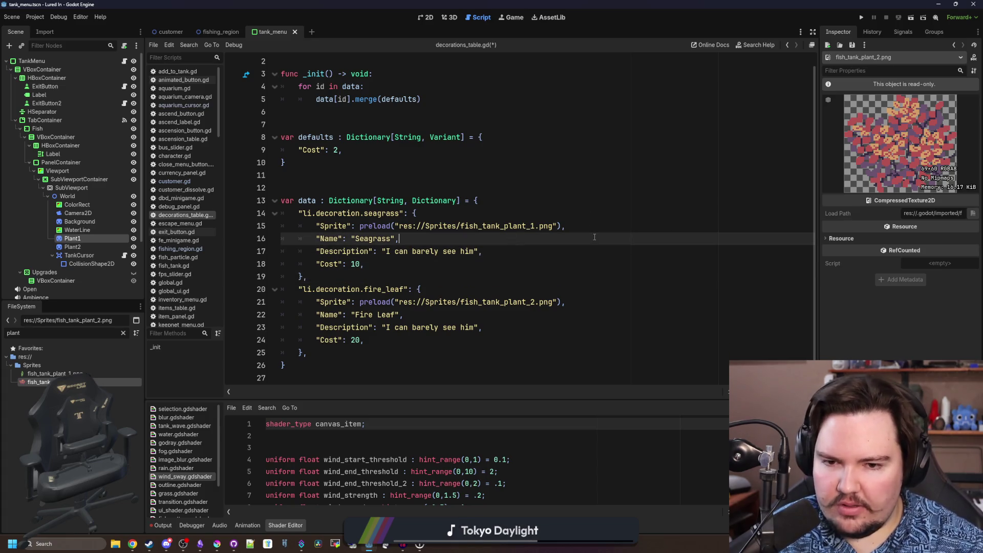
{"action": "key", "text": "Down"}
{"action": "key", "text": "Down"}
{"action": "key", "text": "Down"}
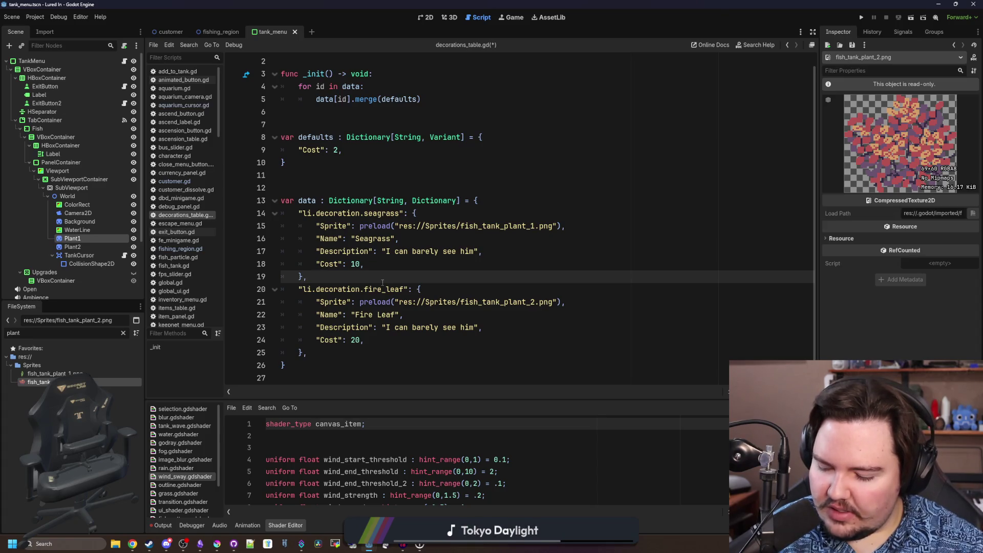
{"action": "key", "text": "Up"}
{"action": "key", "text": "Down"}
{"action": "key", "text": "Down"}
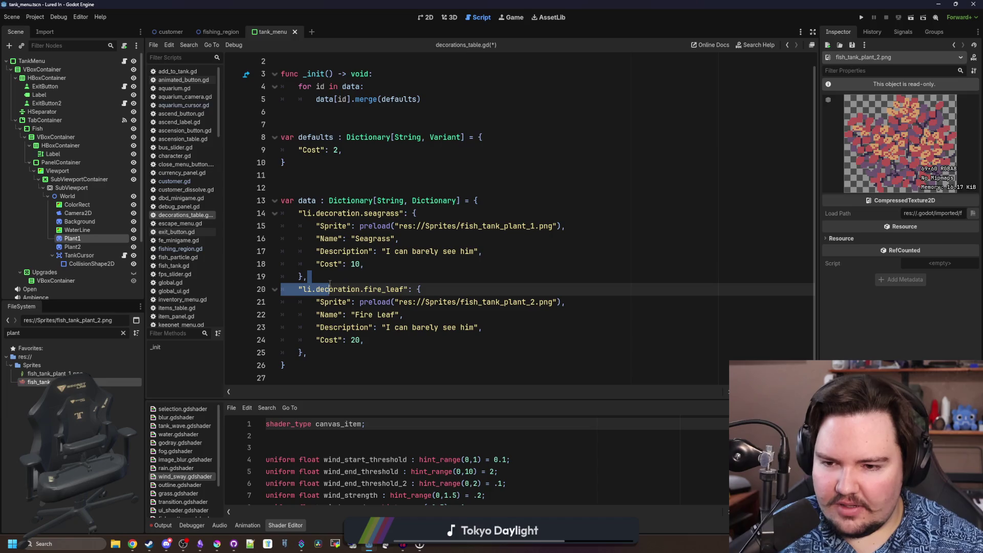
{"action": "key", "text": "Up"}
{"action": "key", "text": "Up"}
{"action": "key", "text": "Down"}
{"action": "key", "text": "Down"}
{"action": "key", "text": "Up"}
{"action": "key", "text": "Down"}
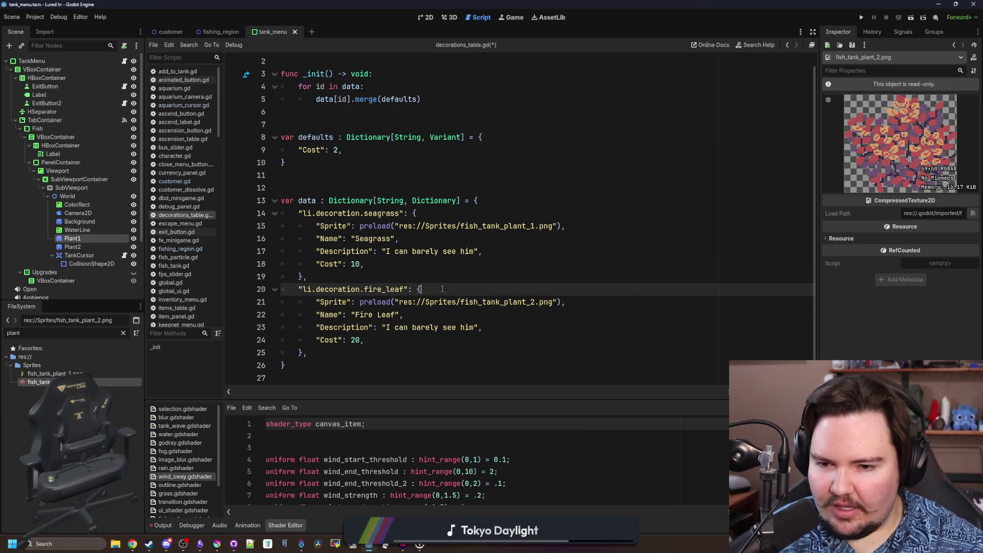
{"action": "key", "text": "Up"}
{"action": "left_click", "coordinate": [323, 359]}
{"action": "left_click", "coordinate": [382, 333]}
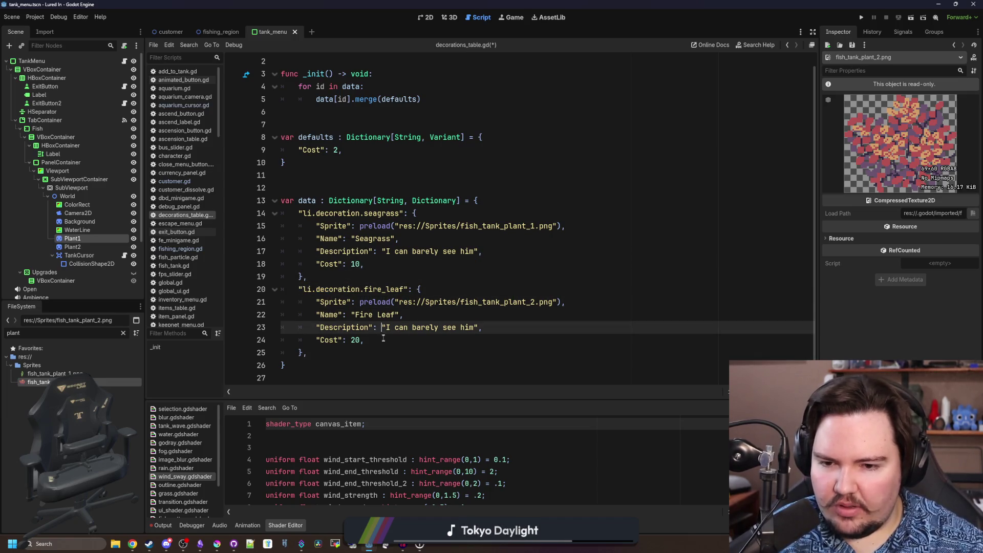
{"action": "left_click", "coordinate": [495, 303]}
{"action": "left_click", "coordinate": [456, 289]}
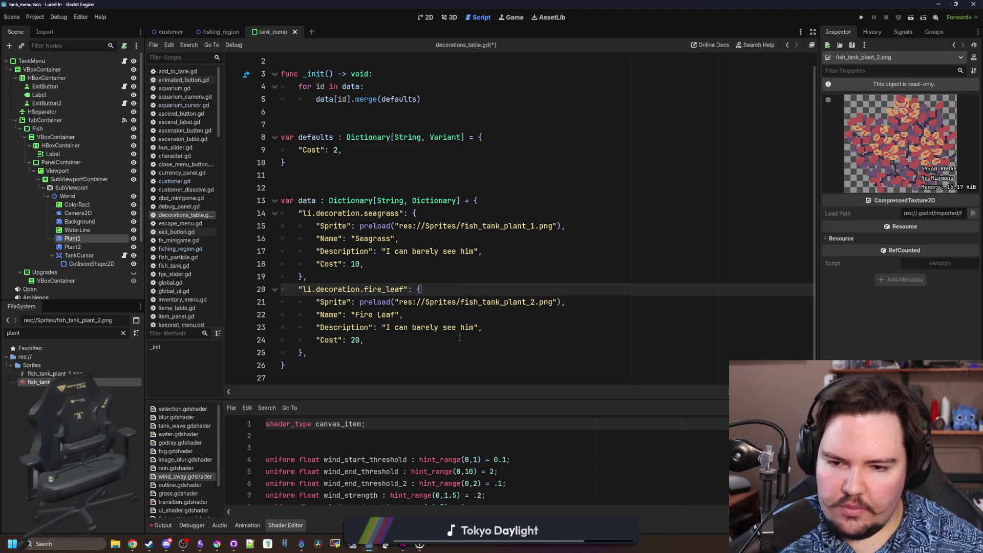
{"action": "left_click_drag", "start_coordinate": [473, 250], "coordinate": [393, 238]}
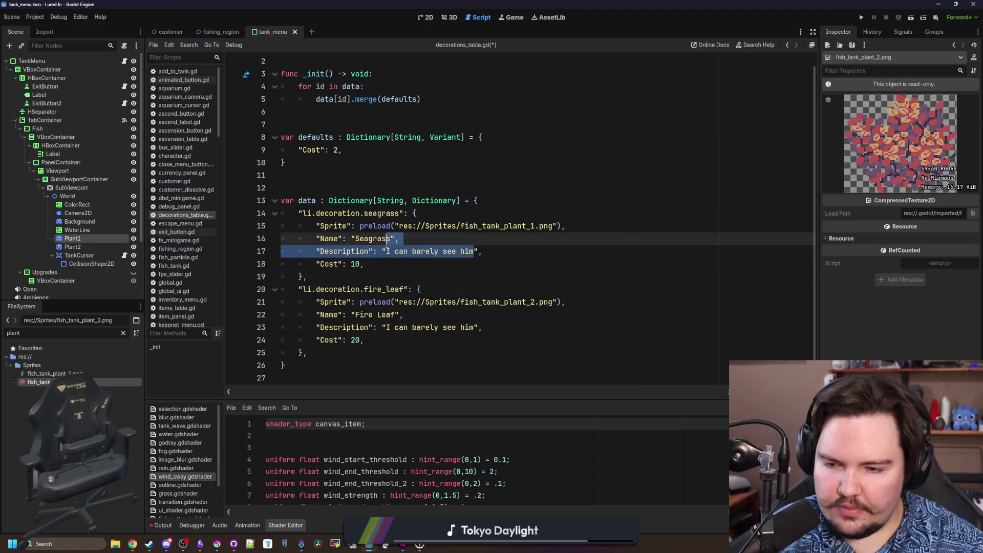
{"action": "left_click_drag", "start_coordinate": [394, 239], "coordinate": [386, 252]}
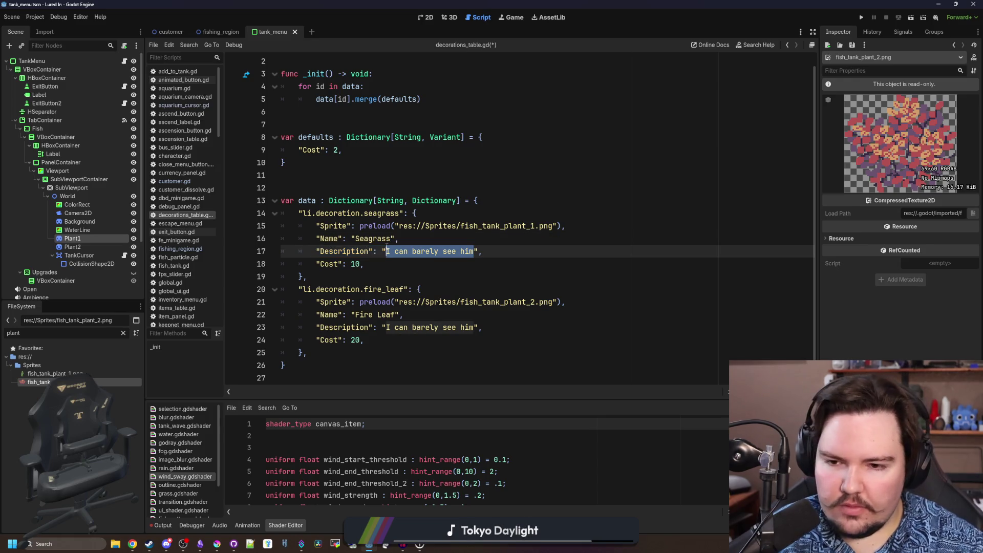
Finish the Seagrass description and rewrite Fire Leaf's as "Fun fact: not actually hot"
{"action": "key", "text": "BackSpace"}
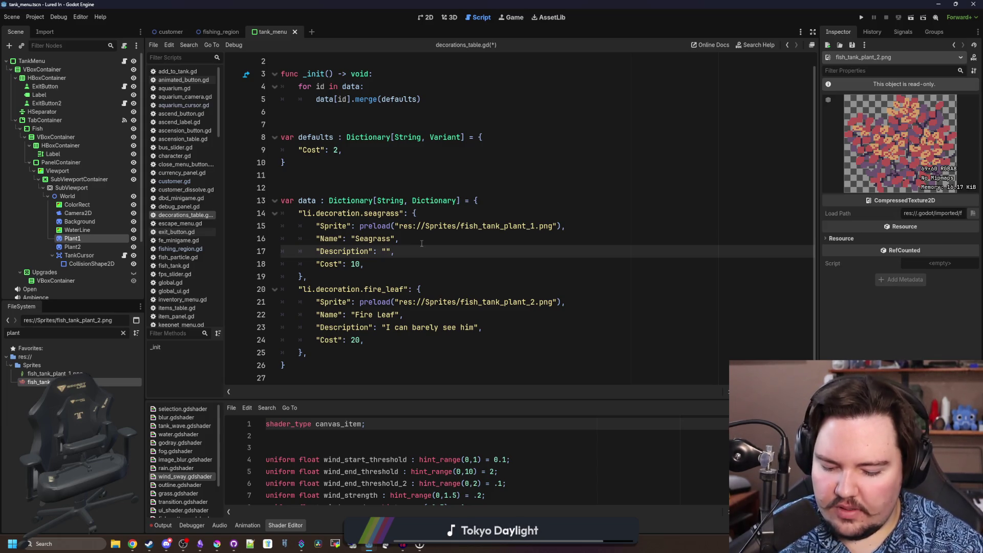
{"action": "type", "text": "Might need a"}
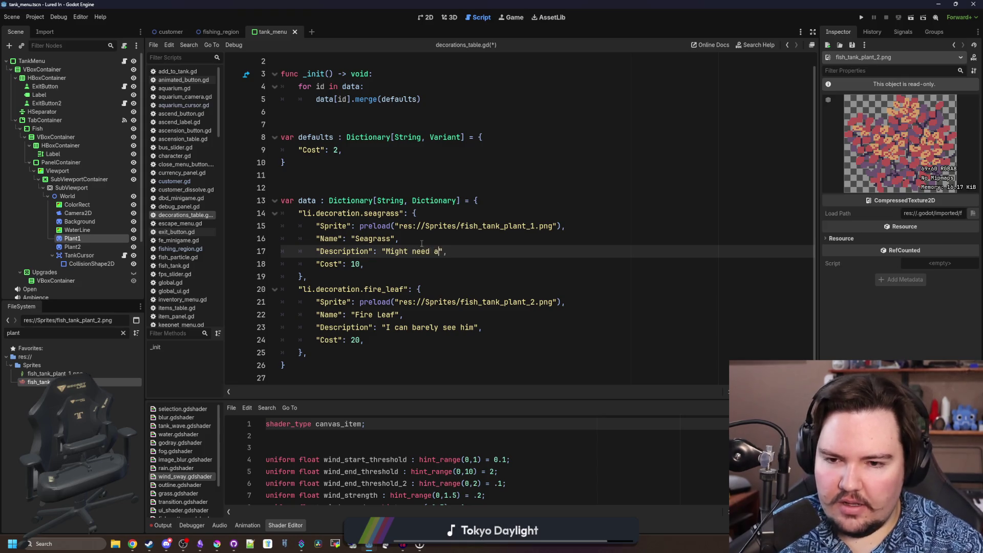
{"action": "type", "text": " lawnmower"}
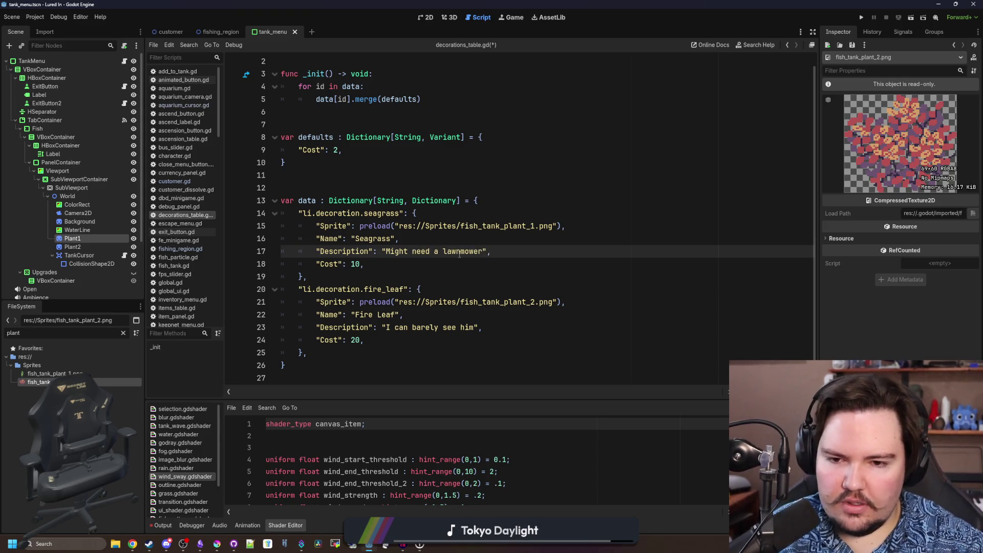
{"action": "left_click", "coordinate": [472, 328]}
{"action": "key", "text": "Delete"}
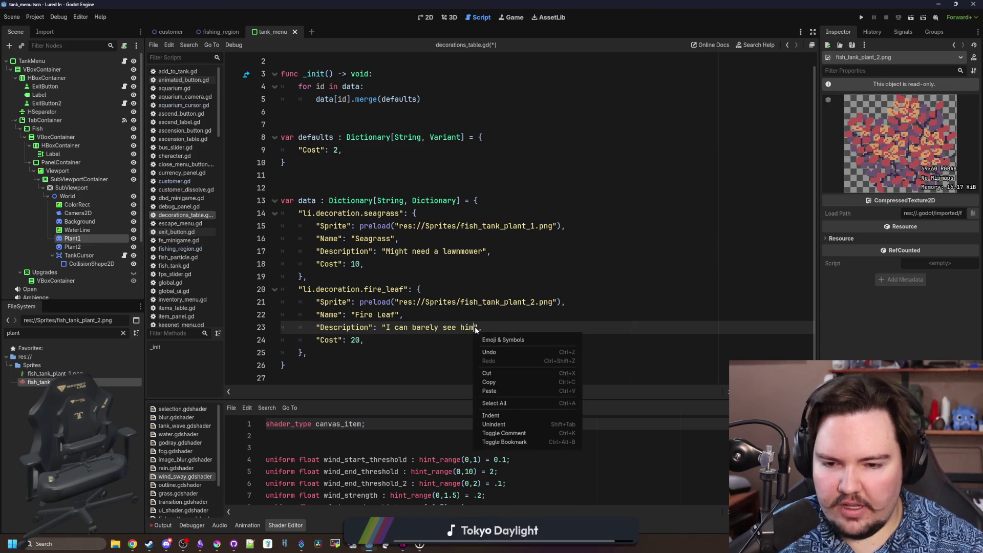
{"action": "key", "text": "ctrl+BackSpace"}
{"action": "key", "text": "ctrl+BackSpace"}
{"action": "key", "text": "ctrl+BackSpace"}
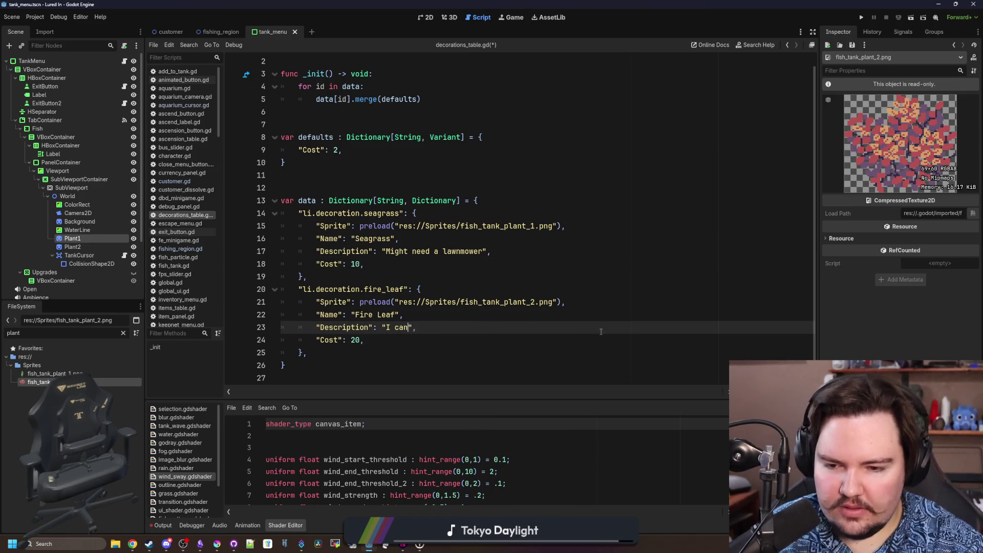
{"action": "key", "text": "ctrl+BackSpace"}
{"action": "key", "text": "ctrl+BackSpace"}
{"action": "type", "text": "F"}
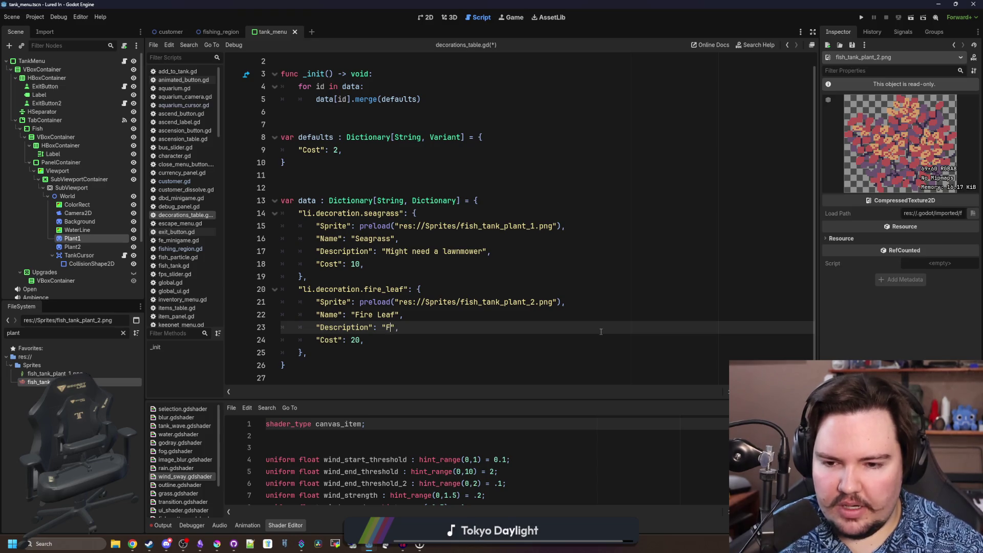
{"action": "key", "text": "BackSpace"}
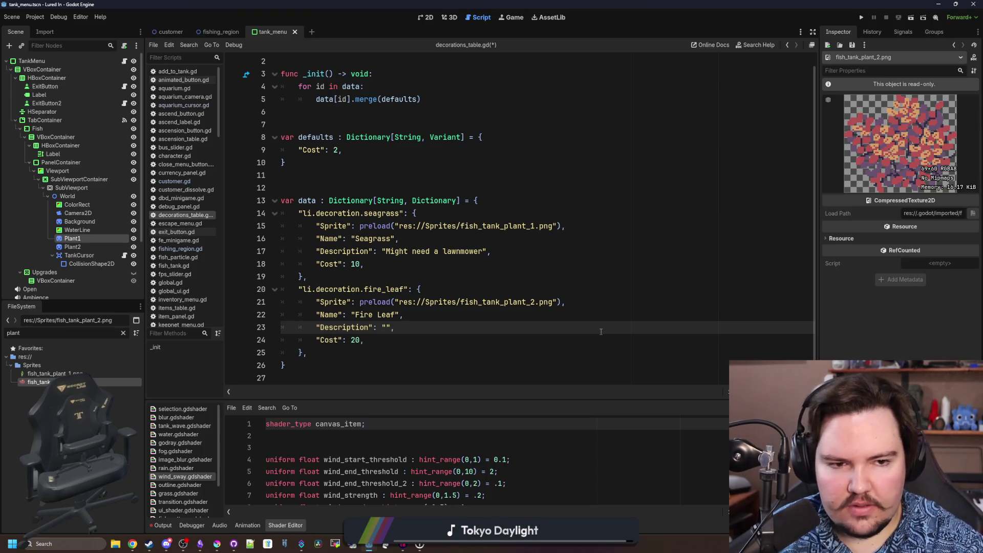
{"action": "type", "text": "Not"}
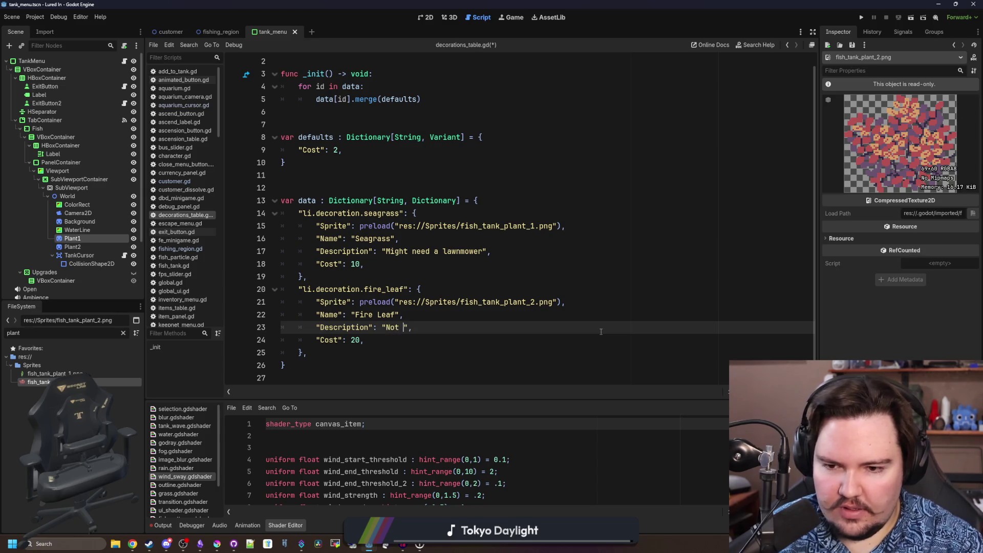
{"action": "key", "text": "BackSpace"}
{"action": "key", "text": "BackSpace"}
{"action": "key", "text": "BackSpace"}
{"action": "type", "text": "Fun fact"}
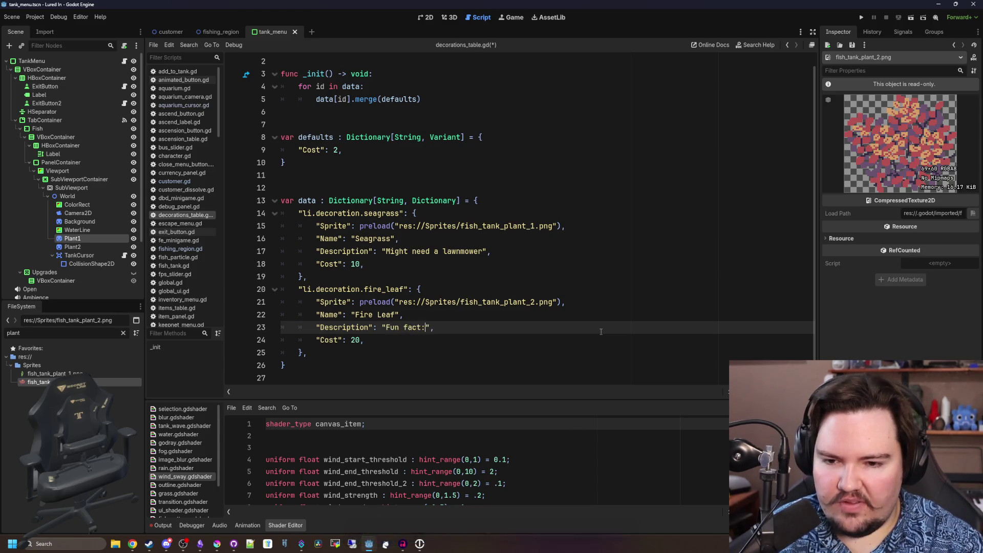
{"action": "type", "text": ": not actually hot"}
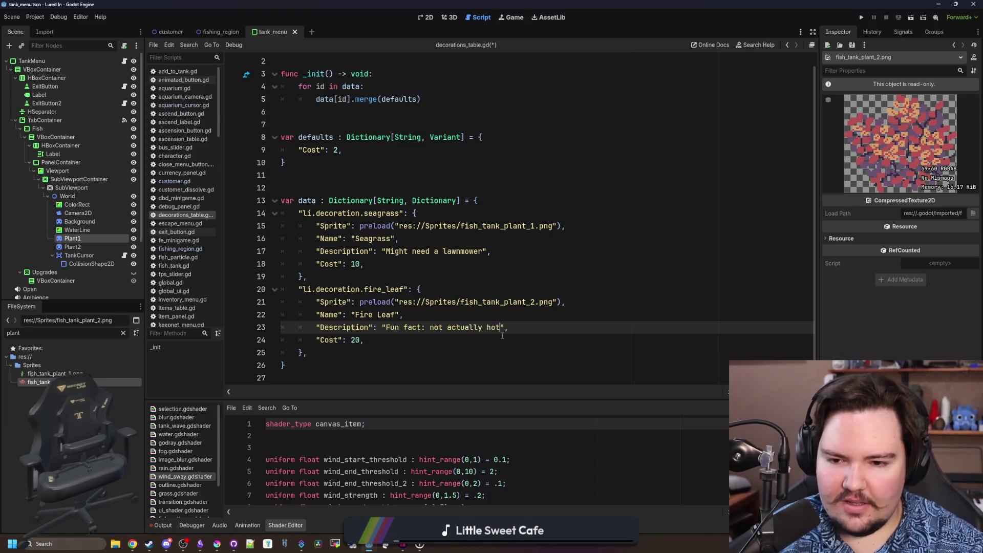
{"action": "left_click", "coordinate": [523, 310]}
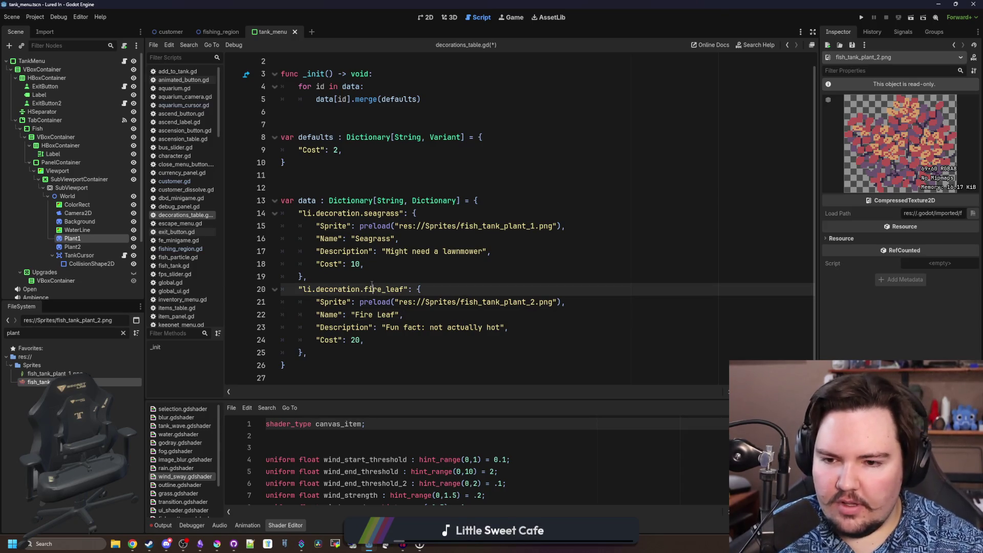
Set the decorations table's default Cost to 10, save, and reveal the Tables folder in FileSystem
{"action": "left_click", "coordinate": [348, 190]}
{"action": "scroll", "coordinate": [348, 190], "scroll_direction": "up", "scroll_amount": 1}
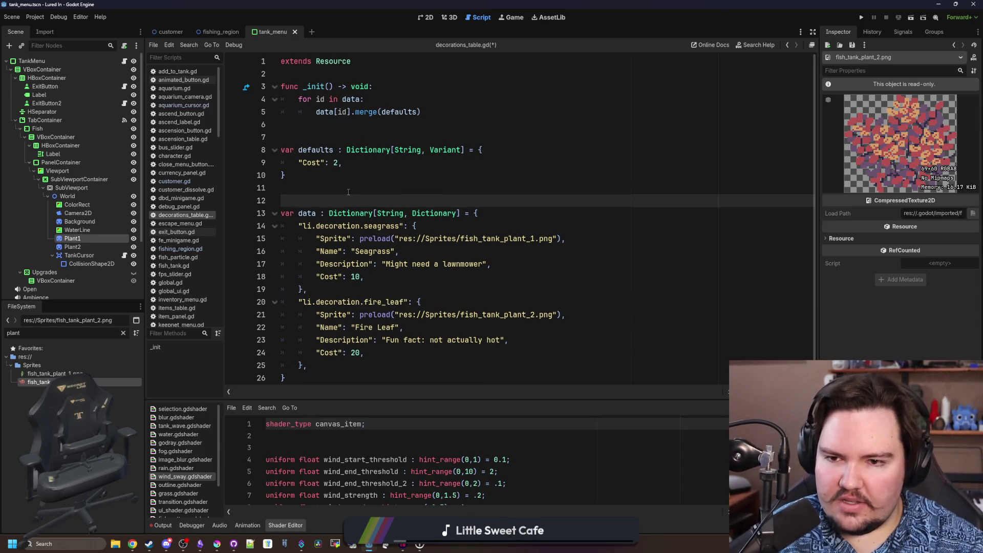
{"action": "left_click", "coordinate": [359, 163]}
{"action": "type", "text": "10"}
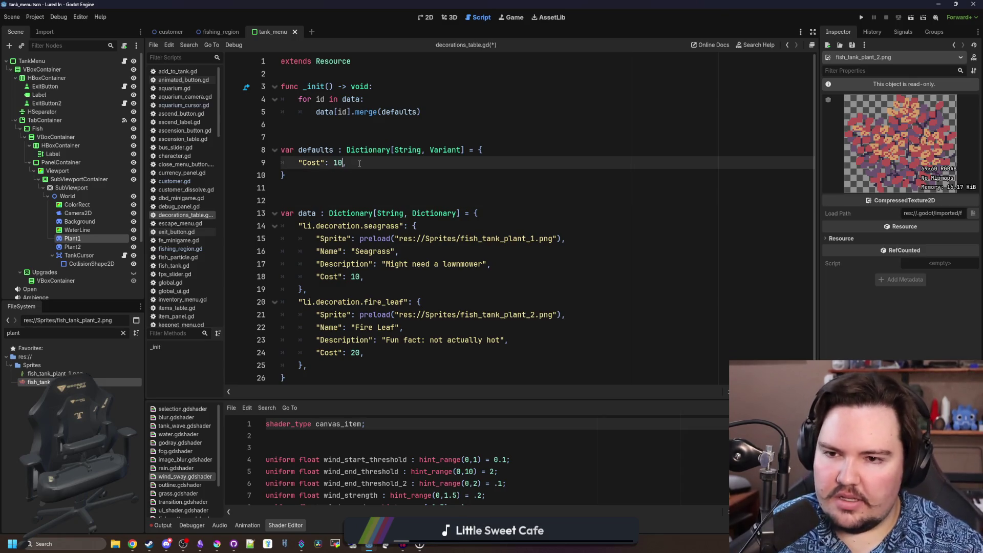
{"action": "left_click", "coordinate": [362, 182]}
{"action": "scroll", "coordinate": [362, 182], "scroll_direction": "down", "scroll_amount": 1}
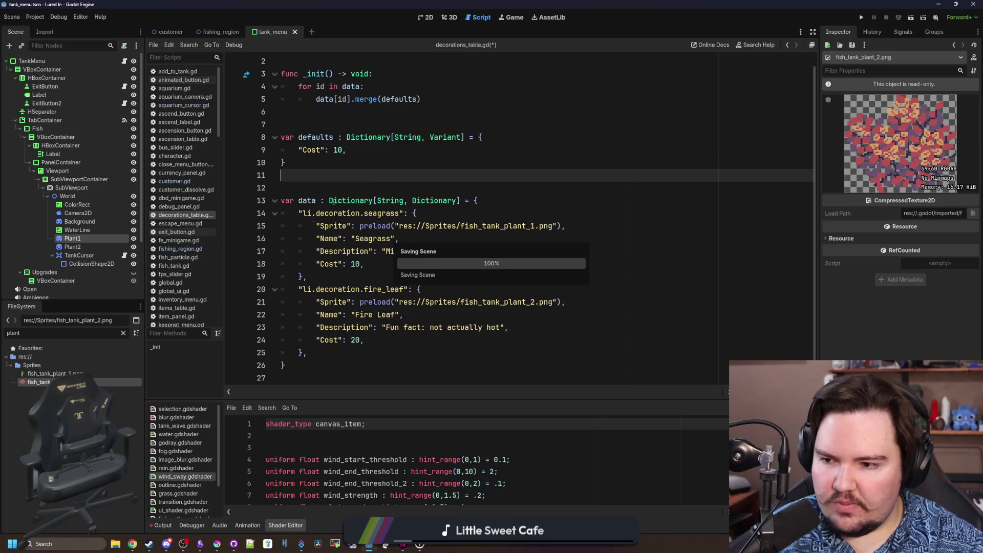
{"action": "scroll", "coordinate": [8, 434], "scroll_direction": "up", "scroll_amount": 10}
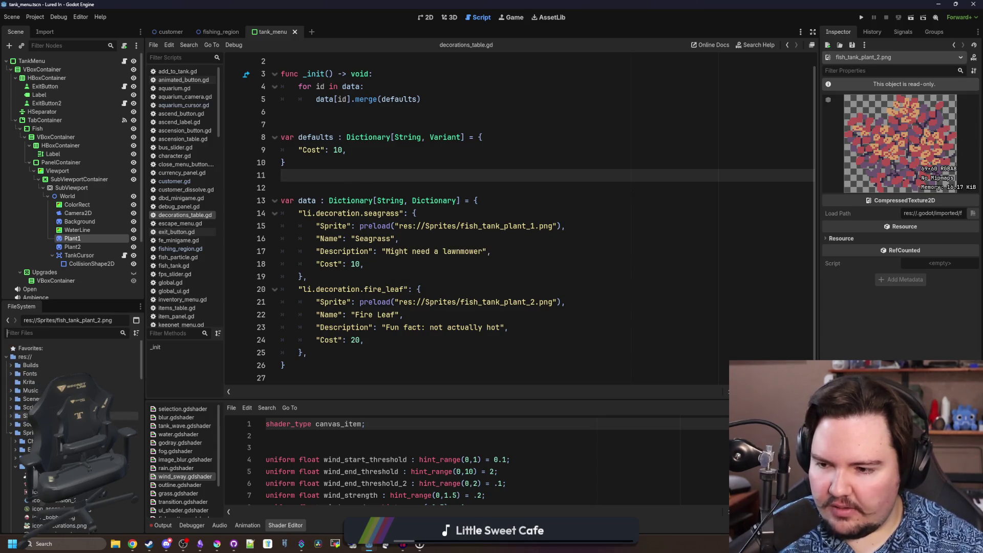
{"action": "left_click", "coordinate": [10, 433]}
{"action": "scroll", "coordinate": [22, 446], "scroll_direction": "down", "scroll_amount": 3}
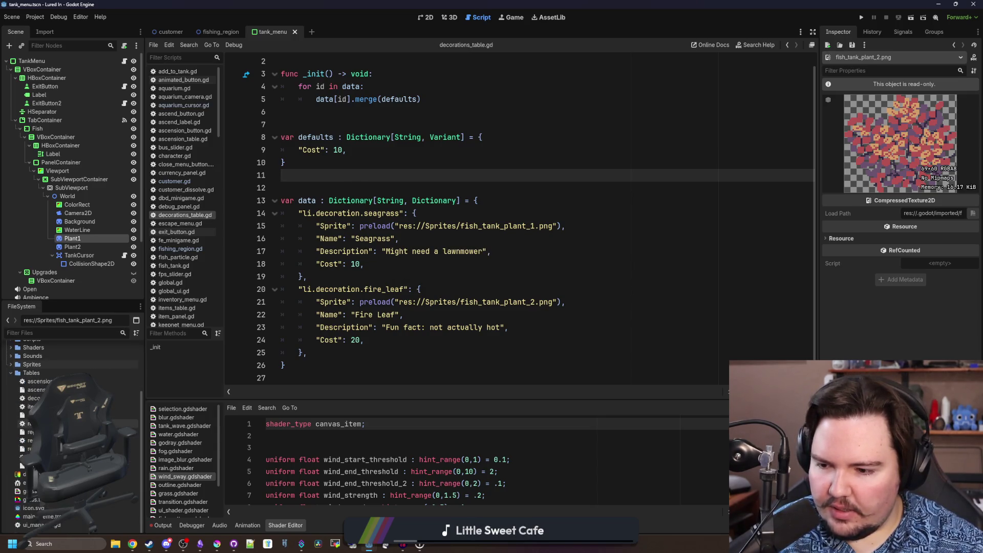
Duplicate ascension_table.tres as decorations_table.tres in the Tables folder
{"action": "right_click", "coordinate": [93, 390]}
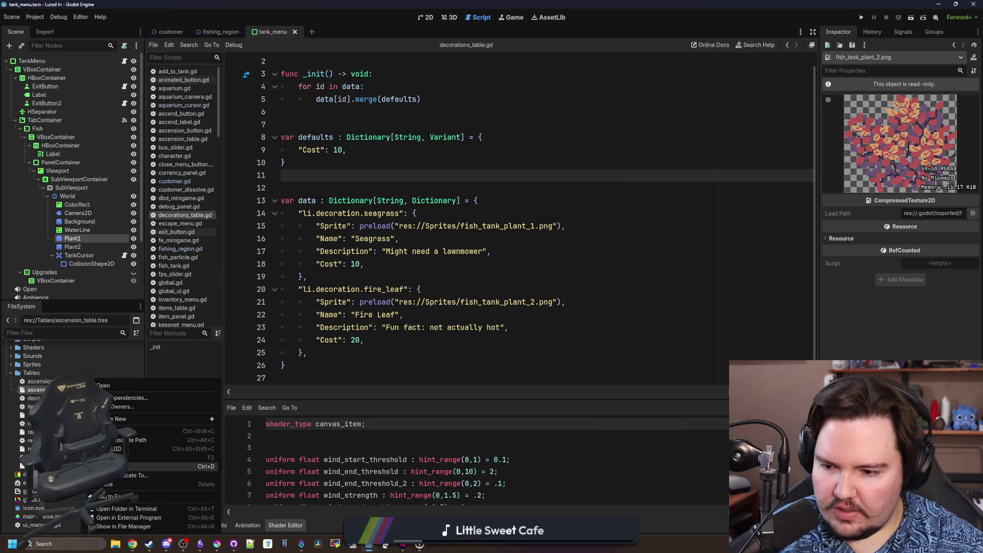
{"action": "left_click", "coordinate": [131, 466]}
{"action": "type", "text": "decoration_tab.tres"}
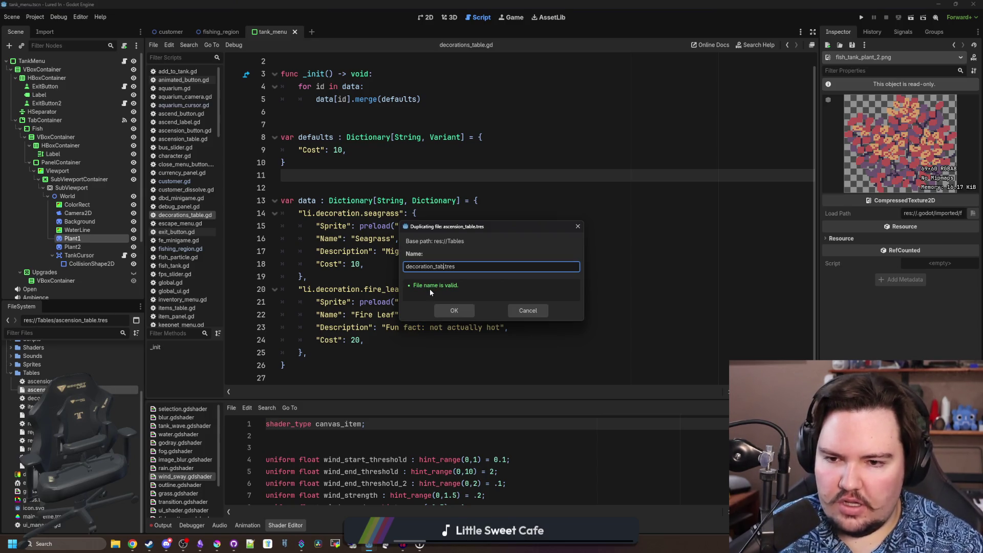
{"action": "key", "text": "Return"}
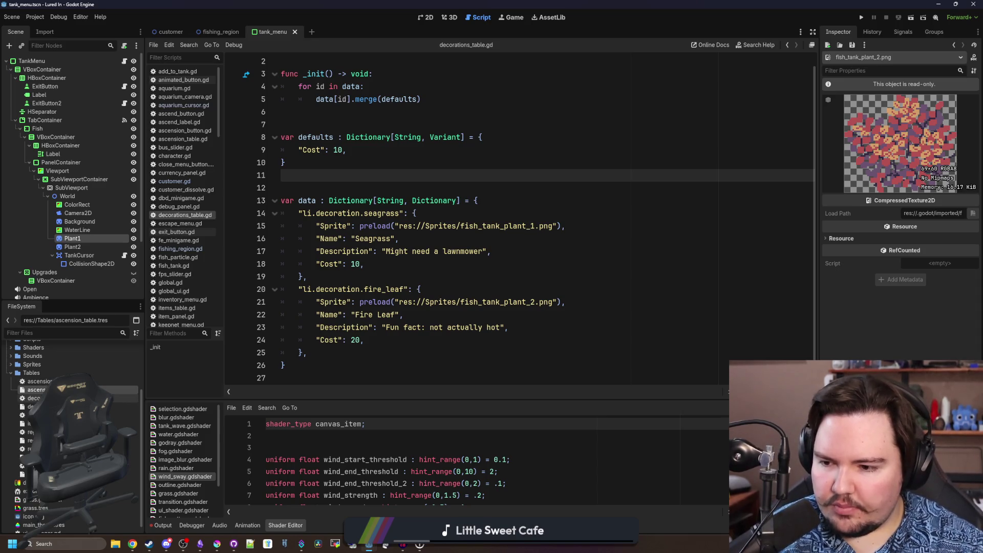
{"action": "left_click", "coordinate": [34, 398]}
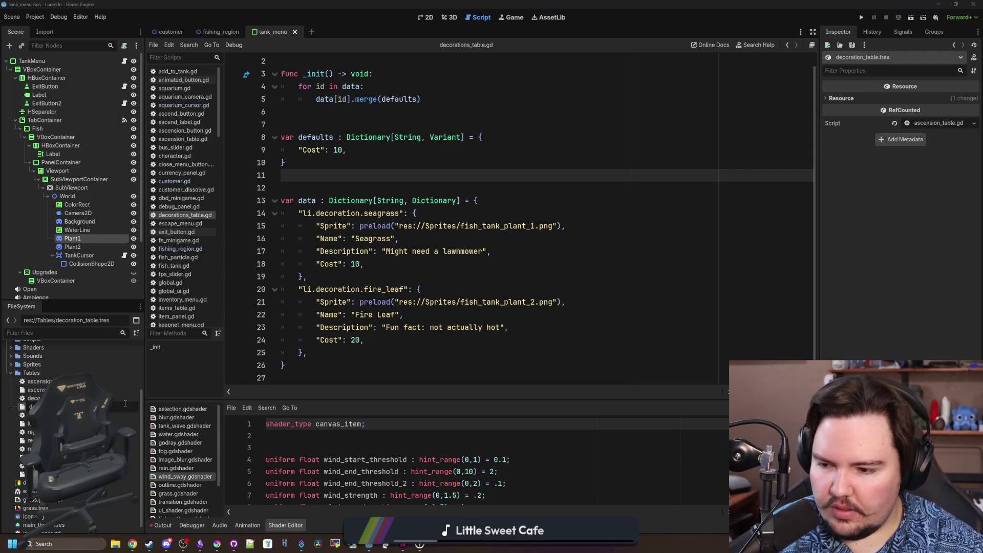
{"action": "key", "text": "Return"}
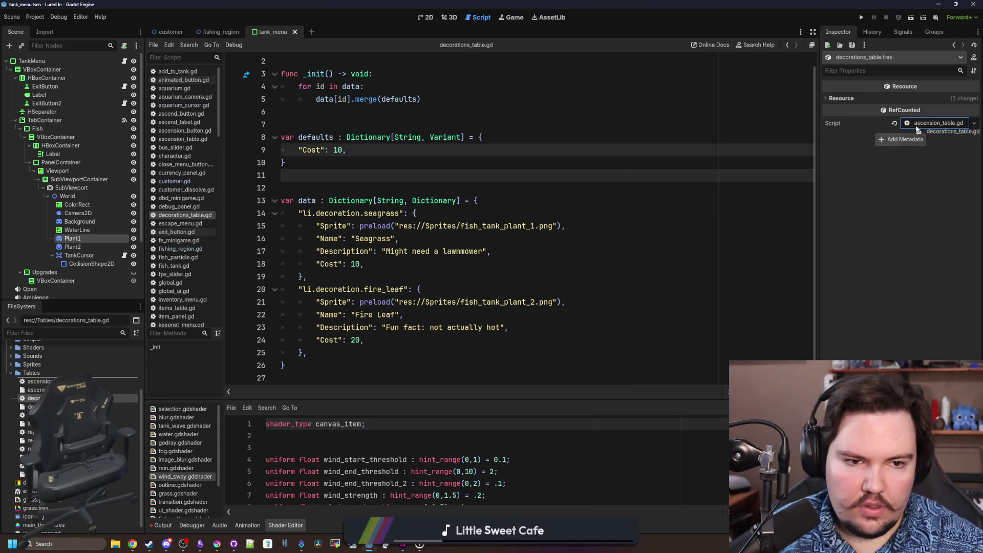
Assign decorations_table.gd as the new resource's script and save it
{"action": "left_click_drag", "start_coordinate": [35, 398], "coordinate": [925, 127]}
{"action": "left_click", "coordinate": [559, 140]}
{"action": "key", "text": "ctrl+s"}
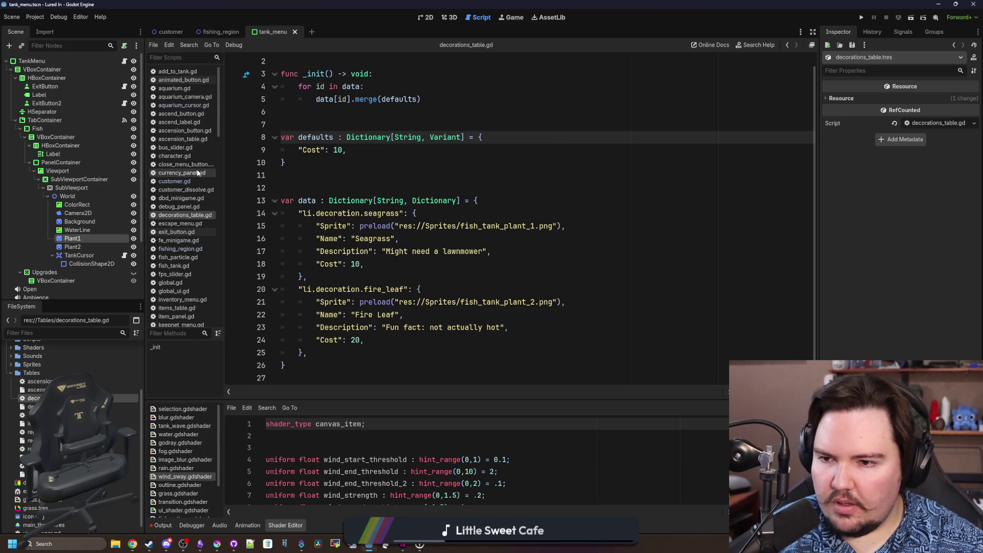
In global.gd, duplicate the ascensionTable declaration line and rename the copy decorationsTable
{"action": "left_click", "coordinate": [108, 332]}
{"action": "type", "text": "glob"}
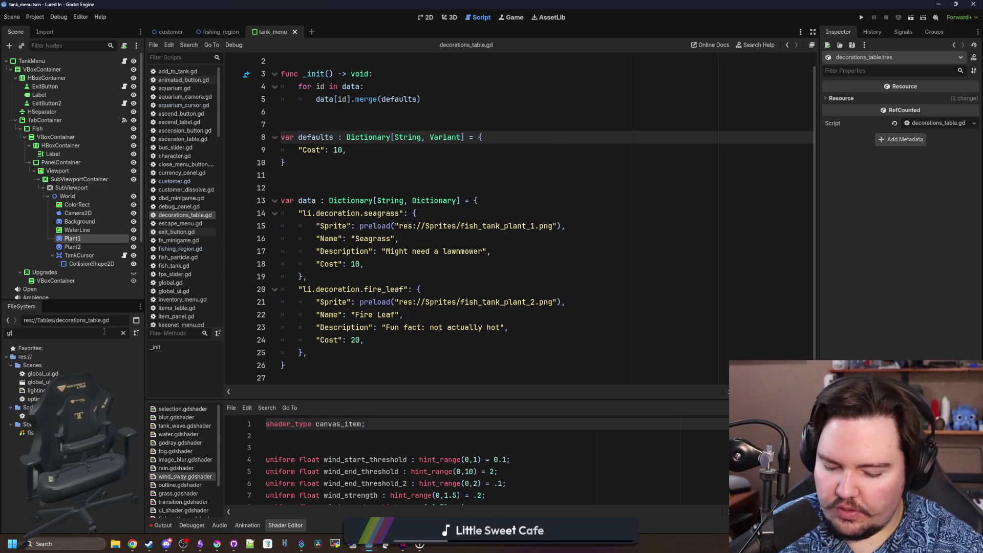
{"action": "left_click", "coordinate": [33, 399]}
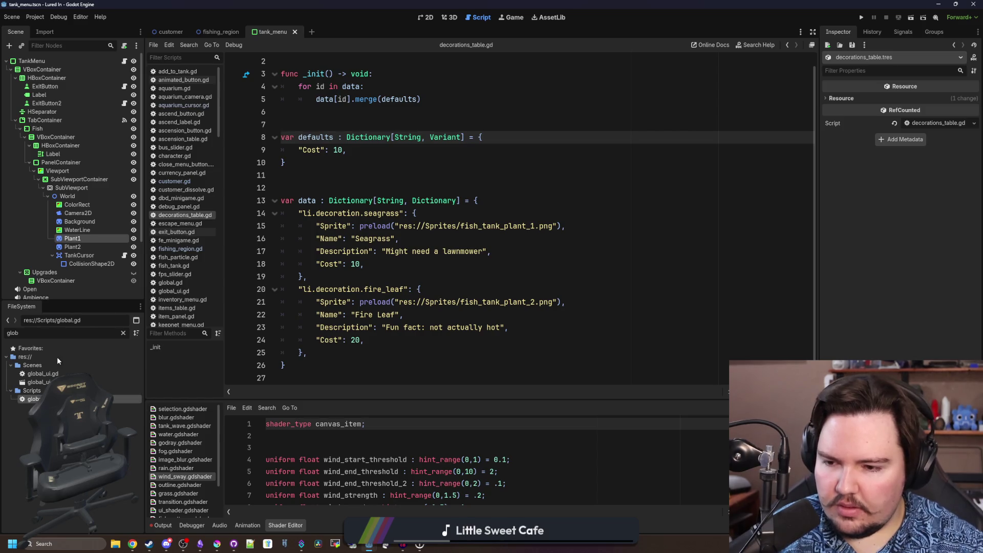
{"action": "scroll", "coordinate": [586, 149], "scroll_direction": "down", "scroll_amount": 10}
{"action": "scroll", "coordinate": [587, 149], "scroll_direction": "down", "scroll_amount": 10}
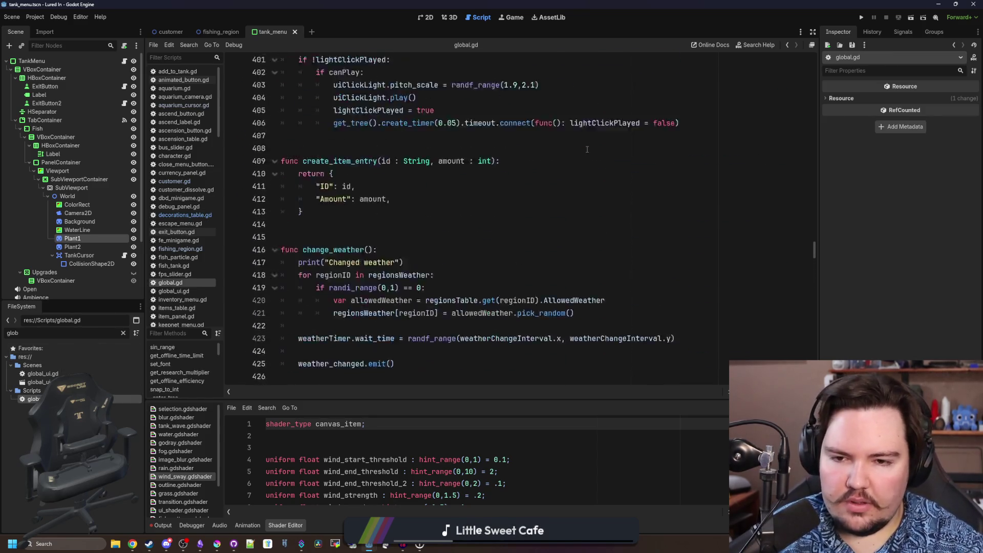
{"action": "scroll", "coordinate": [587, 149], "scroll_direction": "up", "scroll_amount": 10}
{"action": "scroll", "coordinate": [584, 152], "scroll_direction": "up", "scroll_amount": 10}
{"action": "scroll", "coordinate": [580, 156], "scroll_direction": "up", "scroll_amount": 10}
{"action": "scroll", "coordinate": [574, 163], "scroll_direction": "up", "scroll_amount": 10}
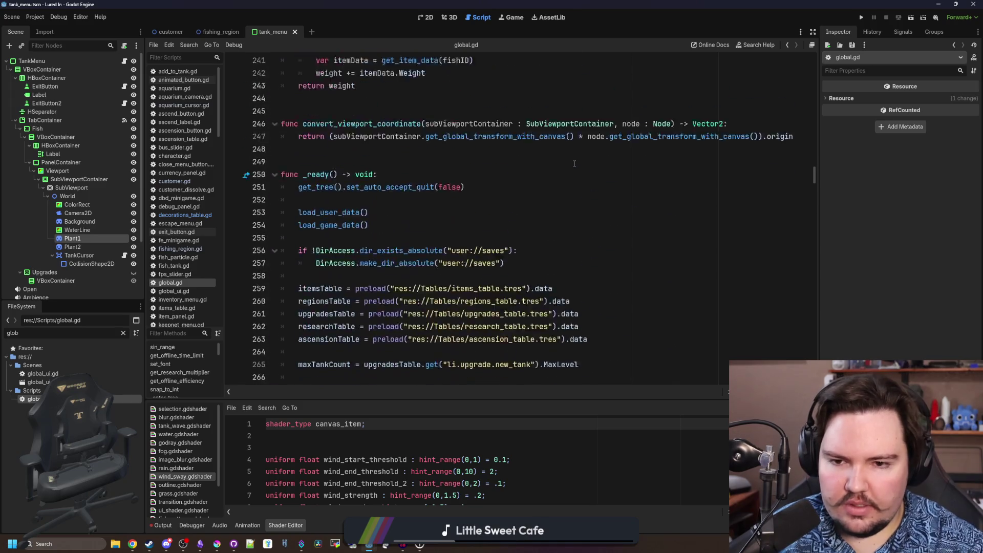
{"action": "scroll", "coordinate": [574, 162], "scroll_direction": "up", "scroll_amount": 10}
{"action": "scroll", "coordinate": [574, 163], "scroll_direction": "up", "scroll_amount": 10}
{"action": "scroll", "coordinate": [574, 164], "scroll_direction": "up", "scroll_amount": 10}
{"action": "scroll", "coordinate": [574, 163], "scroll_direction": "up", "scroll_amount": 10}
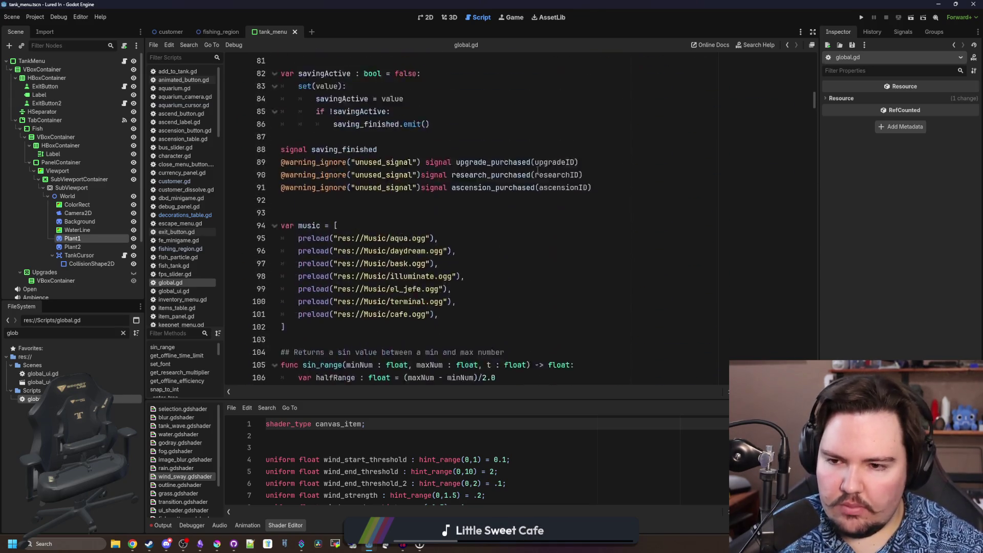
{"action": "scroll", "coordinate": [507, 188], "scroll_direction": "up", "scroll_amount": 10}
{"action": "scroll", "coordinate": [507, 188], "scroll_direction": "up", "scroll_amount": 10}
{"action": "scroll", "coordinate": [492, 224], "scroll_direction": "down", "scroll_amount": 6}
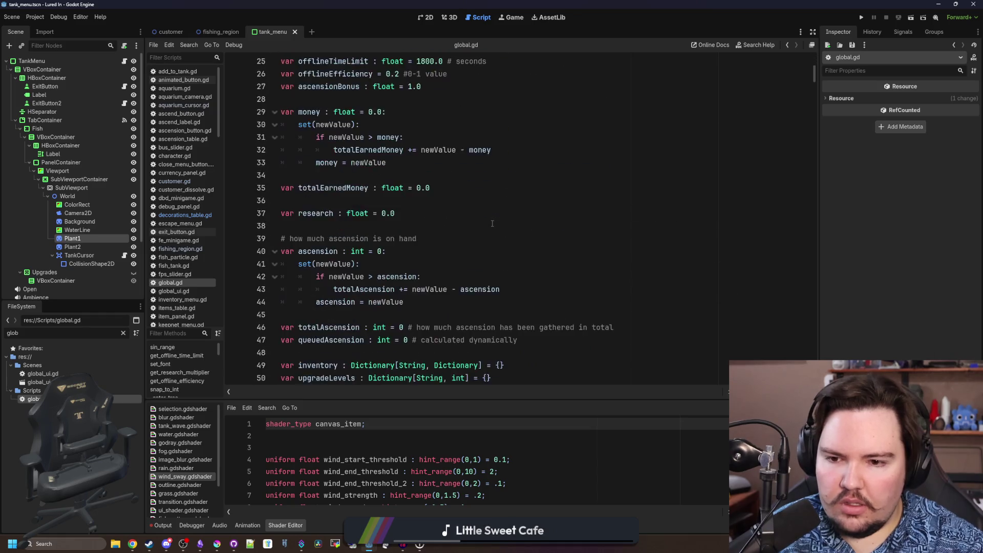
{"action": "scroll", "coordinate": [492, 224], "scroll_direction": "up", "scroll_amount": 6}
{"action": "left_click_drag", "start_coordinate": [517, 136], "coordinate": [281, 137]}
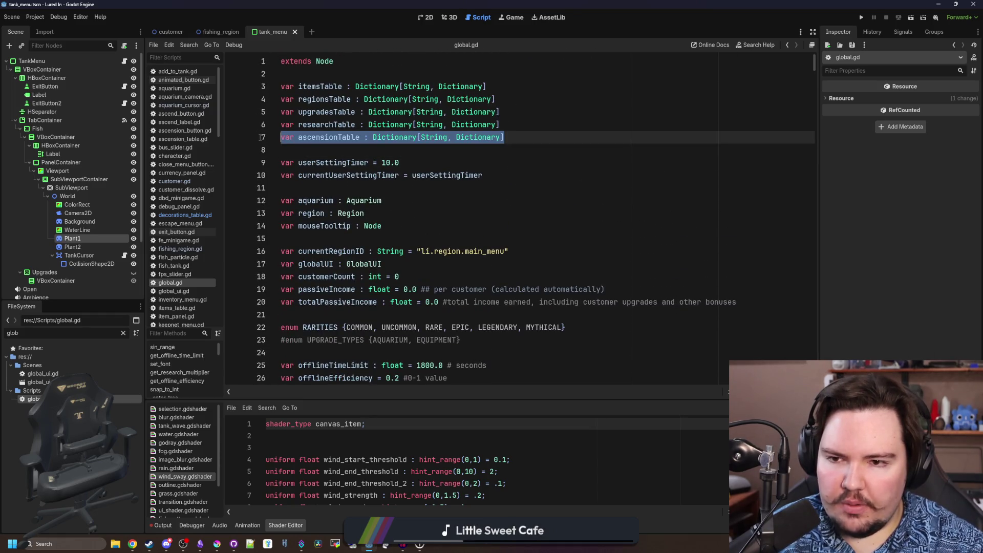
{"action": "key", "text": "ctrl+c"}
{"action": "key", "text": "End"}
{"action": "key", "text": "Return"}
{"action": "key", "text": "ctrl+v"}
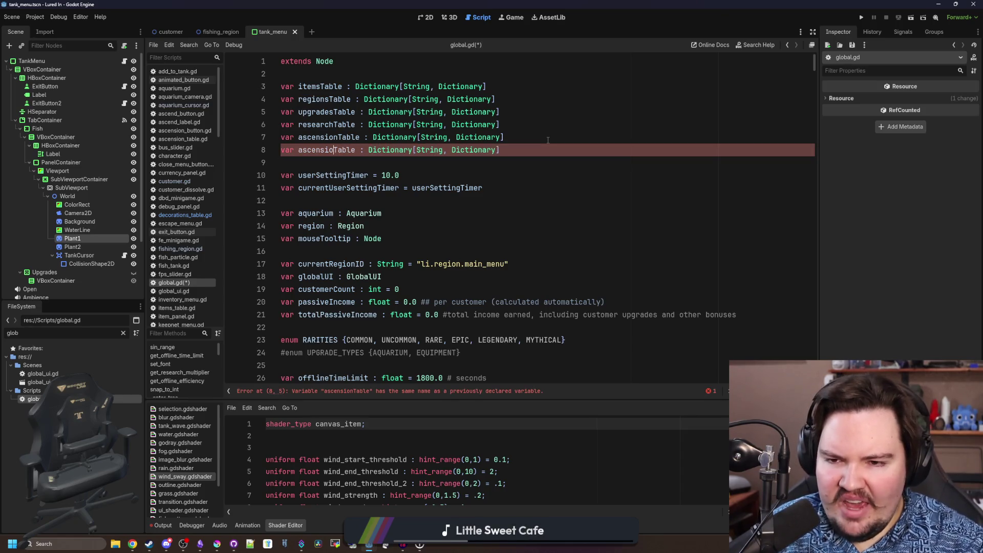
{"action": "key", "text": "BackSpace"}
{"action": "key", "text": "BackSpace"}
{"action": "key", "text": "BackSpace"}
{"action": "type", "text": "decorat"}
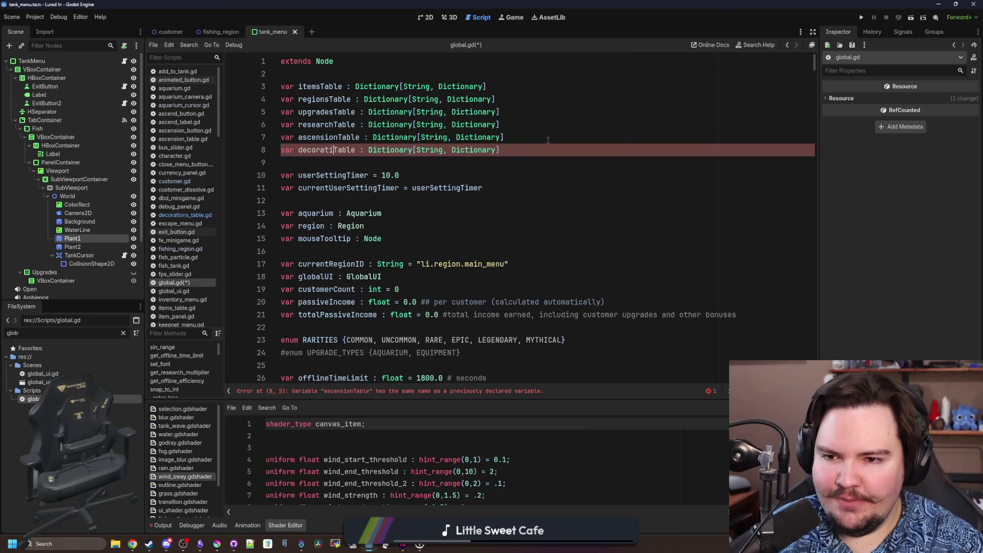
{"action": "type", "text": "ions"}
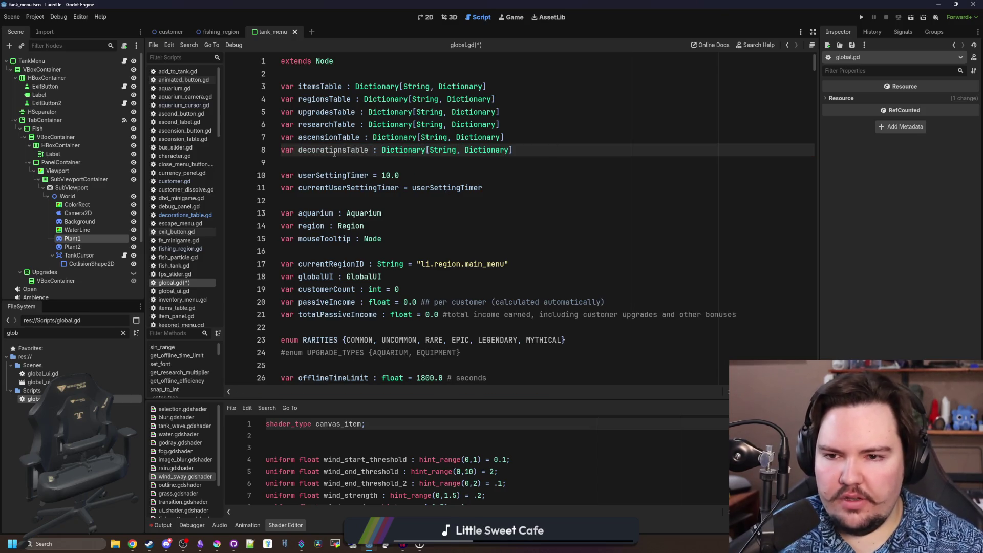
{"action": "double_click", "coordinate": [334, 150]}
{"action": "scroll", "coordinate": [478, 276], "scroll_direction": "down", "scroll_amount": 8}
Add a decorationsTable line after the ascensionTable load, copying its preload assignment onto line 265
{"action": "left_click", "coordinate": [478, 276]}
{"action": "key", "text": "ctrl+f"}
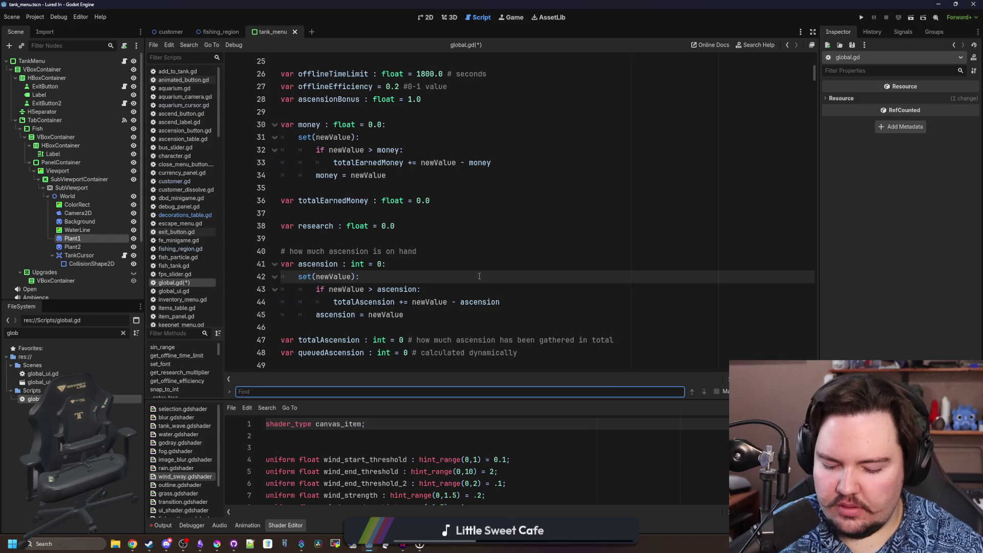
{"action": "type", "text": "researchTable"}
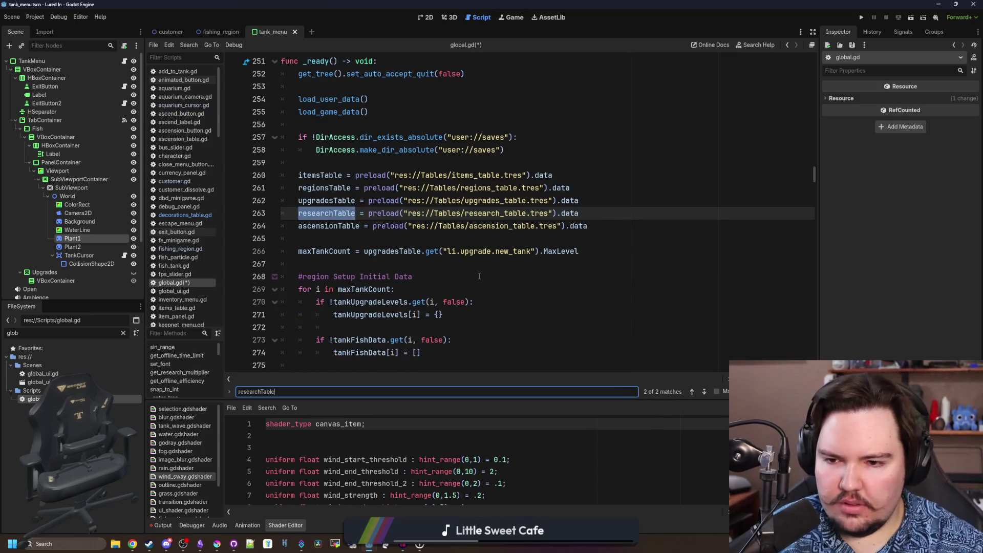
{"action": "left_click", "coordinate": [589, 227]}
{"action": "key", "text": "Return"}
{"action": "key", "text": "ctrl+v"}
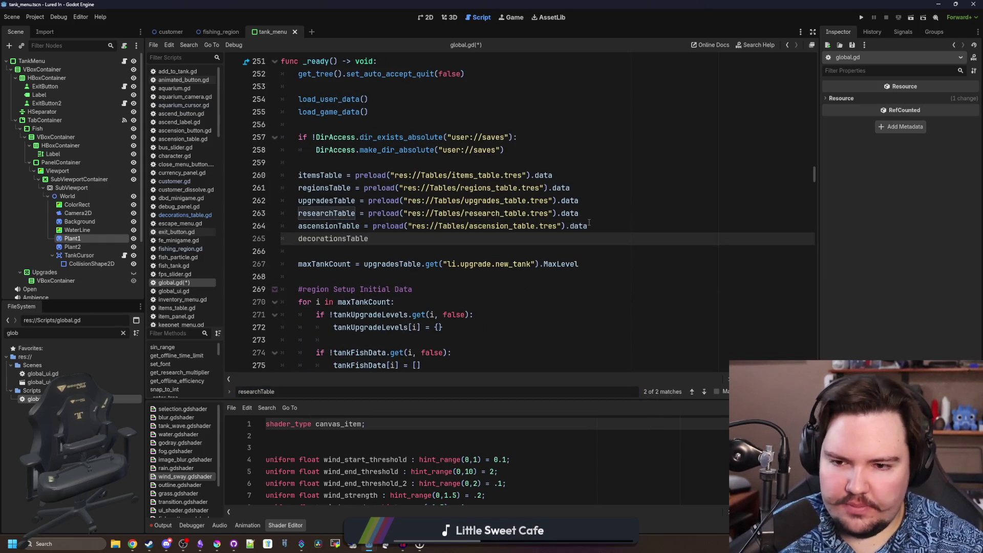
{"action": "left_click_drag", "start_coordinate": [589, 226], "coordinate": [365, 226]}
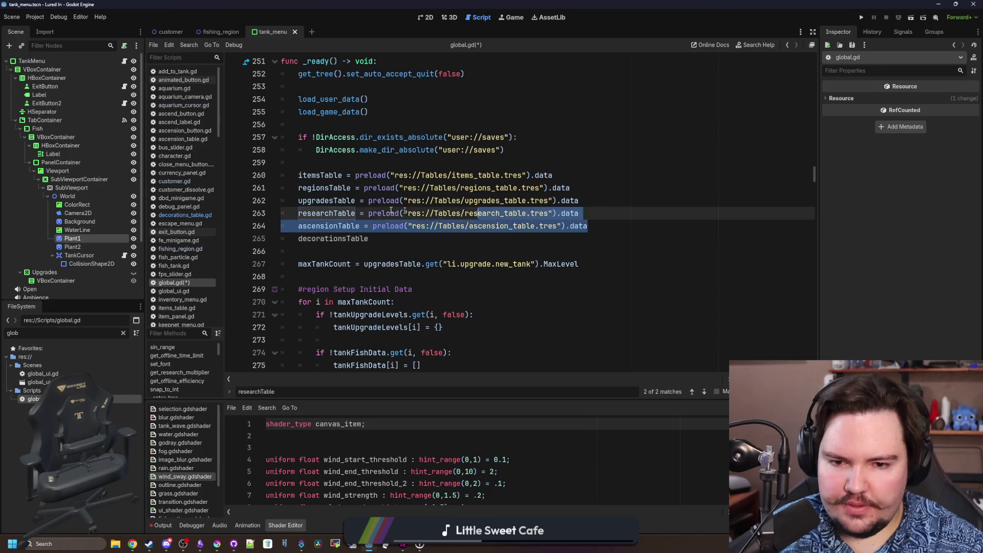
{"action": "key", "text": "ctrl+c"}
{"action": "left_click", "coordinate": [380, 238]}
{"action": "key", "text": "ctrl+v"}
{"action": "key", "text": "Return"}
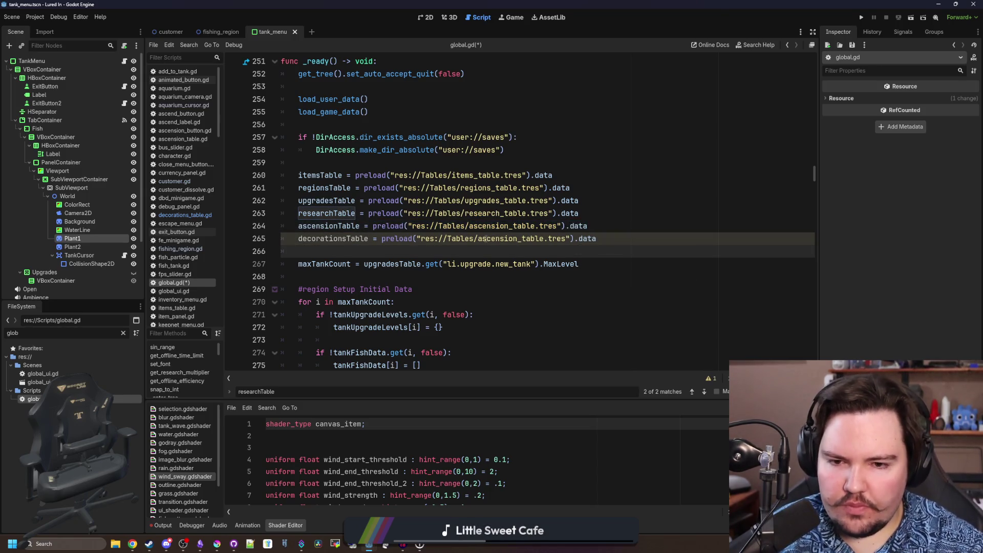
Point the new line's path at res://Tables/decorations_table.tres and save global.gd
{"action": "left_click_drag", "start_coordinate": [519, 238], "coordinate": [478, 238]}
{"action": "type", "text": "d"}
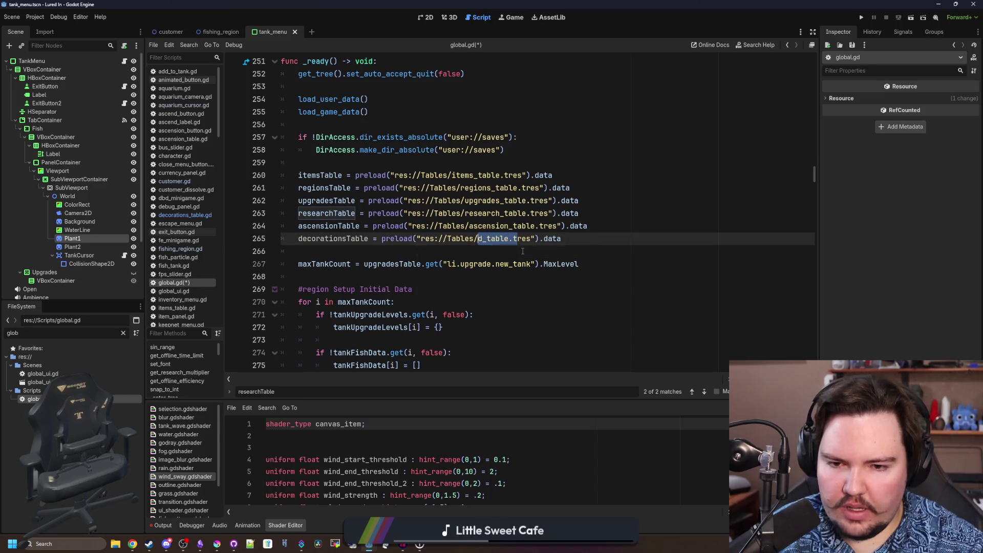
{"action": "type", "text": "ec"}
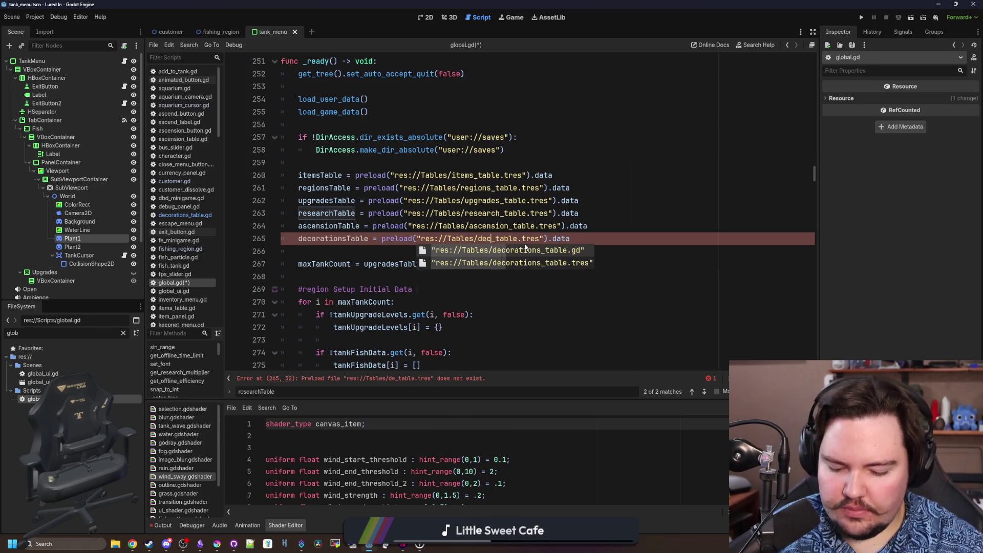
{"action": "type", "text": "or"}
{"action": "key", "text": "Return"}
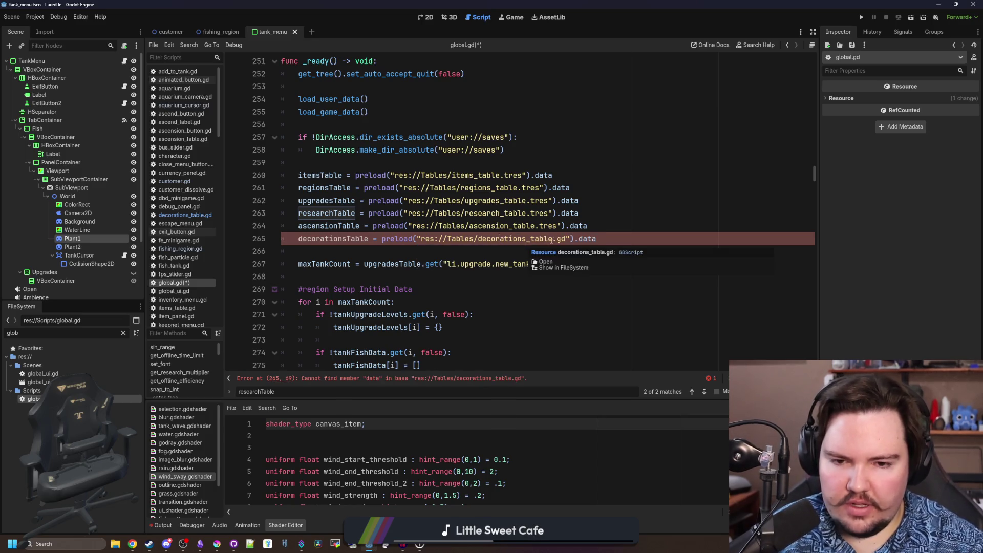
{"action": "key", "text": "BackSpace"}
{"action": "key", "text": "BackSpace"}
{"action": "type", "text": "tres"}
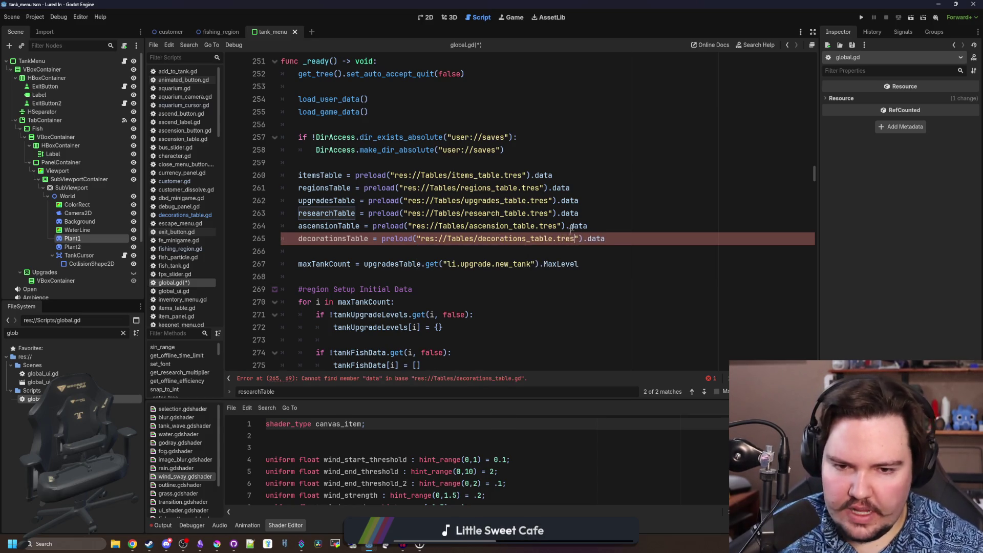
{"action": "key", "text": "Up"}
{"action": "key", "text": "Up"}
{"action": "key", "text": "Up"}
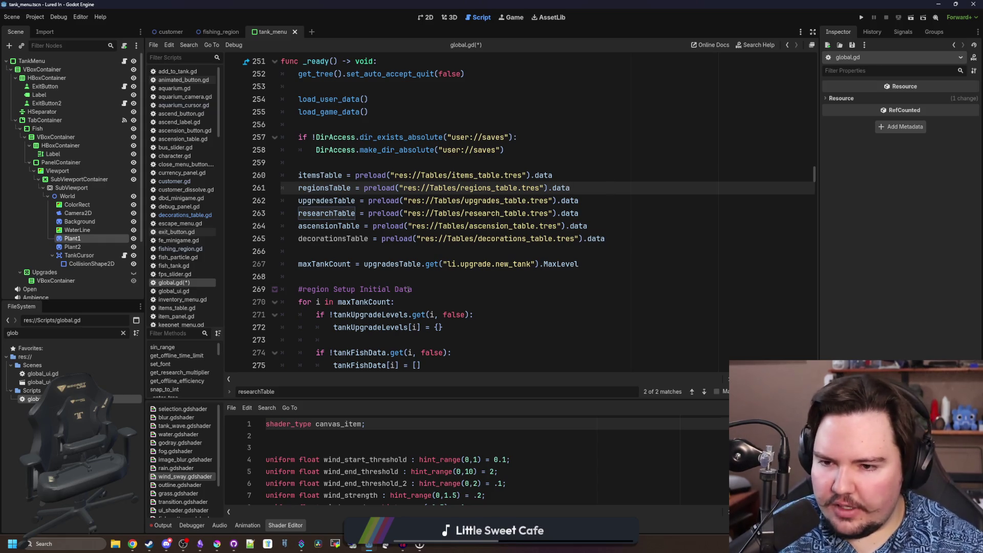
{"action": "left_click", "coordinate": [400, 251]}
{"action": "key", "text": "ctrl+s"}
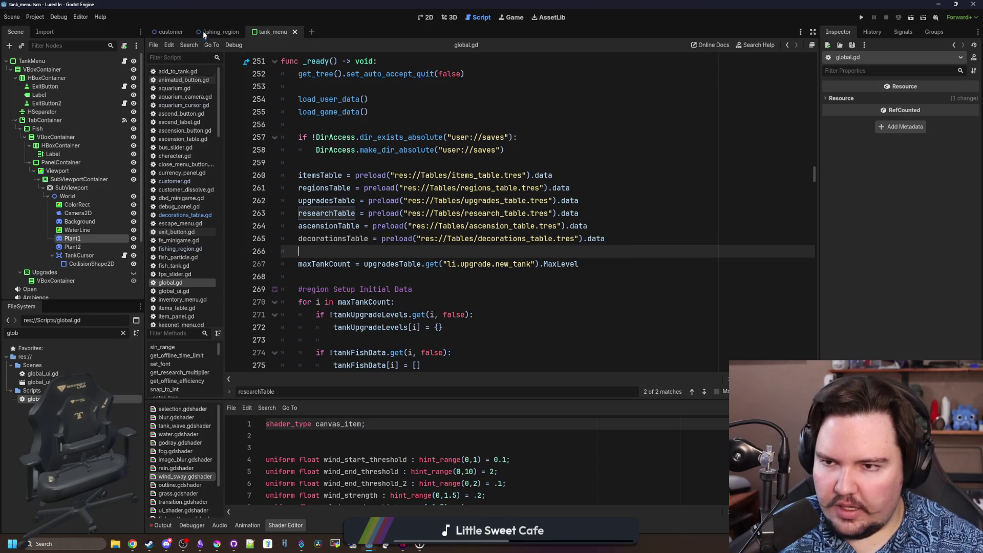
Return to the tank_menu 2D scene and briefly preview the Upgrades tab before hiding it again
{"action": "left_click", "coordinate": [426, 17]}
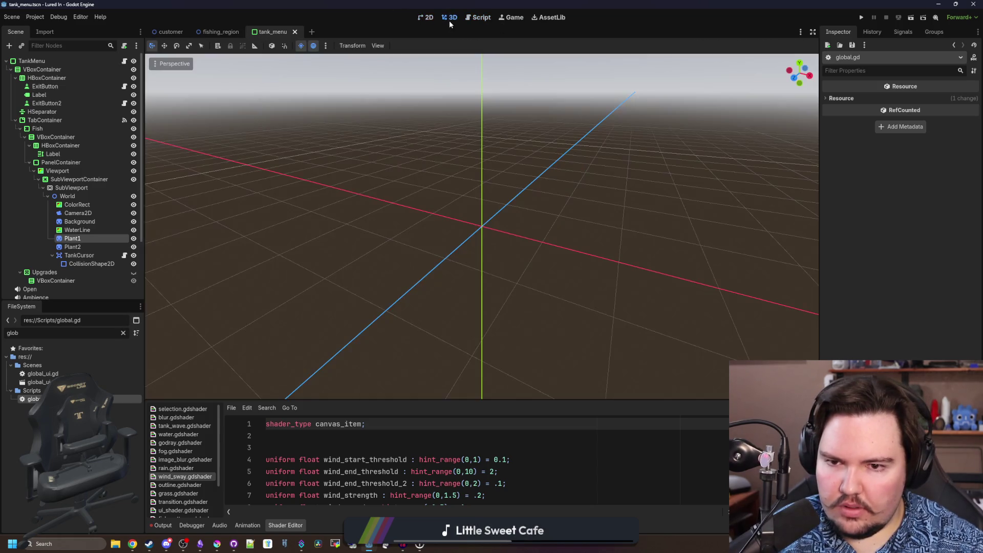
{"action": "left_click", "coordinate": [427, 17]}
{"action": "scroll", "coordinate": [338, 200], "scroll_direction": "down", "scroll_amount": 2}
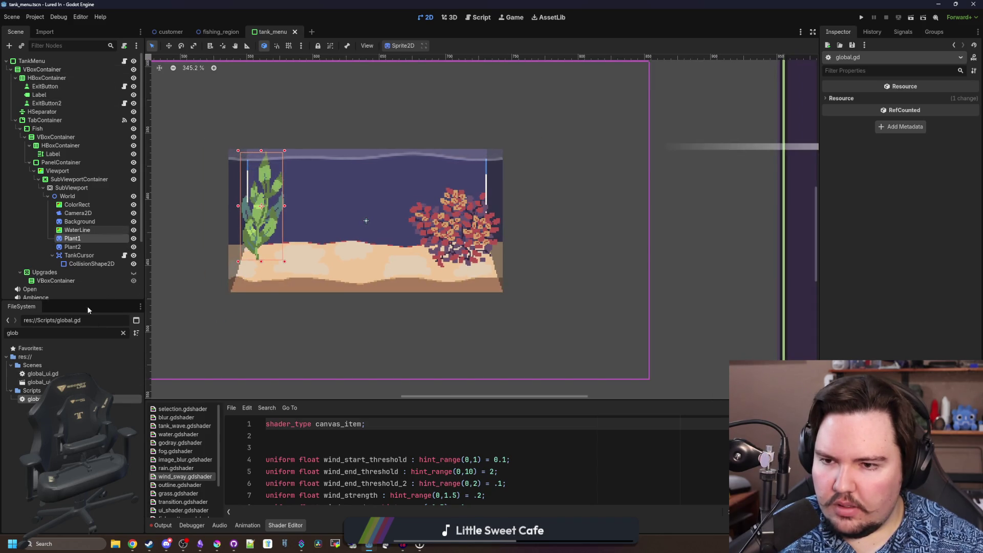
{"action": "scroll", "coordinate": [366, 220], "scroll_direction": "down", "scroll_amount": 4}
{"action": "scroll", "coordinate": [407, 229], "scroll_direction": "down", "scroll_amount": 2}
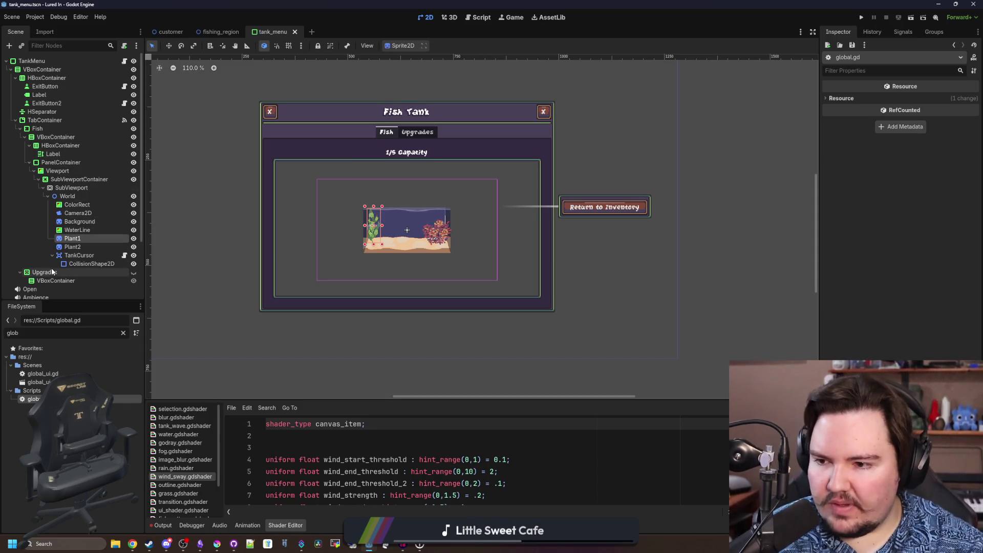
{"action": "left_click", "coordinate": [131, 273]}
{"action": "left_click", "coordinate": [133, 273]}
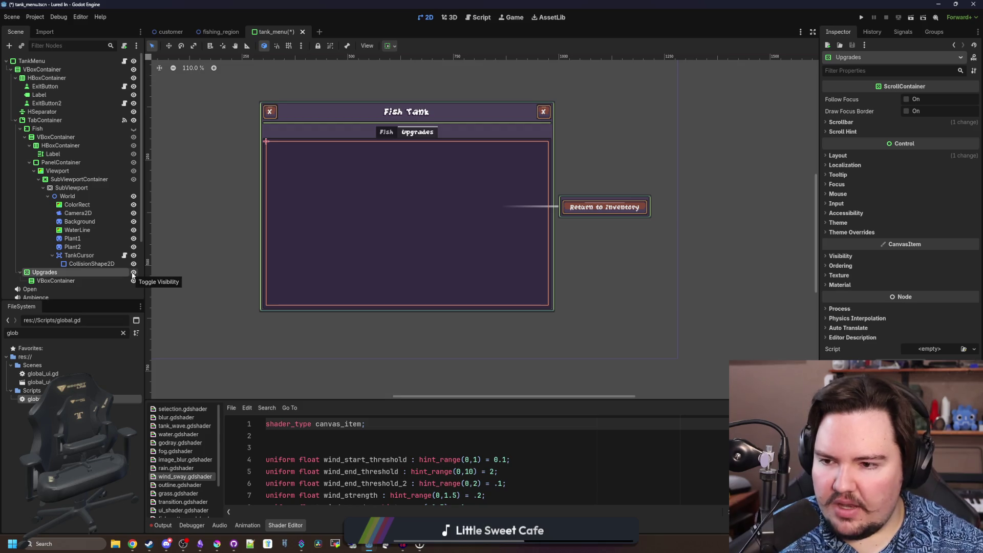
{"action": "left_click", "coordinate": [132, 128]}
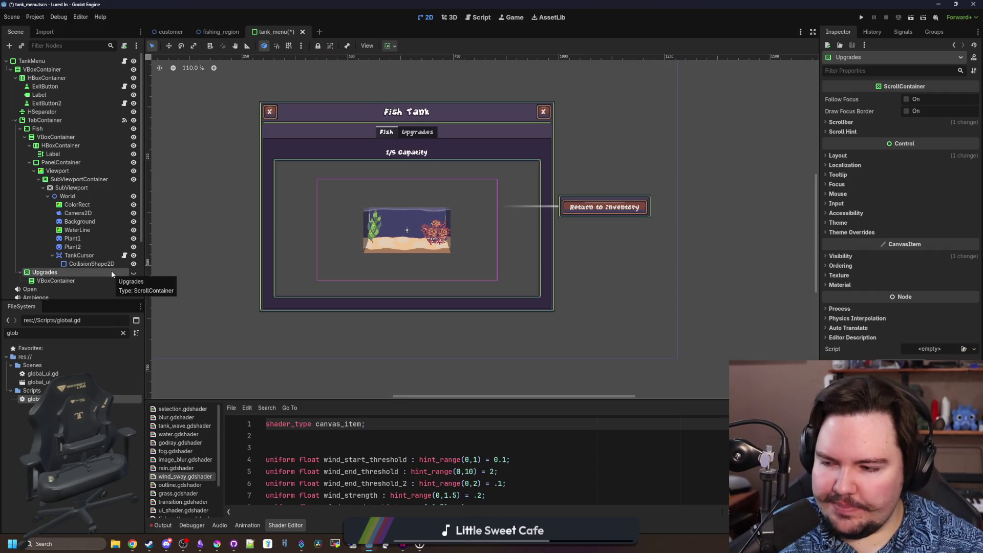
Copy the Upgrades node and paste it into the TabContainer as a third tab
{"action": "right_click", "coordinate": [54, 121]}
{"action": "left_click", "coordinate": [47, 272]}
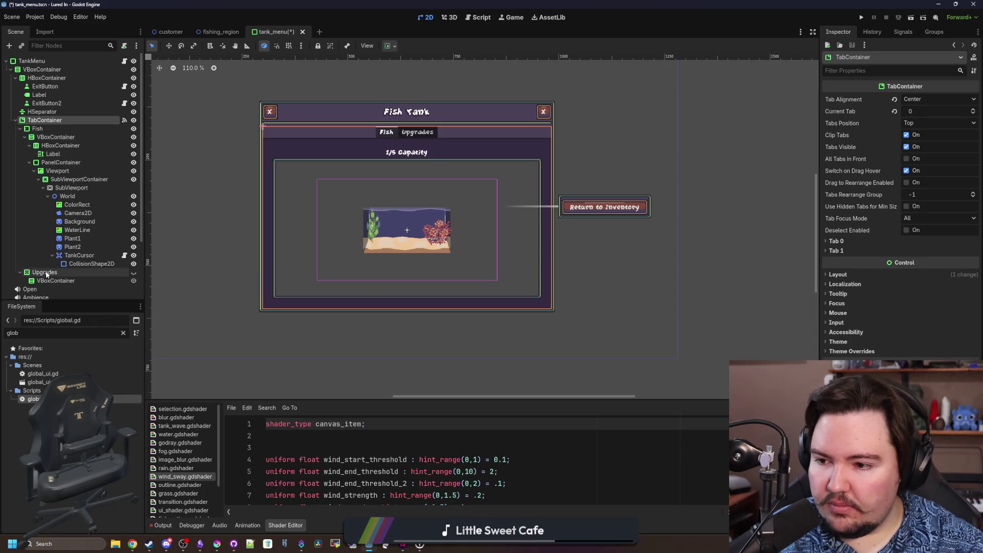
{"action": "left_click", "coordinate": [47, 273]}
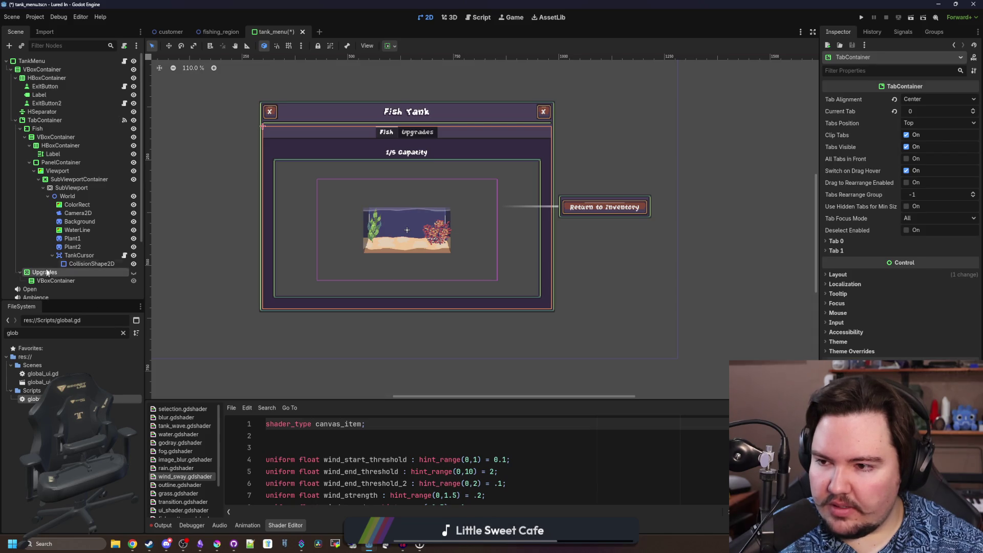
{"action": "left_click", "coordinate": [37, 129]}
{"action": "right_click", "coordinate": [41, 125]}
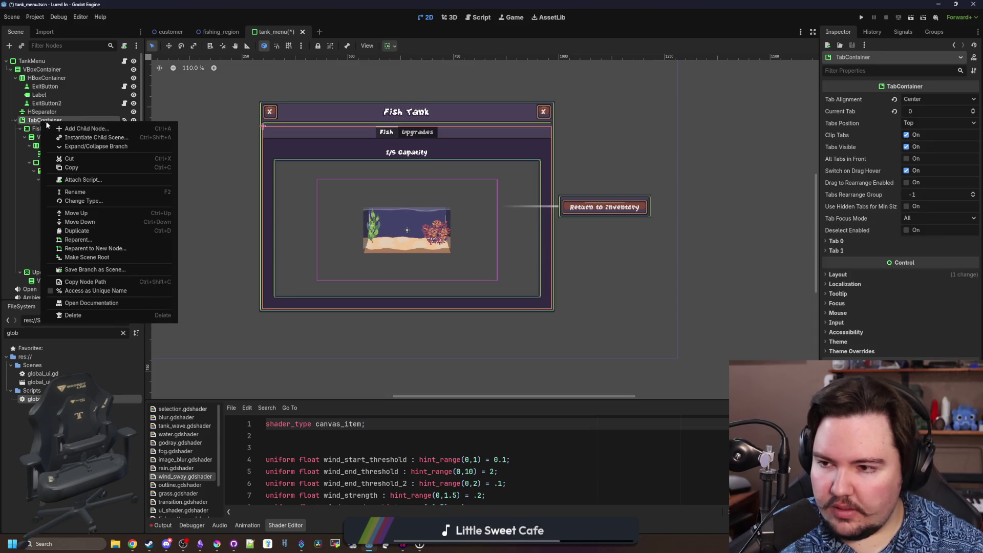
{"action": "left_click", "coordinate": [33, 272]}
{"action": "right_click", "coordinate": [33, 272]}
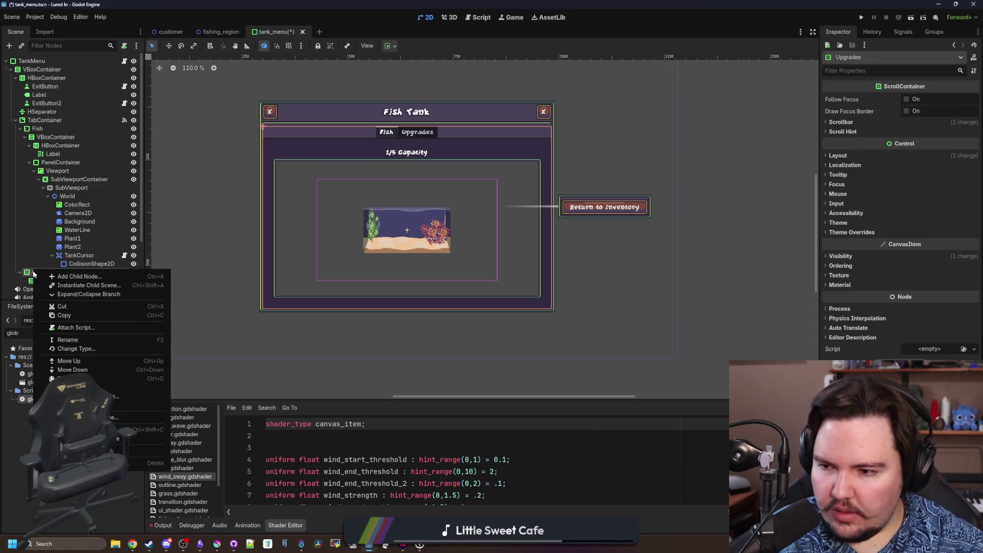
{"action": "key", "text": "Escape"}
{"action": "right_click", "coordinate": [44, 120]}
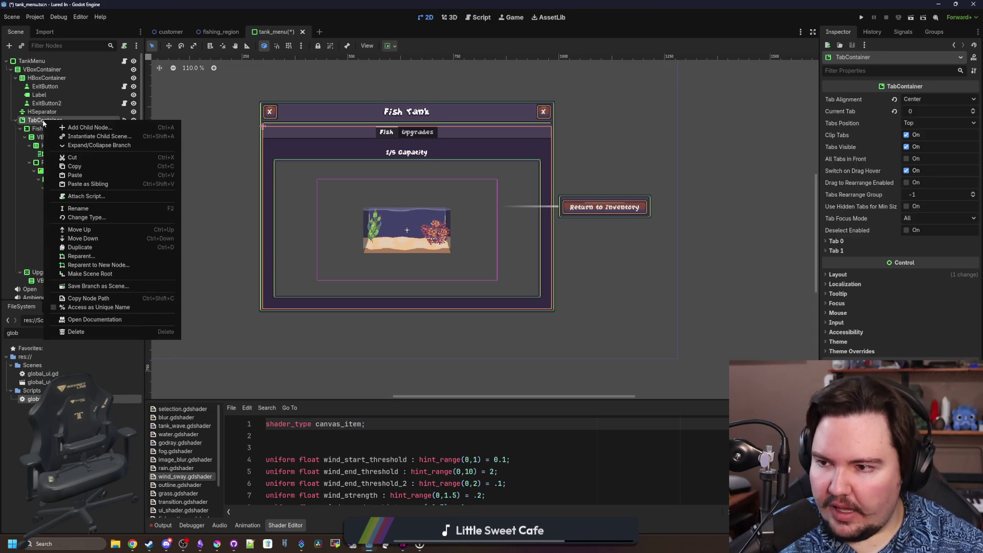
{"action": "left_click", "coordinate": [75, 175]}
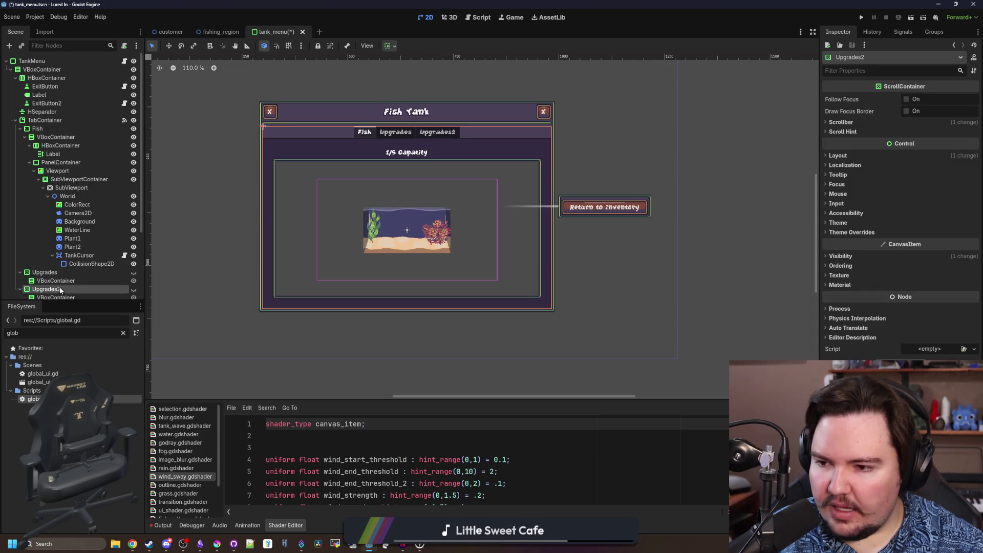
Rename the pasted node Decorations and save the tank_menu scene
{"action": "key", "text": "F2"}
{"action": "type", "text": "Decorations"}
{"action": "key", "text": "Return"}
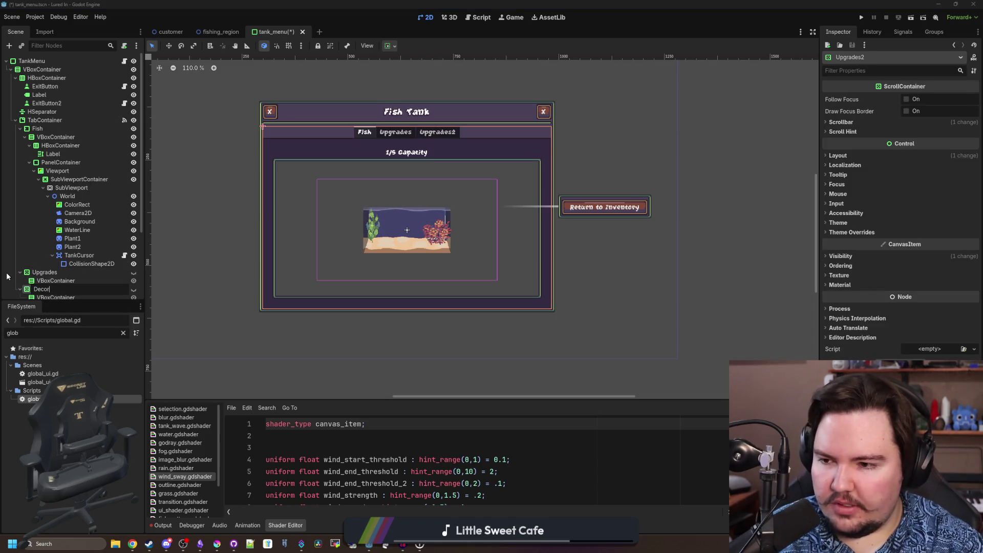
{"action": "left_click", "coordinate": [55, 281]}
{"action": "scroll", "coordinate": [44, 277], "scroll_direction": "down", "scroll_amount": 2}
{"action": "left_click", "coordinate": [46, 259]}
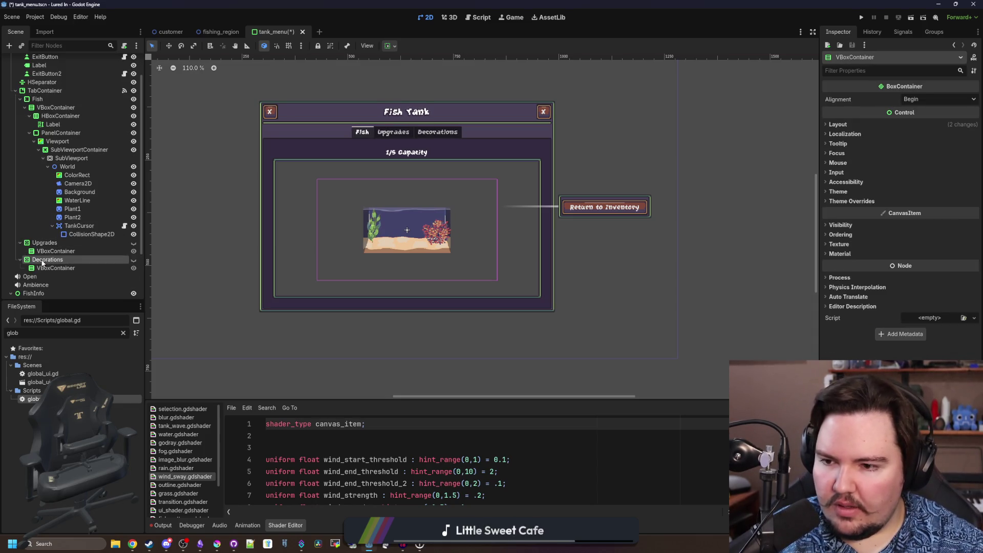
{"action": "scroll", "coordinate": [96, 143], "scroll_direction": "up", "scroll_amount": 2}
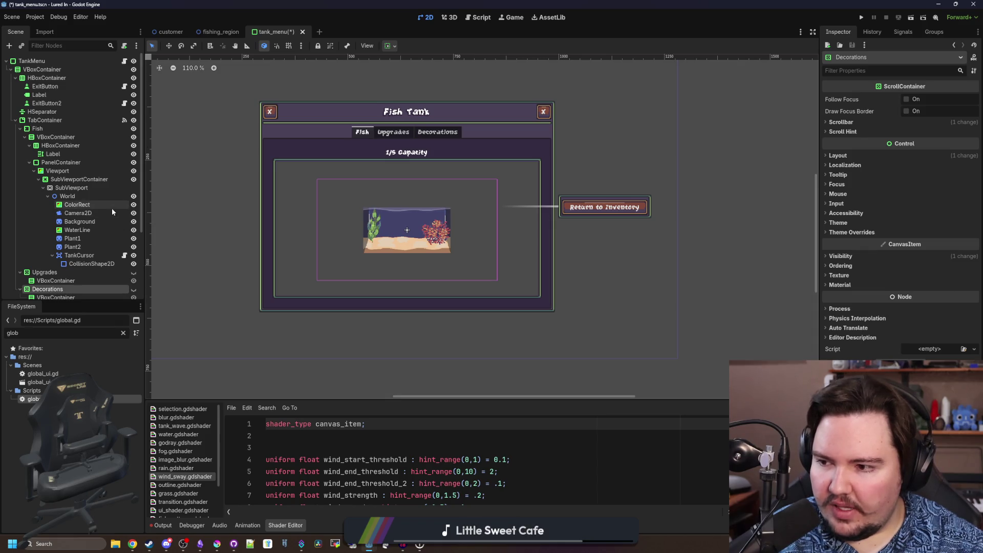
{"action": "key", "text": "ctrl+s"}
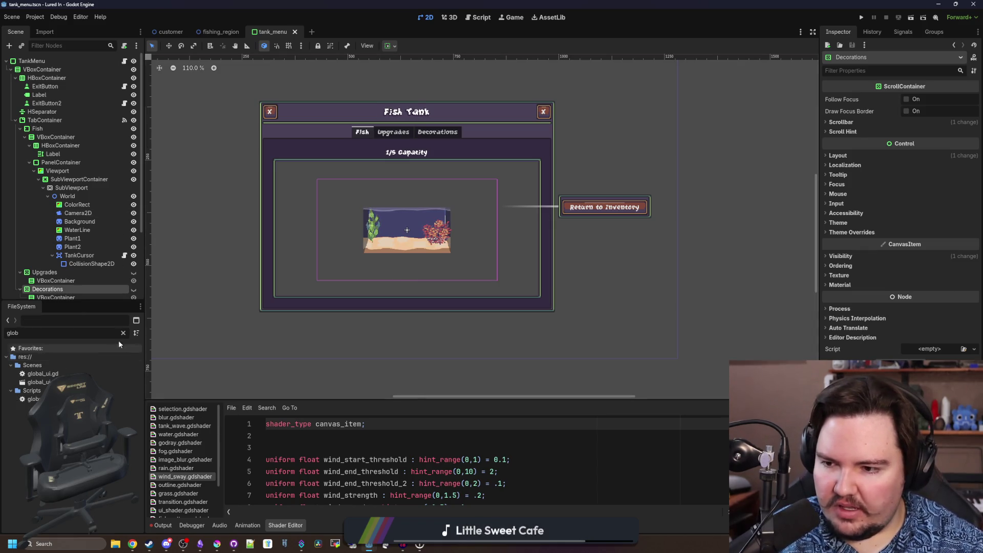
Open the upgrade_panel scene and its upgrade_panel.gd script
{"action": "left_click", "coordinate": [123, 332]}
{"action": "type", "text": "upgra"}
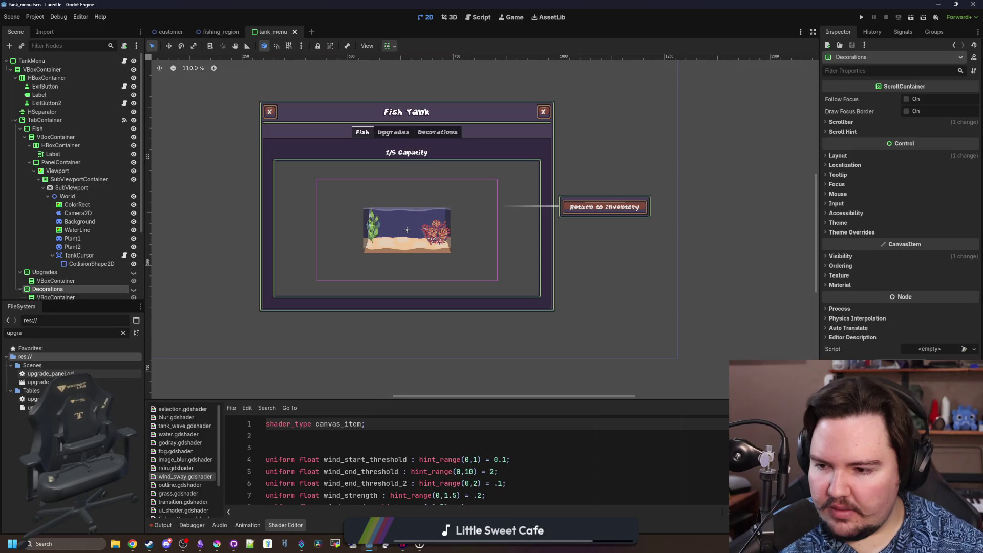
{"action": "double_click", "coordinate": [38, 382]}
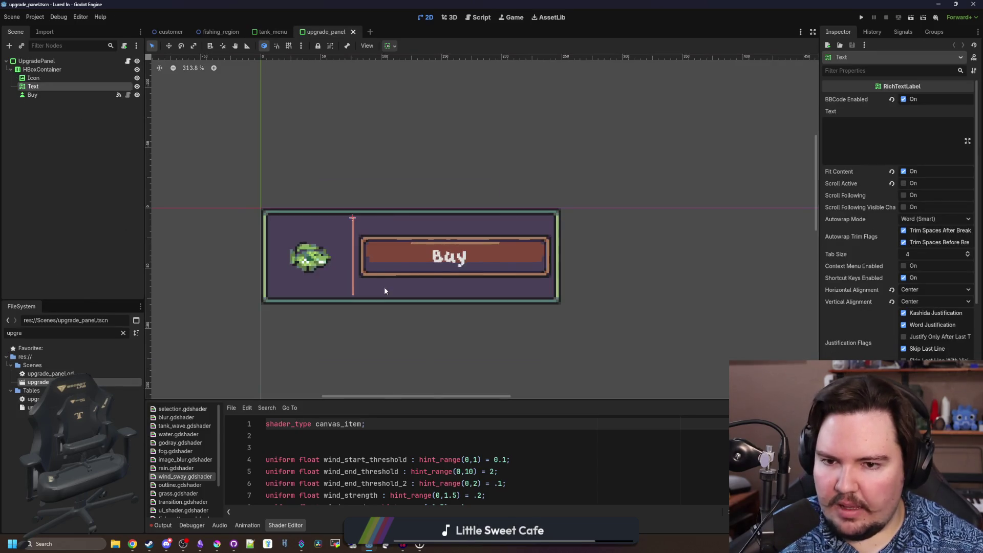
{"action": "scroll", "coordinate": [384, 286], "scroll_direction": "down", "scroll_amount": 2}
{"action": "scroll", "coordinate": [386, 266], "scroll_direction": "down", "scroll_amount": 3}
{"action": "scroll", "coordinate": [388, 264], "scroll_direction": "up", "scroll_amount": 3}
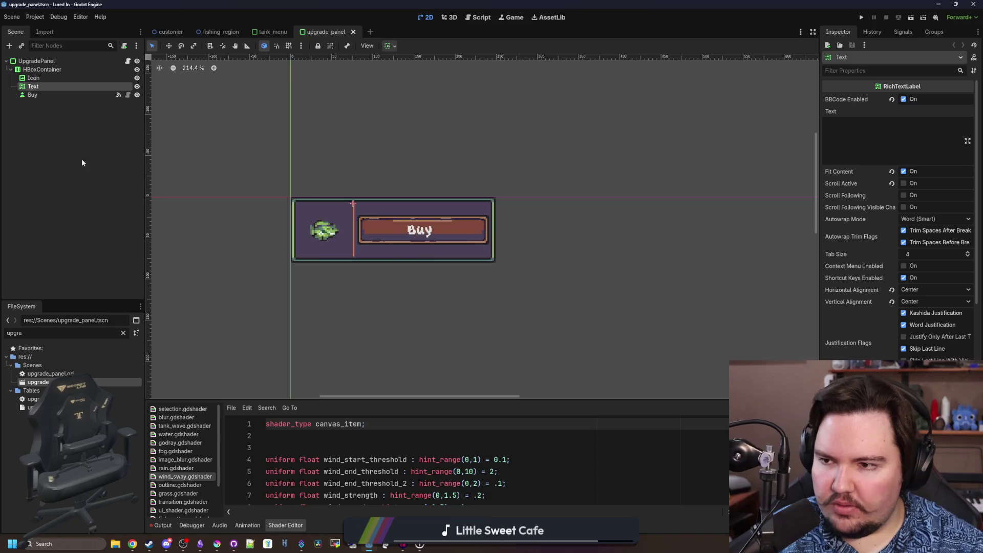
{"action": "left_click", "coordinate": [128, 61]}
Select the entire upgrade_panel.gd script and bring up file options for upgrade_panel.tscn
{"action": "left_click", "coordinate": [509, 170]}
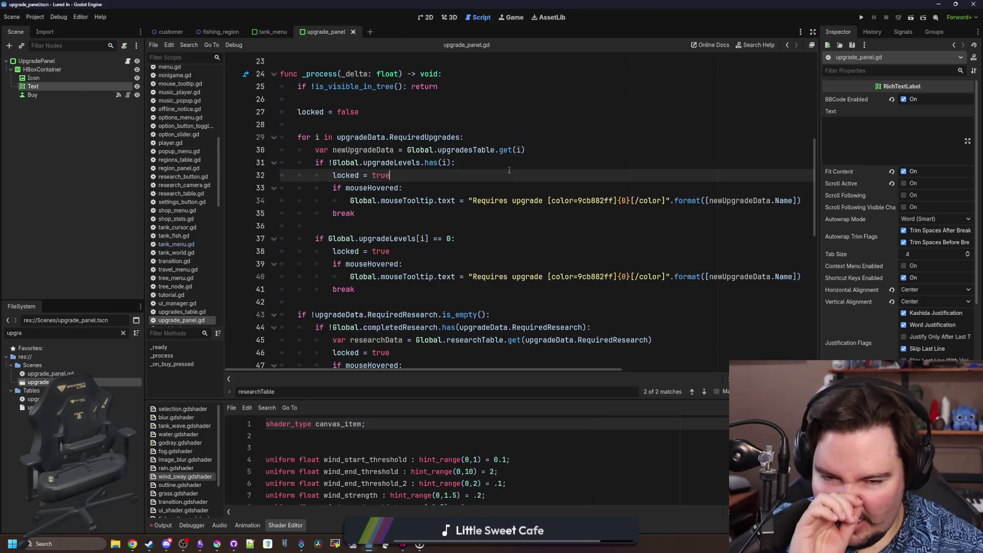
{"action": "left_click_drag", "start_coordinate": [820, 254], "coordinate": [860, 254]}
{"action": "left_click", "coordinate": [367, 226]}
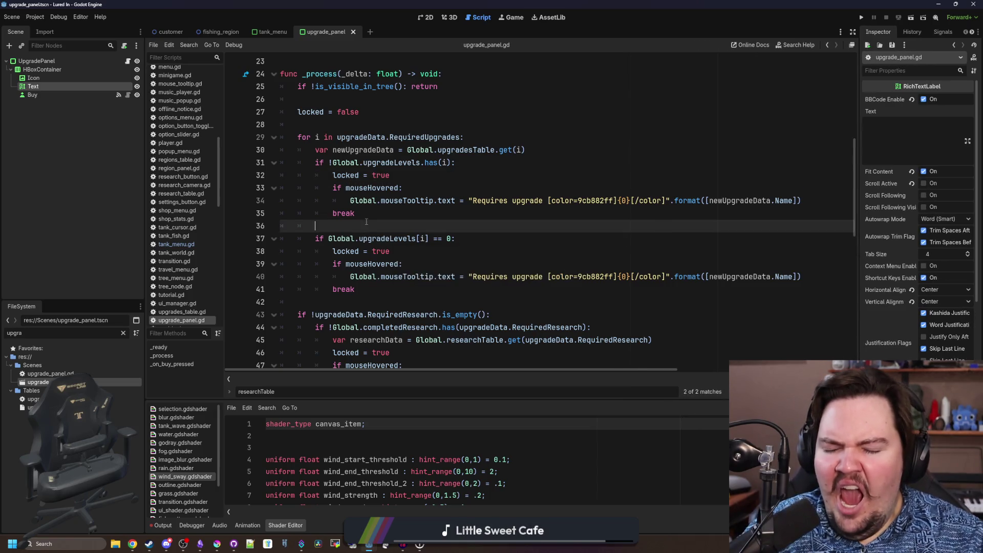
{"action": "scroll", "coordinate": [366, 223], "scroll_direction": "up", "scroll_amount": 5}
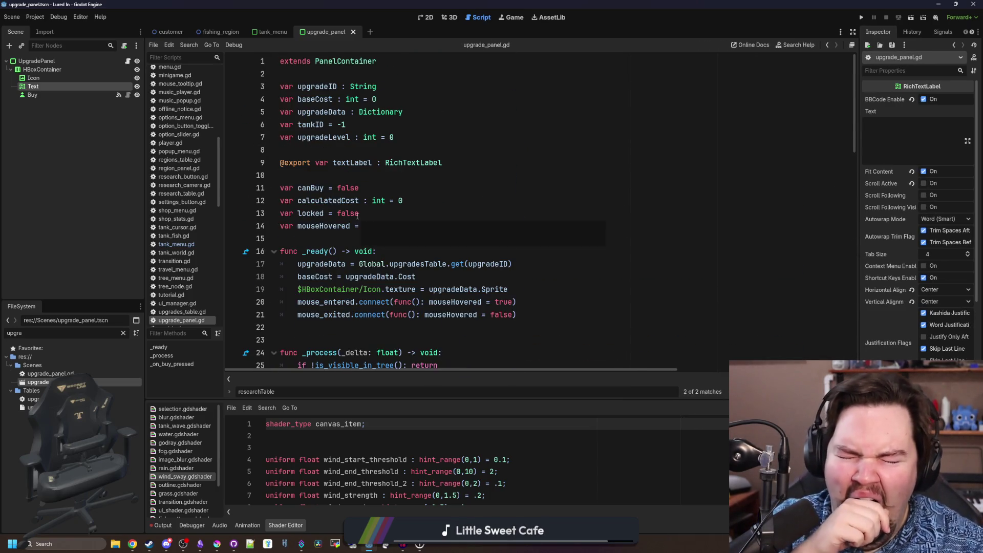
{"action": "type", "text": "false"}
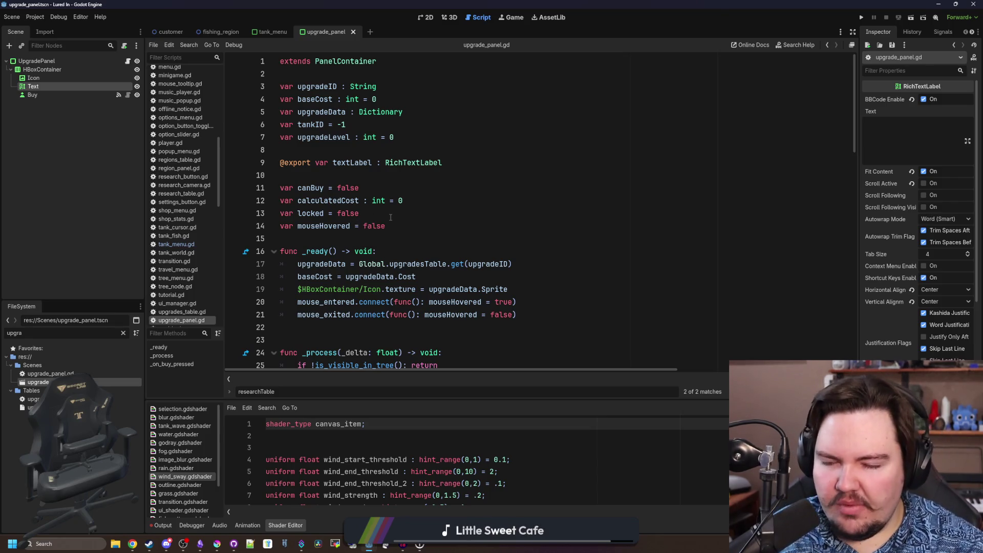
{"action": "scroll", "coordinate": [391, 219], "scroll_direction": "down", "scroll_amount": 7}
{"action": "scroll", "coordinate": [386, 227], "scroll_direction": "down", "scroll_amount": 5}
{"action": "scroll", "coordinate": [383, 237], "scroll_direction": "down", "scroll_amount": 3}
{"action": "scroll", "coordinate": [379, 244], "scroll_direction": "down", "scroll_amount": 2}
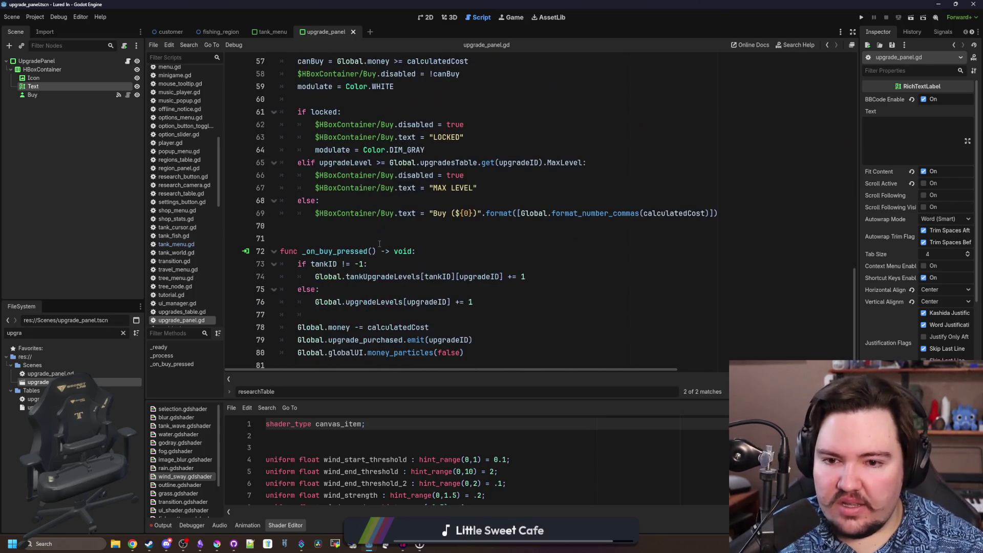
{"action": "left_click", "coordinate": [329, 238]}
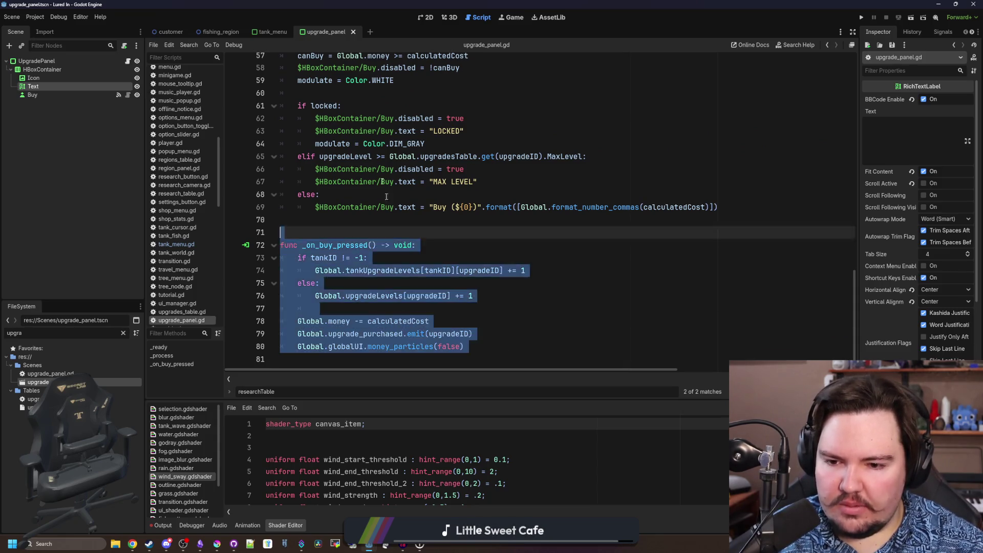
{"action": "left_click_drag", "start_coordinate": [329, 237], "coordinate": [236, 3]}
{"action": "right_click", "coordinate": [49, 382]}
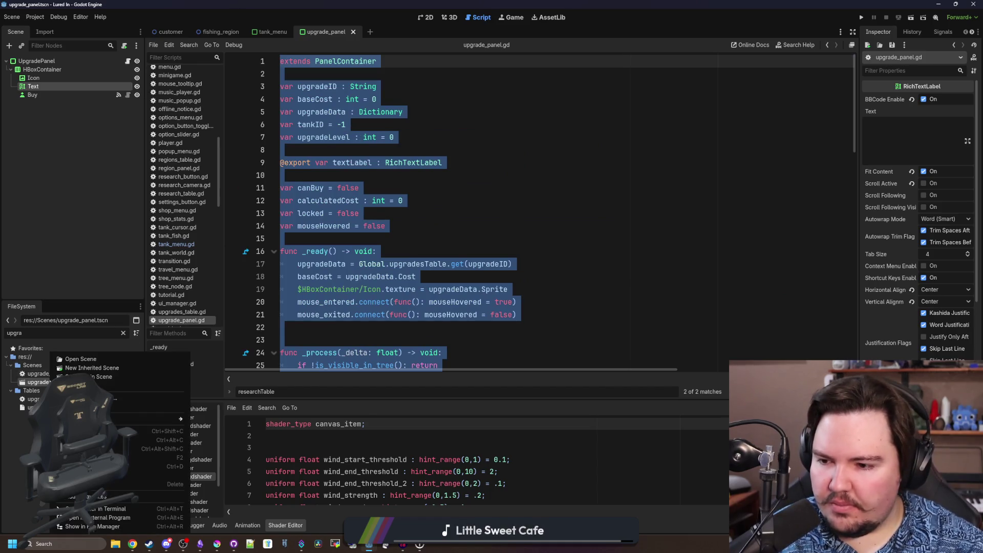
Duplicate upgrade_panel.tscn as decoration_panel.tscn in the Scenes folder
{"action": "key", "text": "ctrl+d"}
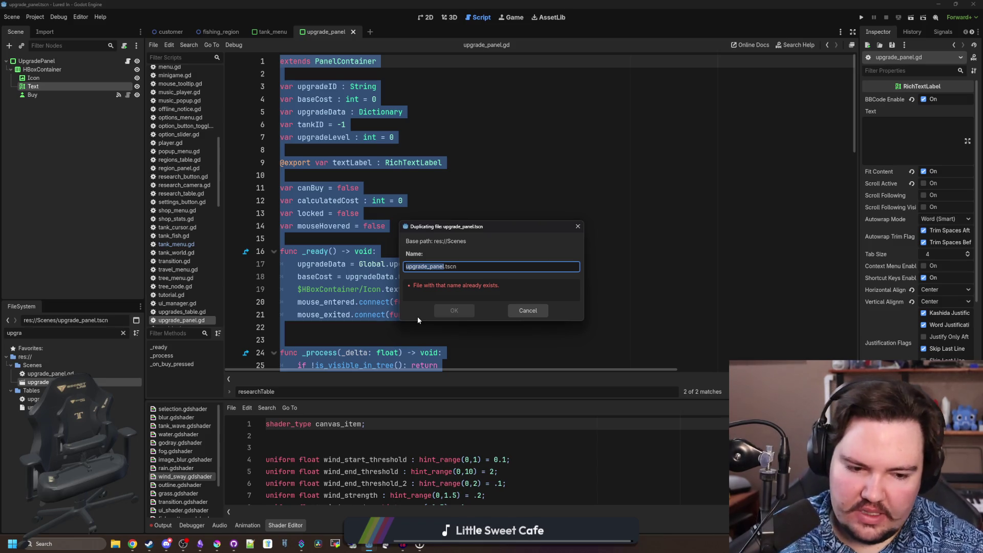
{"action": "type", "text": "decoration"}
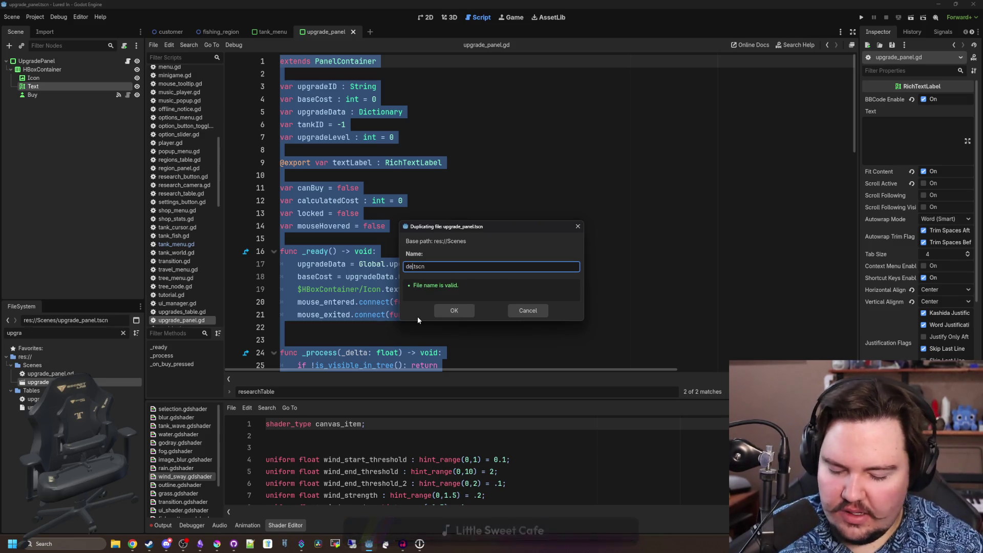
{"action": "type", "text": "_panel"}
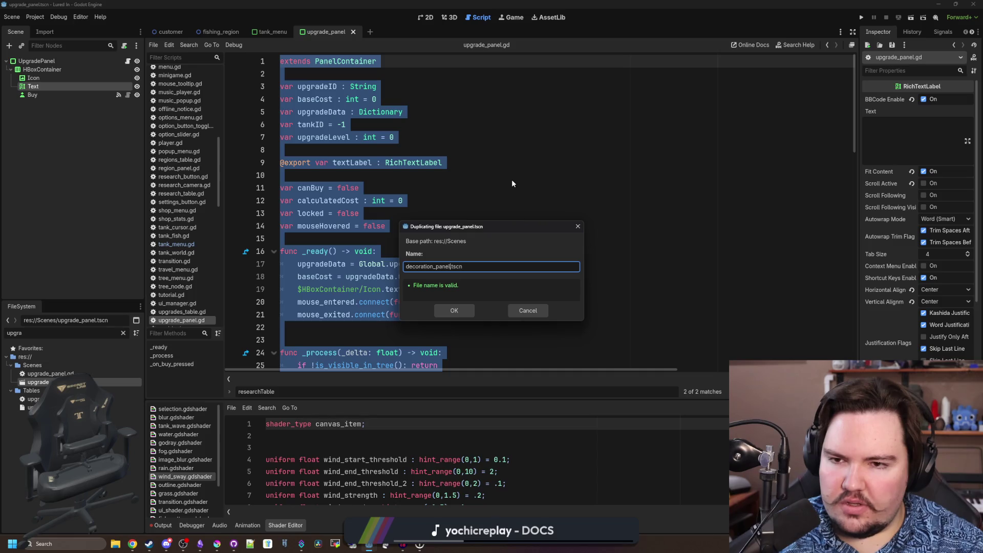
{"action": "left_click", "coordinate": [454, 311]}
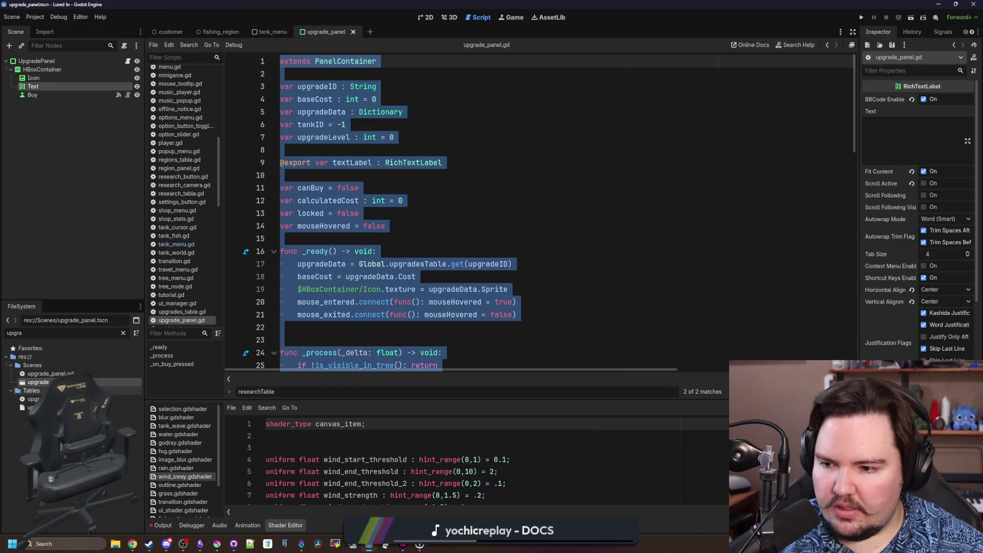
Open decoration_panel.tscn, rename its root DecorationPanel, and replace its script with a fresh decoration_panel.gd
{"action": "left_click", "coordinate": [125, 333]}
{"action": "type", "text": "dec"}
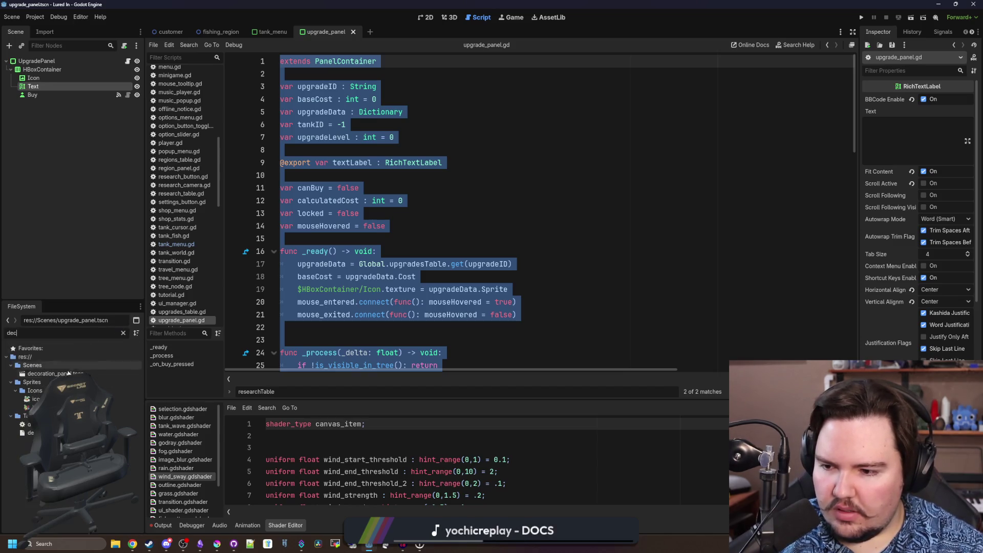
{"action": "double_click", "coordinate": [59, 62]}
{"action": "type", "text": "Decoratio"}
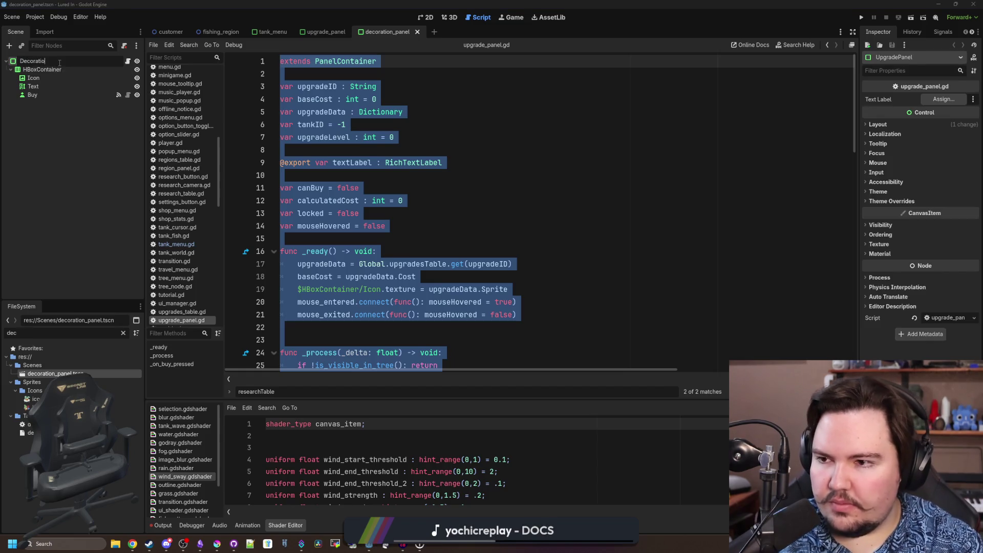
{"action": "type", "text": "nPanel"}
{"action": "key", "text": "Return"}
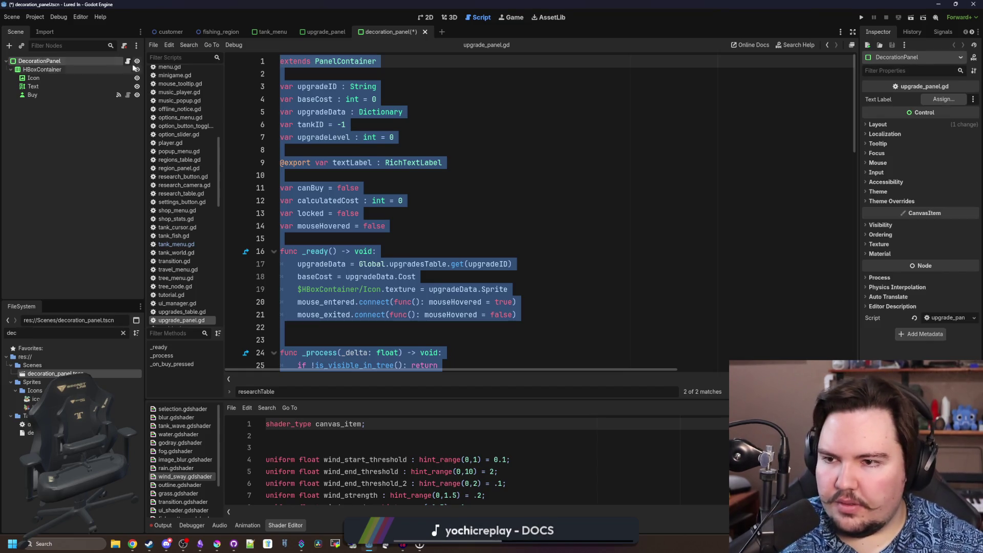
{"action": "scroll", "coordinate": [256, 176], "scroll_direction": "down", "scroll_amount": 15}
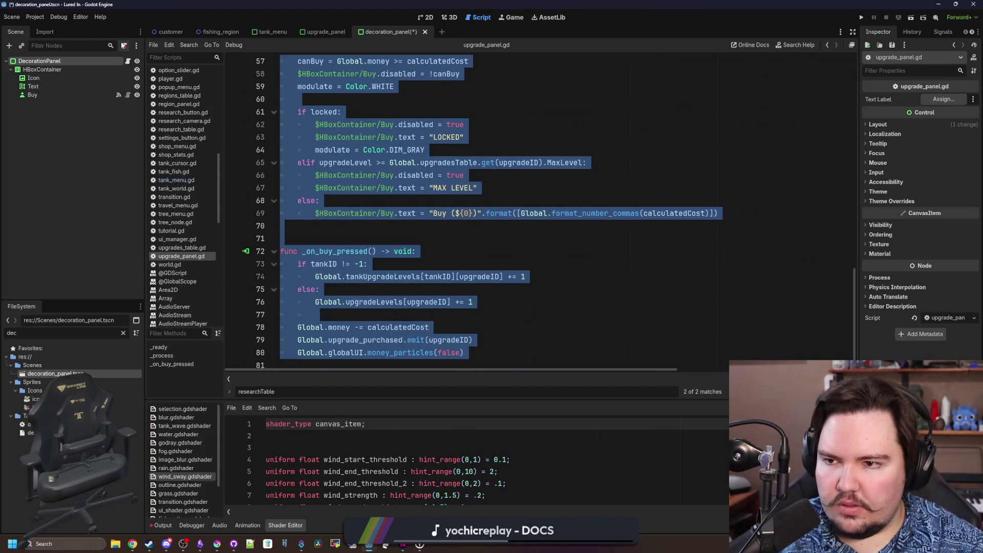
{"action": "left_click", "coordinate": [122, 45]}
{"action": "left_click", "coordinate": [454, 336]}
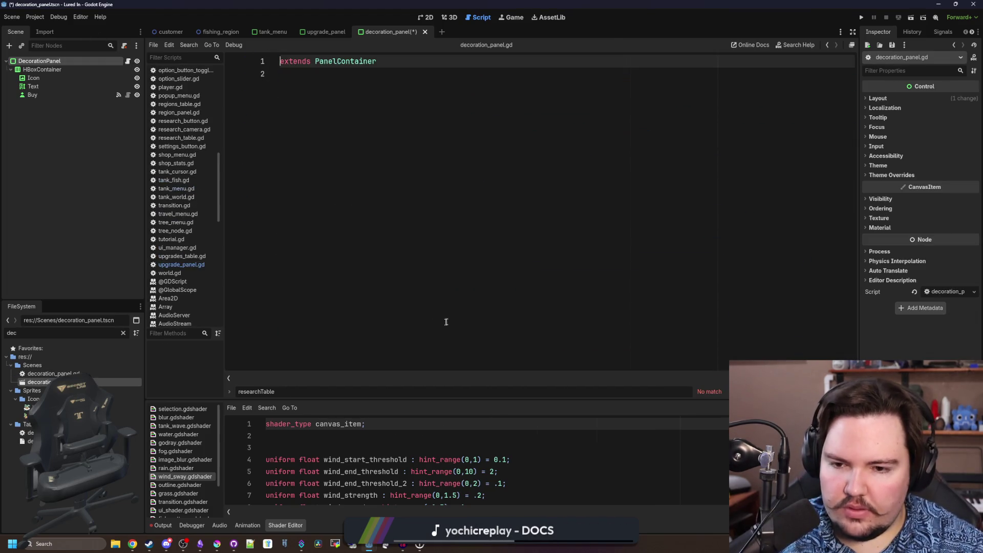
Paste the copied panel code and rename the upgradeID variable to decorationID
{"action": "key", "text": "ctrl+v"}
{"action": "scroll", "coordinate": [424, 250], "scroll_direction": "up", "scroll_amount": 5}
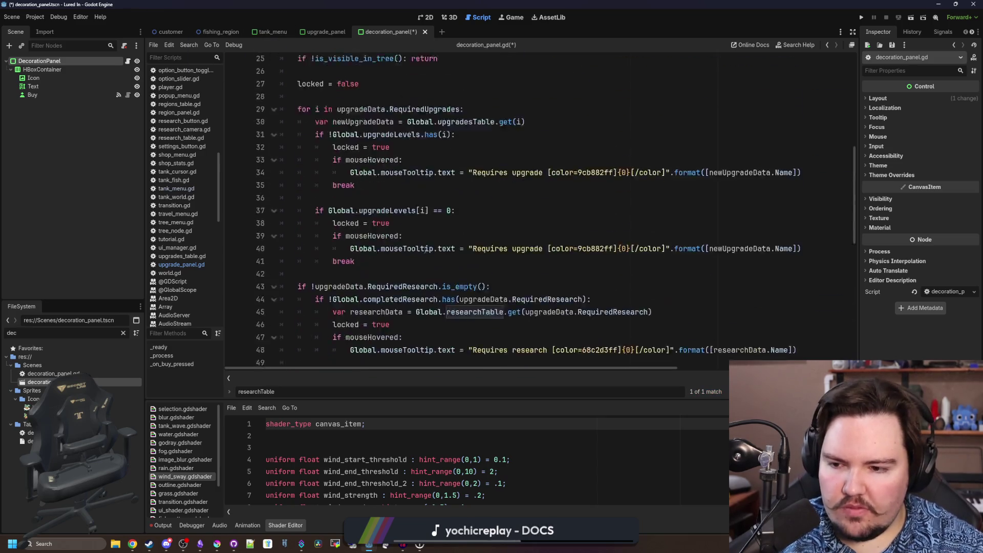
{"action": "scroll", "coordinate": [424, 250], "scroll_direction": "up", "scroll_amount": 5}
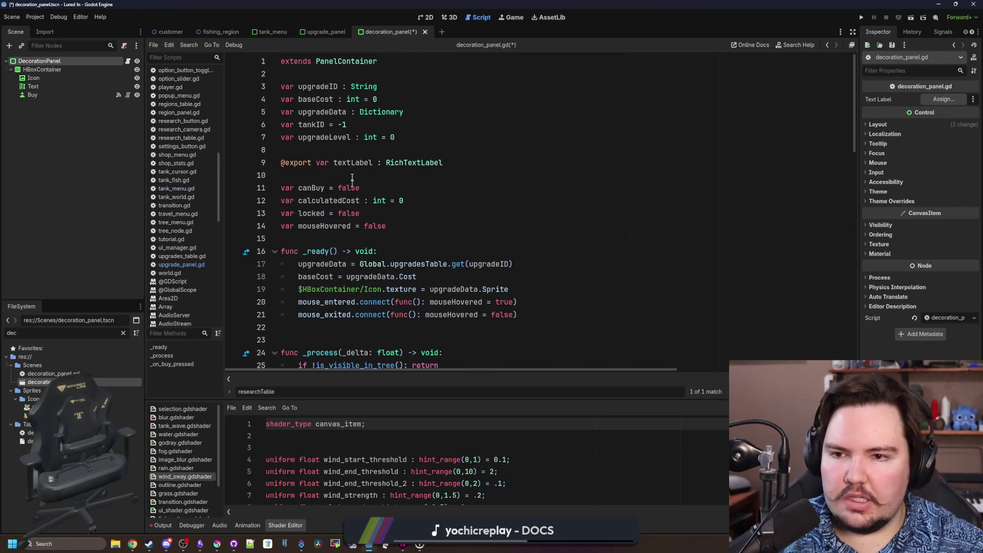
{"action": "double_click", "coordinate": [317, 86]}
{"action": "key", "text": "BackSpace"}
{"action": "type", "text": "decorationI"}
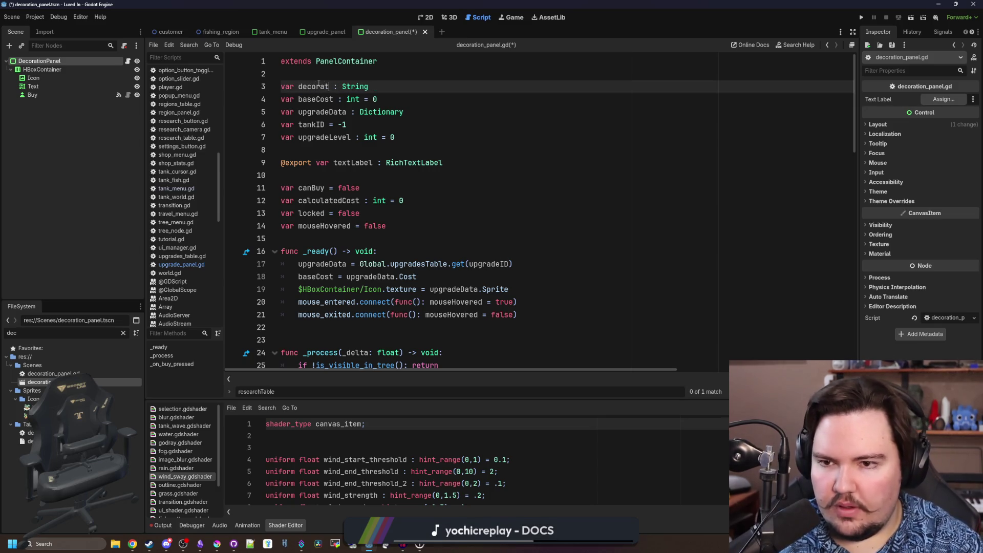
{"action": "type", "text": "D"}
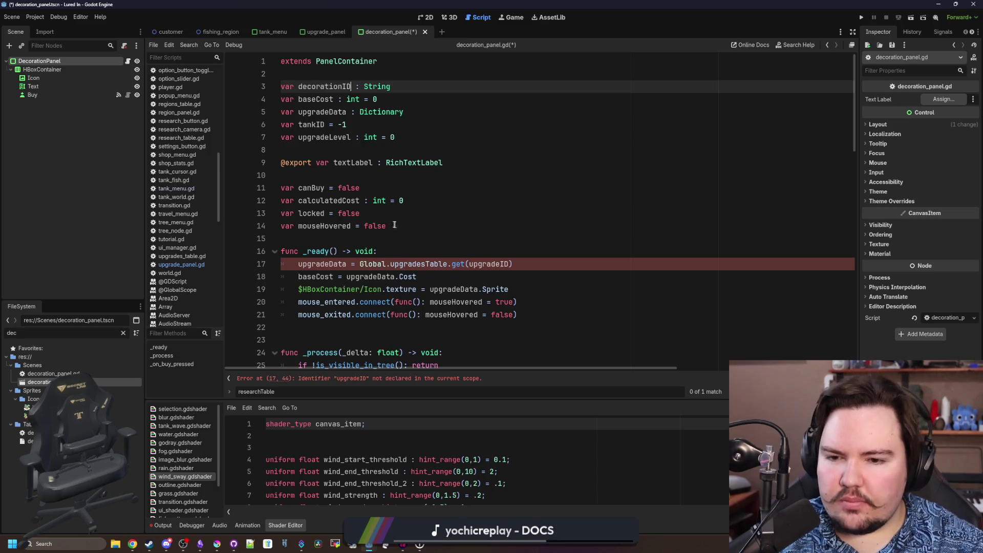
{"action": "left_click", "coordinate": [415, 247]}
Rename upgradeData to data and switch the lookup to Global.decorationsTable
{"action": "double_click", "coordinate": [322, 112]}
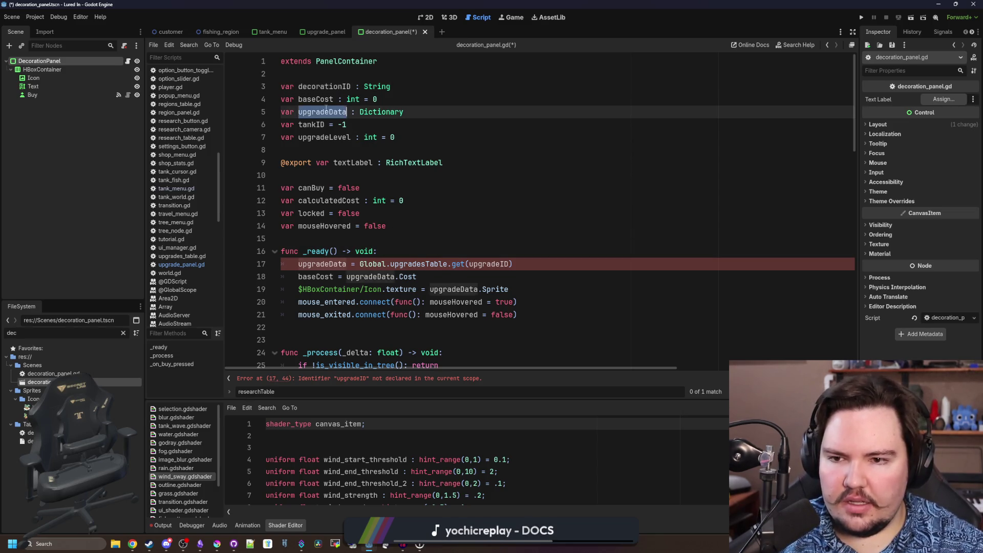
{"action": "type", "text": "data"}
{"action": "double_click", "coordinate": [323, 263]}
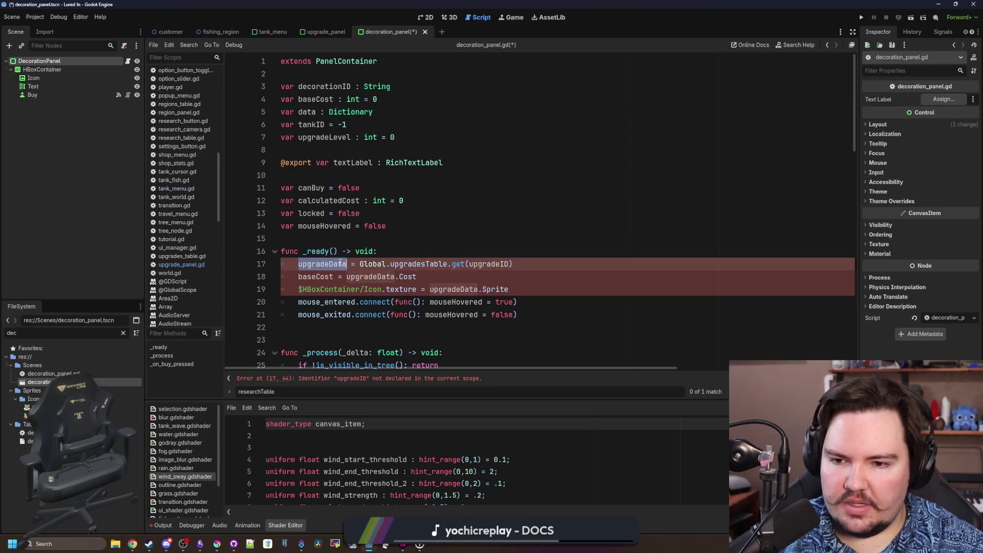
{"action": "type", "text": "data"}
{"action": "double_click", "coordinate": [371, 276]}
{"action": "type", "text": "data"}
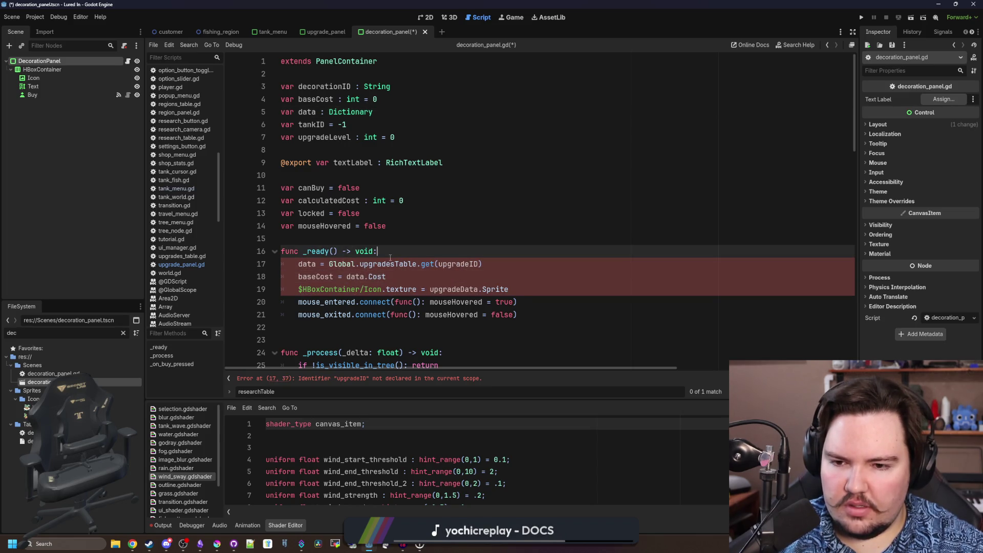
{"action": "double_click", "coordinate": [383, 264]}
{"action": "type", "text": "decorations"}
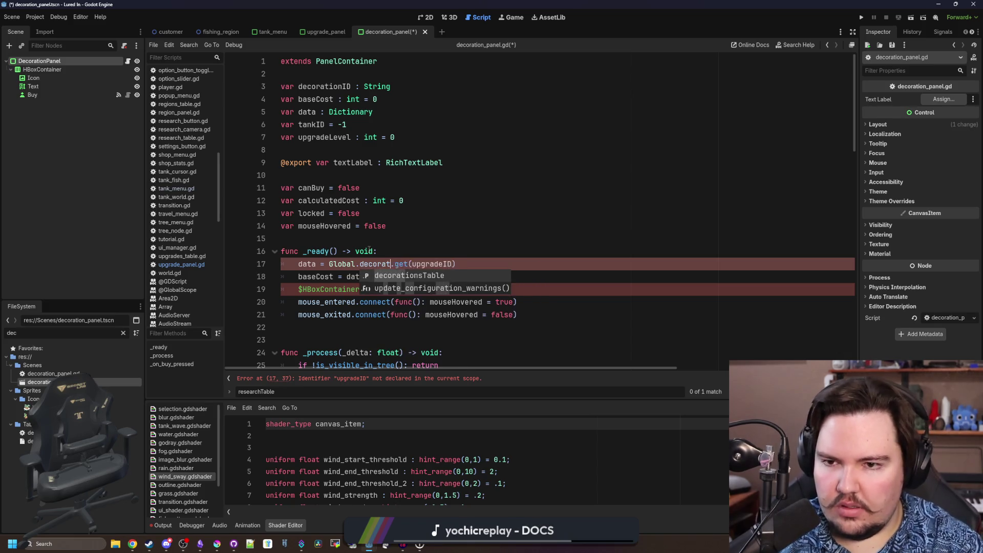
{"action": "key", "text": "Return"}
{"action": "scroll", "coordinate": [399, 172], "scroll_direction": "right", "scroll_amount": 2}
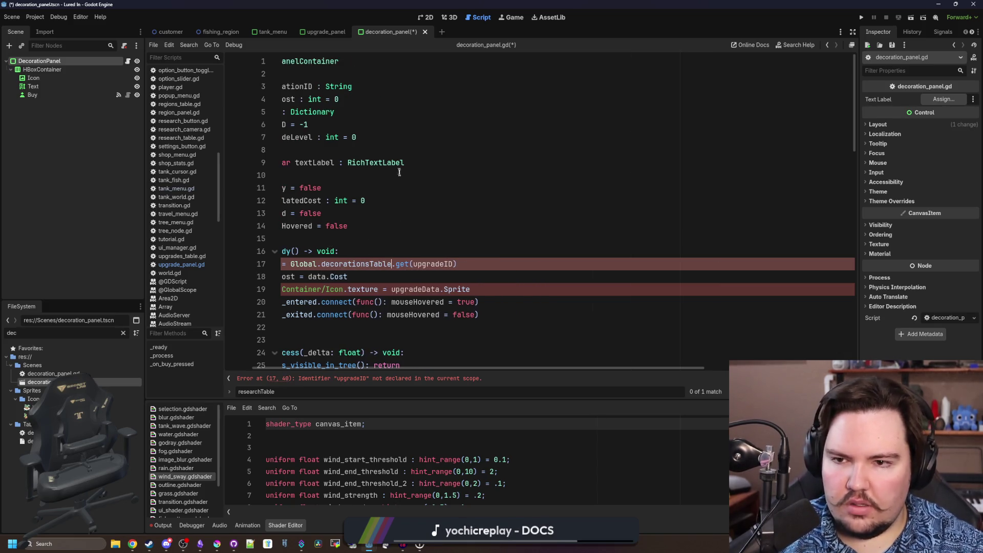
Replace the remaining upgradeID and upgradeData references in _ready with decorationID and data
{"action": "double_click", "coordinate": [303, 86]}
{"action": "key", "text": "ctrl+c"}
{"action": "double_click", "coordinate": [433, 264]}
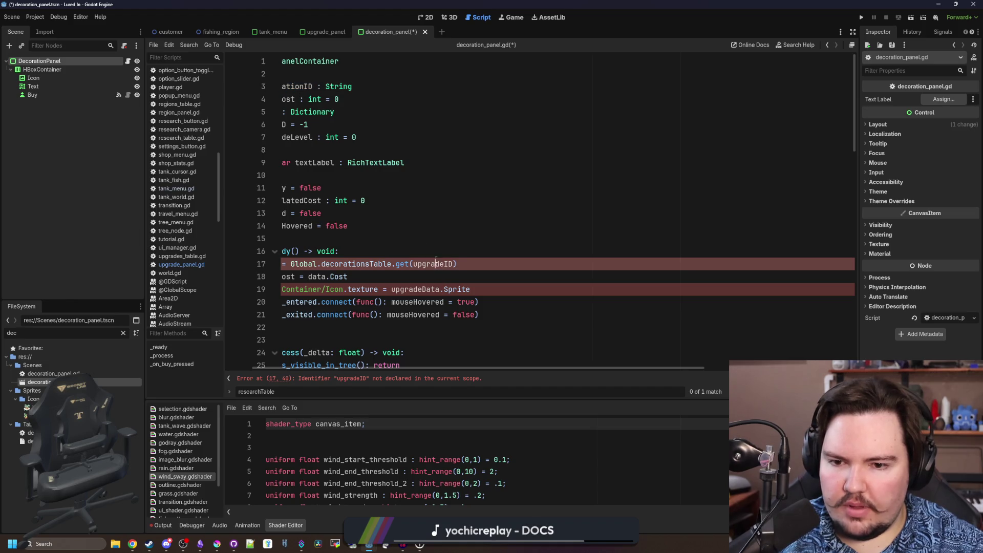
{"action": "key", "text": "ctrl+v"}
{"action": "scroll", "coordinate": [349, 296], "scroll_direction": "left", "scroll_amount": 2}
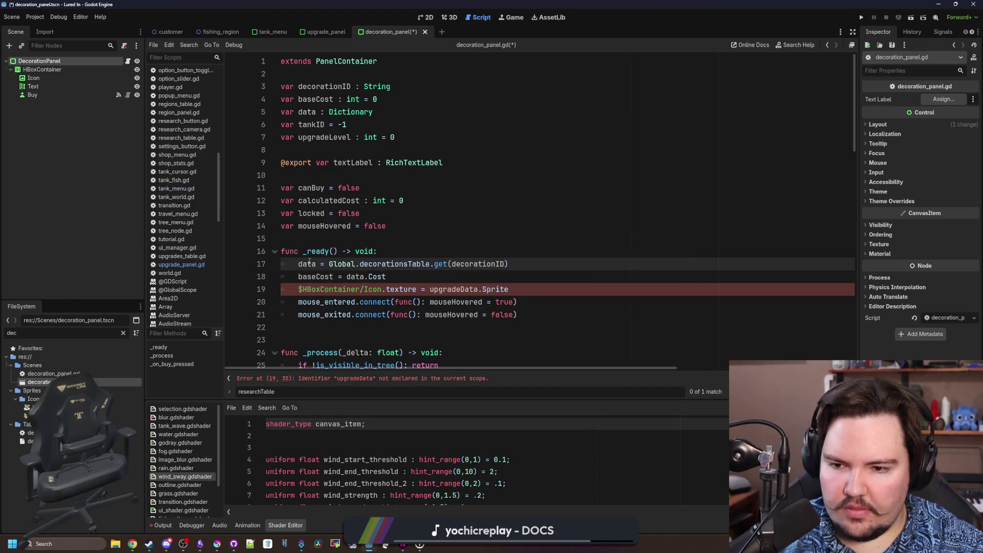
{"action": "double_click", "coordinate": [307, 263]}
{"action": "key", "text": "ctrl+c"}
{"action": "double_click", "coordinate": [457, 289]}
{"action": "key", "text": "ctrl+v"}
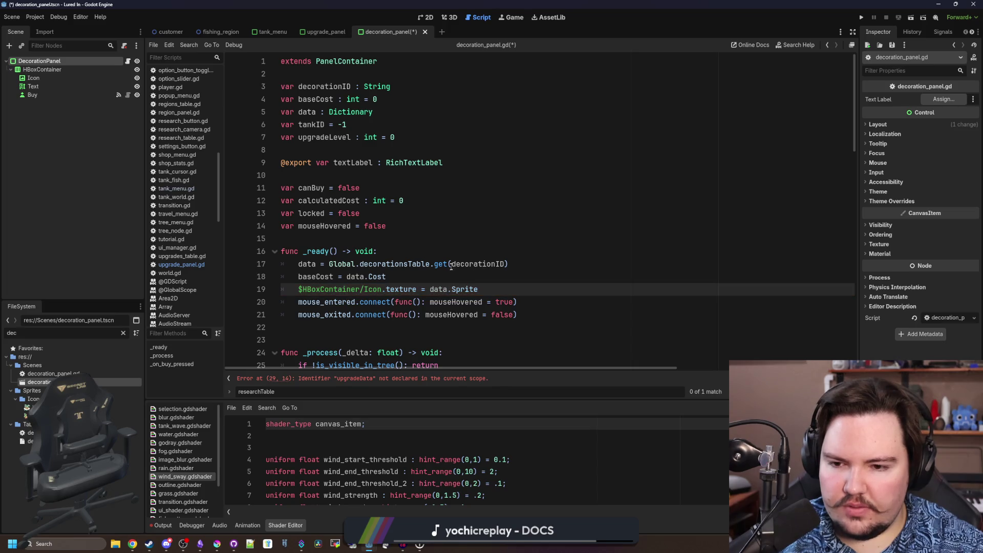
{"action": "scroll", "coordinate": [450, 264], "scroll_direction": "down", "scroll_amount": 3}
{"action": "scroll", "coordinate": [409, 275], "scroll_direction": "down", "scroll_amount": 2}
{"action": "double_click", "coordinate": [372, 263]}
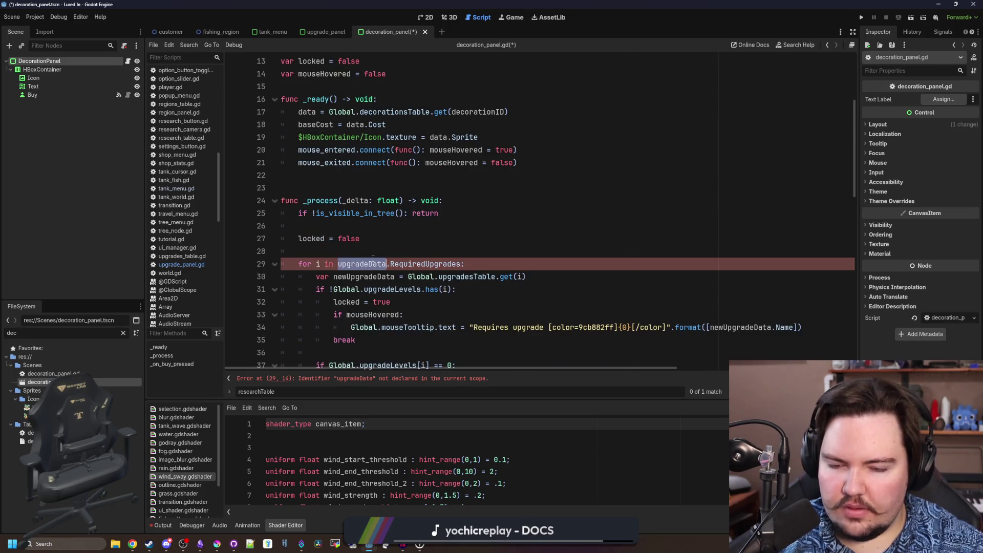
Delete the upgrade requirement checks (lines 27–41), then undo to restore them
{"action": "left_click", "coordinate": [374, 256]}
{"action": "scroll", "coordinate": [400, 257], "scroll_direction": "down", "scroll_amount": 2}
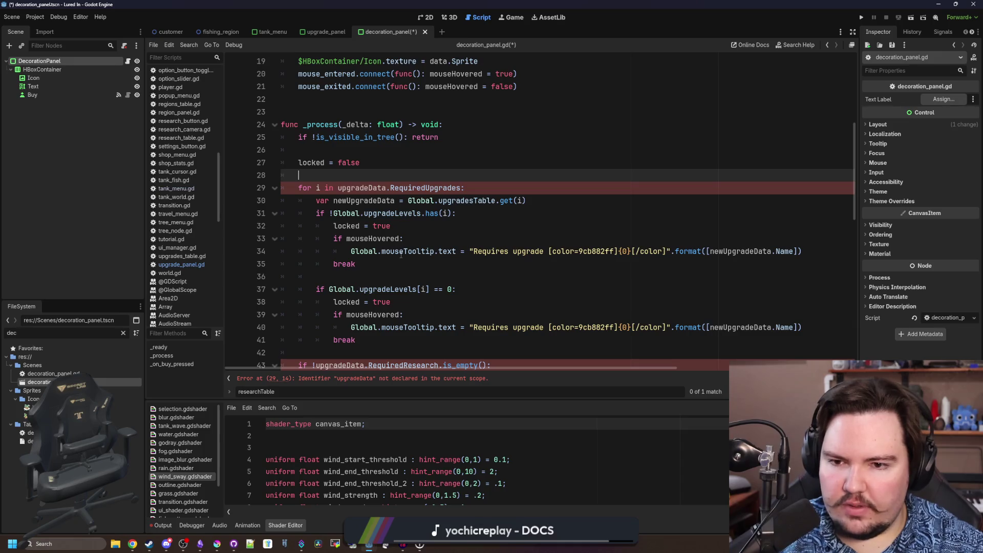
{"action": "mouse_move", "coordinate": [407, 252]}
{"action": "scroll", "coordinate": [400, 255], "scroll_direction": "down", "scroll_amount": 1}
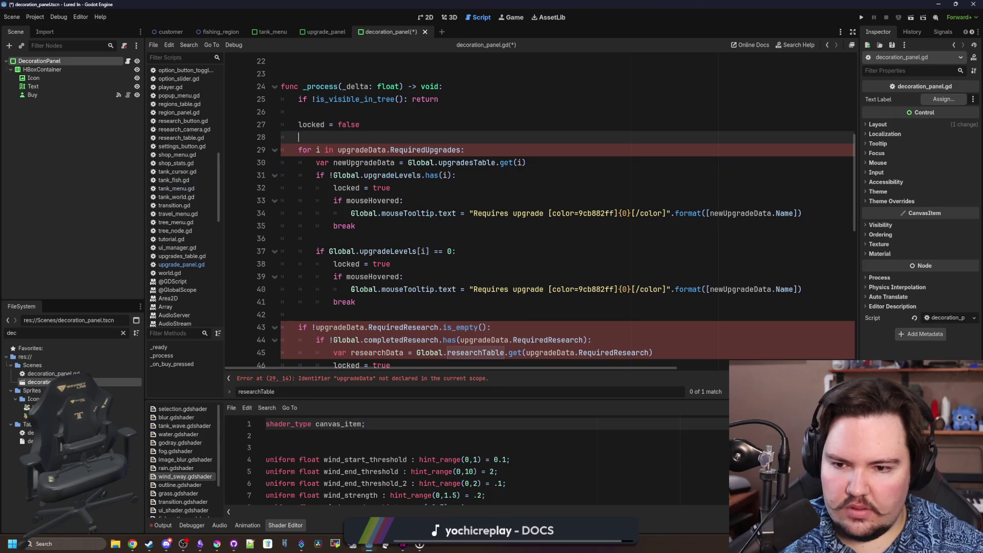
{"action": "left_click_drag", "start_coordinate": [375, 302], "coordinate": [239, 129]}
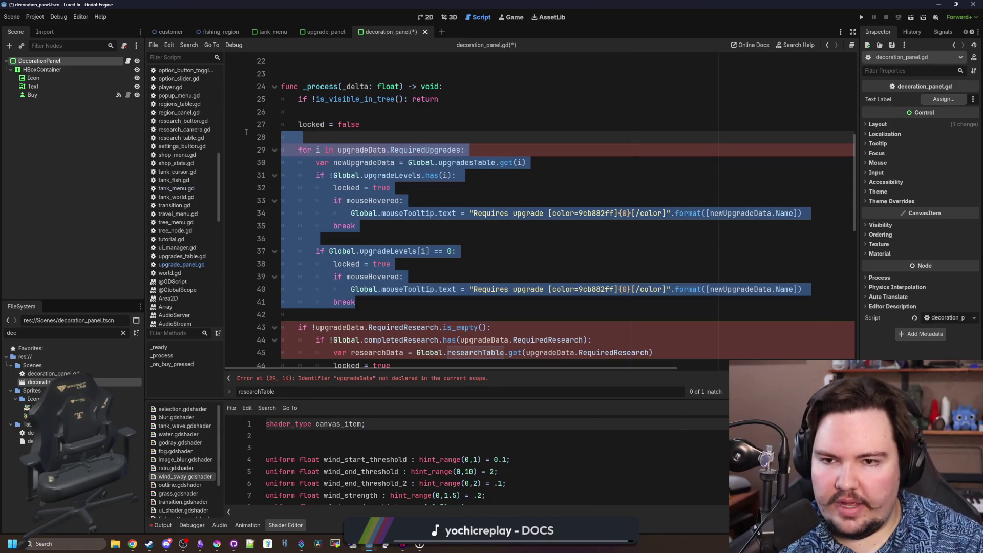
{"action": "key", "text": "BackSpace"}
{"action": "key", "text": "Delete"}
{"action": "key", "text": "Delete"}
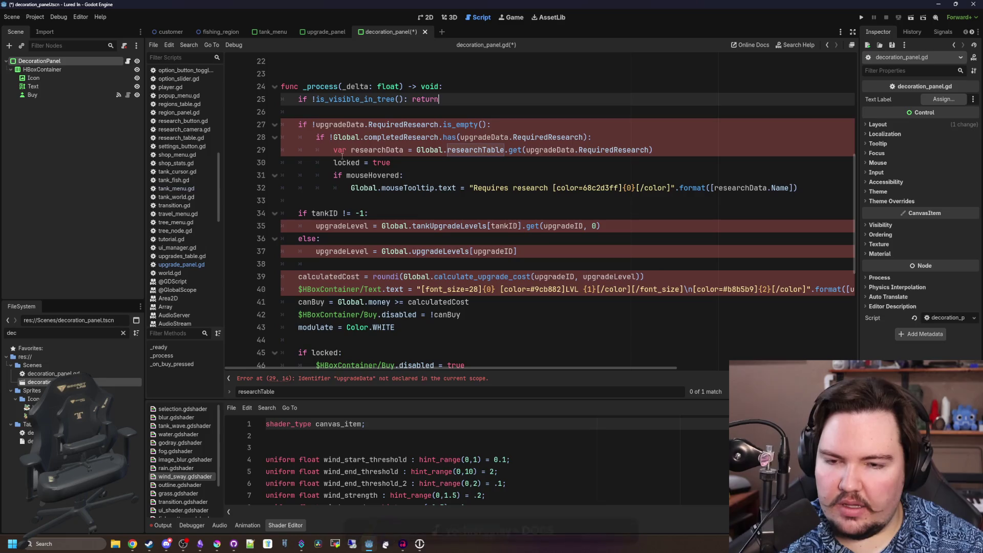
{"action": "key", "text": "ctrl+z"}
{"action": "left_click", "coordinate": [355, 136]}
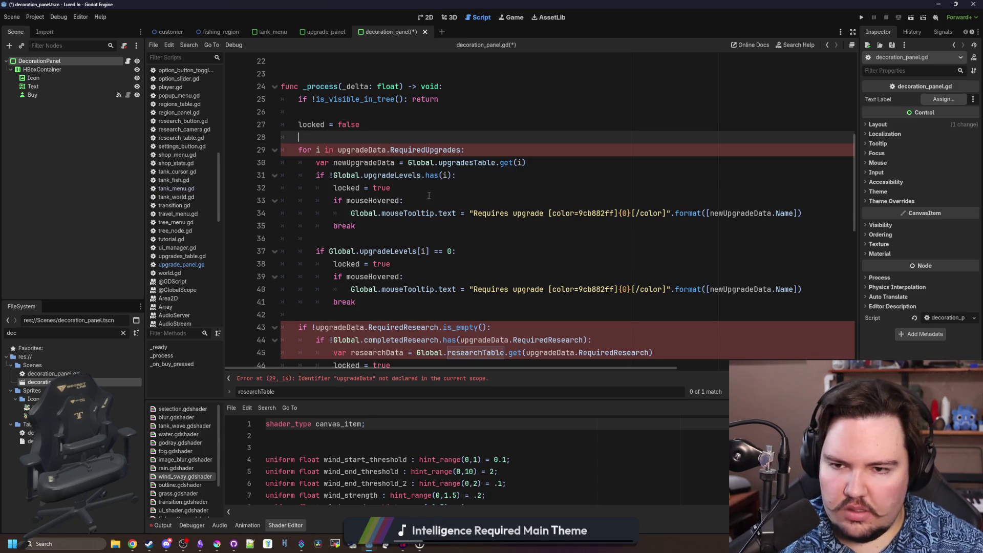
Rename upgradeData to data in the requirement checks on lines 29 and 43–45
{"action": "double_click", "coordinate": [371, 150]}
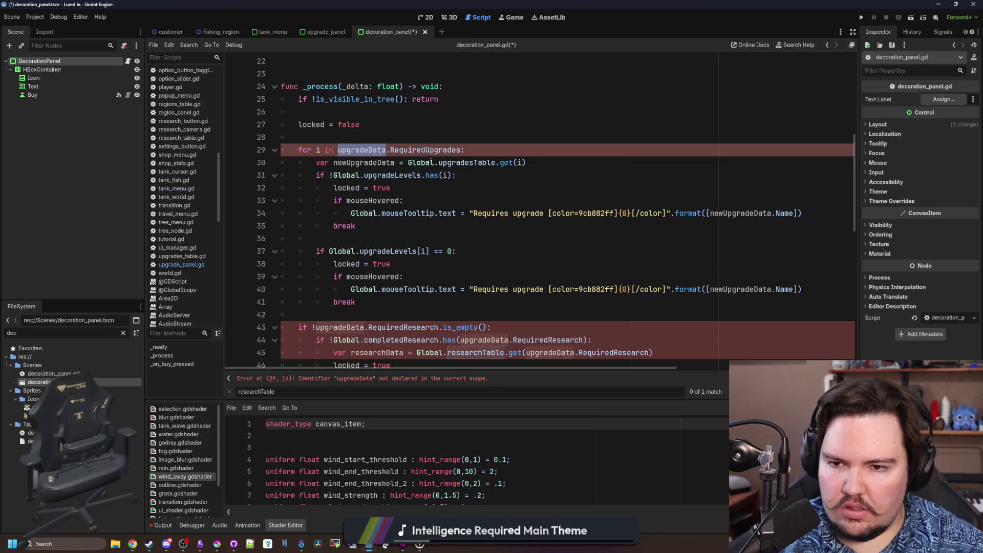
{"action": "type", "text": "data"}
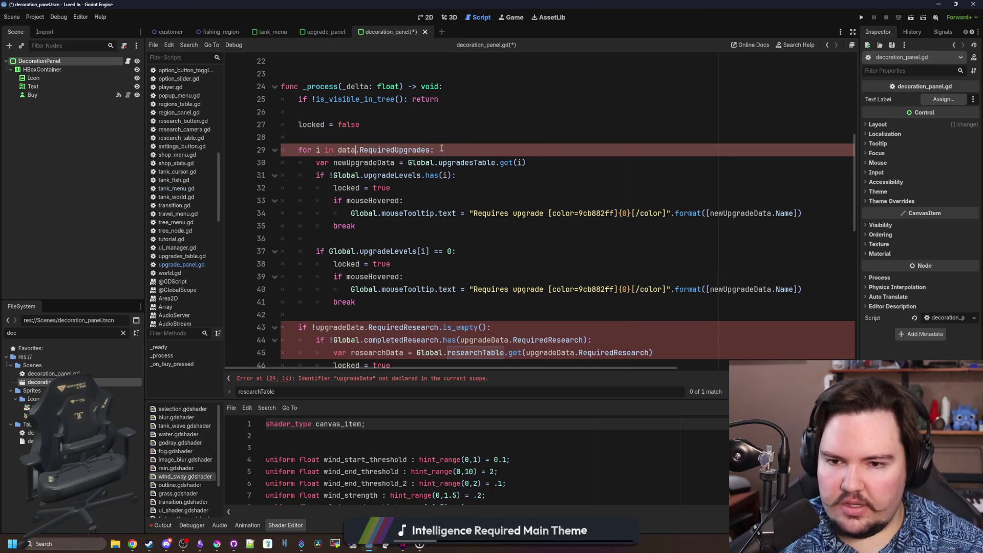
{"action": "left_click", "coordinate": [441, 139]}
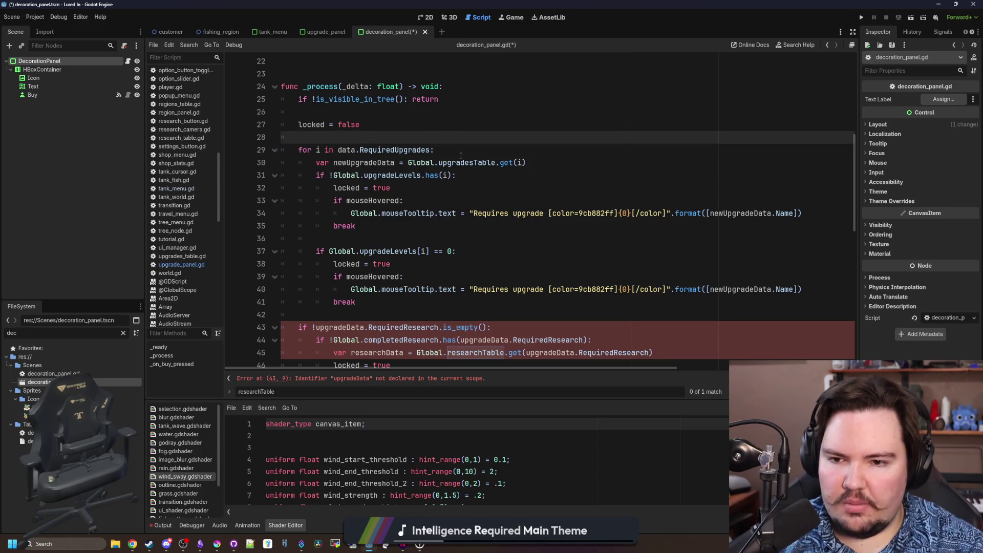
{"action": "scroll", "coordinate": [441, 150], "scroll_direction": "down", "scroll_amount": 3}
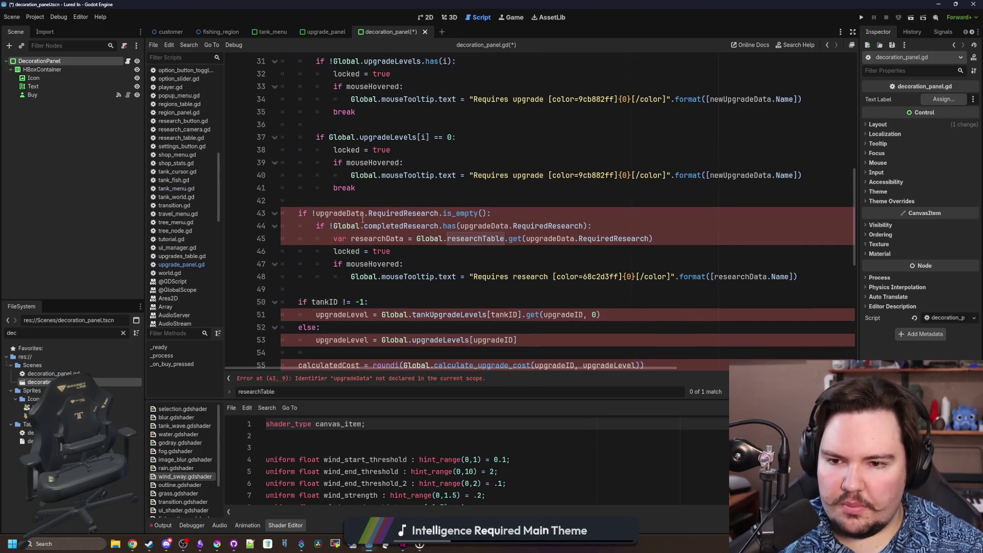
{"action": "double_click", "coordinate": [346, 213]}
{"action": "type", "text": "dat"}
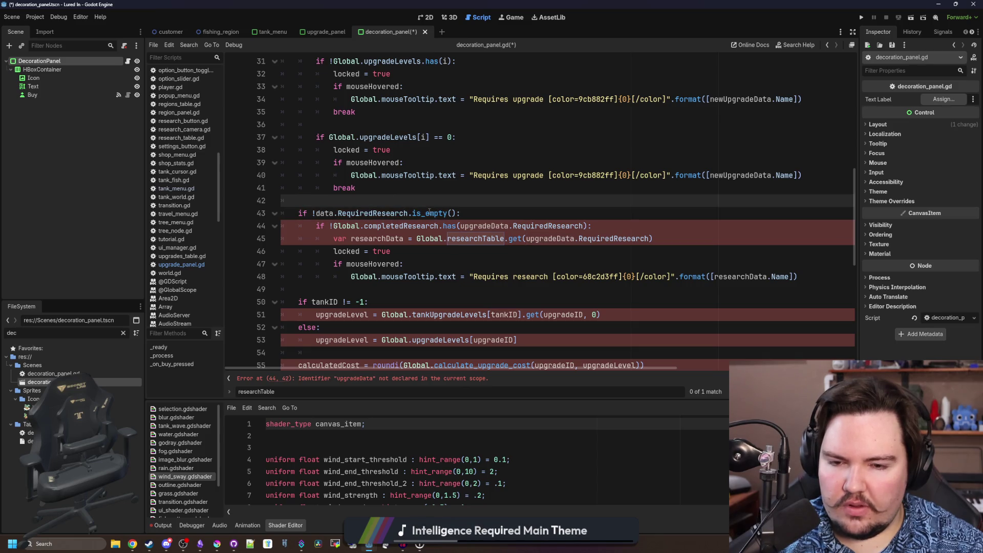
{"action": "double_click", "coordinate": [466, 227]}
{"action": "type", "text": "data"}
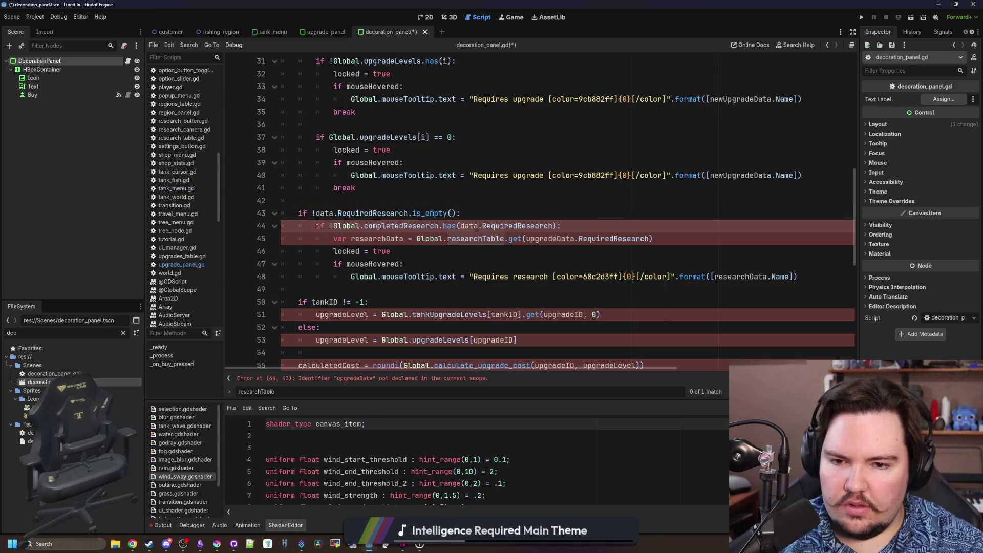
{"action": "key", "text": "Escape"}
{"action": "scroll", "coordinate": [538, 227], "scroll_direction": "up", "scroll_amount": 3}
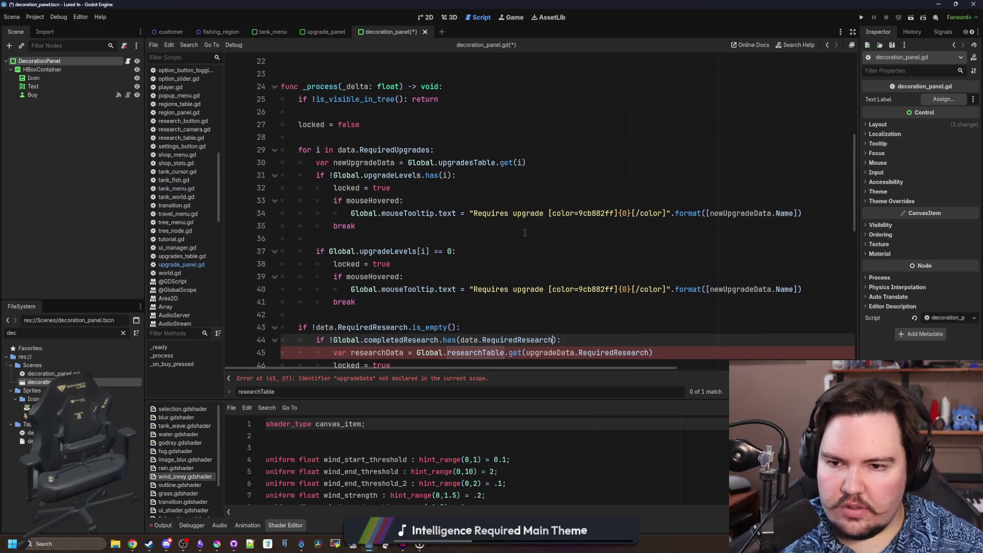
{"action": "scroll", "coordinate": [525, 232], "scroll_direction": "down", "scroll_amount": 1}
{"action": "scroll", "coordinate": [525, 233], "scroll_direction": "down", "scroll_amount": 2}
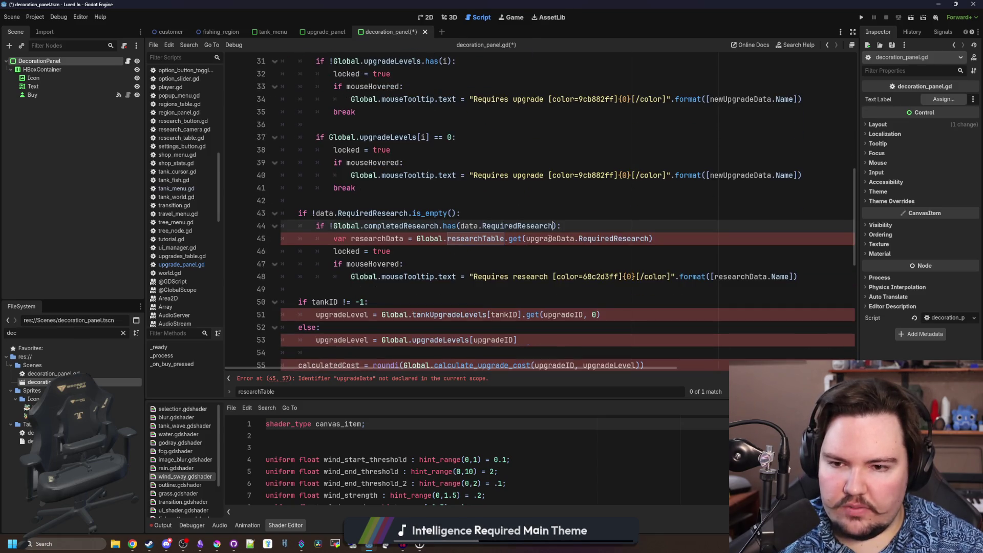
{"action": "double_click", "coordinate": [549, 238]}
{"action": "scroll", "coordinate": [549, 238], "scroll_direction": "up", "scroll_amount": 3}
{"action": "scroll", "coordinate": [548, 238], "scroll_direction": "down", "scroll_amount": 3}
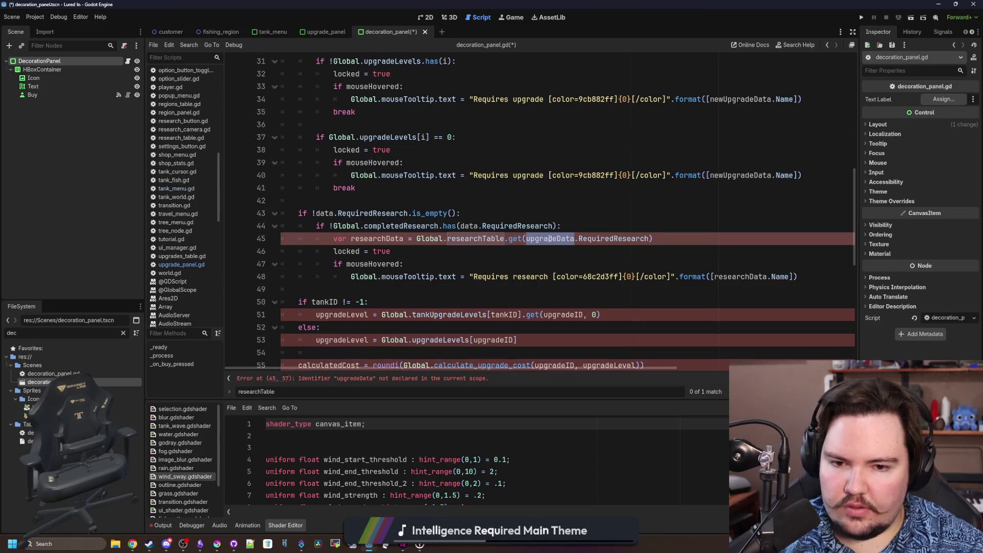
{"action": "type", "text": "data"}
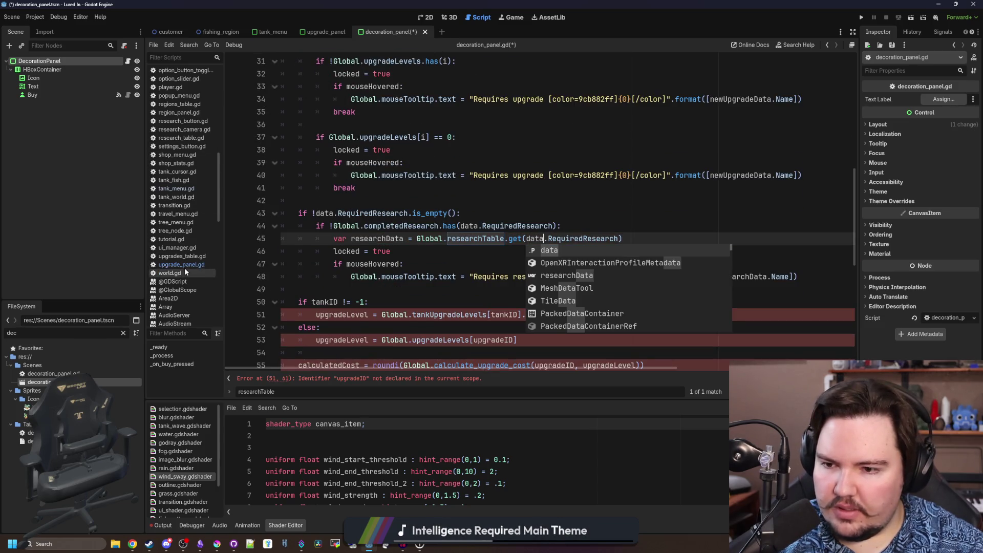
Switch to upgrade_panel.gd for reference and clear the file filter
{"action": "left_click", "coordinate": [182, 264]}
{"action": "left_click", "coordinate": [123, 333]}
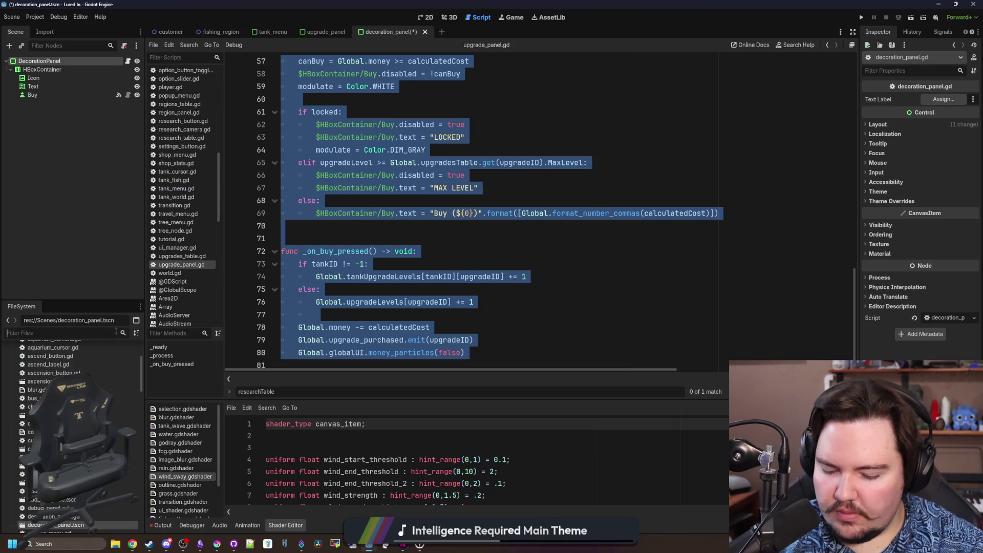
{"action": "type", "text": "upgrade"}
Copy the Category, RequiredResearch and RequiredUpgrades defaults from upgrades_table.gd
{"action": "left_click", "coordinate": [54, 375]}
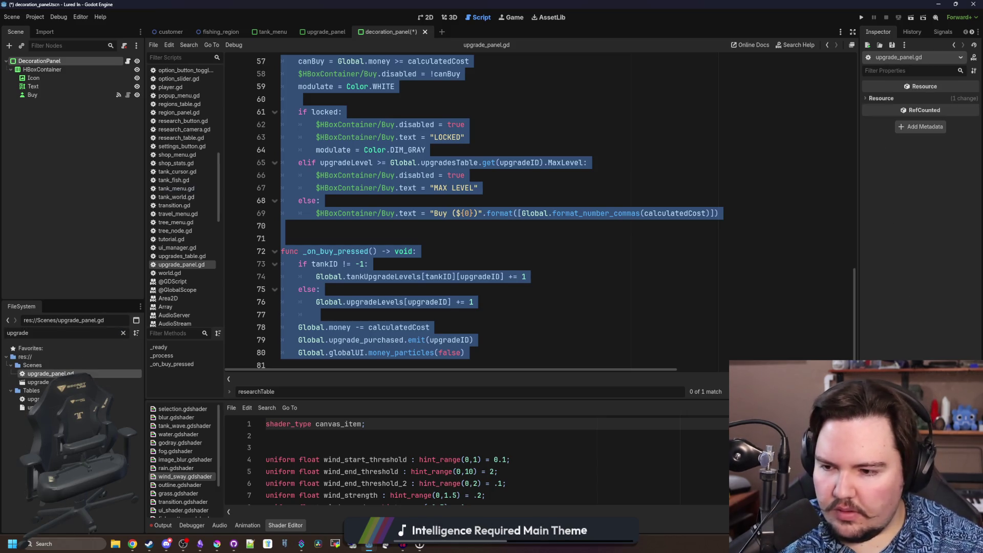
{"action": "double_click", "coordinate": [35, 398]}
{"action": "scroll", "coordinate": [840, 222], "scroll_direction": "up", "scroll_amount": 5}
{"action": "scroll", "coordinate": [840, 222], "scroll_direction": "up", "scroll_amount": 3}
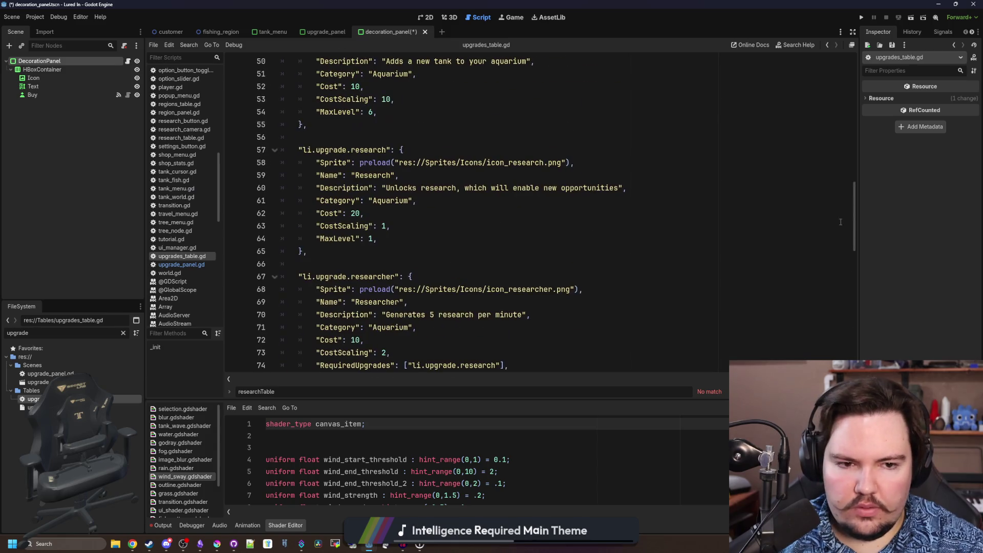
{"action": "scroll", "coordinate": [840, 223], "scroll_direction": "up", "scroll_amount": 10}
{"action": "left_click", "coordinate": [437, 203]}
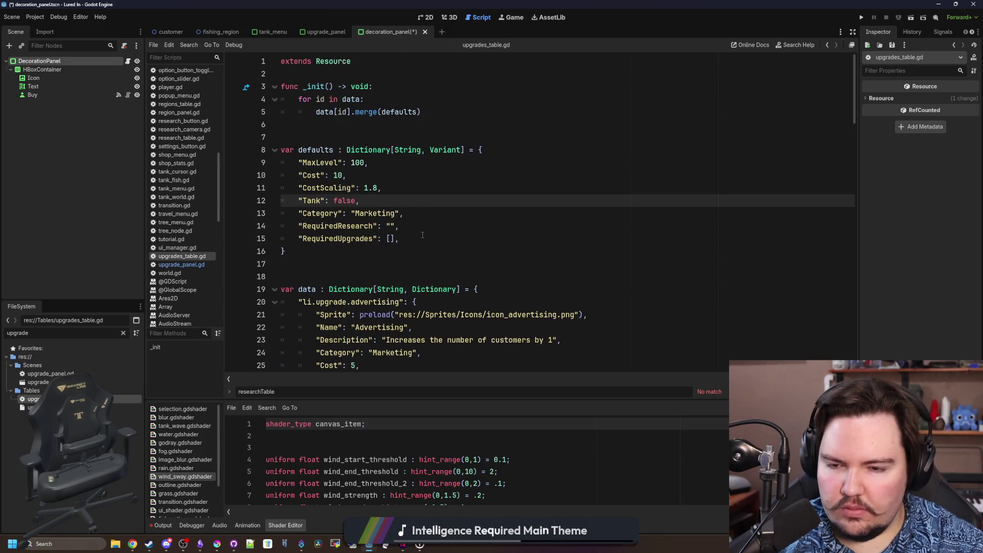
{"action": "left_click_drag", "start_coordinate": [421, 236], "coordinate": [190, 222]}
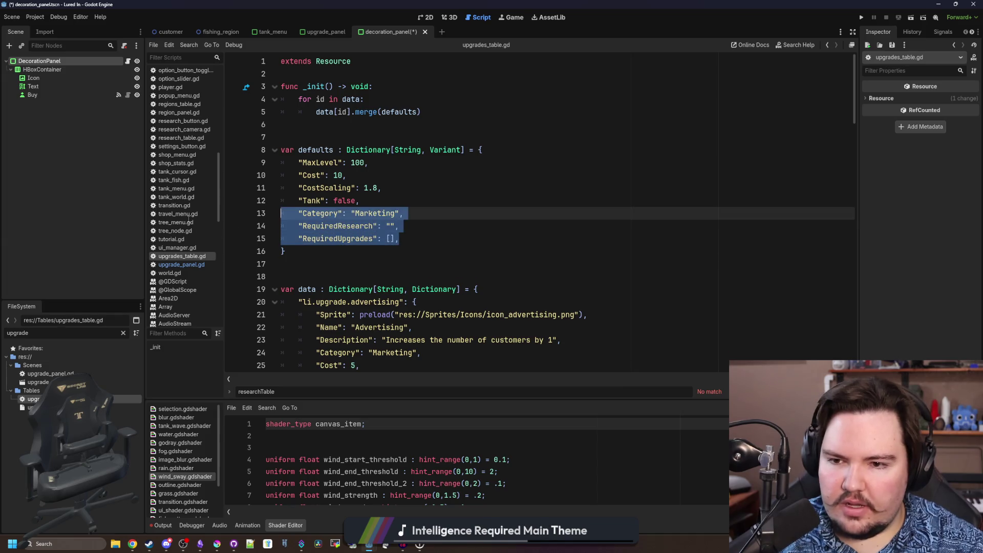
Paste the three copied defaults under Cost in decorations_table.gd
{"action": "double_click", "coordinate": [127, 331]}
{"action": "type", "text": "dec"}
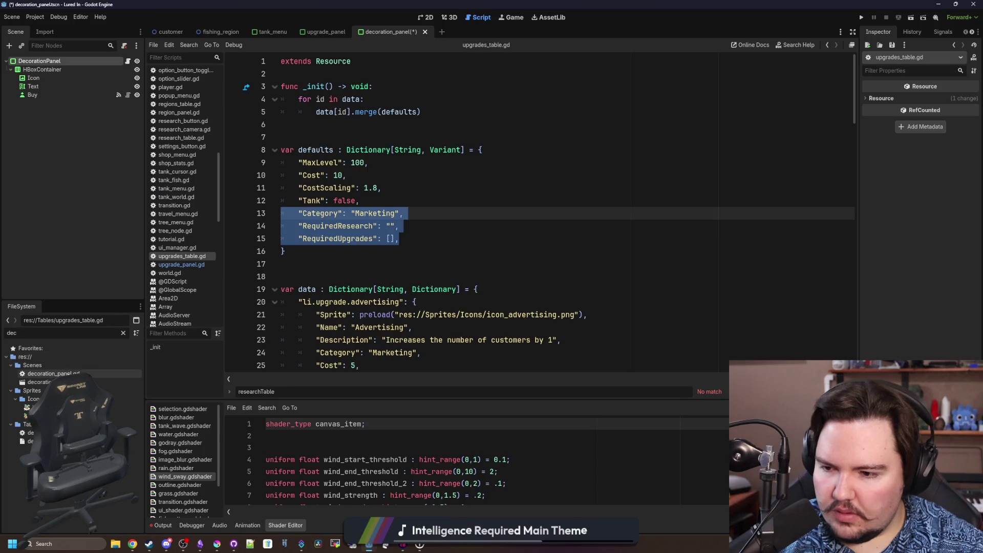
{"action": "left_click", "coordinate": [54, 374]}
{"action": "double_click", "coordinate": [30, 432]}
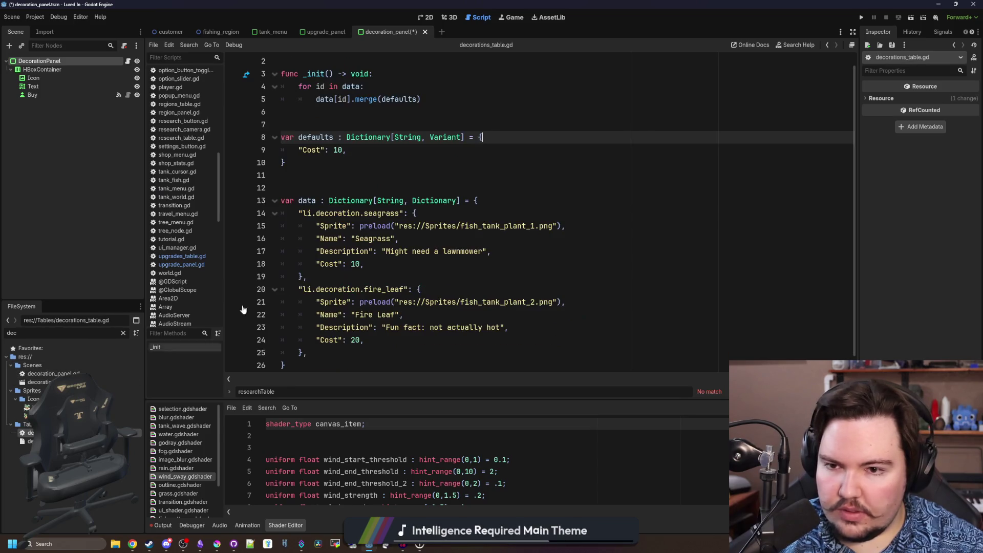
{"action": "left_click", "coordinate": [355, 150]}
{"action": "type", "text": "\"Category\": \"Marketing\", \t\"RequiredResearch\": \"\", \t\"RequiredUpgrades\": [],"}
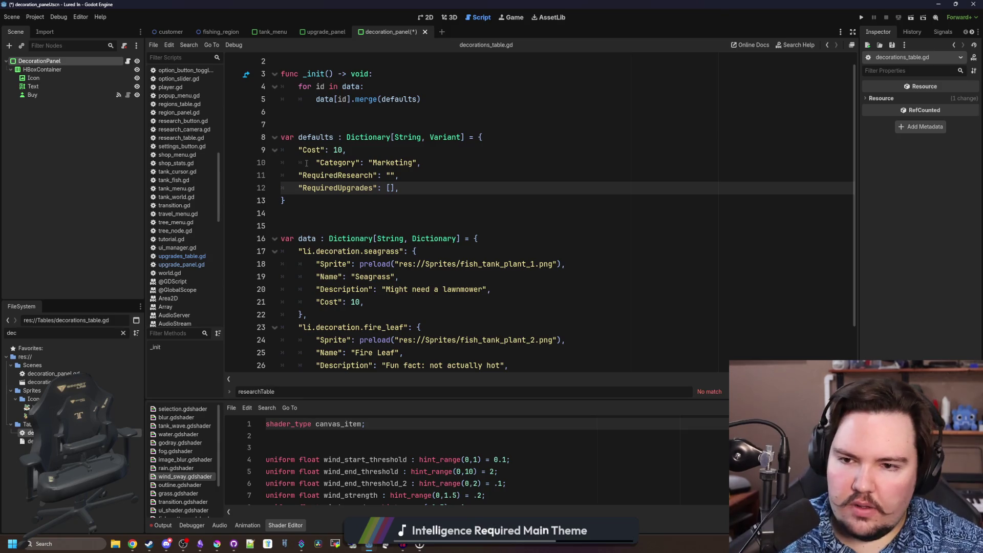
{"action": "key", "text": "Up"}
{"action": "key", "text": "Up"}
Clear the Marketing category value to empty, then return to decoration_panel.gd
{"action": "left_click", "coordinate": [381, 151]}
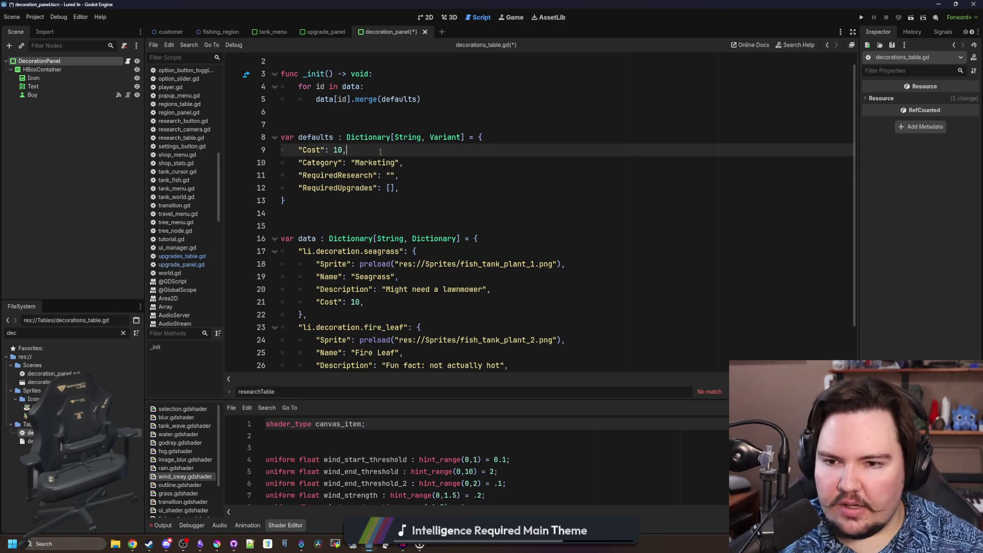
{"action": "double_click", "coordinate": [376, 163]}
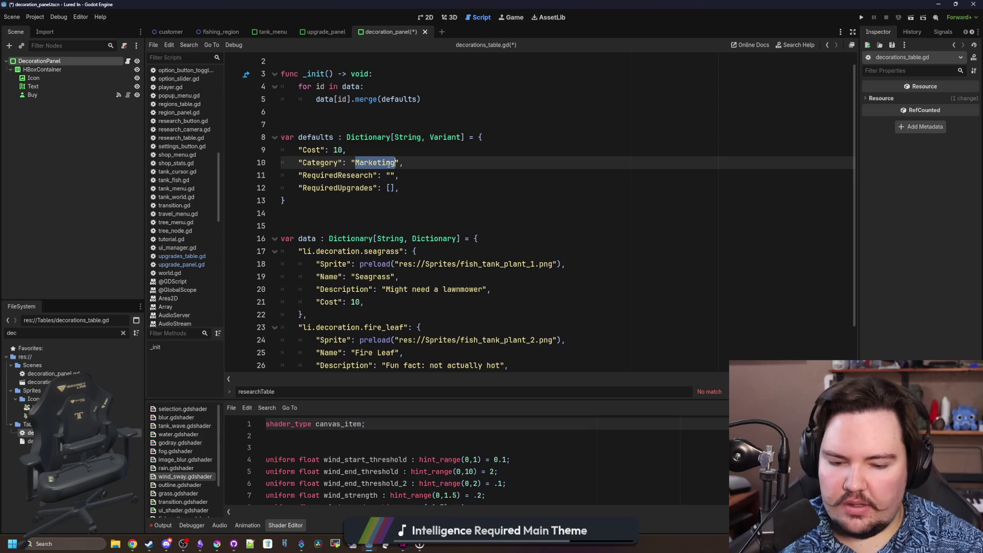
{"action": "key", "text": "BackSpace"}
{"action": "key", "text": "Up"}
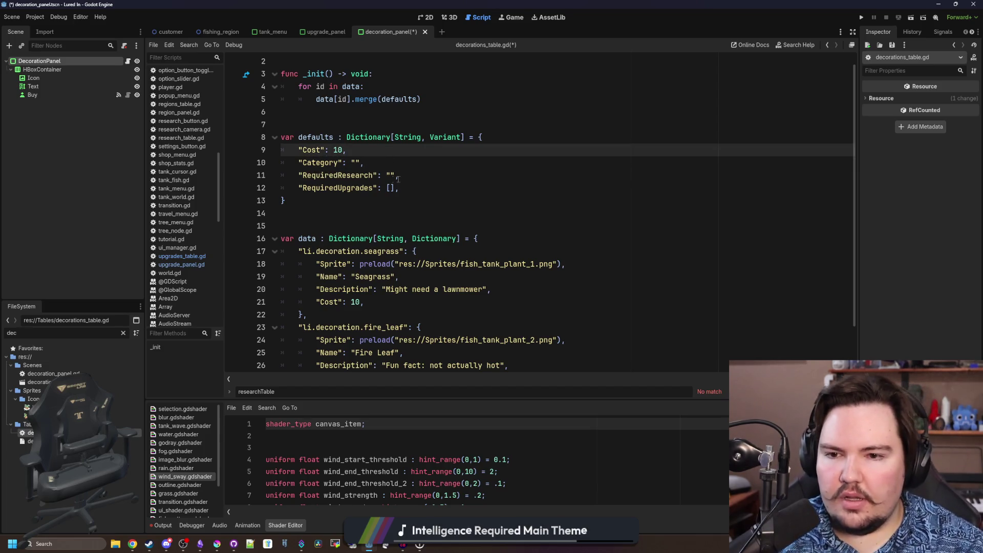
{"action": "key", "text": "Down"}
{"action": "key", "text": "Down"}
{"action": "key", "text": "Down"}
{"action": "key", "text": "Up"}
{"action": "key", "text": "Down"}
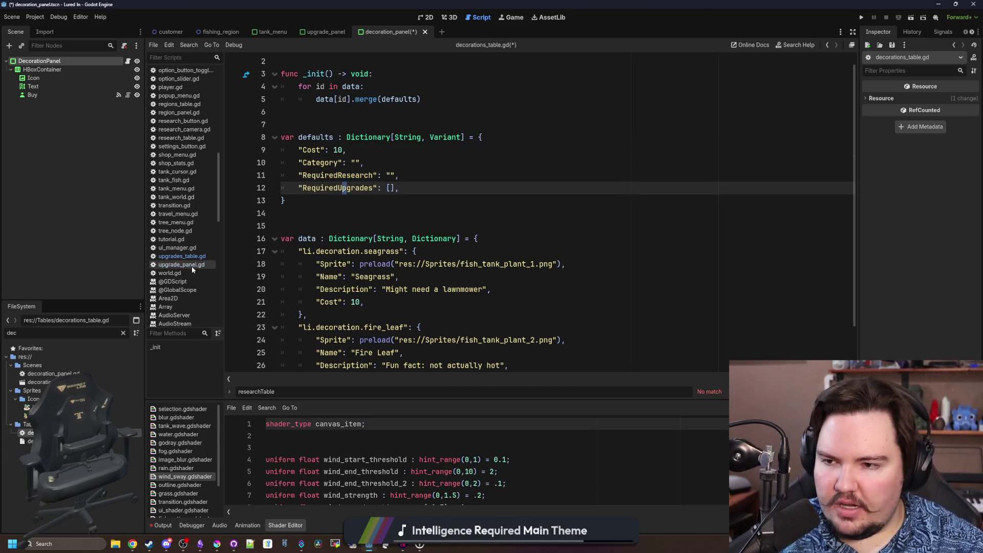
{"action": "left_click", "coordinate": [128, 61]}
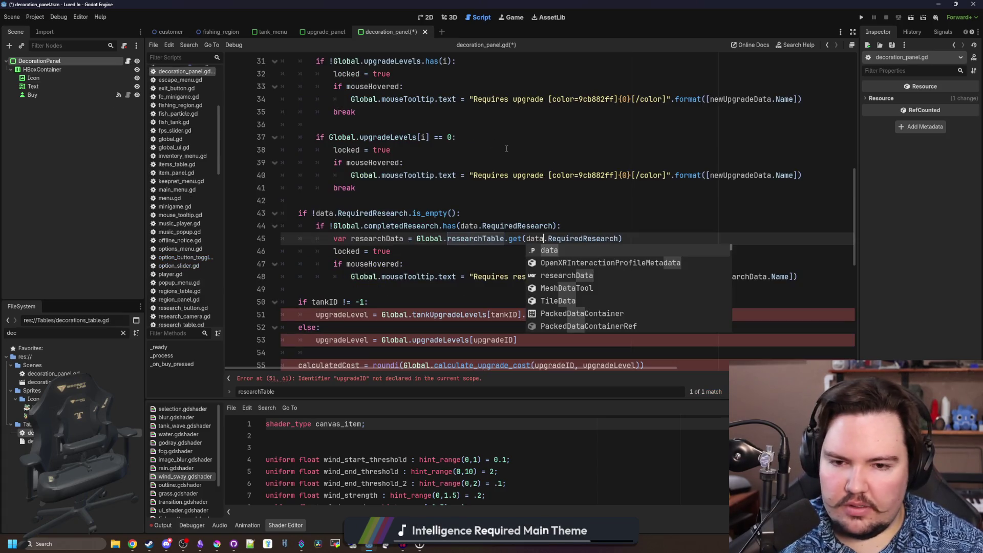
Widen the code editor by resizing the right dock
{"action": "left_click", "coordinate": [498, 190]}
{"action": "scroll", "coordinate": [451, 243], "scroll_direction": "down", "scroll_amount": 2}
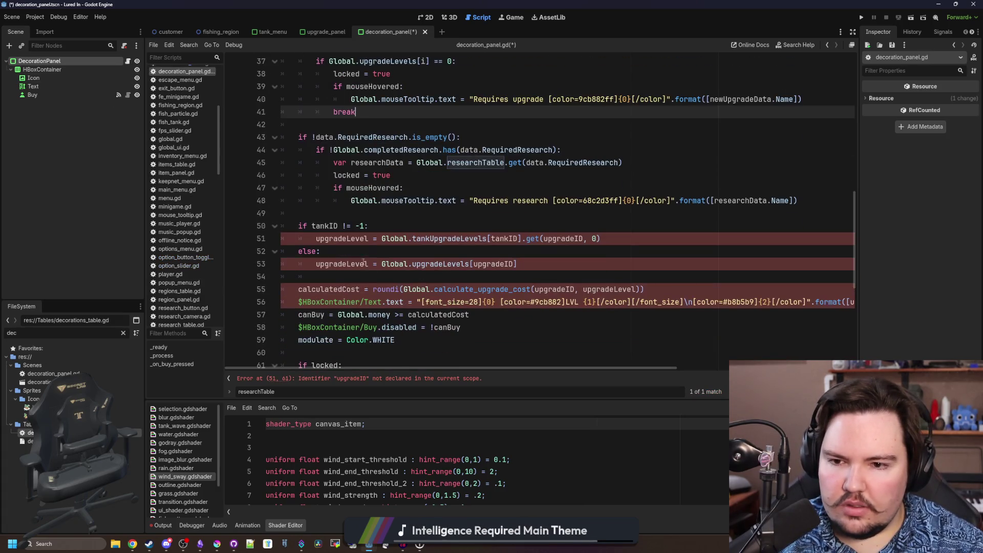
{"action": "left_click", "coordinate": [370, 216]}
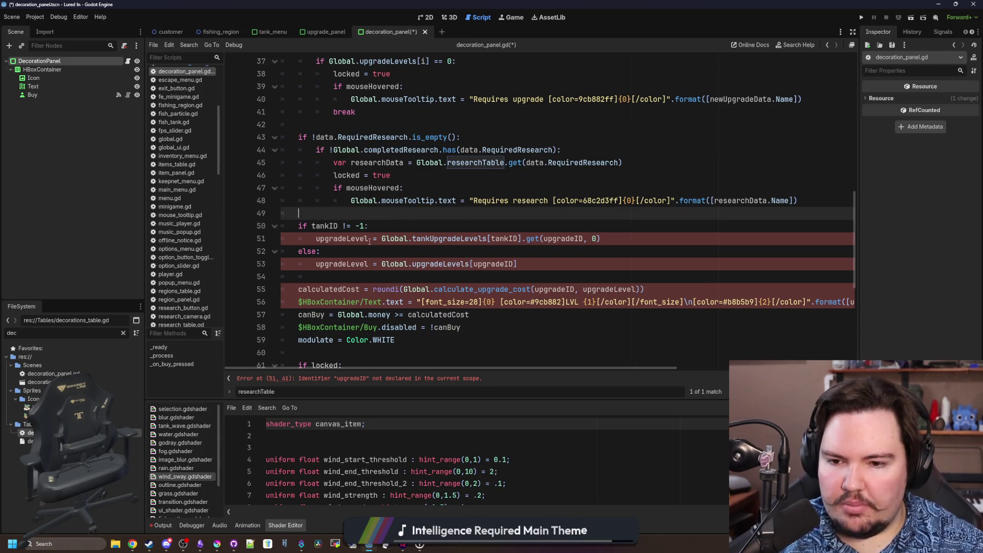
{"action": "scroll", "coordinate": [604, 287], "scroll_direction": "down", "scroll_amount": 1}
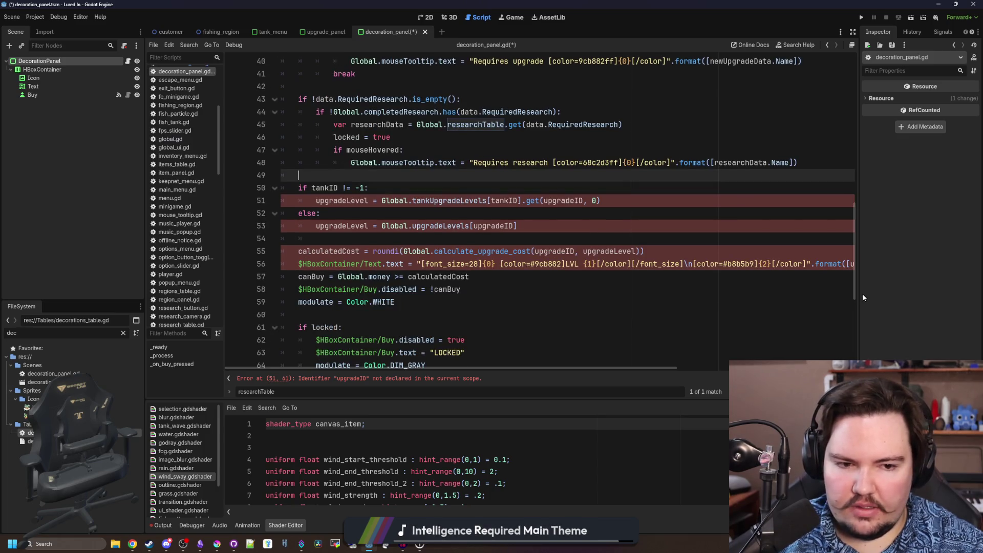
{"action": "left_click_drag", "start_coordinate": [860, 297], "coordinate": [896, 297]}
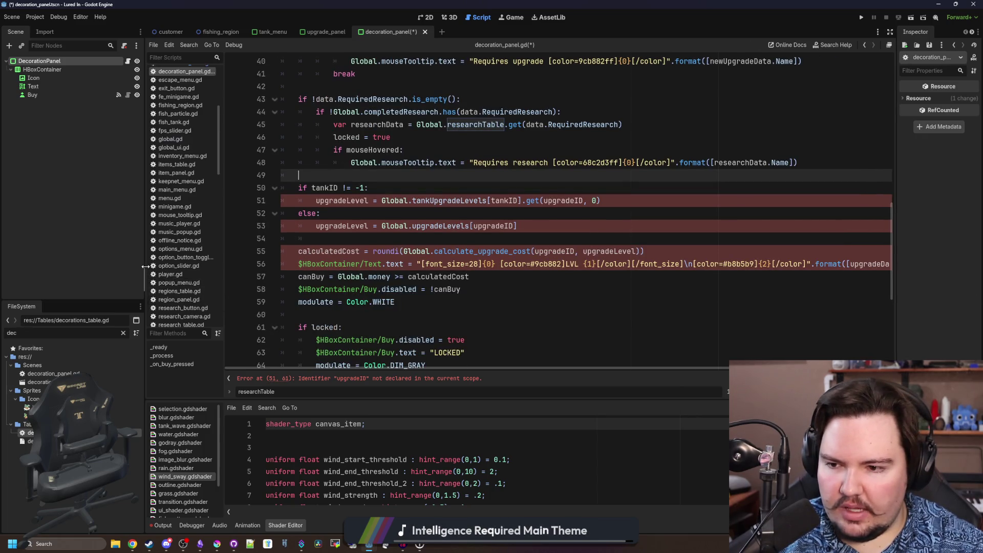
{"action": "left_click_drag", "start_coordinate": [145, 267], "coordinate": [94, 266]}
{"action": "scroll", "coordinate": [478, 227], "scroll_direction": "up", "scroll_amount": 1}
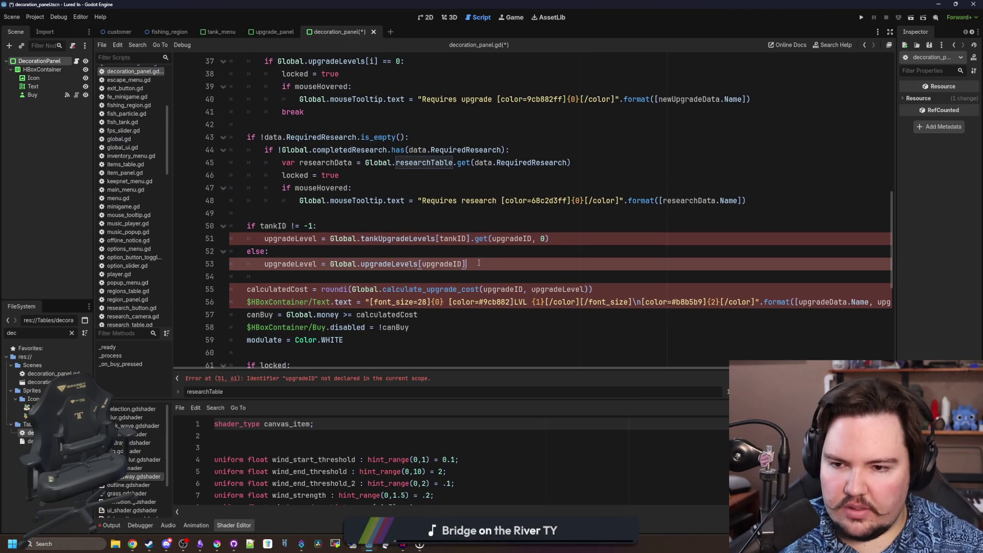
Delete the tankID upgrade-level if/else block and leftover blank lines, then jump to calculate_upgrade_cost in global.gd
{"action": "left_click_drag", "start_coordinate": [479, 263], "coordinate": [231, 226]}
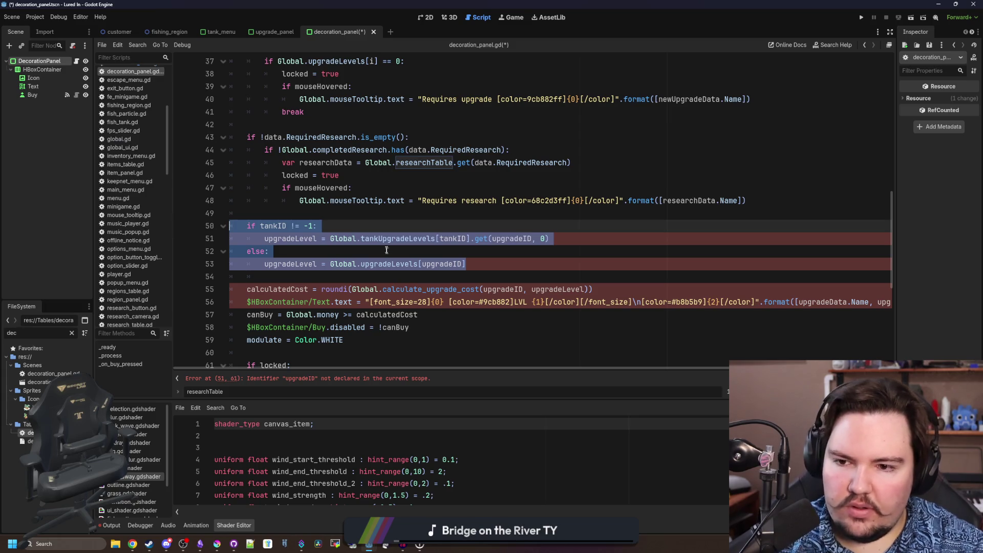
{"action": "key", "text": "Delete"}
{"action": "right_click", "coordinate": [330, 254]}
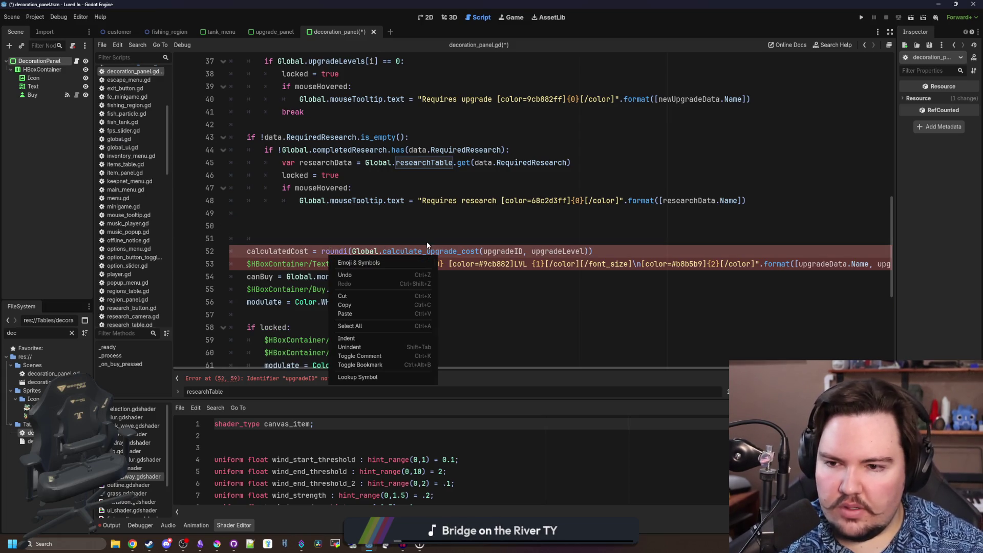
{"action": "left_click", "coordinate": [280, 236]}
{"action": "key", "text": "BackSpace"}
{"action": "key", "text": "BackSpace"}
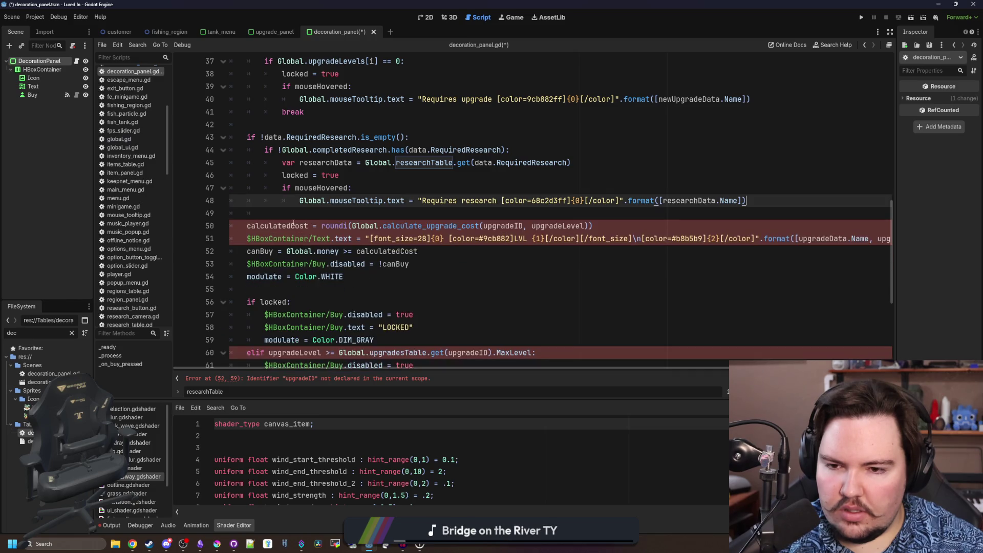
{"action": "key", "text": "Down"}
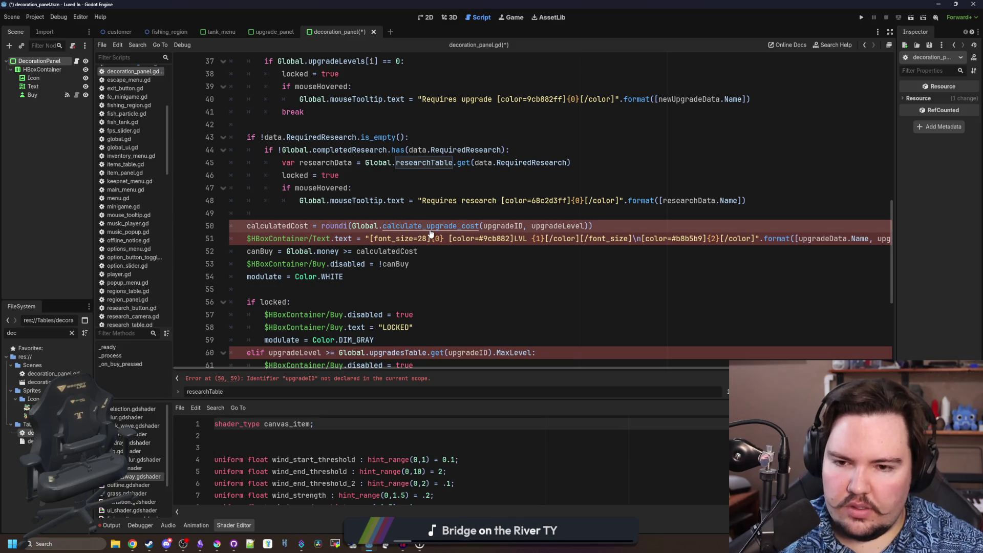
{"action": "left_click", "coordinate": [431, 229], "text": "ctrl"}
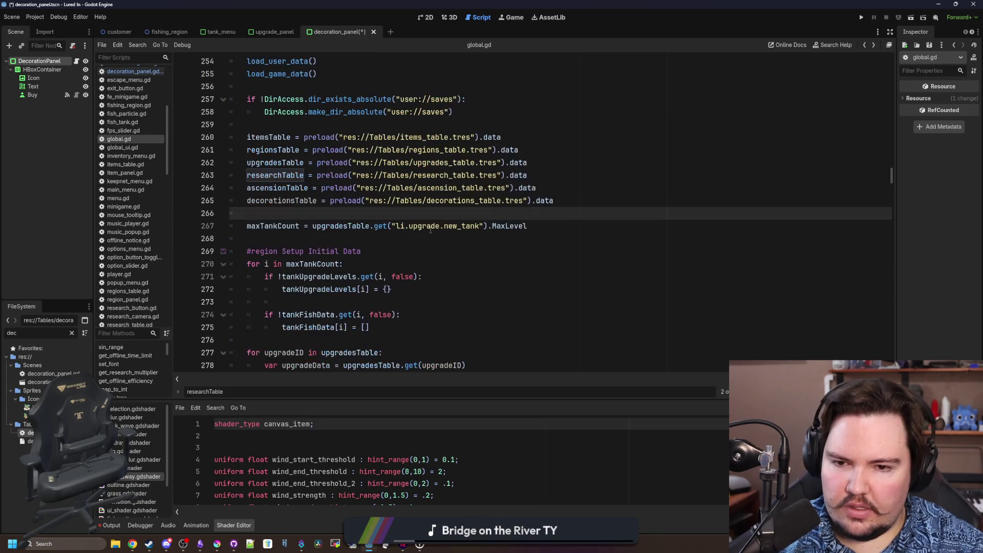
Replace the rounded calculate_upgrade_cost expression on line 50 with baseCost
{"action": "key", "text": "alt+Left"}
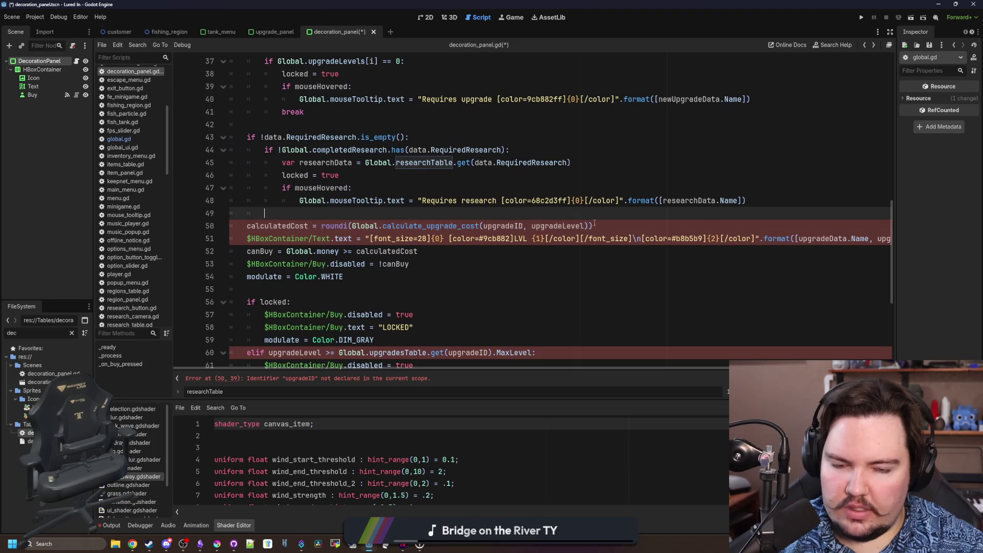
{"action": "left_click_drag", "start_coordinate": [594, 226], "coordinate": [316, 226]}
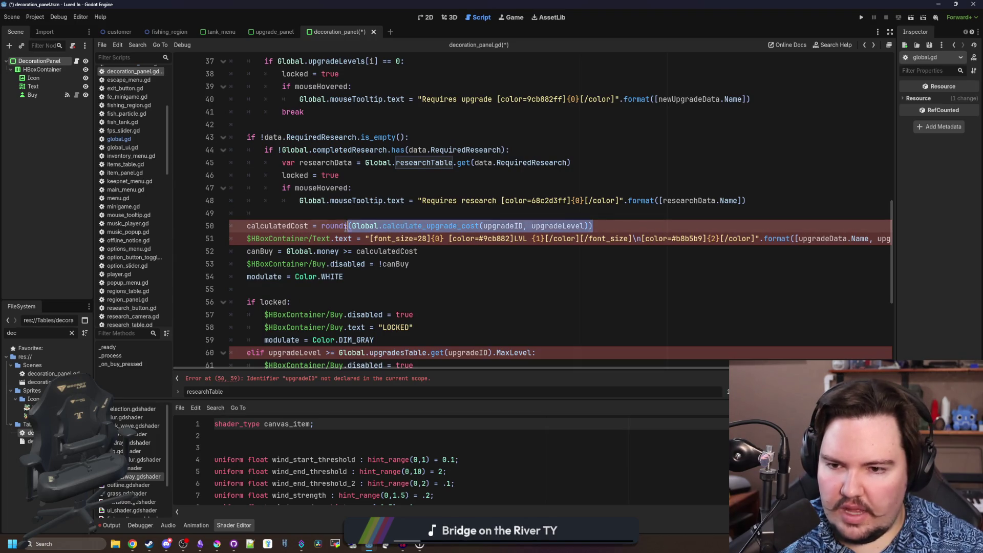
{"action": "left_click", "coordinate": [318, 227]}
{"action": "type", "text": "b"}
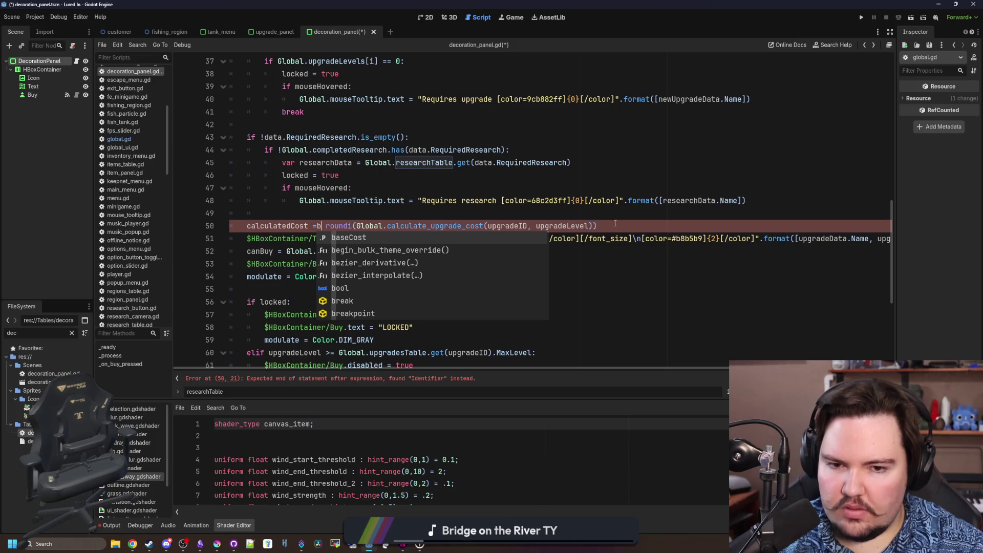
{"action": "left_click_drag", "start_coordinate": [316, 226], "coordinate": [598, 226]}
{"action": "key", "text": "BackSpace"}
{"action": "type", "text": "base"}
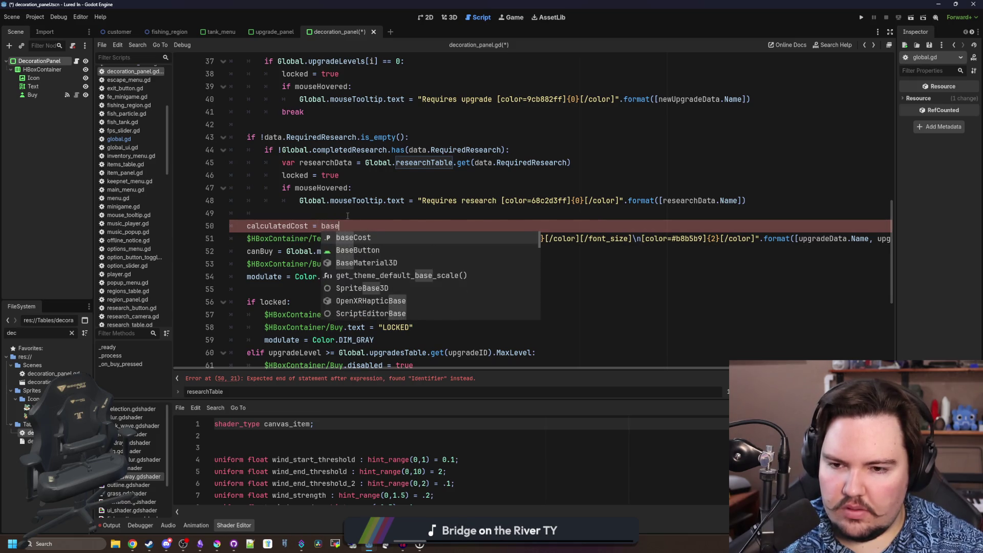
{"action": "key", "text": "Return"}
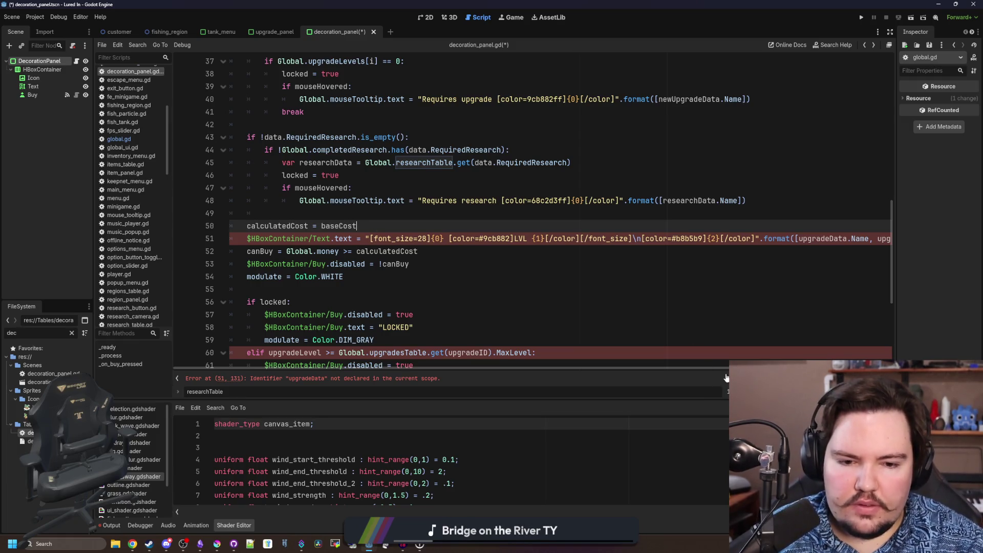
{"action": "scroll", "coordinate": [695, 265], "scroll_direction": "right", "scroll_amount": 5}
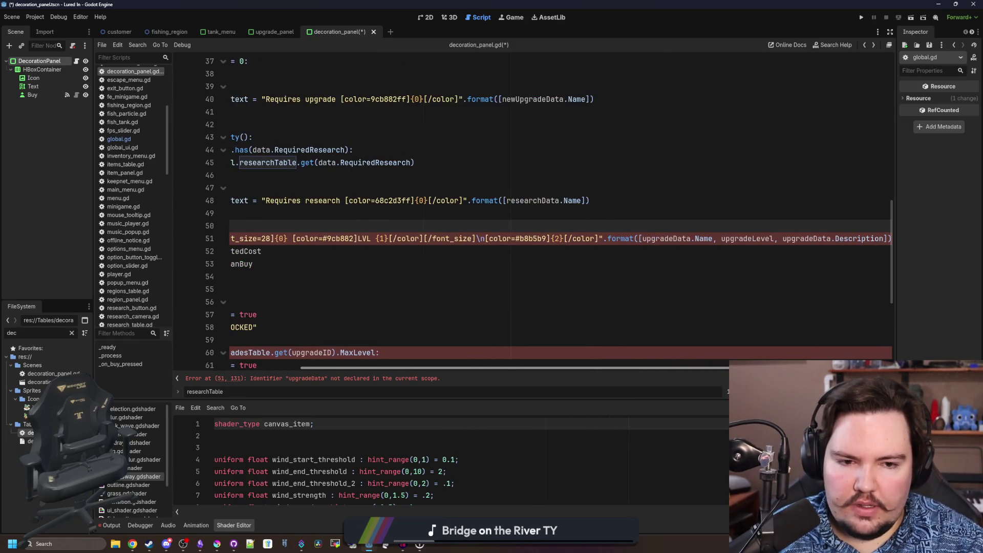
Drop the LVL placeholder and upgradeLevel from the label, formatting data.Name with data.Description
{"action": "double_click", "coordinate": [680, 238]}
{"action": "type", "text": "data"}
{"action": "key", "text": "Down"}
{"action": "key", "text": "Down"}
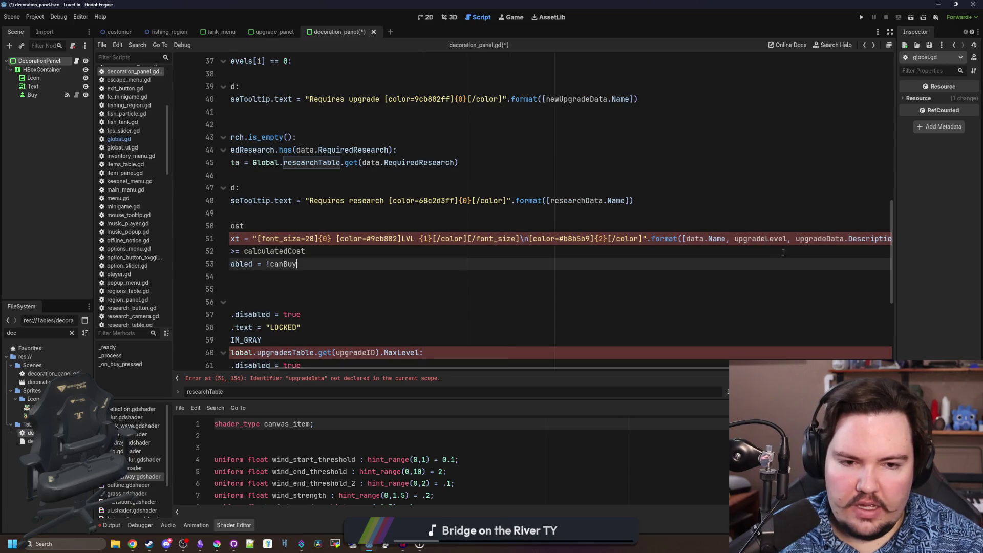
{"action": "left_click_drag", "start_coordinate": [797, 239], "coordinate": [735, 238]}
{"action": "key", "text": "BackSpace"}
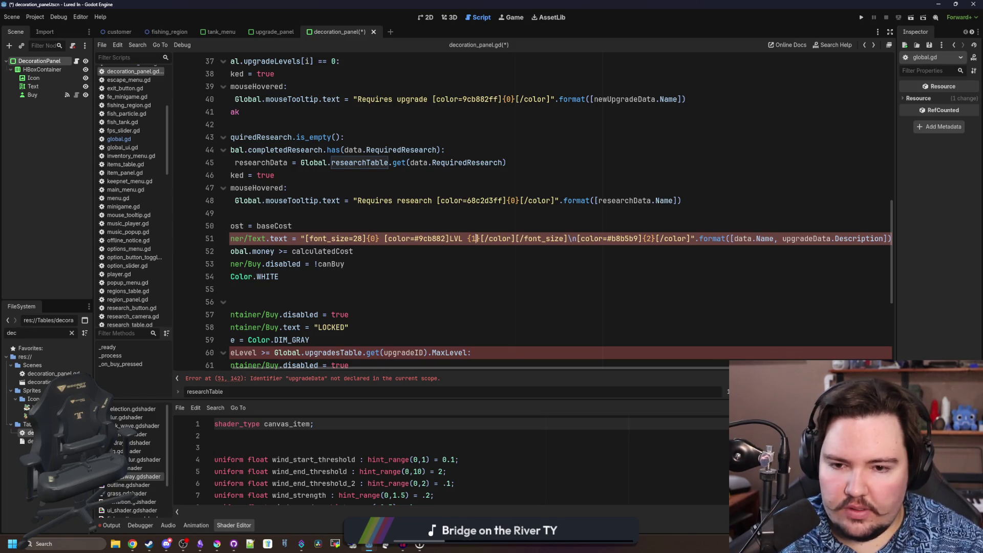
{"action": "double_click", "coordinate": [474, 240]}
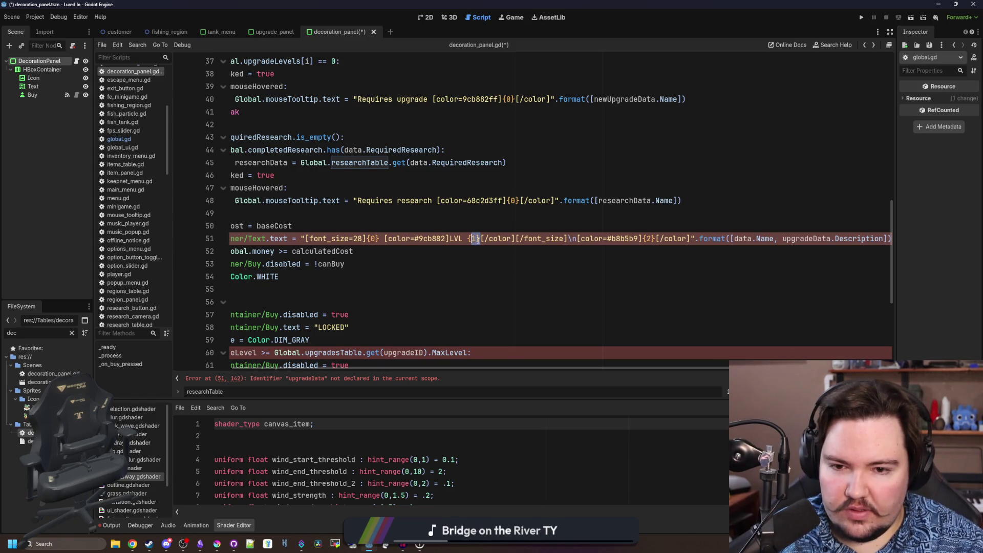
{"action": "left_click_drag", "start_coordinate": [516, 239], "coordinate": [380, 239]}
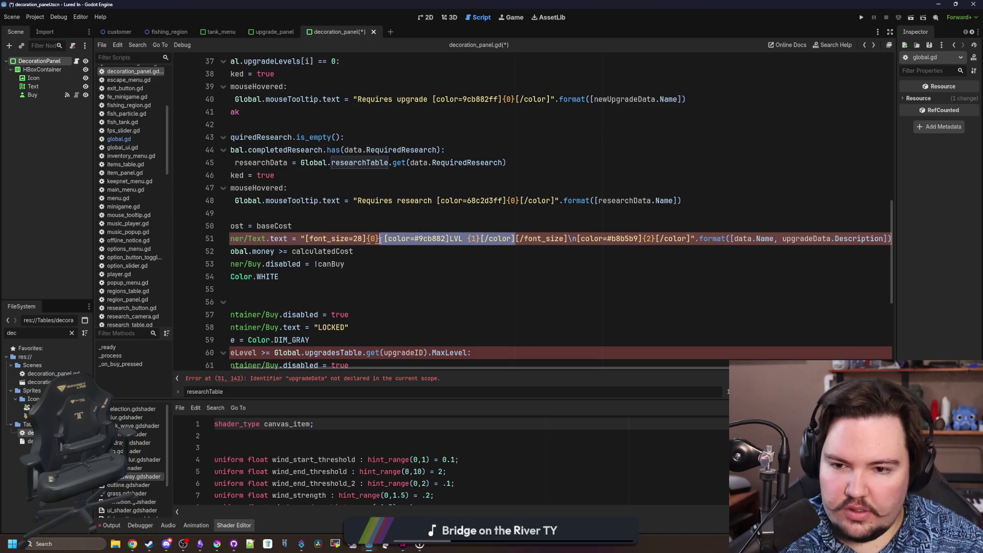
{"action": "key", "text": "BackSpace"}
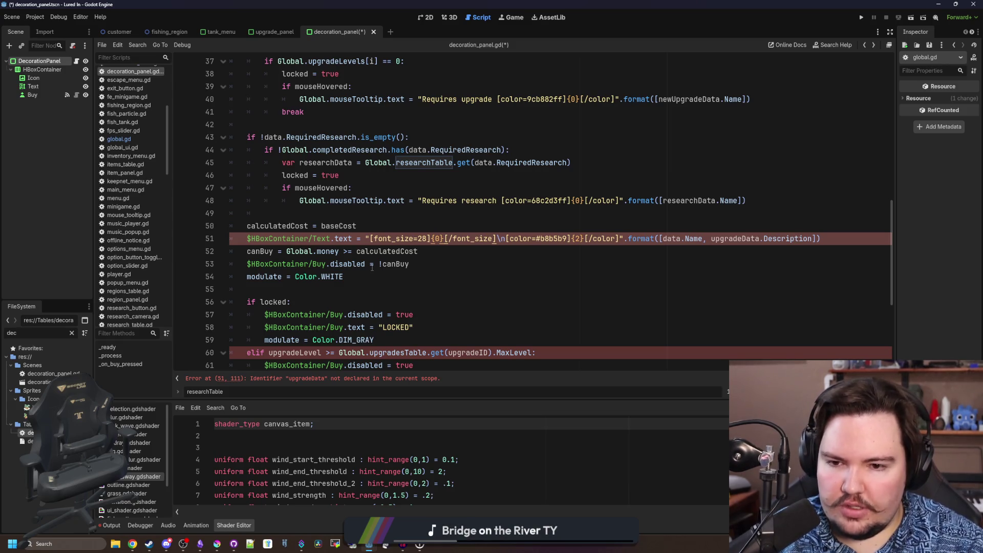
{"action": "key", "text": "Left"}
{"action": "key", "text": "Left"}
{"action": "key", "text": "Left"}
{"action": "double_click", "coordinate": [734, 238]}
{"action": "type", "text": "data"}
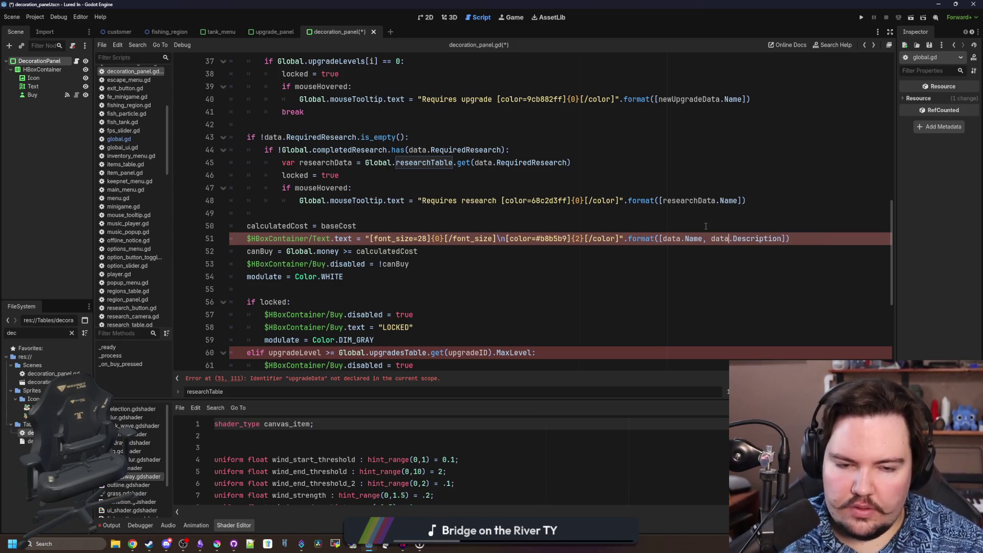
{"action": "double_click", "coordinate": [697, 201]}
{"action": "left_click", "coordinate": [680, 179]}
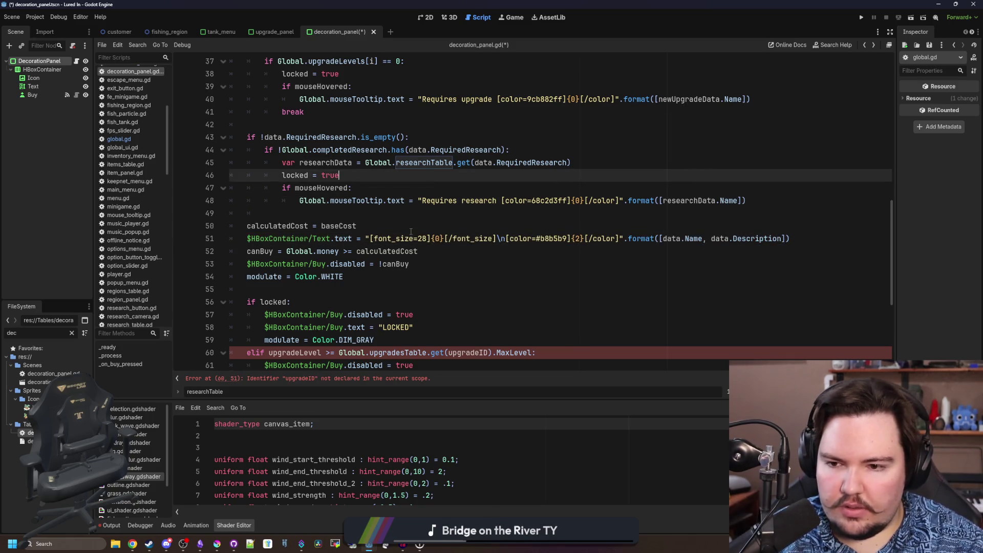
{"action": "scroll", "coordinate": [344, 258], "scroll_direction": "down", "scroll_amount": 1}
{"action": "scroll", "coordinate": [370, 242], "scroll_direction": "down", "scroll_amount": 2}
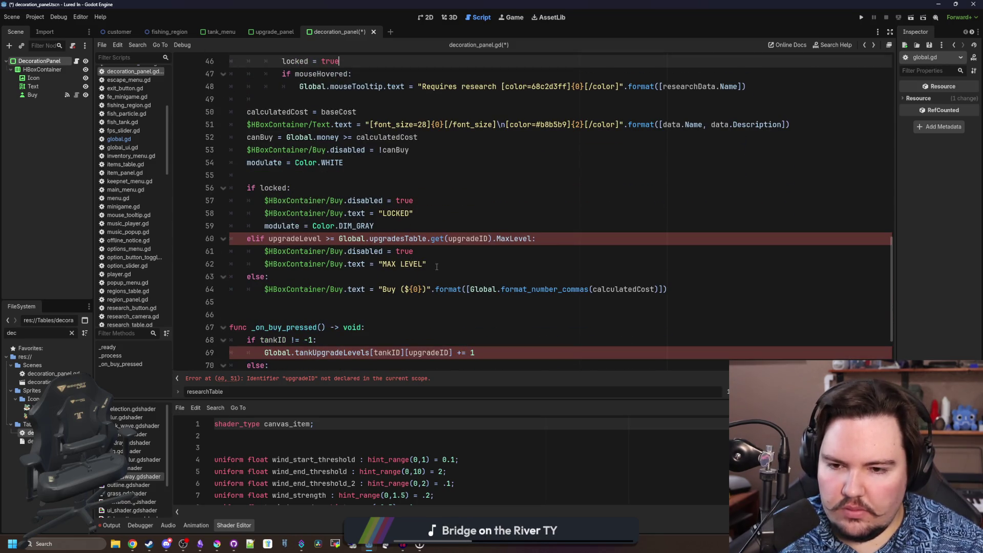
Delete the elif MAX LEVEL branch from the cost display
{"action": "left_click_drag", "start_coordinate": [437, 267], "coordinate": [235, 243]}
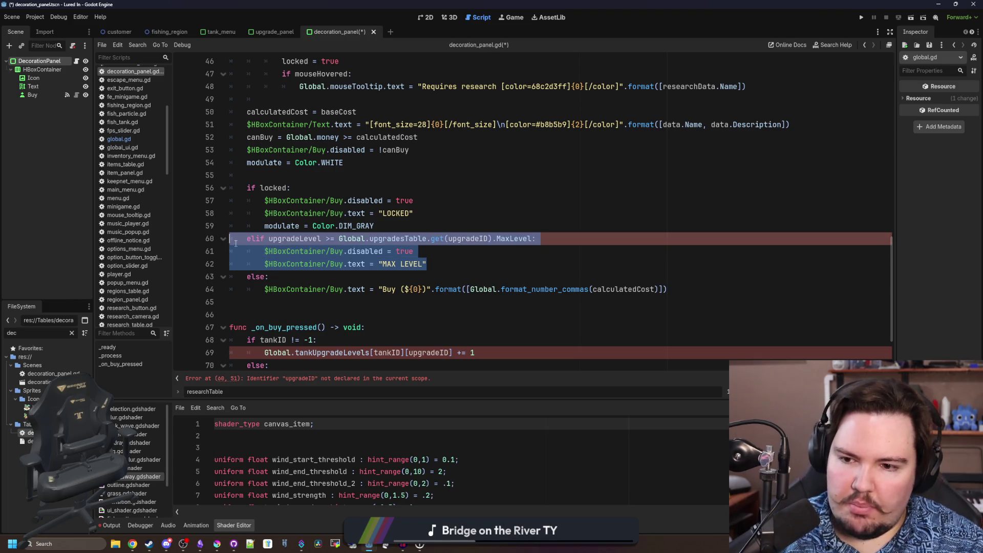
{"action": "key", "text": "BackSpace"}
{"action": "key", "text": "BackSpace"}
{"action": "left_click", "coordinate": [584, 244]}
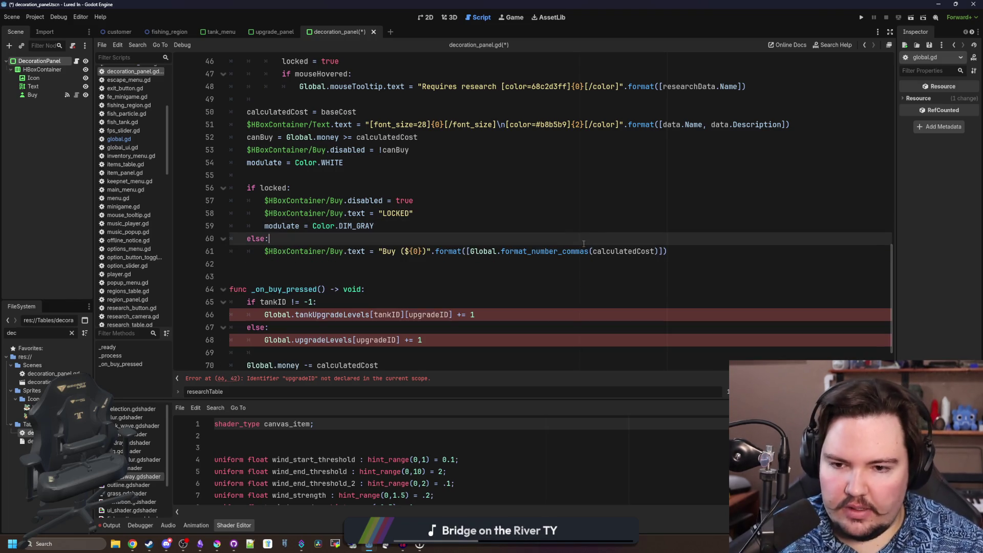
{"action": "scroll", "coordinate": [339, 246], "scroll_direction": "down", "scroll_amount": 1}
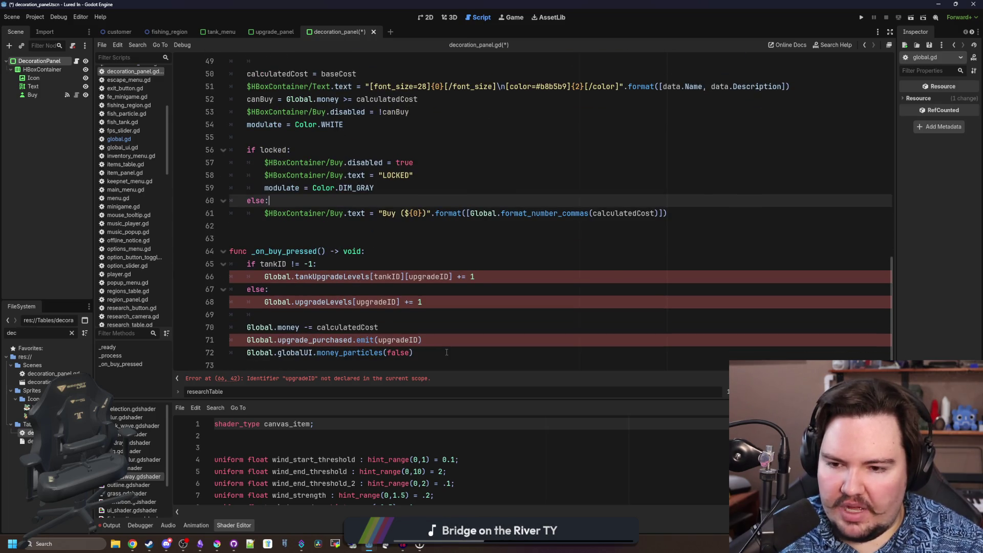
Remove the upgrade_purchased.emit line and the tank/upgrade level increment block in _on_buy_pressed
{"action": "left_click_drag", "start_coordinate": [446, 342], "coordinate": [231, 341]}
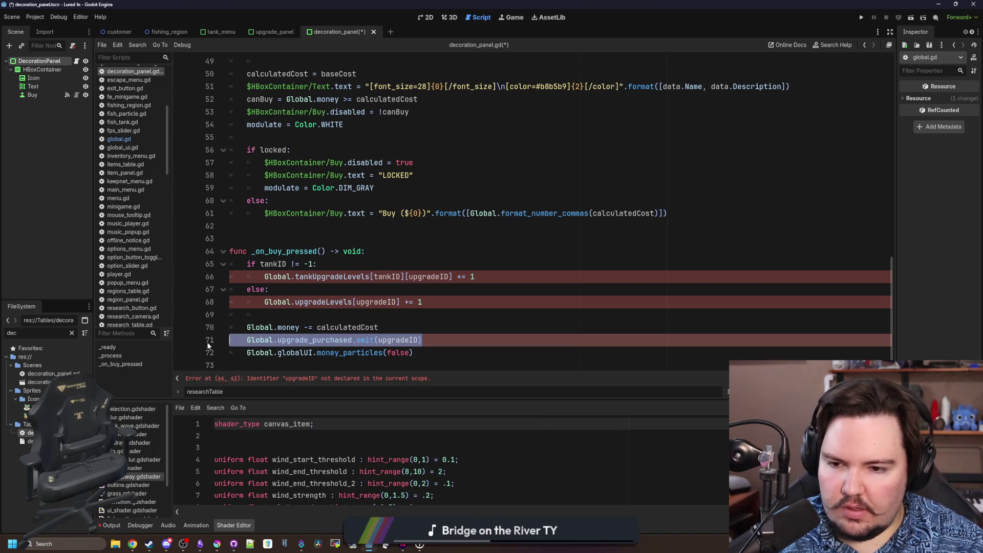
{"action": "key", "text": "BackSpace"}
{"action": "key", "text": "BackSpace"}
{"action": "left_click", "coordinate": [460, 304]}
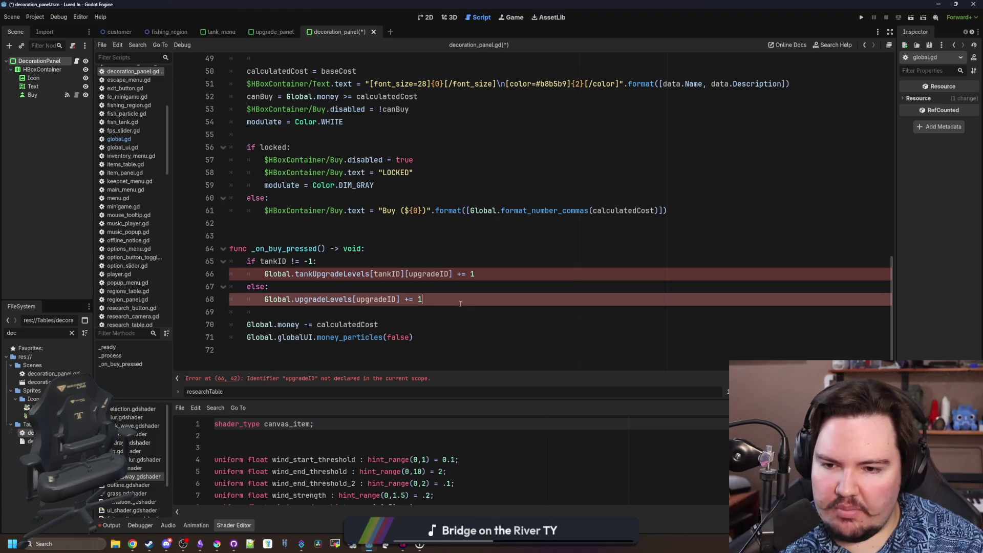
{"action": "left_click_drag", "start_coordinate": [461, 304], "coordinate": [200, 267]}
{"action": "key", "text": "BackSpace"}
{"action": "key", "text": "BackSpace"}
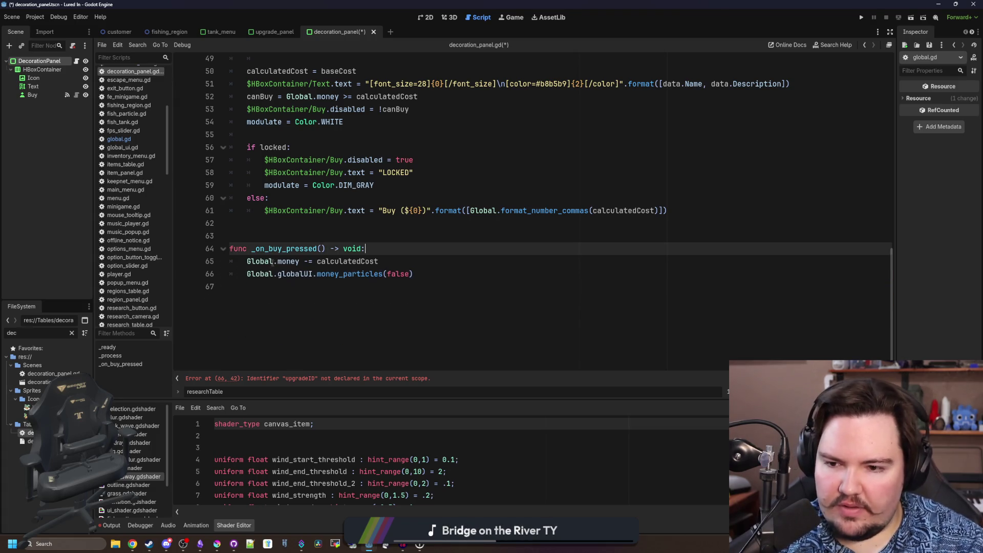
{"action": "scroll", "coordinate": [331, 346], "scroll_direction": "up", "scroll_amount": 2}
{"action": "scroll", "coordinate": [331, 346], "scroll_direction": "up", "scroll_amount": 10}
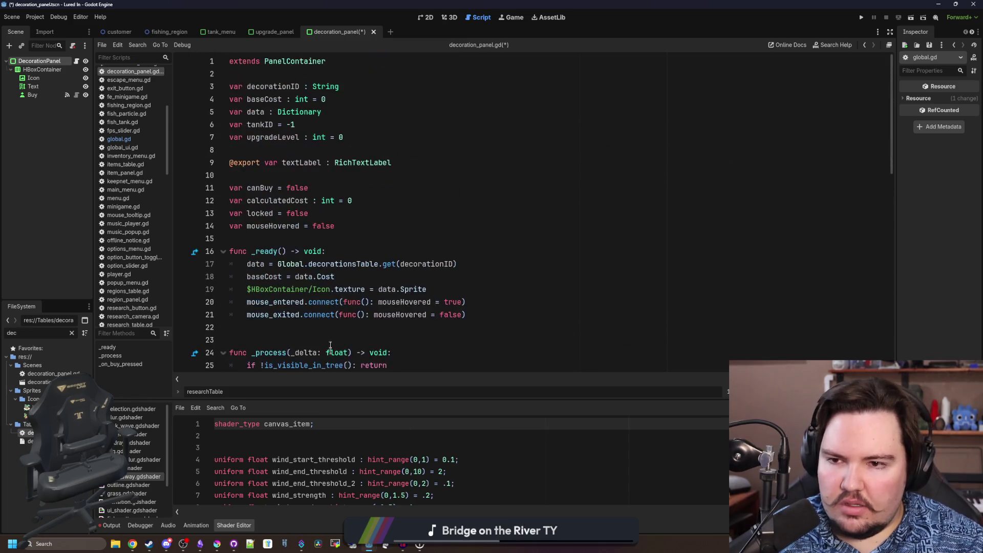
Delete the leftover tankID and upgradeLevel var declarations and review the trimmed script
{"action": "left_click", "coordinate": [296, 175]}
{"action": "key", "text": "BackSpace"}
{"action": "key", "text": "BackSpace"}
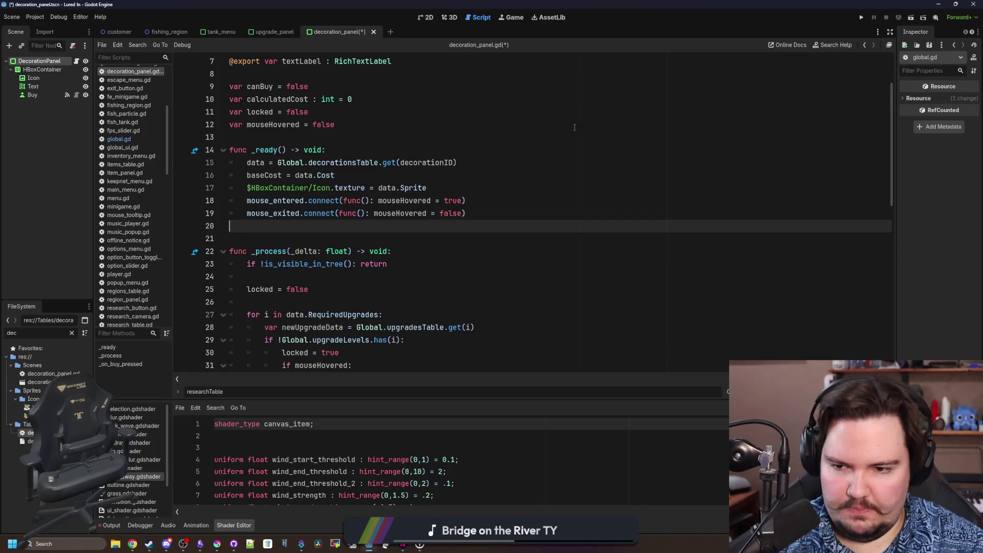
{"action": "scroll", "coordinate": [307, 201], "scroll_direction": "down", "scroll_amount": 5}
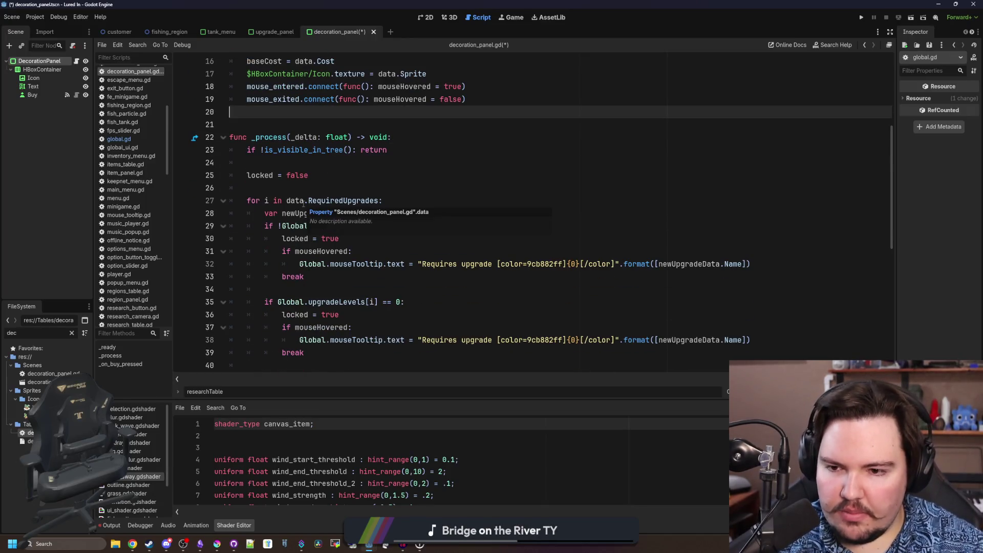
{"action": "scroll", "coordinate": [308, 201], "scroll_direction": "down", "scroll_amount": 2}
{"action": "scroll", "coordinate": [305, 202], "scroll_direction": "down", "scroll_amount": 1}
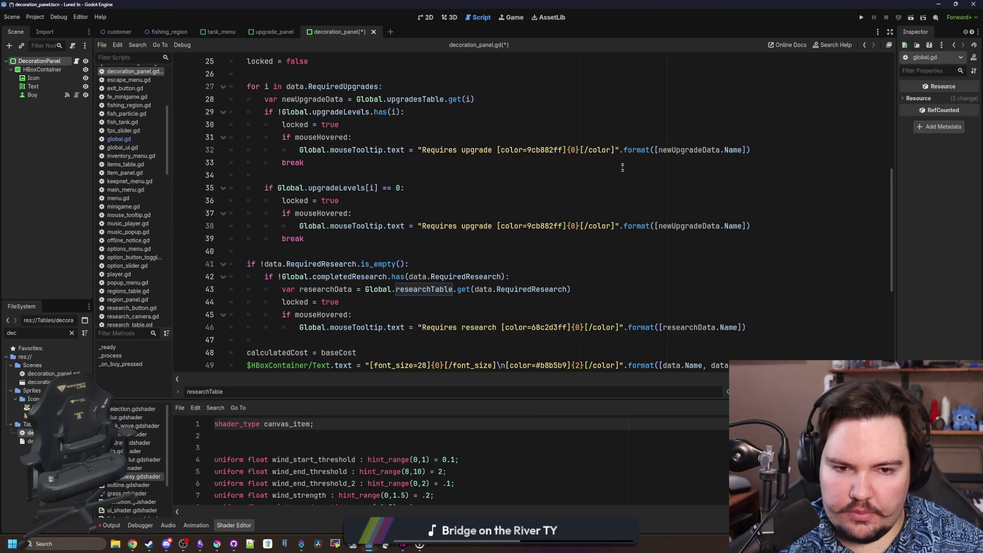
{"action": "scroll", "coordinate": [347, 227], "scroll_direction": "down", "scroll_amount": 1}
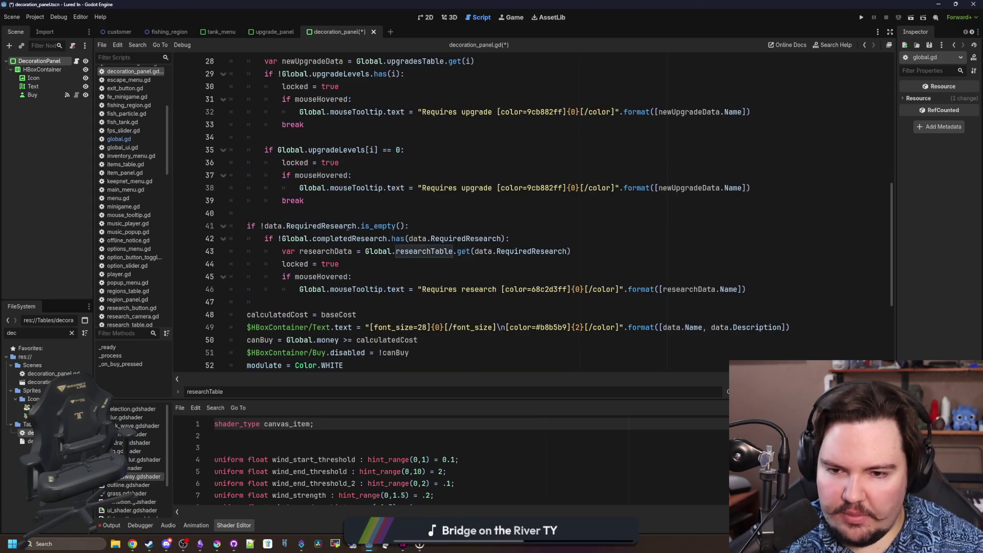
{"action": "scroll", "coordinate": [347, 228], "scroll_direction": "down", "scroll_amount": 2}
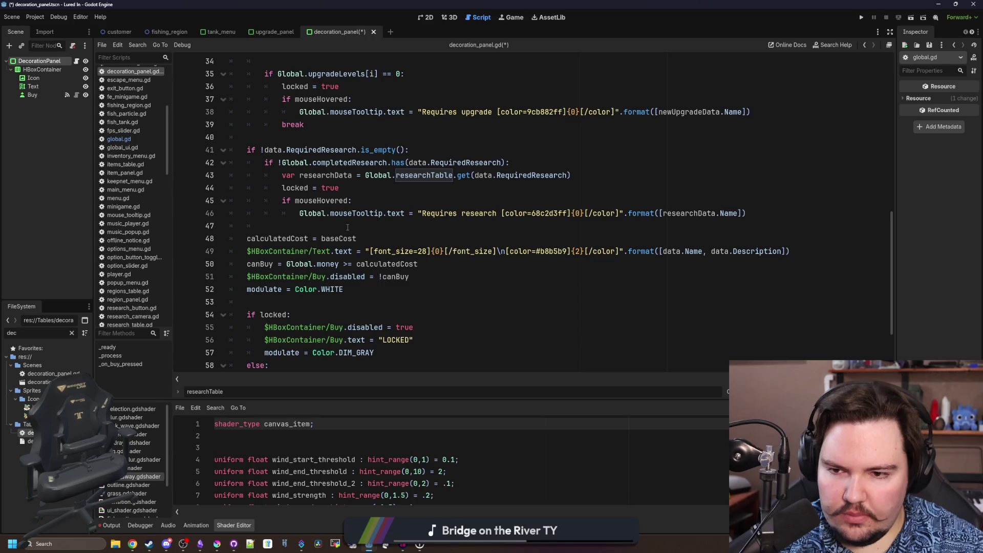
{"action": "scroll", "coordinate": [347, 228], "scroll_direction": "down", "scroll_amount": 2}
{"action": "scroll", "coordinate": [347, 228], "scroll_direction": "down", "scroll_amount": 1}
{"action": "scroll", "coordinate": [330, 243], "scroll_direction": "up", "scroll_amount": 6}
{"action": "scroll", "coordinate": [312, 260], "scroll_direction": "up", "scroll_amount": 5}
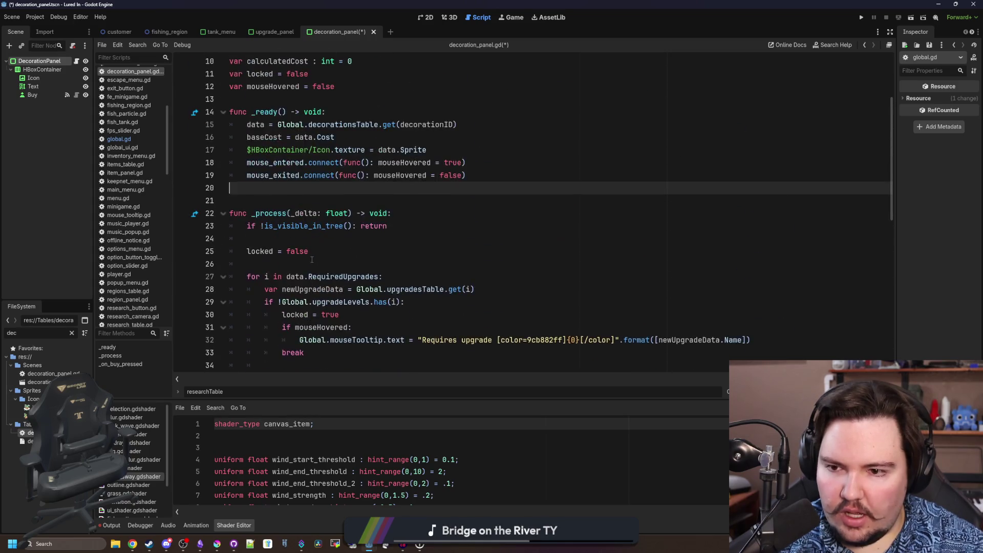
{"action": "scroll", "coordinate": [311, 260], "scroll_direction": "down", "scroll_amount": 7}
{"action": "scroll", "coordinate": [313, 245], "scroll_direction": "down", "scroll_amount": 2}
{"action": "left_click", "coordinate": [386, 256]}
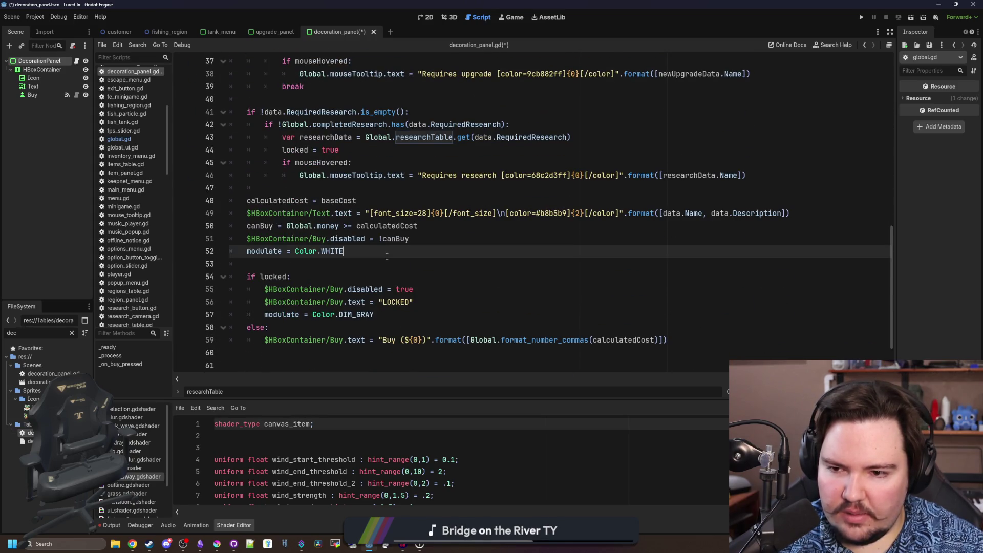
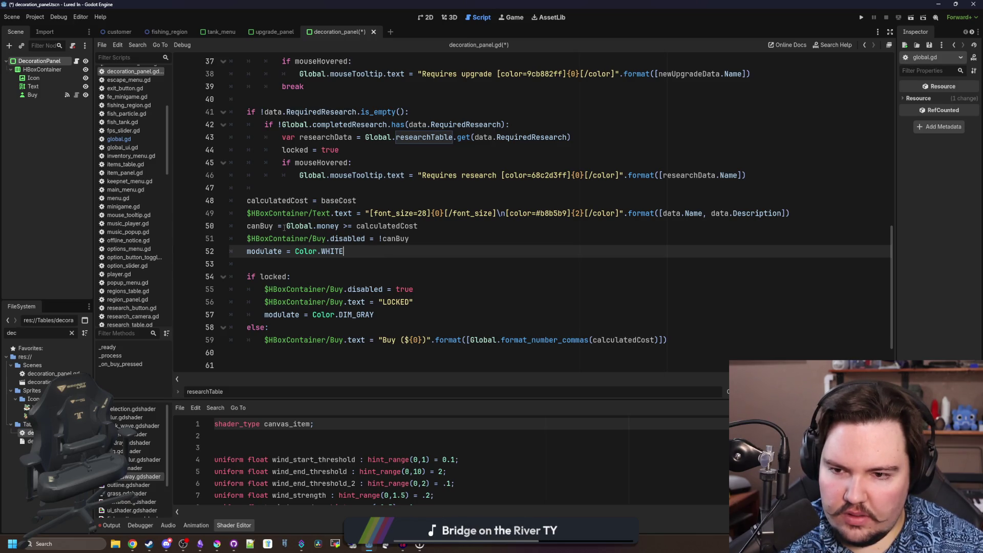
{"action": "scroll", "coordinate": [600, 262], "scroll_direction": "down", "scroll_amount": 1}
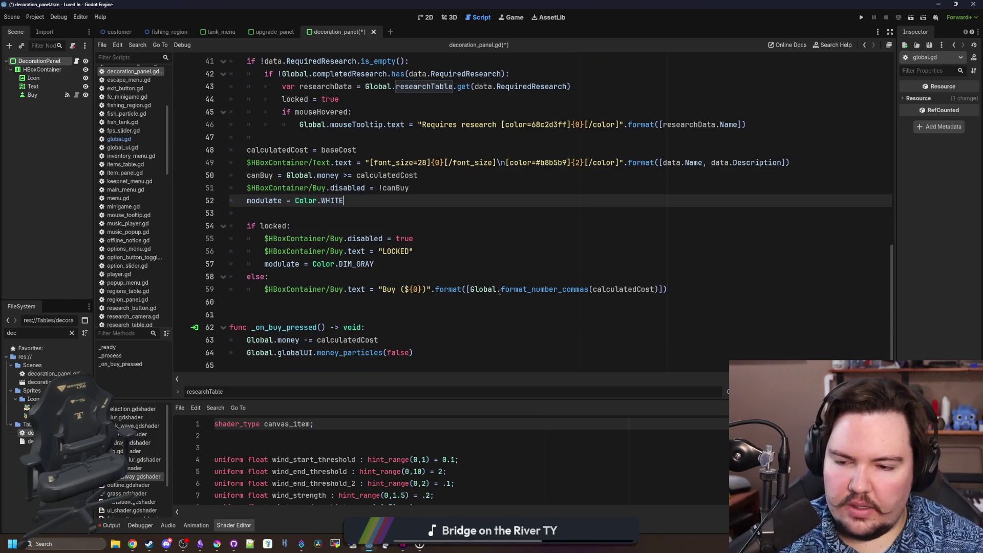
Save decoration_panel.gd and switch to the tank_menu script of the TankMenu node
{"action": "left_click", "coordinate": [366, 275]}
{"action": "key", "text": "ctrl+s"}
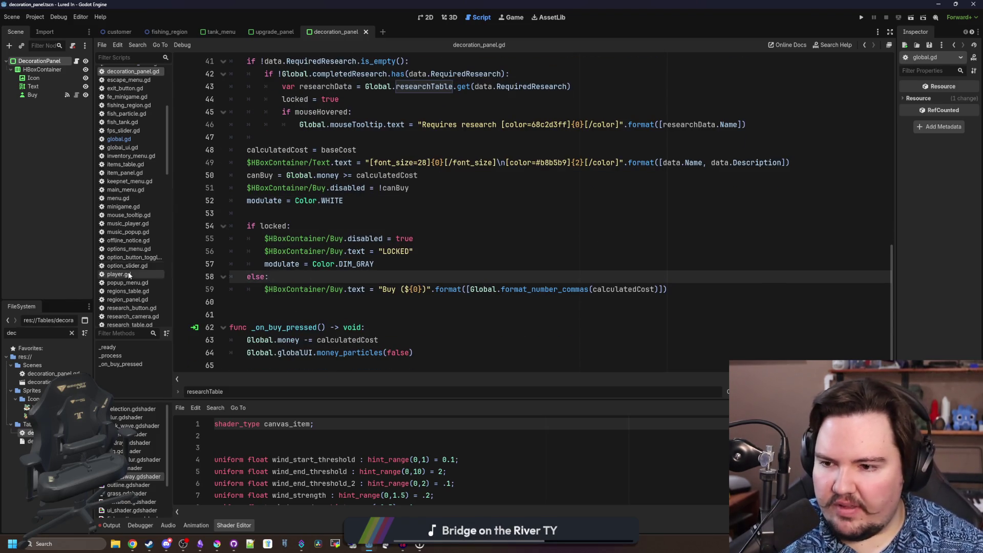
{"action": "left_click", "coordinate": [206, 35]}
{"action": "left_click", "coordinate": [75, 62]}
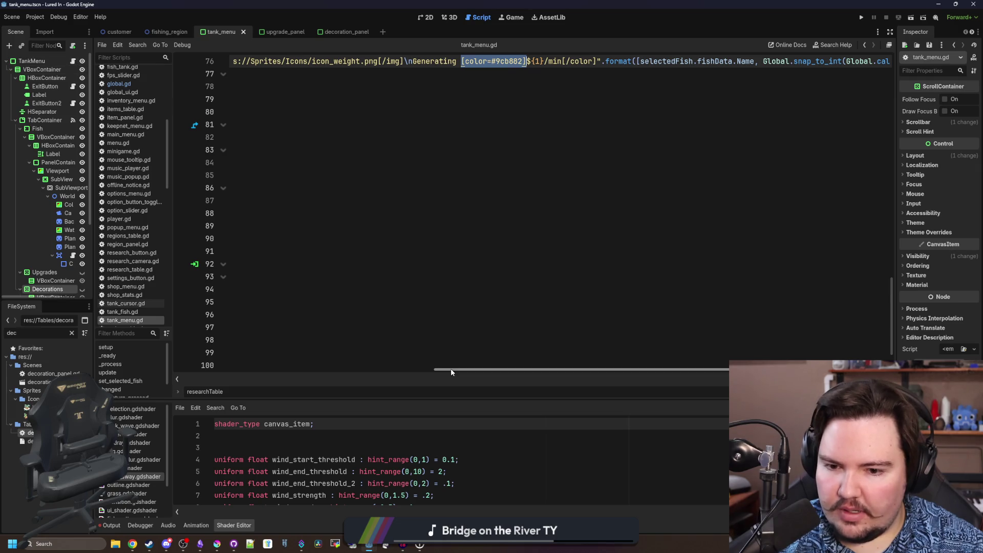
{"action": "left_click_drag", "start_coordinate": [448, 370], "coordinate": [196, 360]}
{"action": "scroll", "coordinate": [303, 277], "scroll_direction": "up", "scroll_amount": 5}
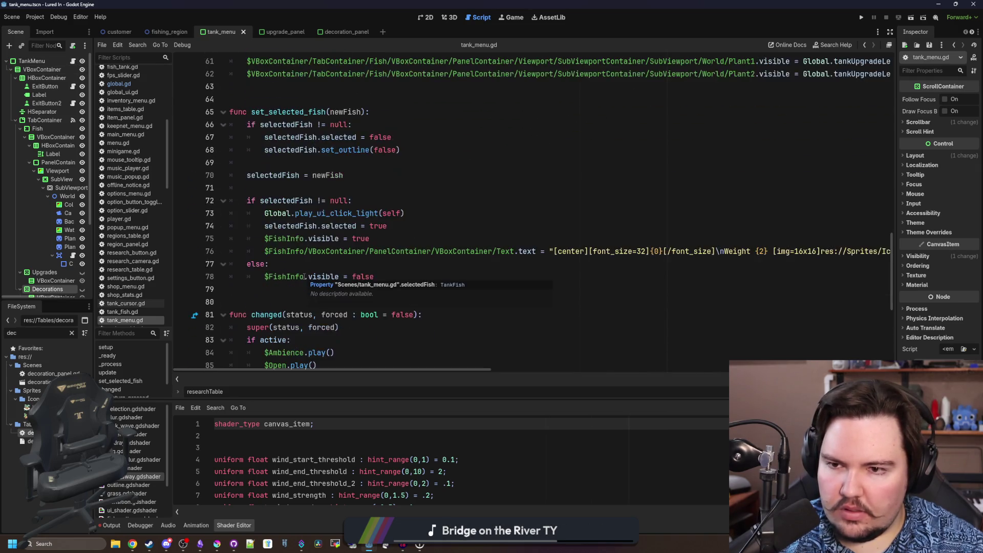
{"action": "scroll", "coordinate": [304, 277], "scroll_direction": "up", "scroll_amount": 5}
{"action": "scroll", "coordinate": [303, 277], "scroll_direction": "up", "scroll_amount": 3}
{"action": "scroll", "coordinate": [303, 276], "scroll_direction": "up", "scroll_amount": 5}
{"action": "scroll", "coordinate": [303, 277], "scroll_direction": "up", "scroll_amount": 3}
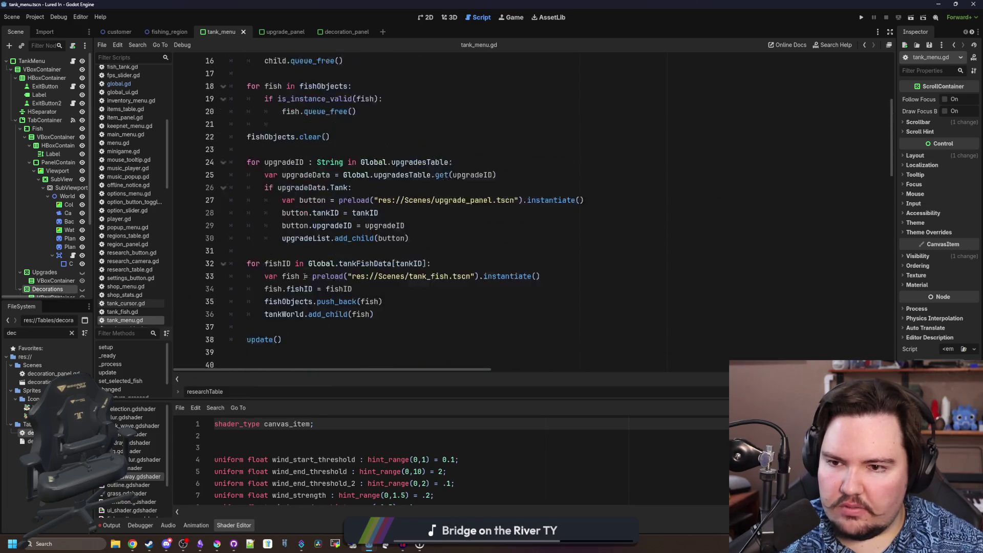
{"action": "scroll", "coordinate": [305, 284], "scroll_direction": "down", "scroll_amount": 4}
{"action": "scroll", "coordinate": [305, 275], "scroll_direction": "down", "scroll_amount": 1}
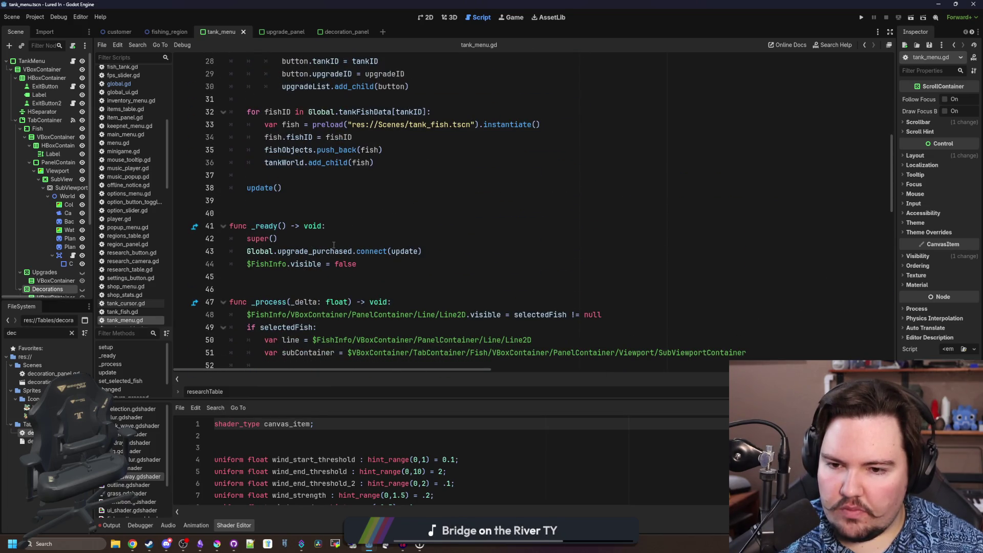
{"action": "scroll", "coordinate": [307, 264], "scroll_direction": "up", "scroll_amount": 4}
{"action": "scroll", "coordinate": [347, 217], "scroll_direction": "up", "scroll_amount": 1}
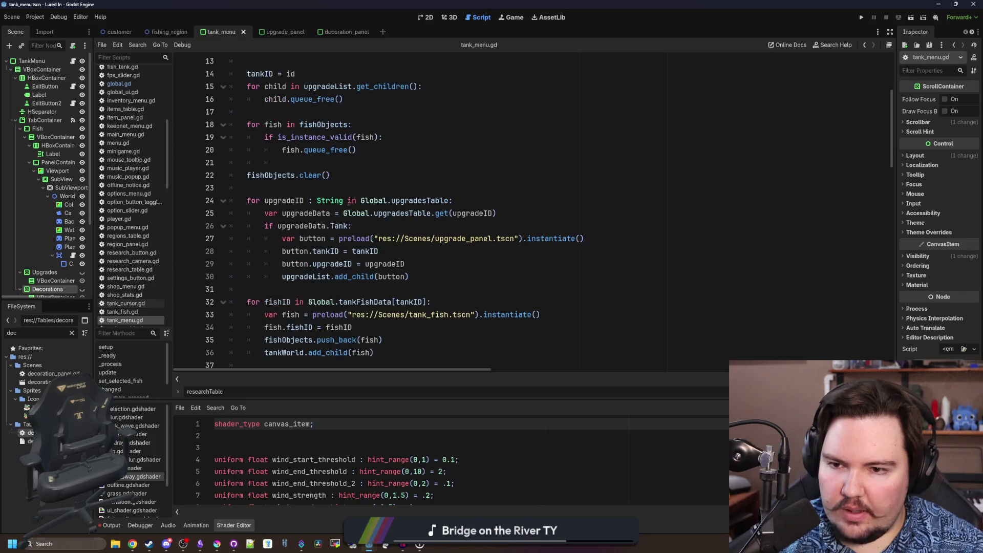
{"action": "scroll", "coordinate": [361, 246], "scroll_direction": "up", "scroll_amount": 1}
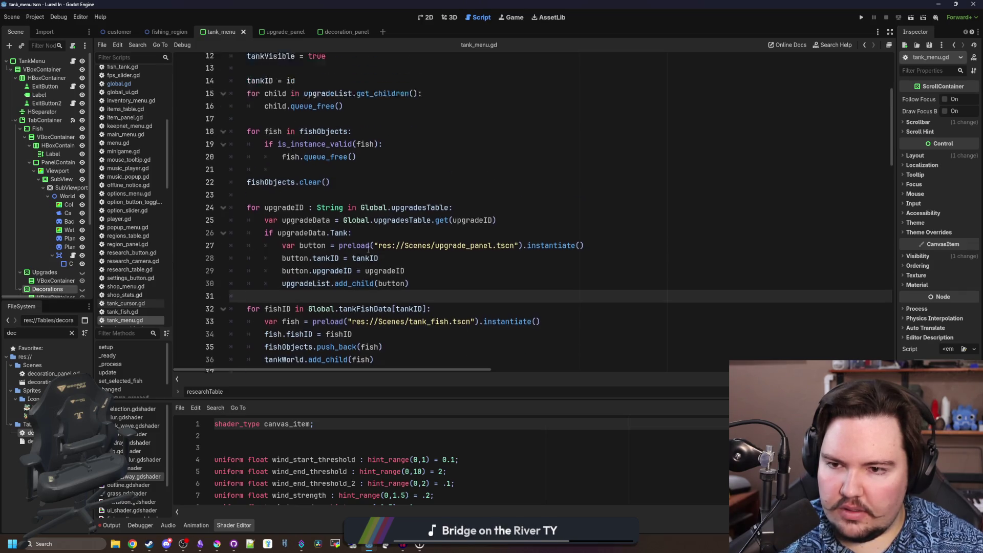
{"action": "scroll", "coordinate": [367, 252], "scroll_direction": "up", "scroll_amount": 2}
{"action": "scroll", "coordinate": [367, 251], "scroll_direction": "down", "scroll_amount": 5}
{"action": "scroll", "coordinate": [363, 251], "scroll_direction": "up", "scroll_amount": 2}
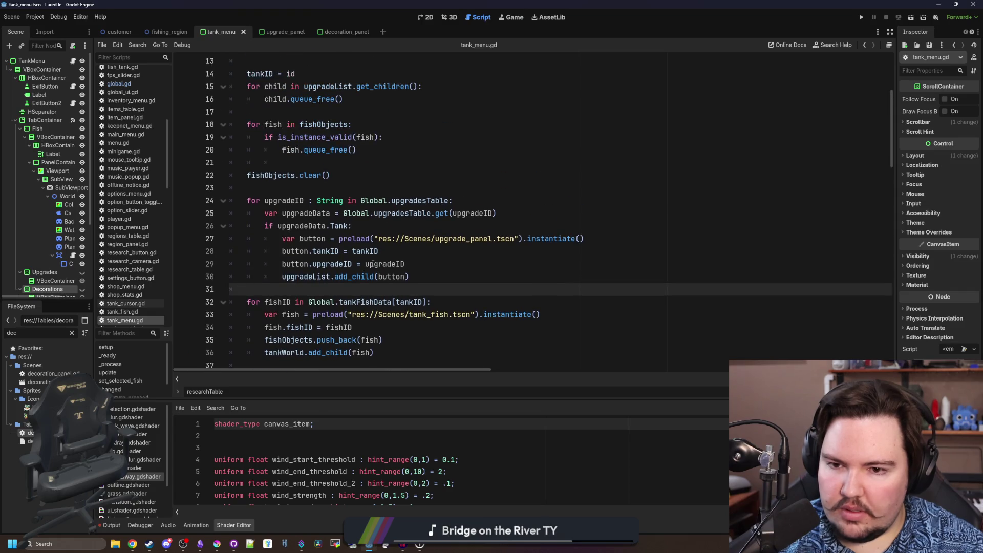
{"action": "scroll", "coordinate": [367, 264], "scroll_direction": "down", "scroll_amount": 3}
{"action": "left_click_drag", "start_coordinate": [413, 239], "coordinate": [193, 165]}
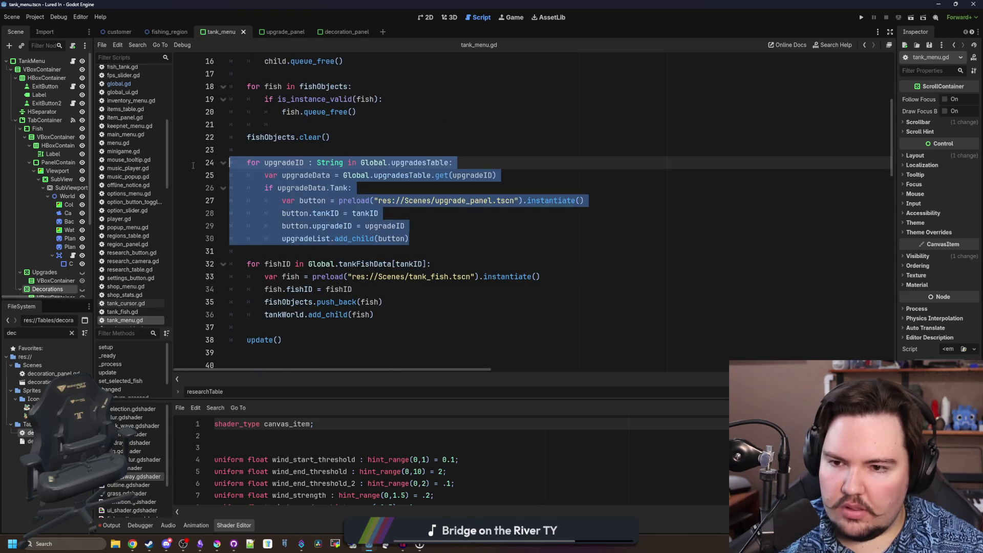
{"action": "scroll", "coordinate": [331, 211], "scroll_direction": "up", "scroll_amount": 2}
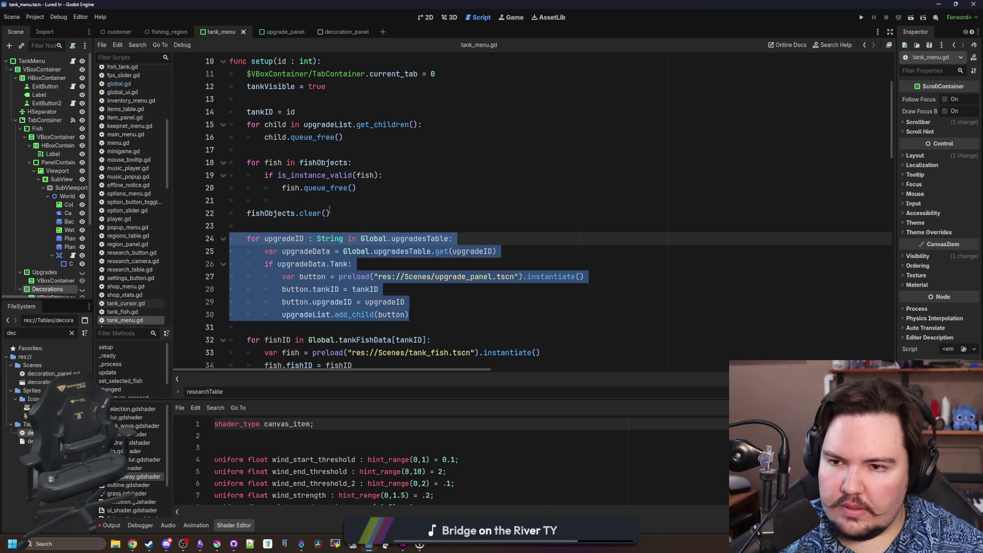
{"action": "mouse_move", "coordinate": [317, 61]}
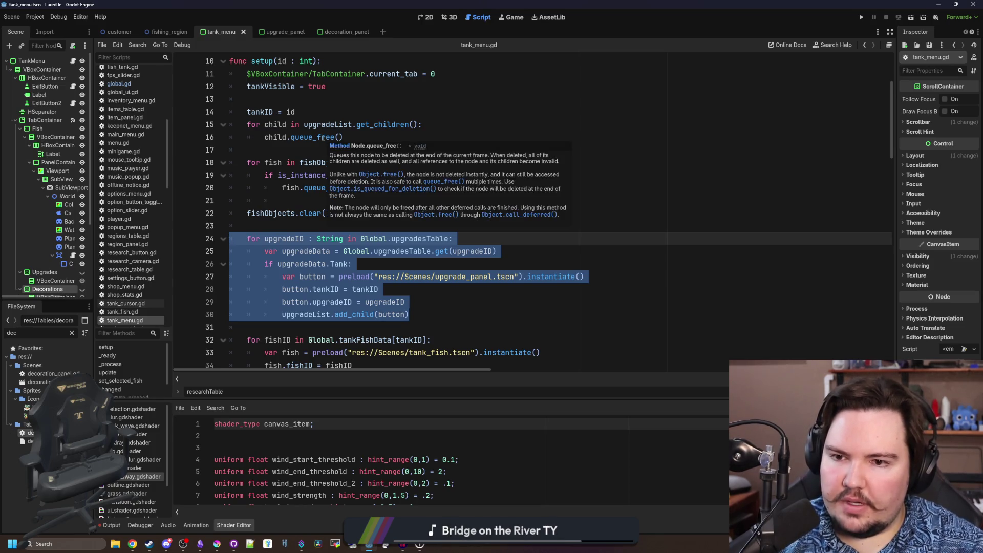
Select the TankMenu node to show its 700×500 properties beside tank_menu.gd's declarations
{"action": "left_click", "coordinate": [374, 101]}
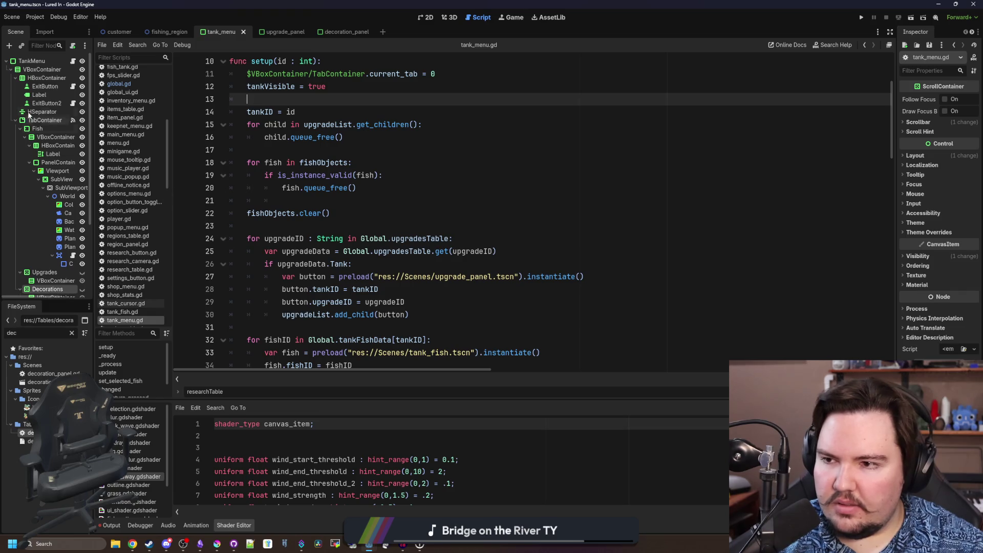
{"action": "left_click", "coordinate": [33, 61]}
{"action": "scroll", "coordinate": [41, 273], "scroll_direction": "down", "scroll_amount": 1}
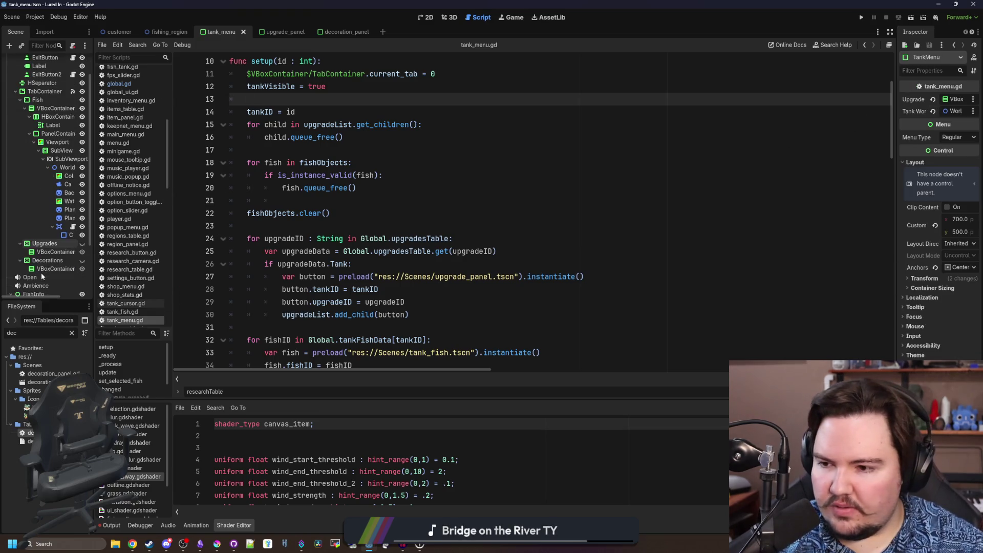
{"action": "scroll", "coordinate": [321, 162], "scroll_direction": "up", "scroll_amount": 3}
{"action": "left_click", "coordinate": [425, 85]}
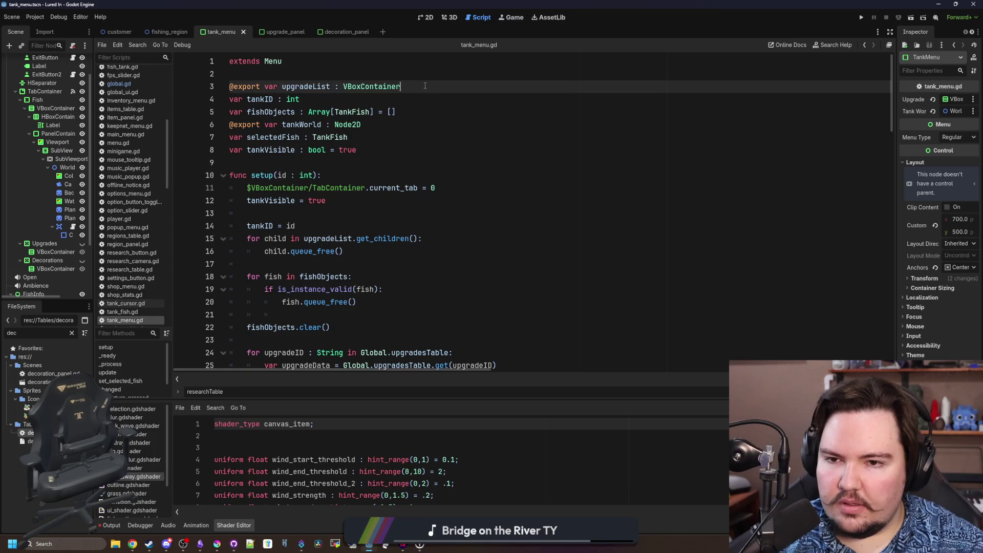
Duplicate the upgradeList export line and rename the copy to decorationsList
{"action": "triple_click", "coordinate": [425, 85]}
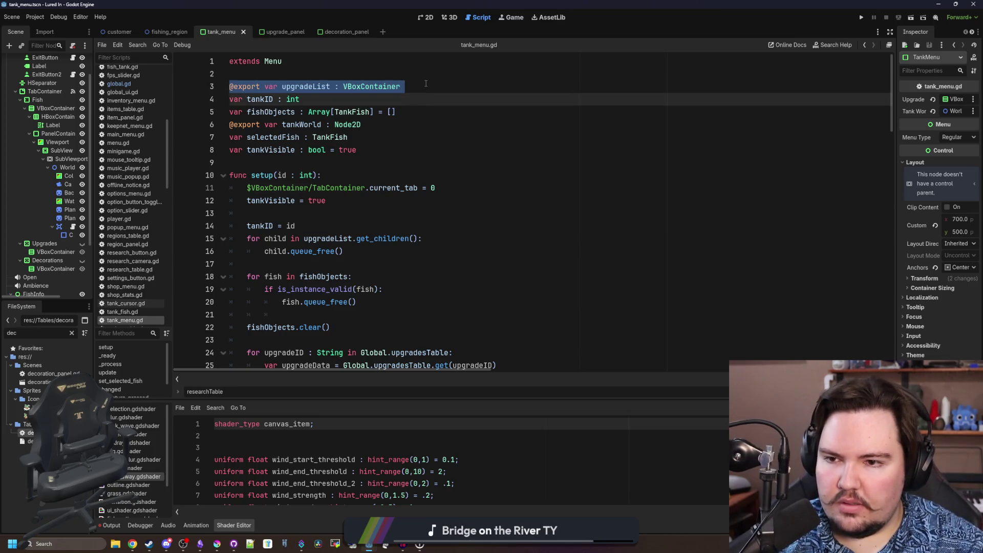
{"action": "key", "text": "ctrl+c"}
{"action": "left_click", "coordinate": [420, 88]}
{"action": "key", "text": "Return"}
{"action": "key", "text": "ctrl+v"}
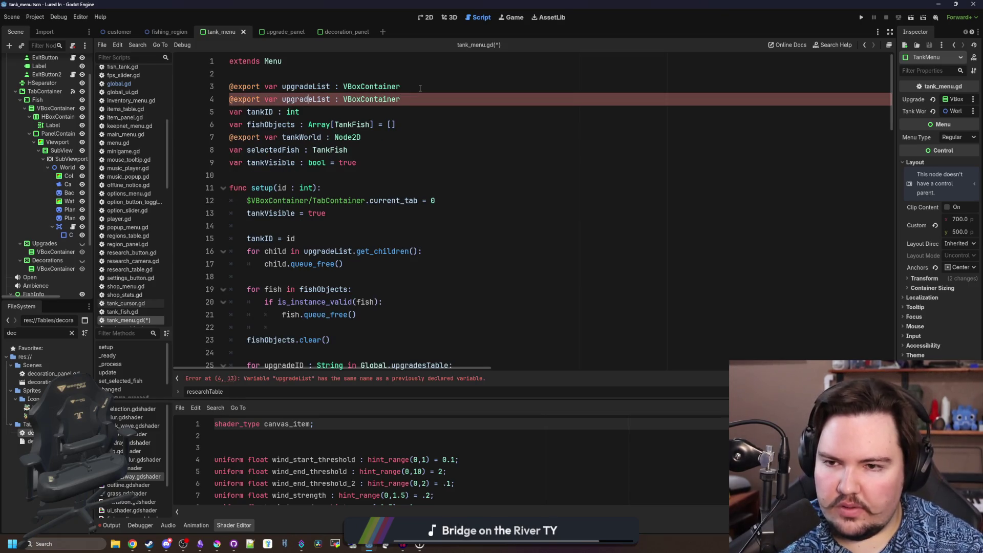
{"action": "key", "text": "Left"}
{"action": "key", "text": "Left"}
{"action": "key", "text": "Left"}
{"action": "key", "text": "BackSpace"}
{"action": "key", "text": "BackSpace"}
{"action": "key", "text": "BackSpace"}
{"action": "type", "text": "decora"}
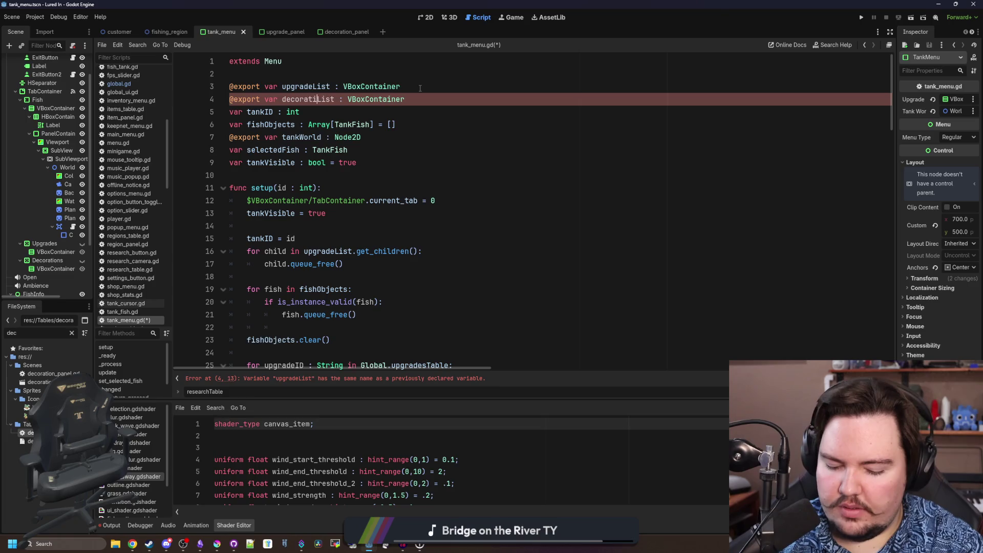
{"action": "type", "text": "tions"}
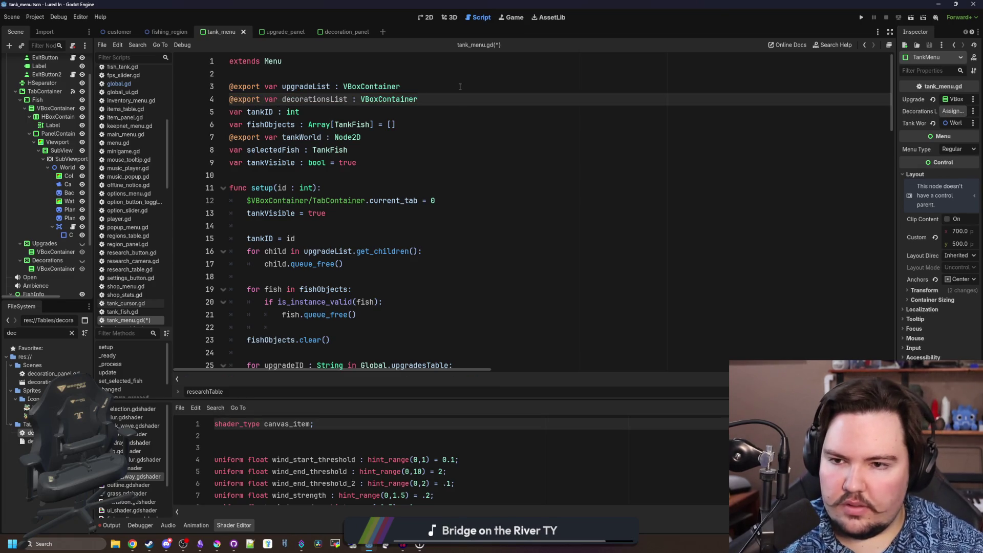
{"action": "double_click", "coordinate": [331, 98]}
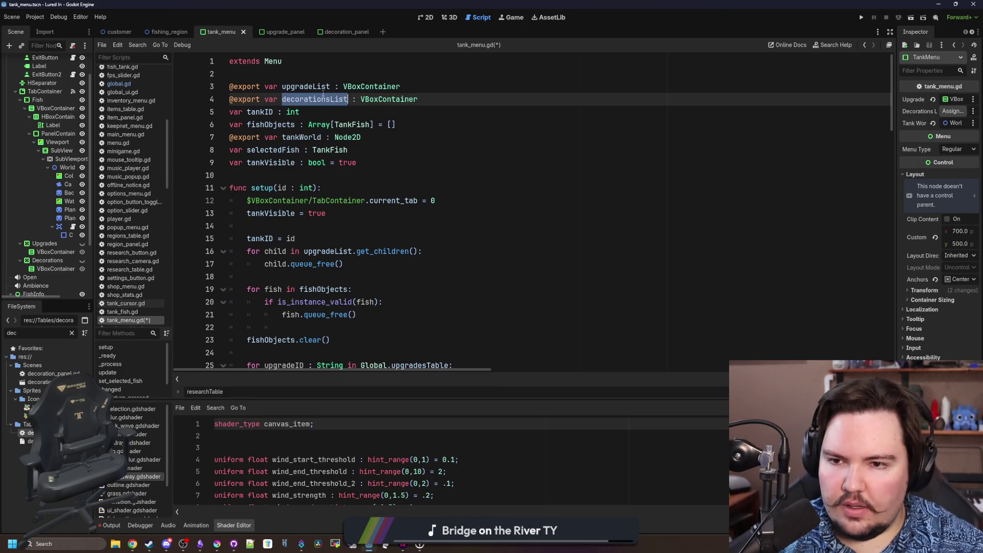
{"action": "left_click", "coordinate": [349, 77]}
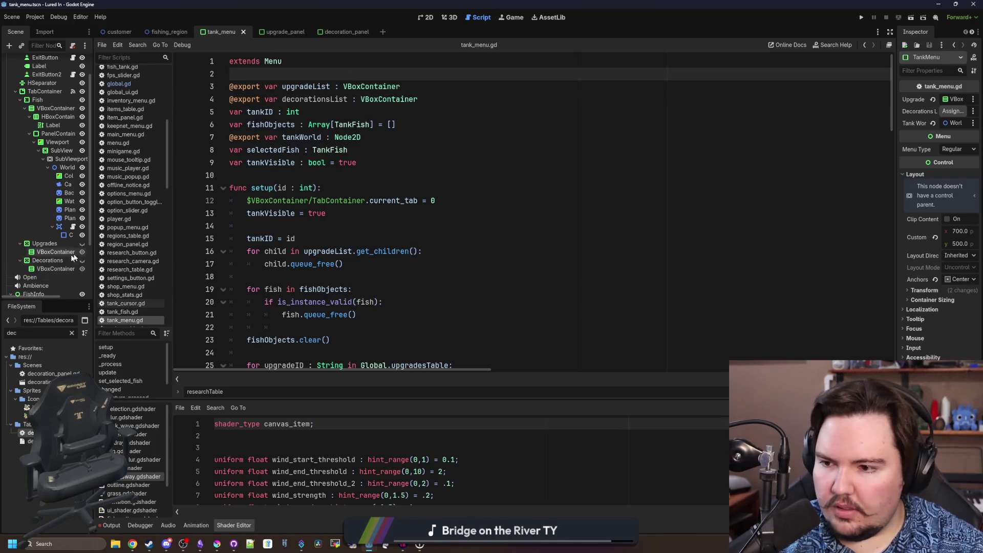
{"action": "scroll", "coordinate": [45, 215], "scroll_direction": "down", "scroll_amount": 2}
Assign the Decorations VBoxContainer to TankMenu's Decorations List export in the Inspector
{"action": "left_click", "coordinate": [44, 214]}
{"action": "scroll", "coordinate": [44, 169], "scroll_direction": "up", "scroll_amount": 3}
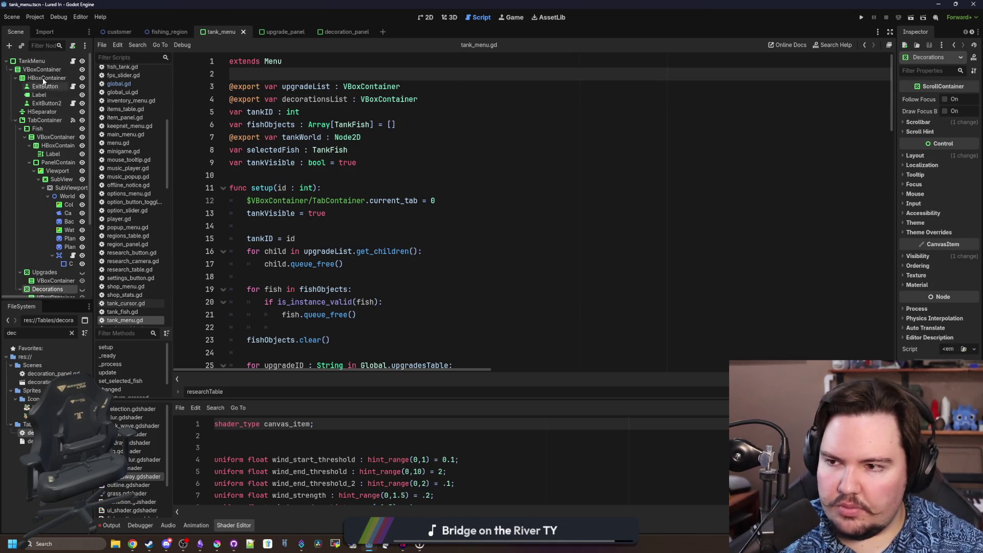
{"action": "left_click", "coordinate": [32, 61]}
{"action": "scroll", "coordinate": [47, 119], "scroll_direction": "down", "scroll_amount": 1}
{"action": "left_click_drag", "start_coordinate": [57, 268], "coordinate": [955, 110]}
{"action": "left_click", "coordinate": [322, 175]}
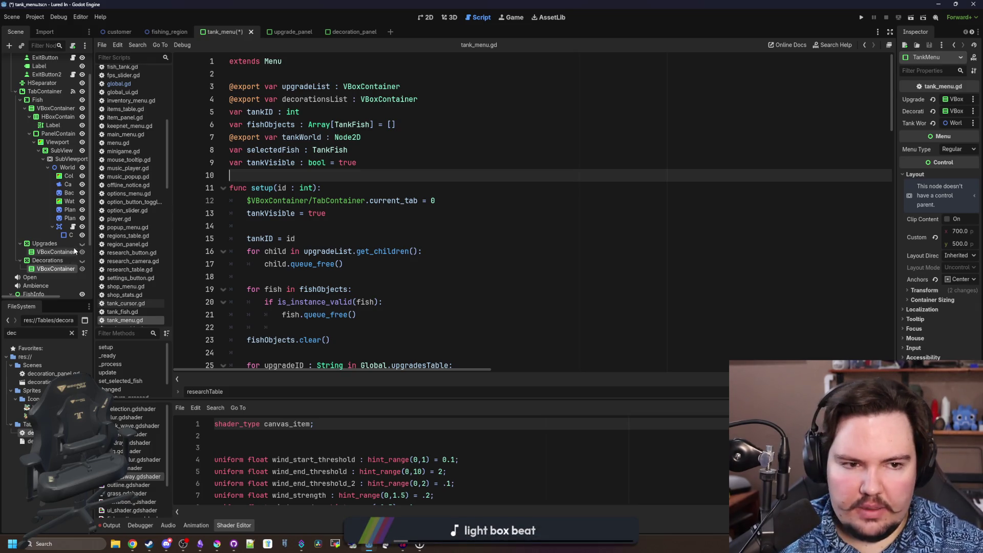
{"action": "scroll", "coordinate": [311, 178], "scroll_direction": "down", "scroll_amount": 4}
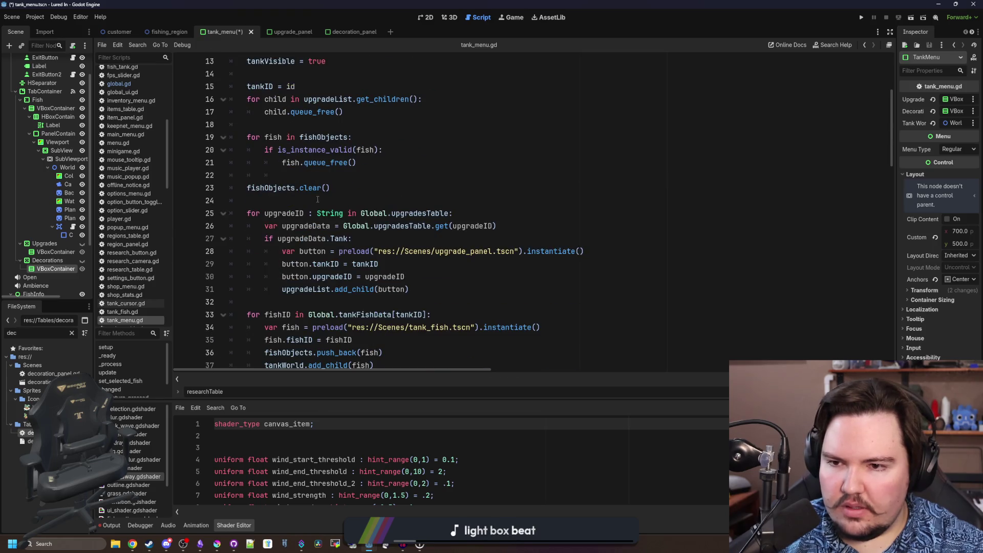
Copy the child-freeing loop in setup() and paste it below as a second loop
{"action": "left_click", "coordinate": [317, 199]}
{"action": "scroll", "coordinate": [318, 199], "scroll_direction": "up", "scroll_amount": 1}
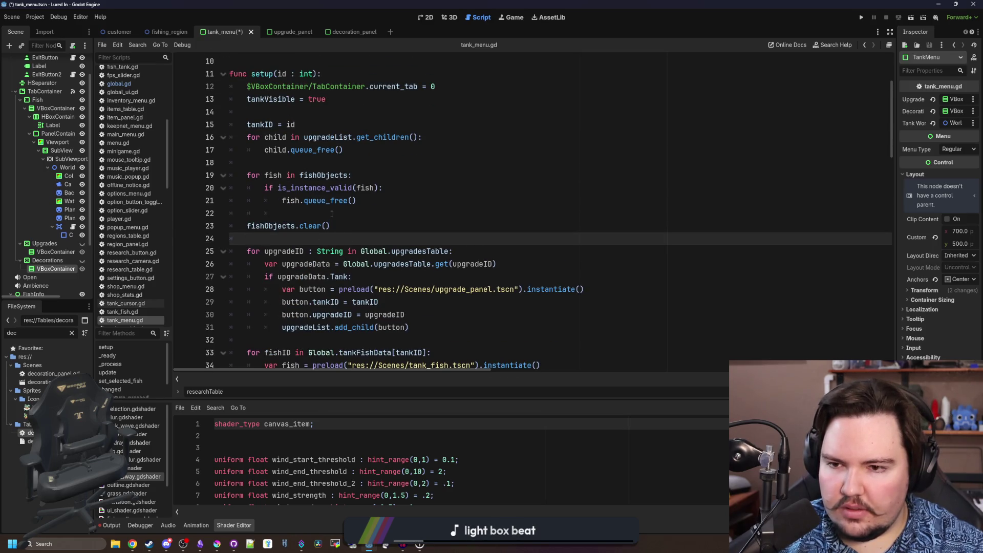
{"action": "left_click", "coordinate": [326, 213]}
{"action": "scroll", "coordinate": [299, 212], "scroll_direction": "up", "scroll_amount": 3}
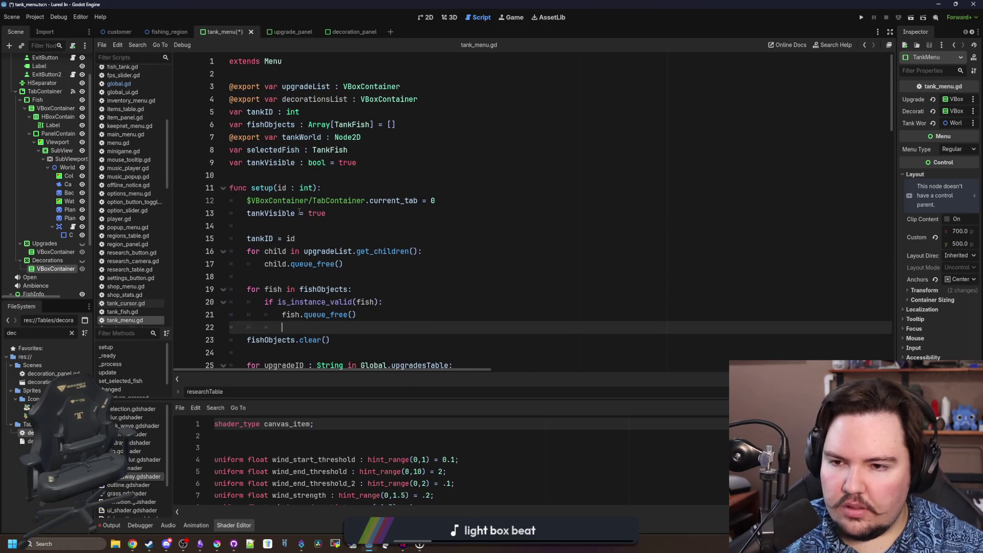
{"action": "scroll", "coordinate": [283, 137], "scroll_direction": "down", "scroll_amount": 2}
{"action": "left_click", "coordinate": [290, 151]}
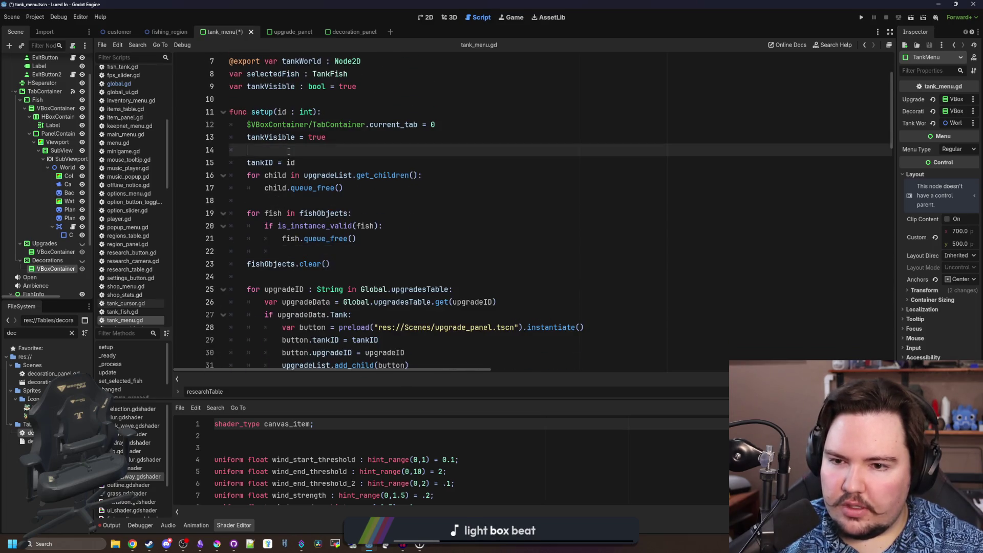
{"action": "left_click", "coordinate": [357, 185]}
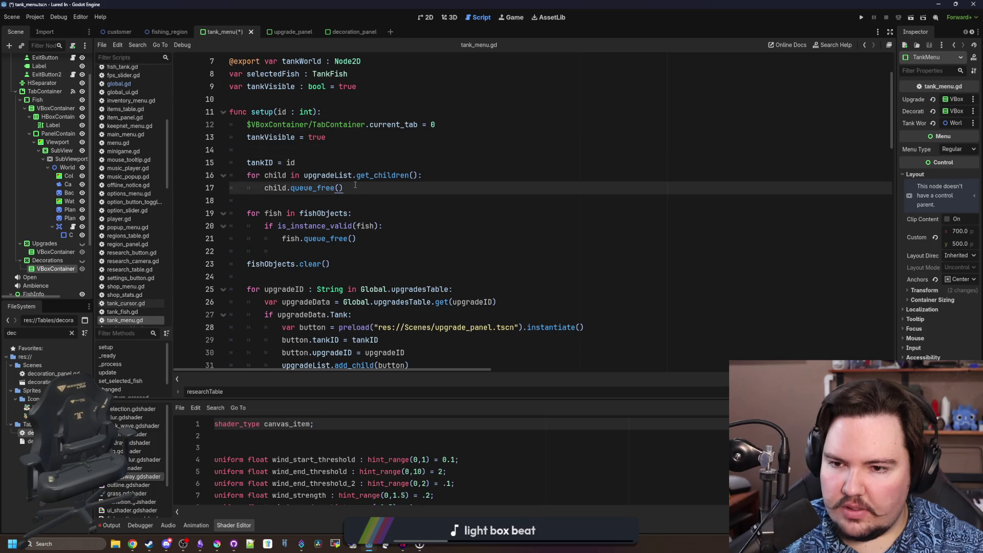
{"action": "left_click", "coordinate": [263, 202]}
{"action": "key", "text": "Return"}
{"action": "key", "text": "Return"}
{"action": "left_click", "coordinate": [263, 203]}
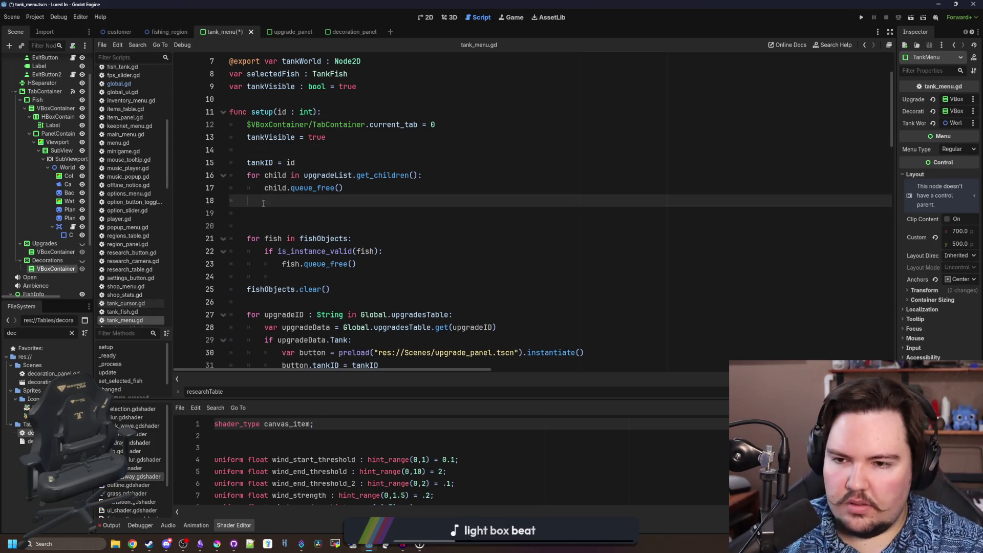
{"action": "left_click_drag", "start_coordinate": [263, 203], "coordinate": [230, 175]}
{"action": "key", "text": "ctrl+c"}
{"action": "left_click", "coordinate": [264, 213]}
{"action": "key", "text": "ctrl+v"}
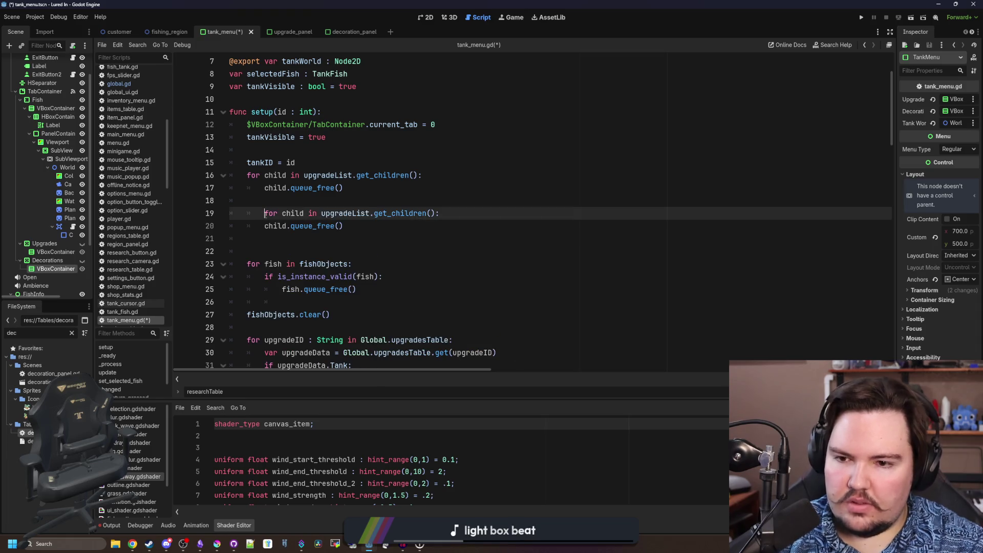
{"action": "key", "text": "BackSpace"}
Make the second loop free decorationsList's children and remove the extra blank line
{"action": "double_click", "coordinate": [326, 213]}
{"action": "type", "text": "decor"}
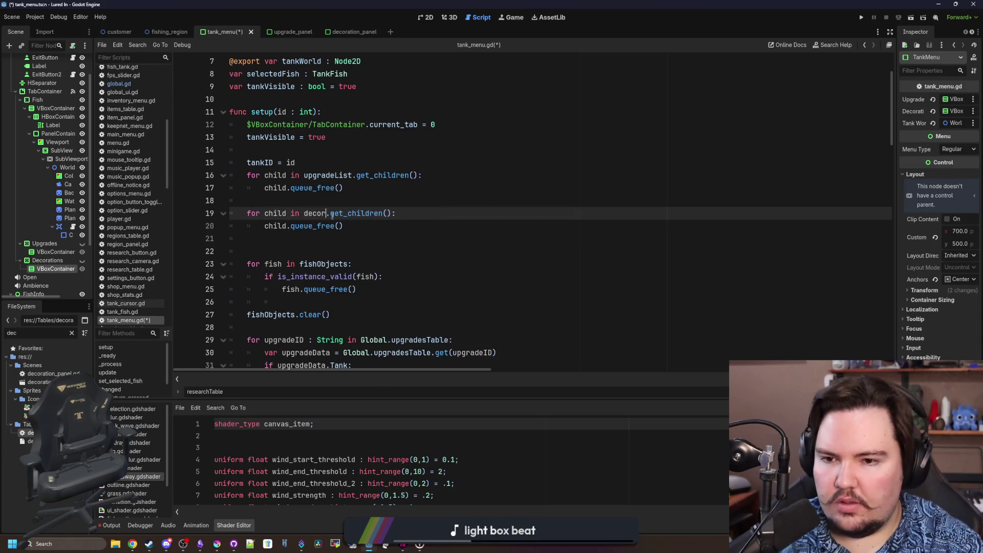
{"action": "key", "text": "Return"}
{"action": "left_click", "coordinate": [404, 203]}
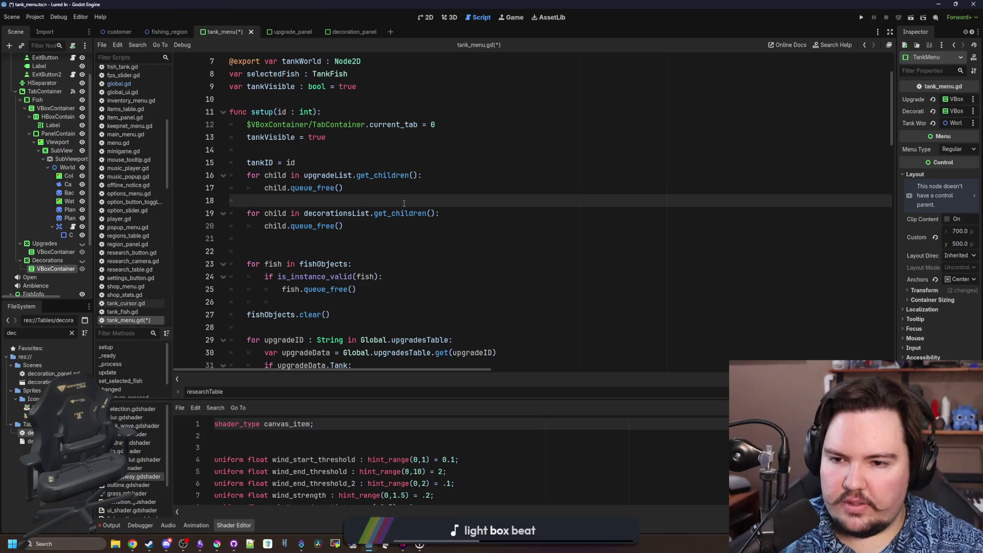
{"action": "scroll", "coordinate": [403, 203], "scroll_direction": "down", "scroll_amount": 3}
{"action": "scroll", "coordinate": [384, 185], "scroll_direction": "down", "scroll_amount": 1}
{"action": "key", "text": "Down"}
{"action": "key", "text": "Down"}
{"action": "key", "text": "Down"}
{"action": "key", "text": "BackSpace"}
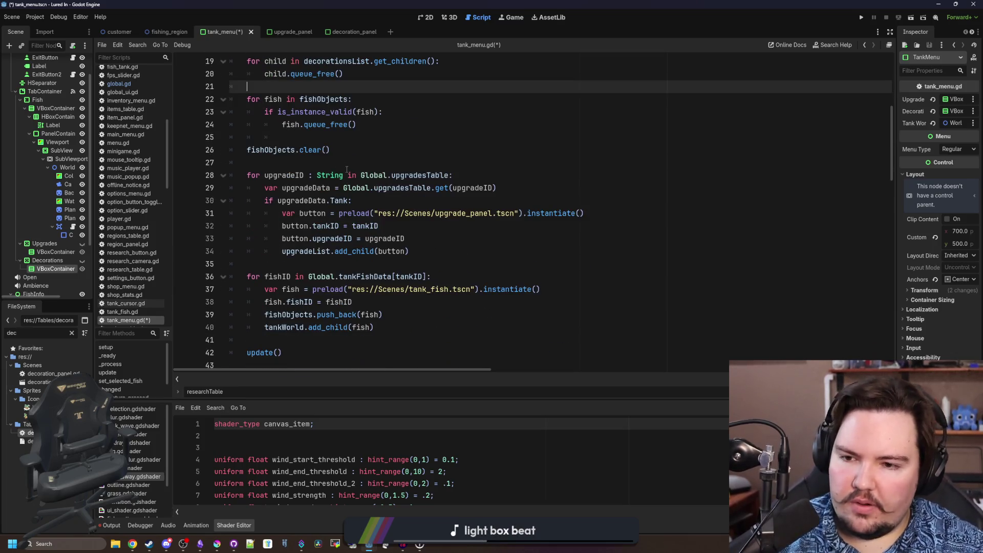
{"action": "scroll", "coordinate": [348, 169], "scroll_direction": "down", "scroll_amount": 1}
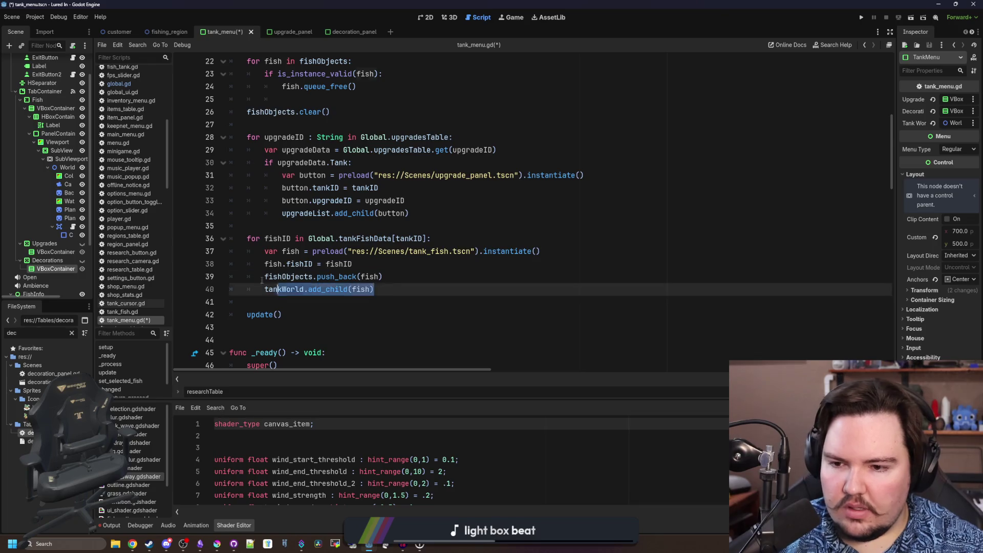
Paste a copy of the upgrade panel for-loop below the original, aligned at the same indent
{"action": "left_click_drag", "start_coordinate": [375, 290], "coordinate": [231, 250]}
{"action": "left_click_drag", "start_coordinate": [410, 213], "coordinate": [191, 143]}
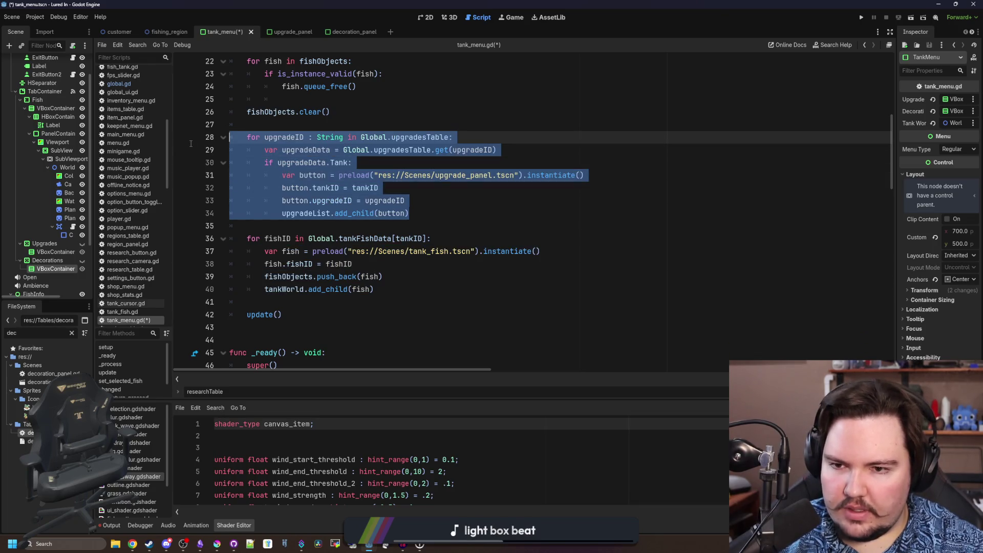
{"action": "left_click", "coordinate": [438, 210]}
{"action": "key", "text": "Return"}
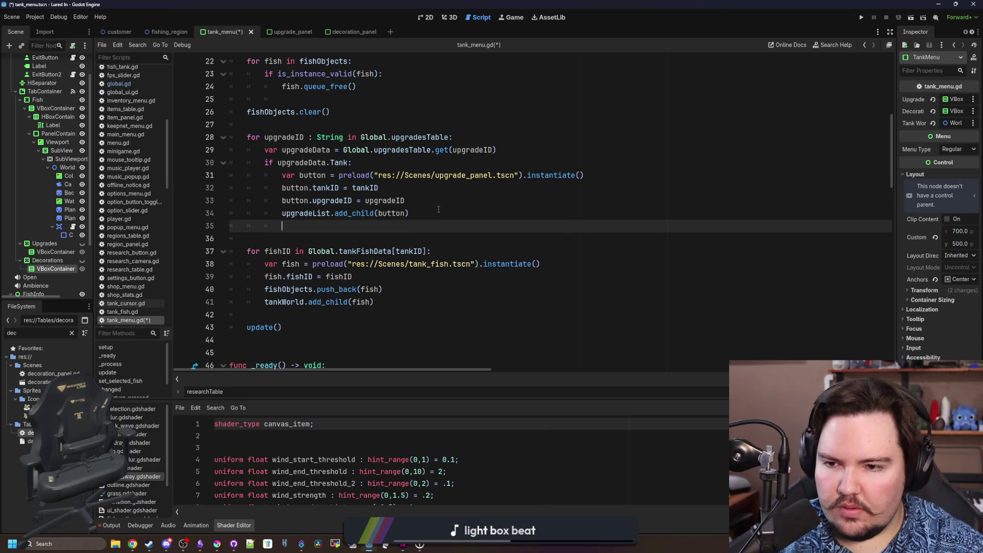
{"action": "key", "text": "ctrl+v"}
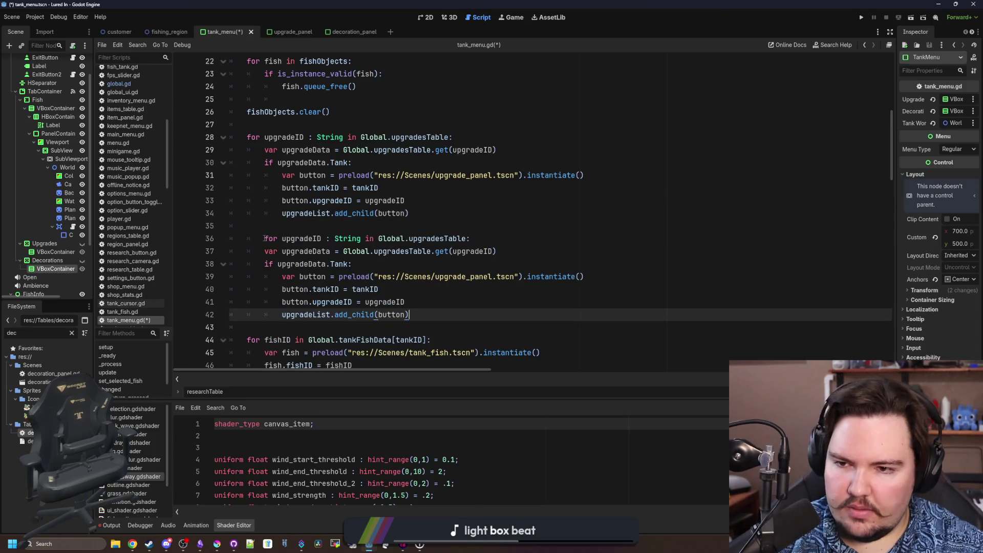
{"action": "left_click", "coordinate": [265, 239]}
{"action": "key", "text": "BackSpace"}
{"action": "scroll", "coordinate": [288, 226], "scroll_direction": "down", "scroll_amount": 1}
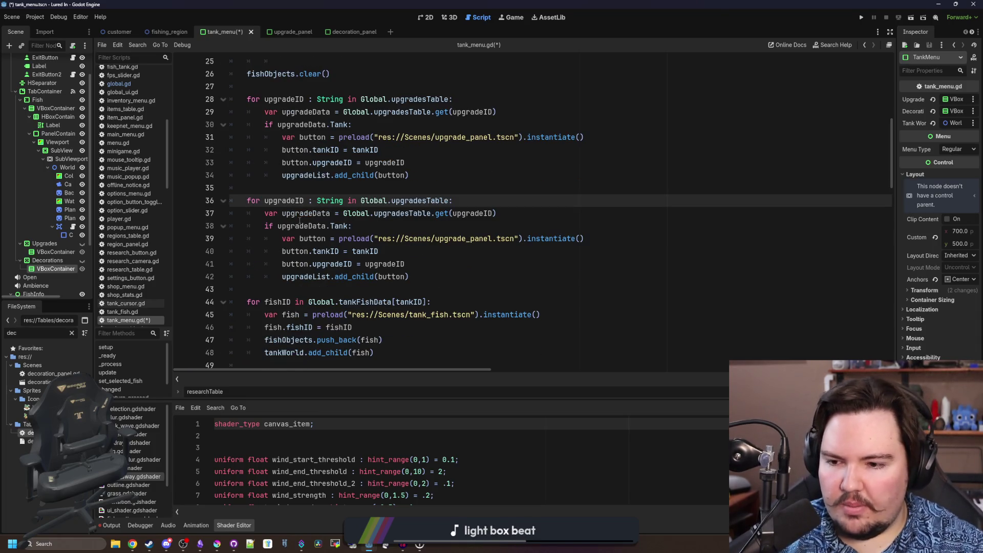
{"action": "scroll", "coordinate": [332, 238], "scroll_direction": "down", "scroll_amount": 1}
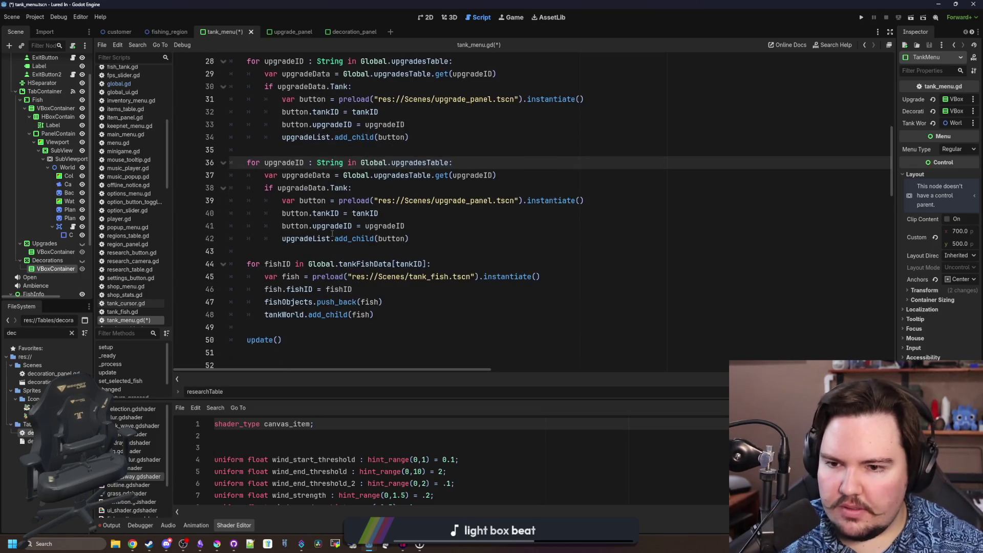
{"action": "scroll", "coordinate": [315, 216], "scroll_direction": "up", "scroll_amount": 1}
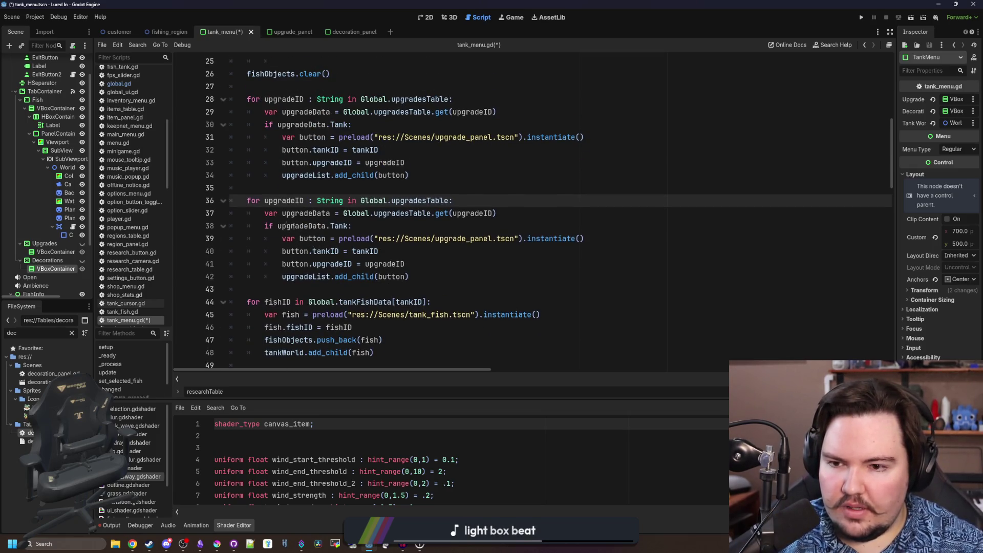
Rename the copied loop to decorationID over Global.decorationsTable with data lookup, dropping the Tank check
{"action": "double_click", "coordinate": [284, 201]}
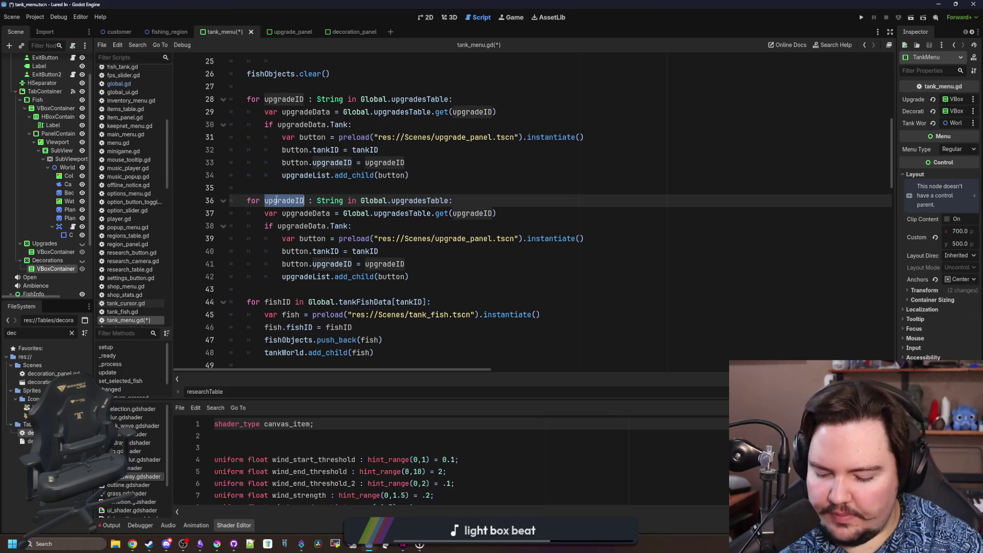
{"action": "type", "text": "decorationID"}
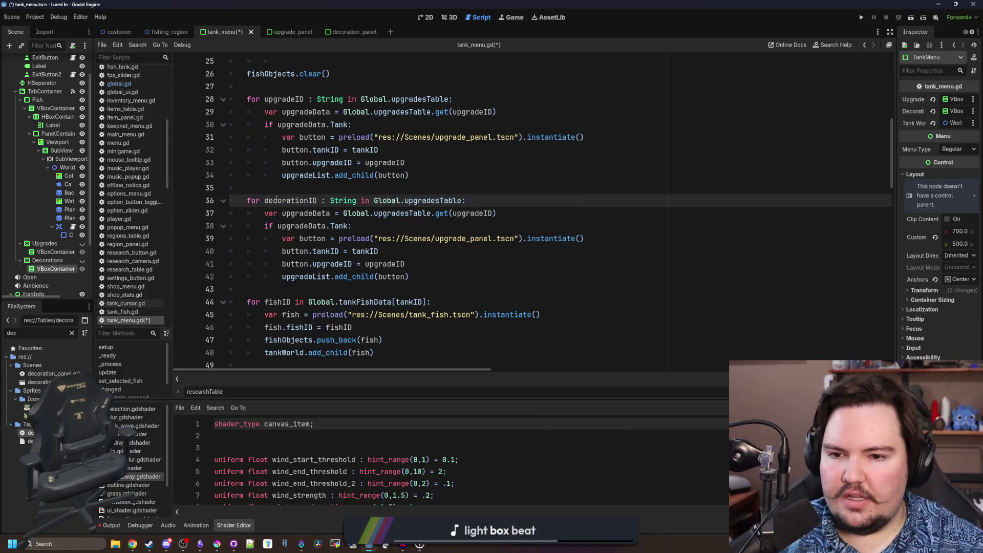
{"action": "double_click", "coordinate": [433, 201]}
{"action": "type", "text": "decorat"}
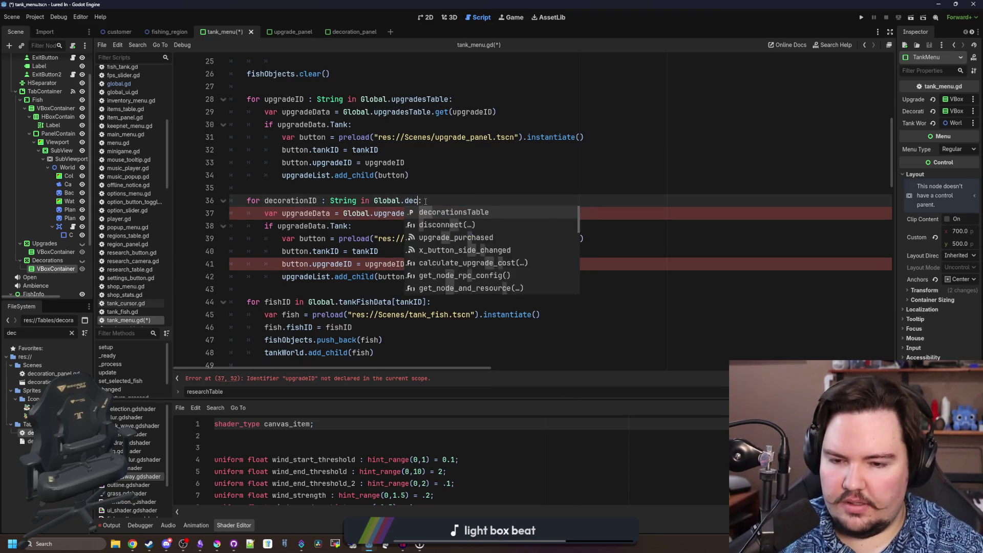
{"action": "key", "text": "Return"}
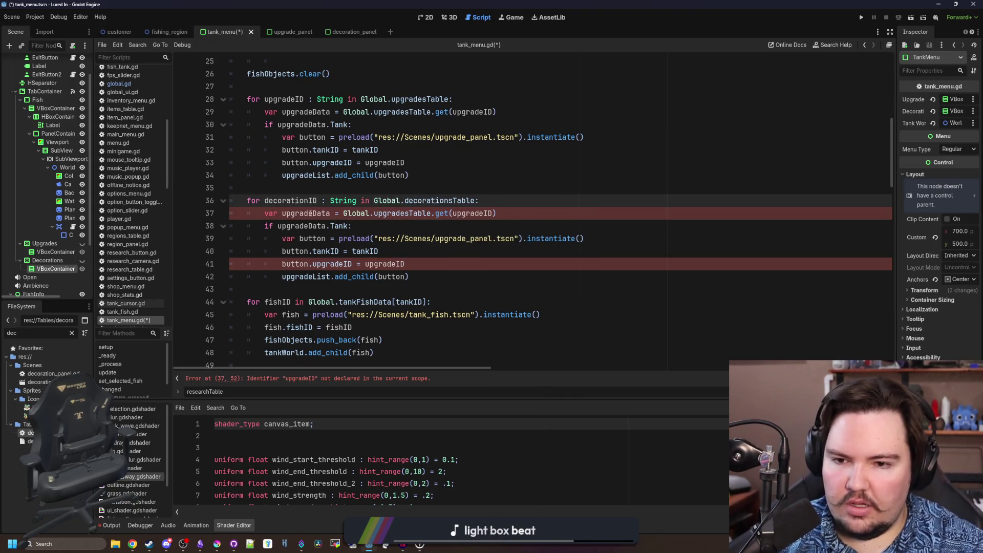
{"action": "double_click", "coordinate": [310, 213]}
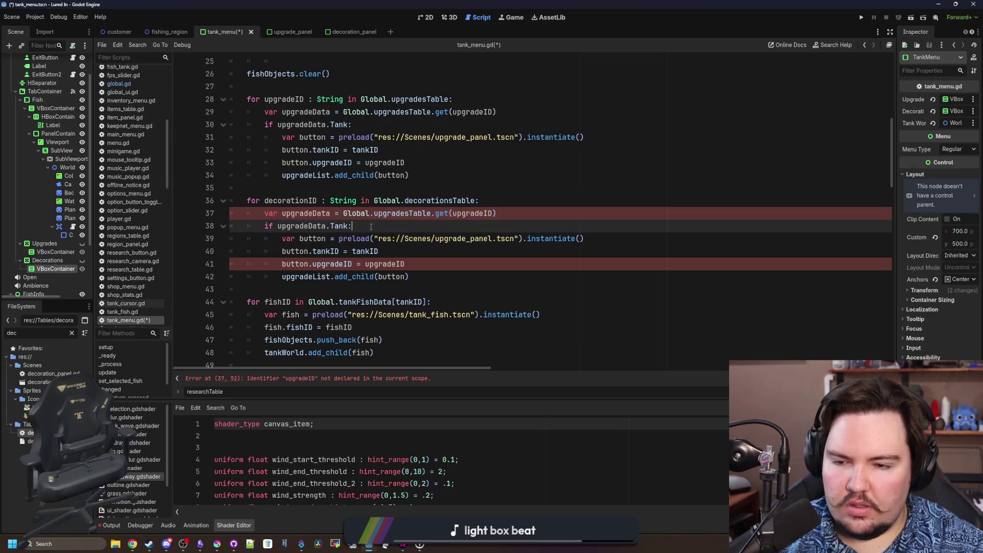
{"action": "type", "text": "data"}
{"action": "double_click", "coordinate": [299, 226]}
{"action": "type", "text": "da"}
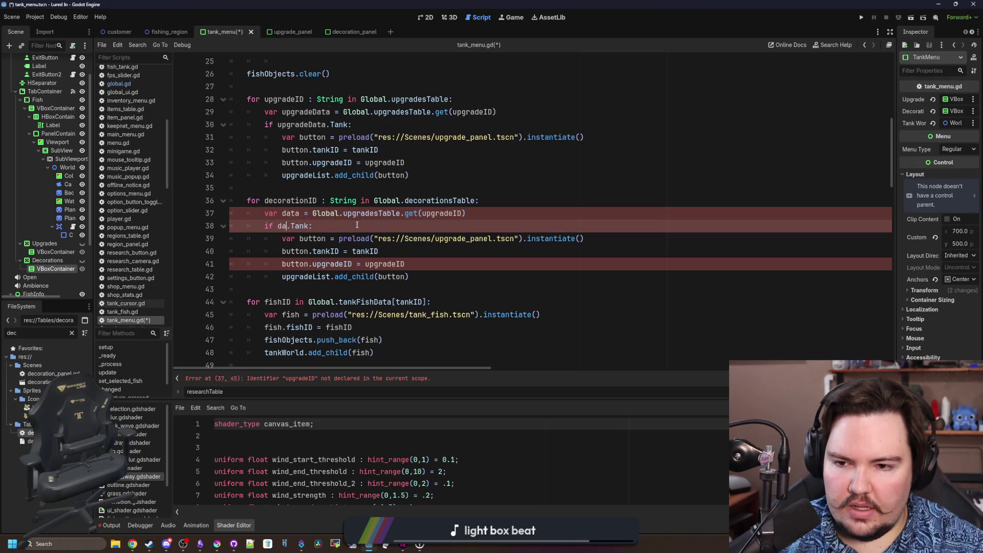
{"action": "key", "text": "shift+Home"}
{"action": "key", "text": "shift+Home"}
{"action": "key", "text": "BackSpace"}
{"action": "key", "text": "BackSpace"}
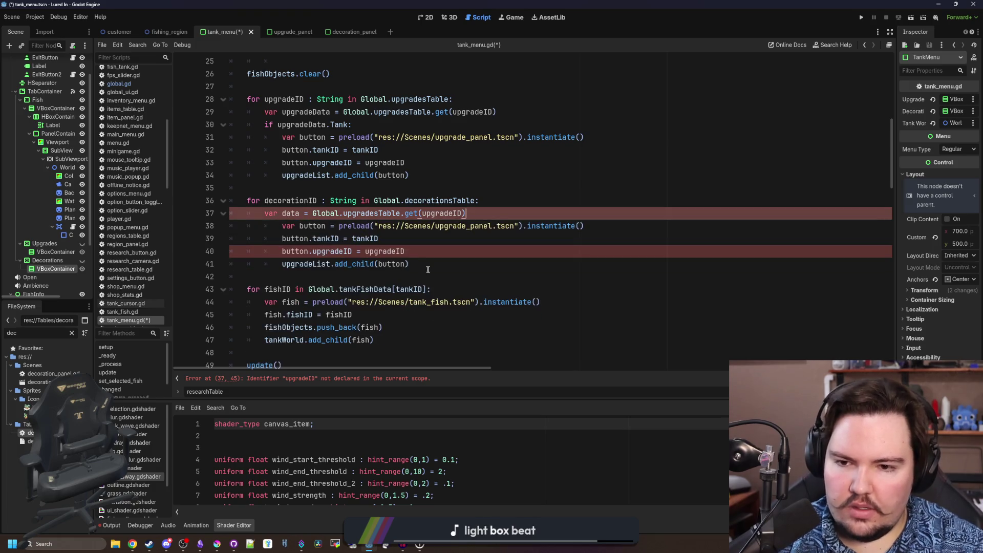
{"action": "left_click_drag", "start_coordinate": [410, 263], "coordinate": [231, 226]}
{"action": "key", "text": "shift+Tab"}
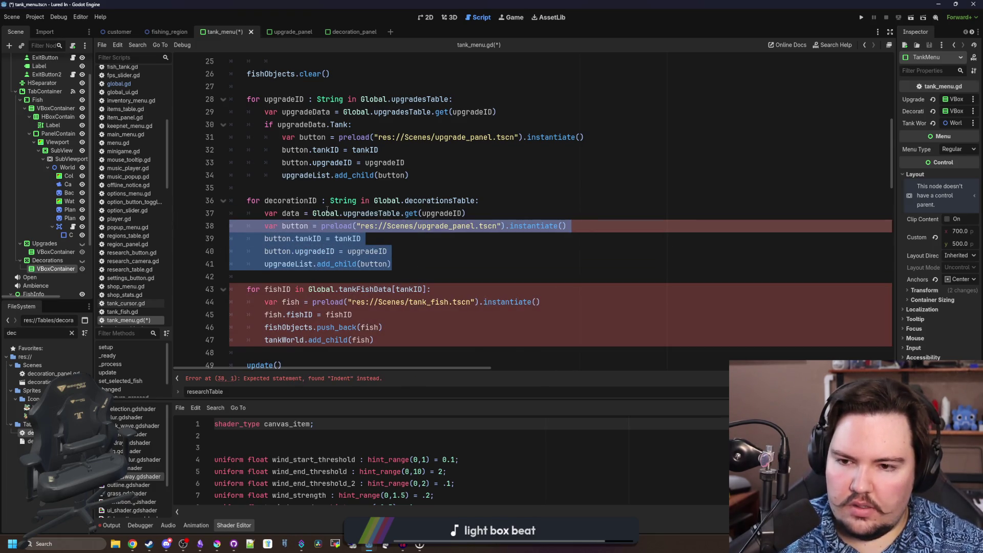
{"action": "left_click", "coordinate": [448, 215]}
{"action": "double_click", "coordinate": [448, 215]}
{"action": "type", "text": "decoration"}
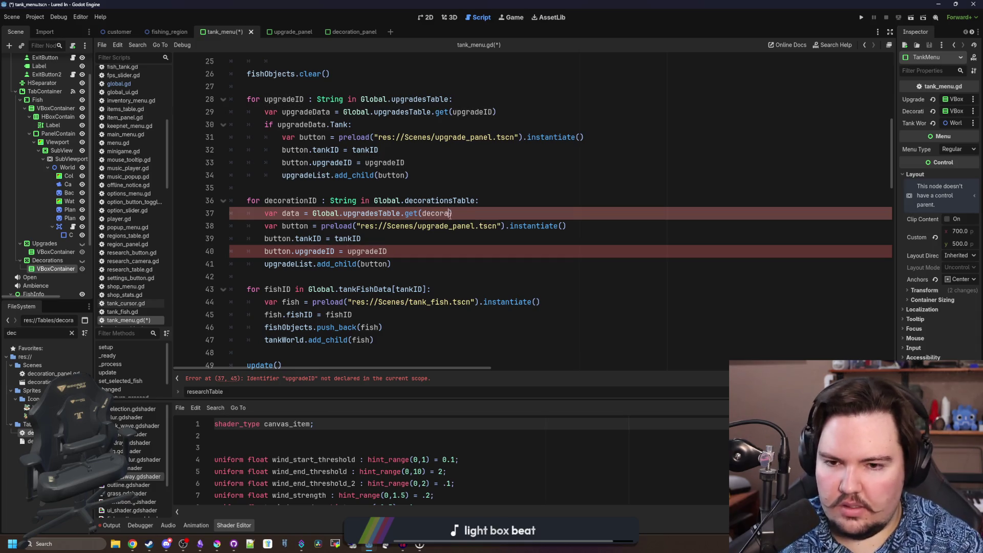
{"action": "type", "text": "ID"}
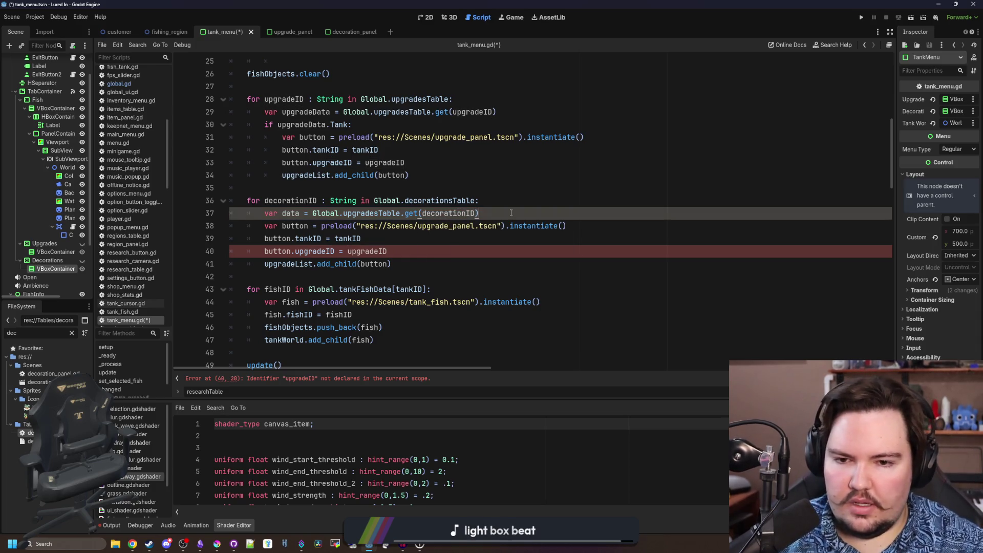
{"action": "key", "text": "Return"}
{"action": "type", "text": "if data."}
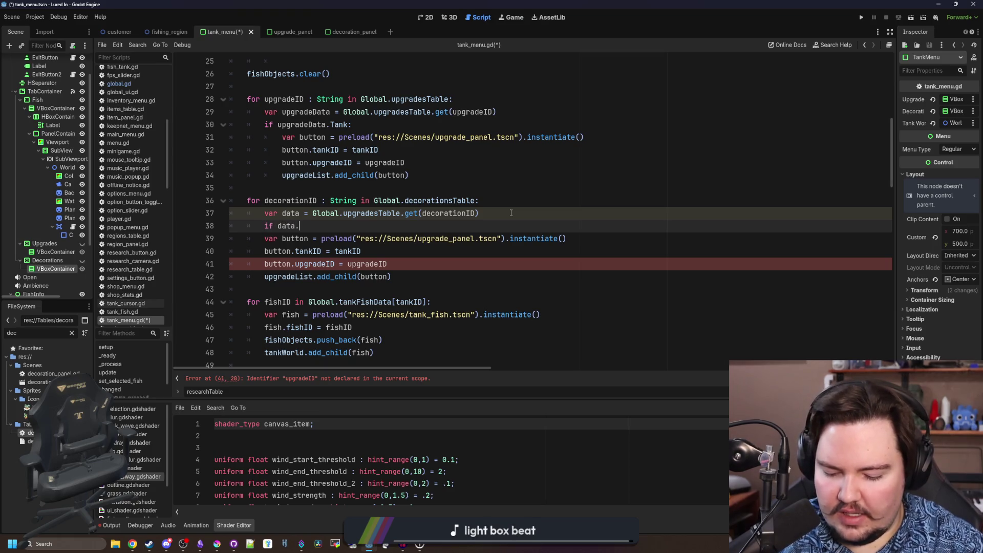
{"action": "type", "text": "Tank:"}
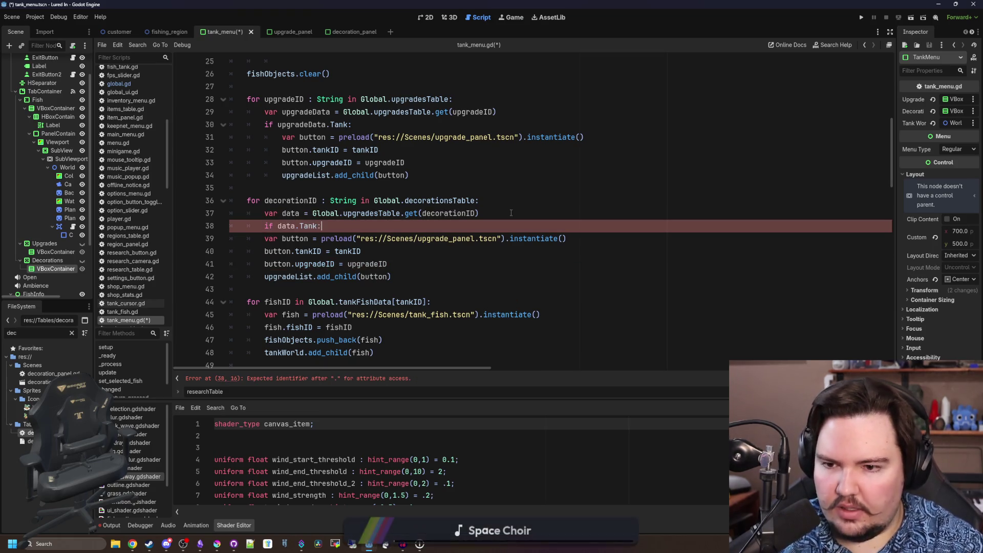
Re-indent the button lines under the Tank check and preload decoration_panel.tscn instead
{"action": "mouse_move", "coordinate": [431, 273]}
{"action": "left_mouse_down"}
{"action": "mouse_move", "coordinate": [490, 242]}
{"action": "mouse_move", "coordinate": [438, 239]}
{"action": "left_mouse_up"}
{"action": "key", "text": "Tab"}
{"action": "left_click", "coordinate": [490, 242]}
{"action": "type", "text": "decor"}
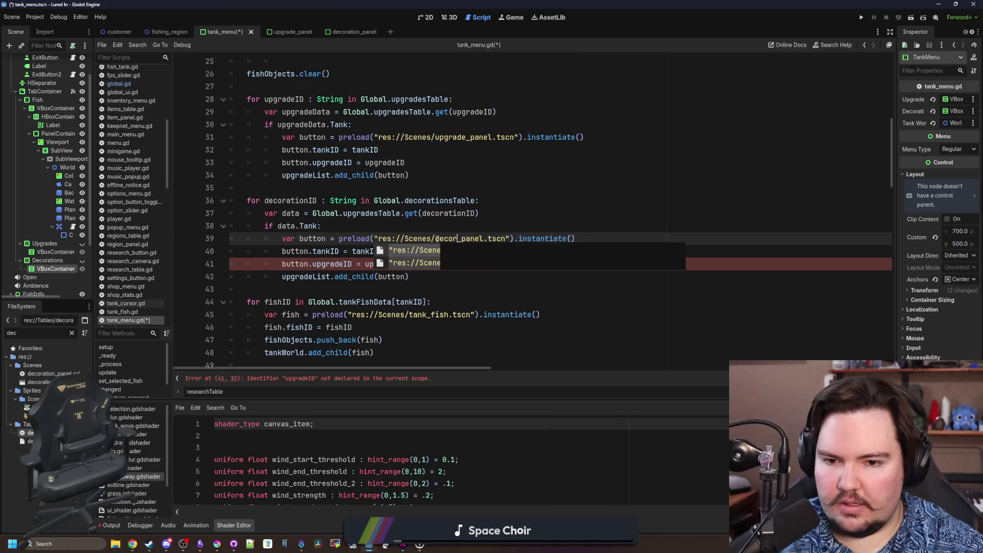
{"action": "key", "text": "Return"}
{"action": "left_click", "coordinate": [492, 222]}
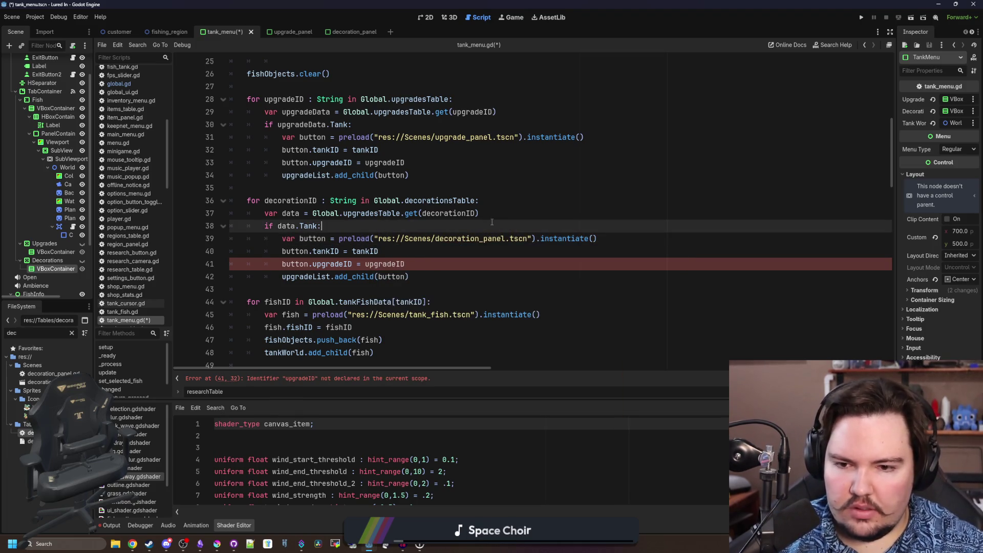
Set button.decorationID = decorationID, delete the tankID assignment, then save and run the game
{"action": "double_click", "coordinate": [339, 263]}
{"action": "type", "text": "dec"}
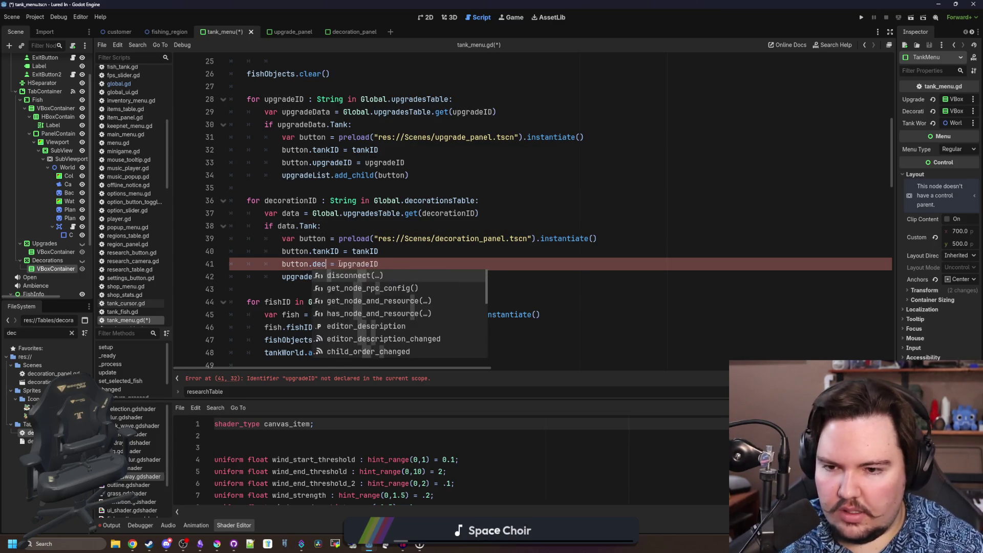
{"action": "type", "text": "orationID"}
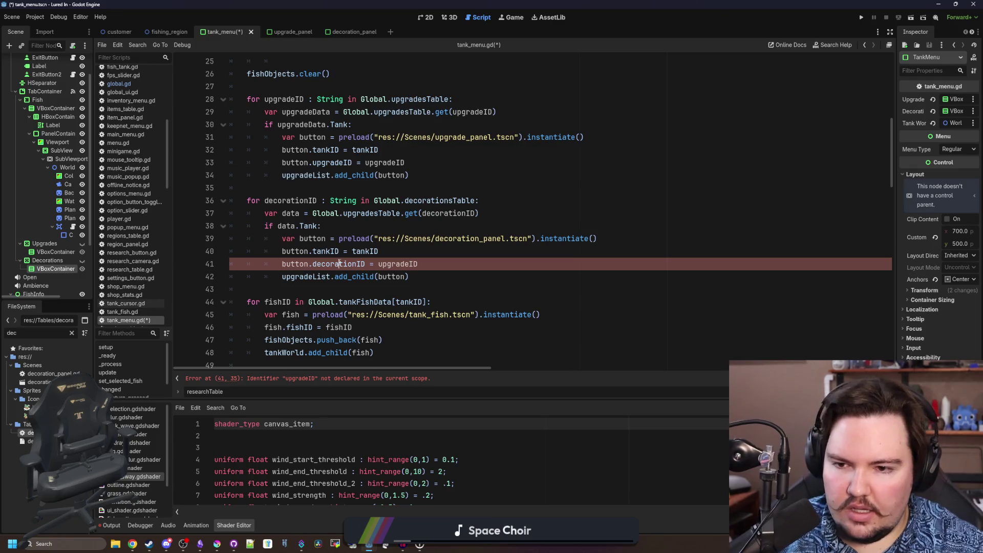
{"action": "double_click", "coordinate": [339, 263]}
{"action": "key", "text": "ctrl+c"}
{"action": "double_click", "coordinate": [396, 263]}
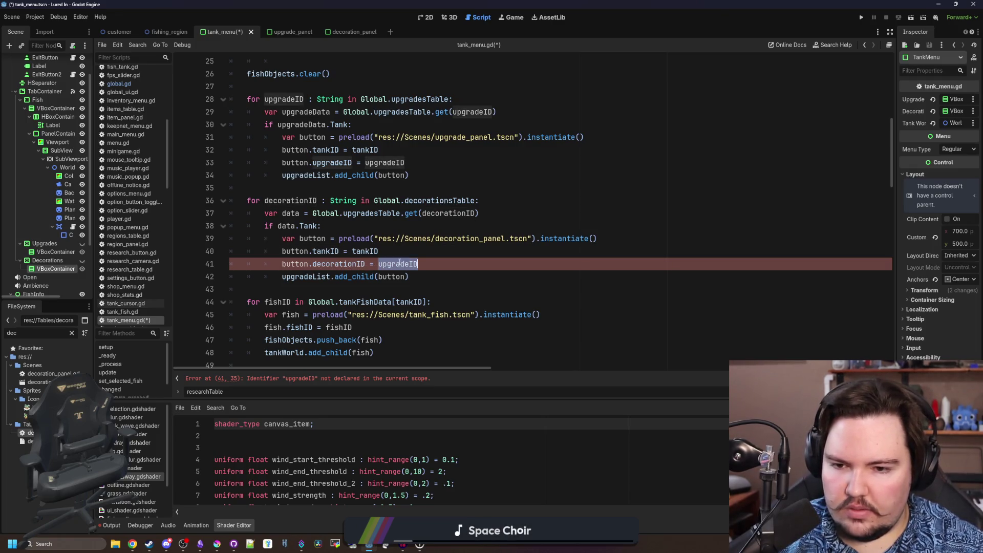
{"action": "key", "text": "ctrl+v"}
{"action": "left_click", "coordinate": [415, 253]}
{"action": "left_click_drag", "start_coordinate": [415, 253], "coordinate": [178, 262]}
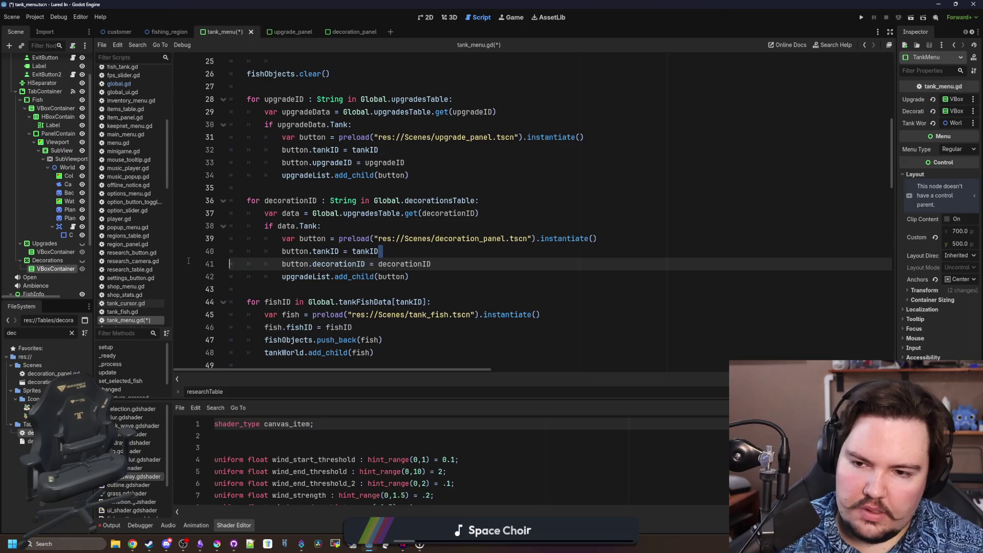
{"action": "key", "text": "BackSpace"}
{"action": "key", "text": "BackSpace"}
{"action": "left_click", "coordinate": [339, 187]}
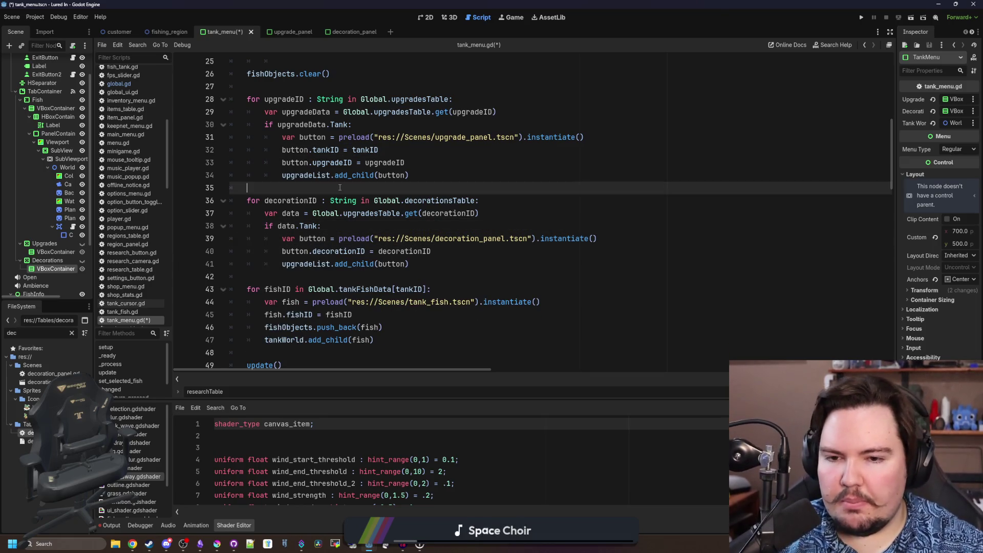
{"action": "key", "text": "ctrl+s"}
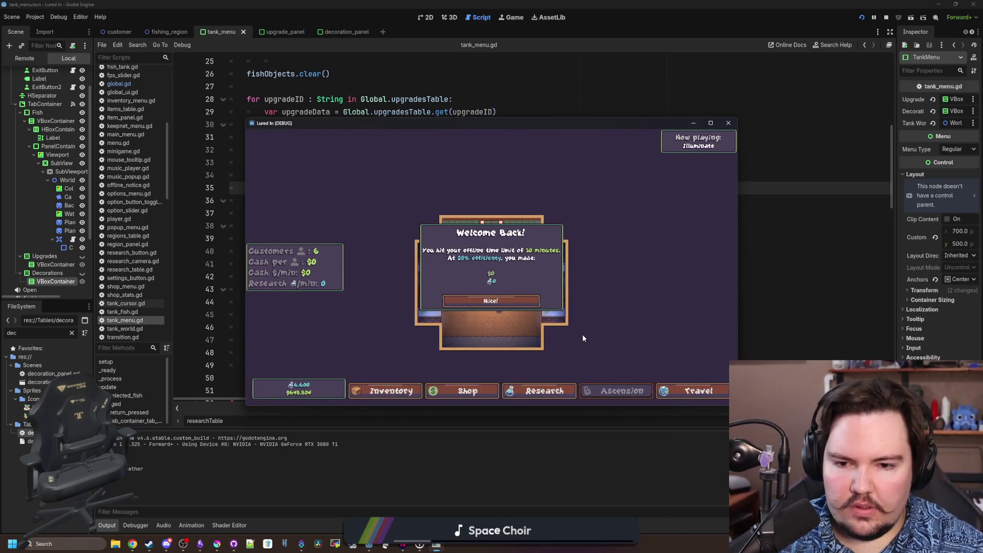
Dismiss the Welcome Back popup and open the left fish tank's menu, crashing on the Nil 'Tank' access
{"action": "left_click", "coordinate": [500, 301]}
{"action": "left_click", "coordinate": [710, 123]}
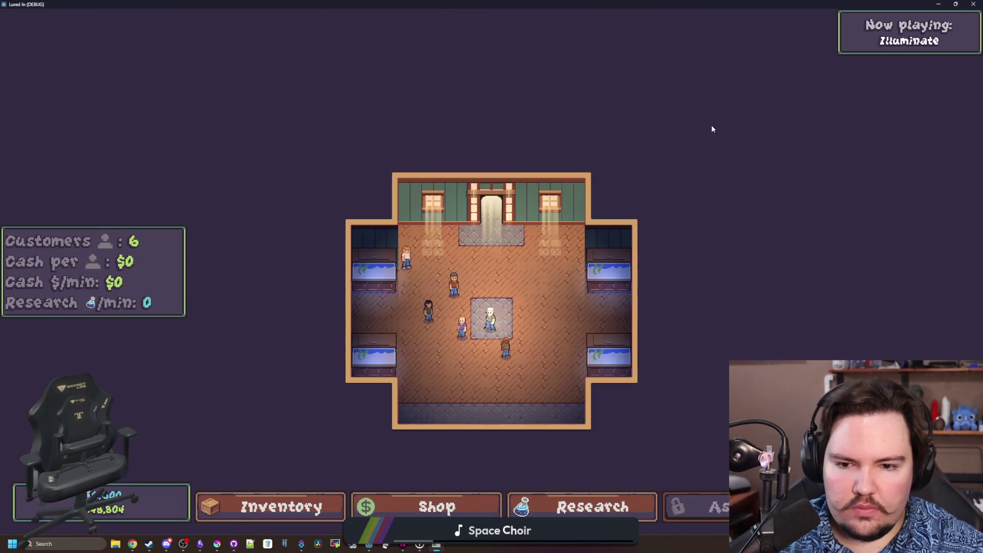
{"action": "scroll", "coordinate": [614, 427], "scroll_direction": "up", "scroll_amount": 2}
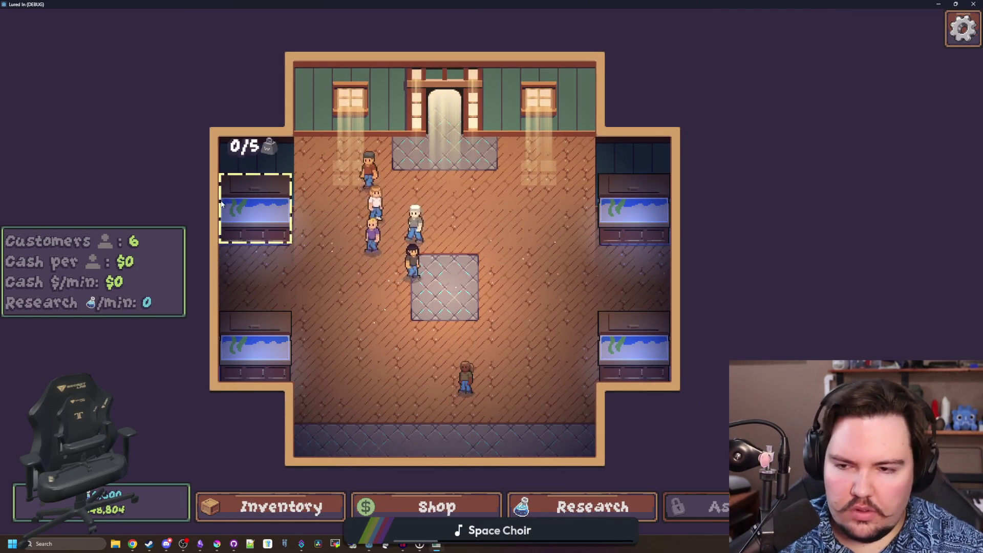
{"action": "left_click", "coordinate": [223, 201]}
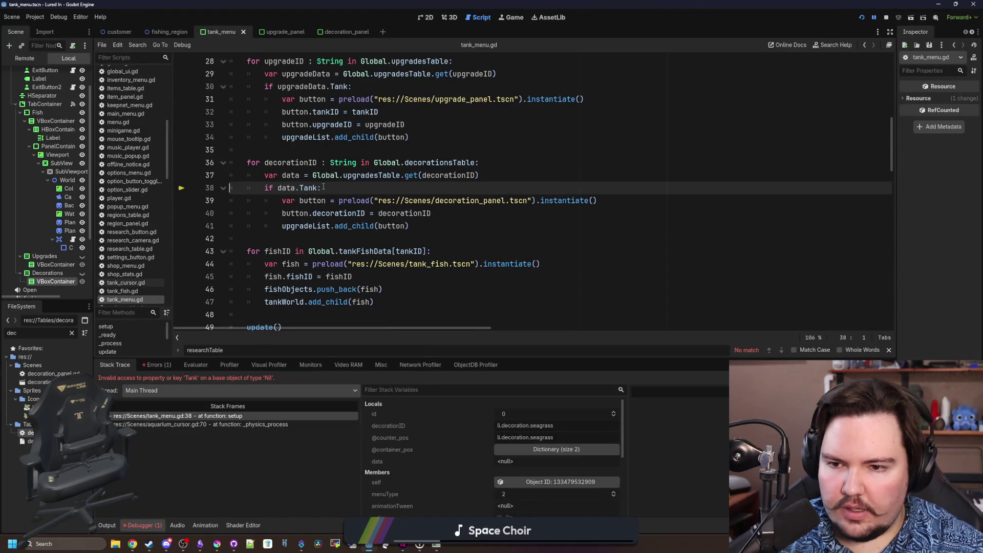
Stop the game, add "Tank": true to decorations_table.gd defaults, and run the project again
{"action": "left_click", "coordinate": [884, 17]}
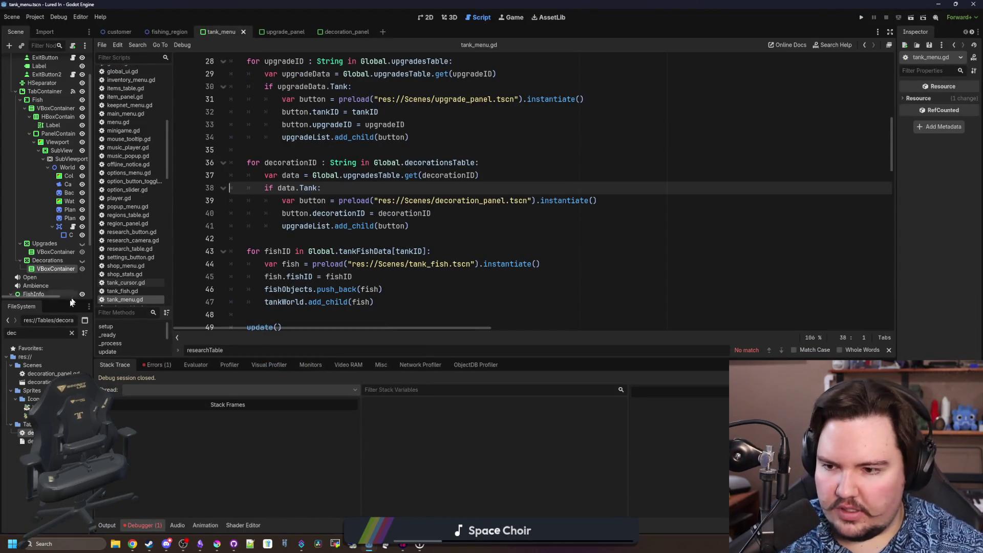
{"action": "left_click", "coordinate": [72, 332]}
{"action": "type", "text": "decor"}
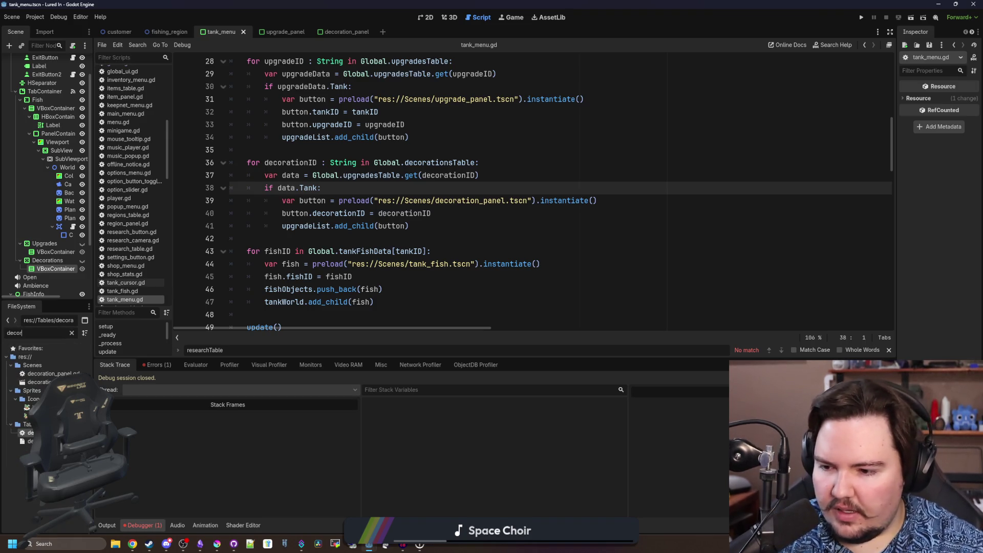
{"action": "double_click", "coordinate": [31, 432]}
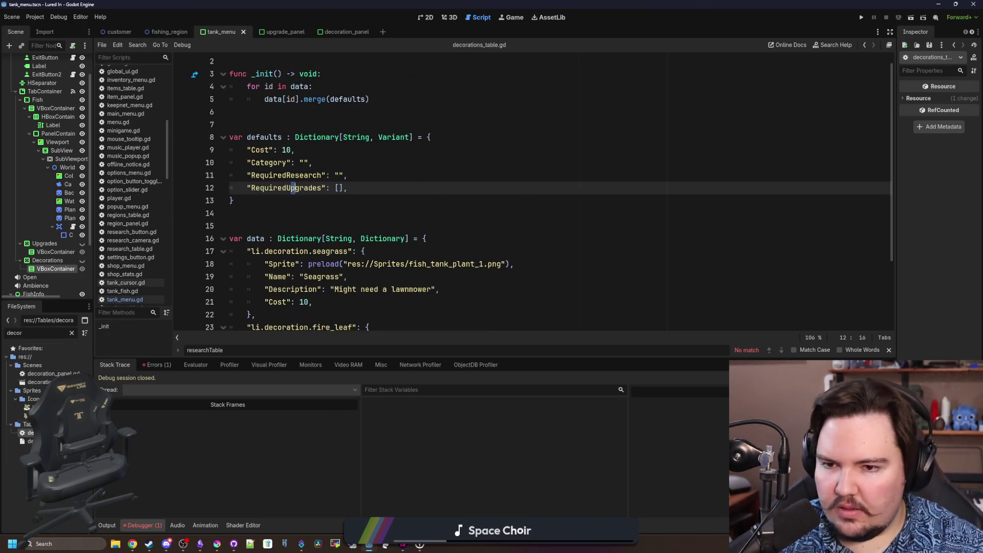
{"action": "key", "text": "Return"}
{"action": "type", "text": "\"Tank"}
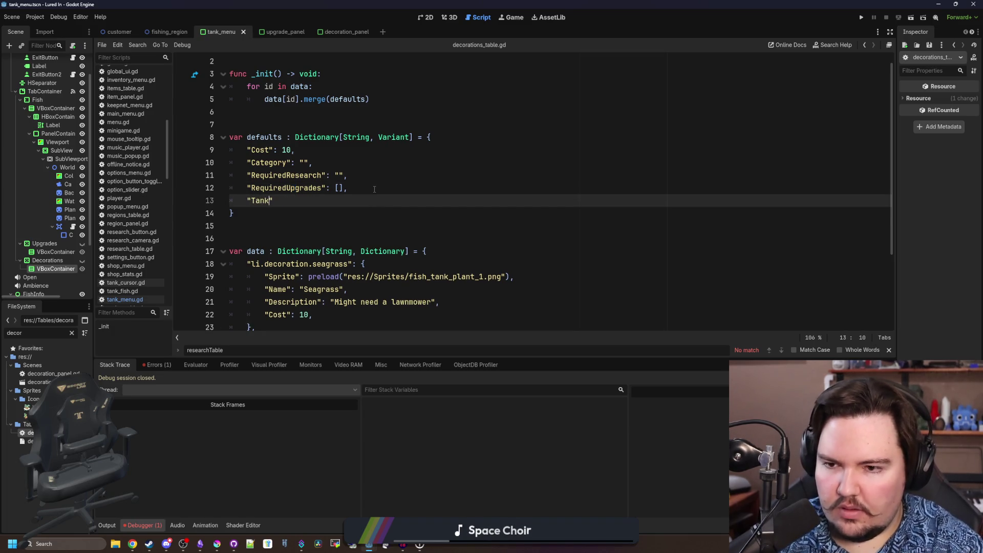
{"action": "type", "text": "\""}
{"action": "type", "text": "rue,"}
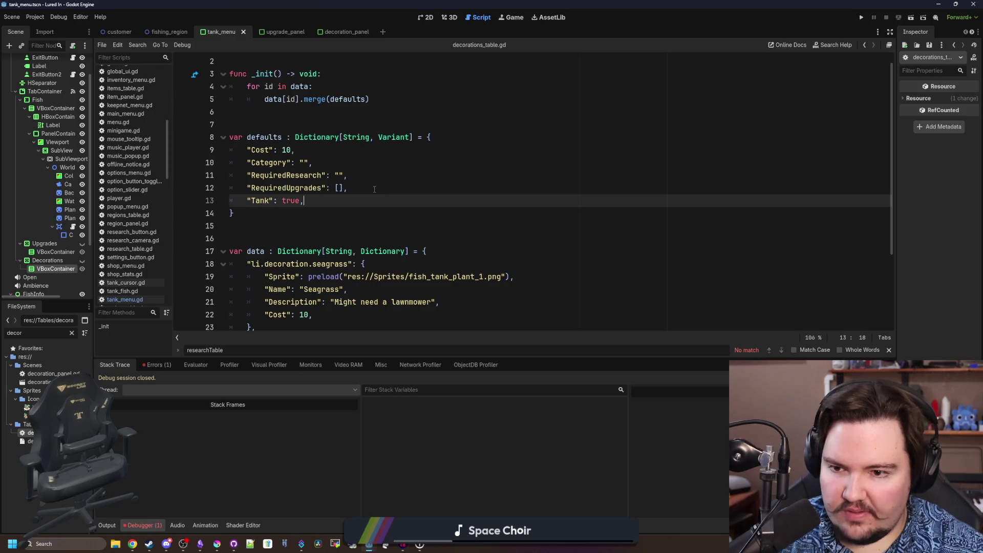
{"action": "left_click", "coordinate": [375, 190]}
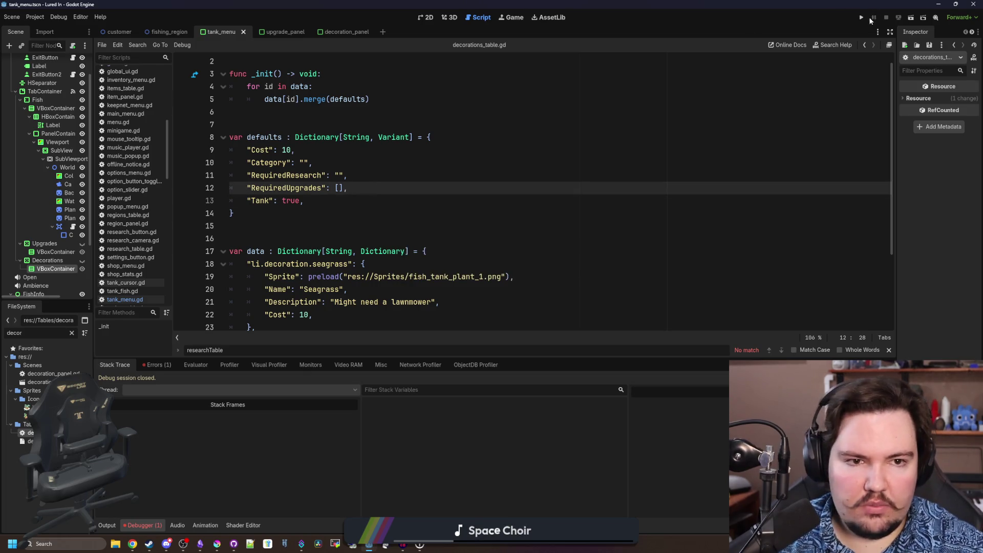
{"action": "left_click", "coordinate": [865, 19]}
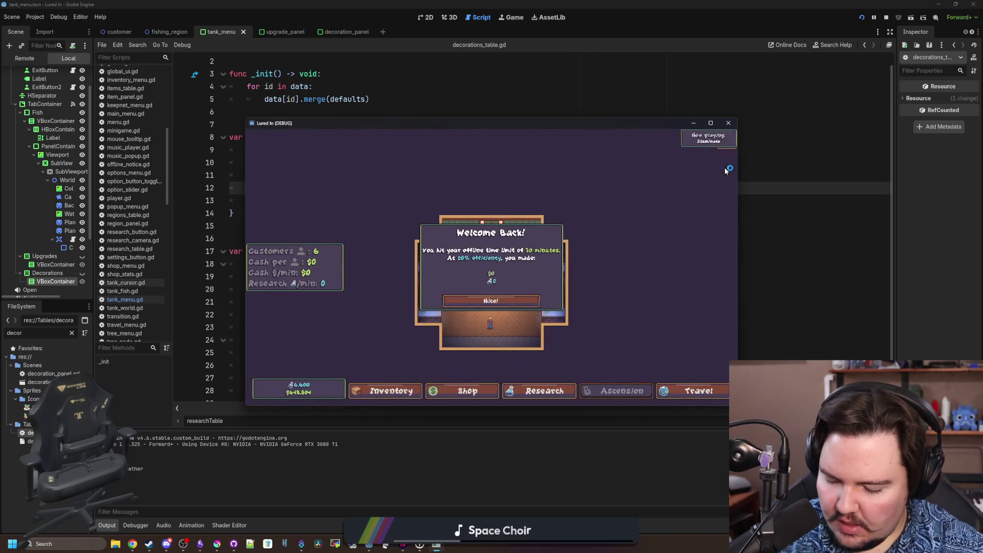
Stop the crashed run and review the new Tank entry in decorations_table.gd's defaults
{"action": "left_click", "coordinate": [529, 331]}
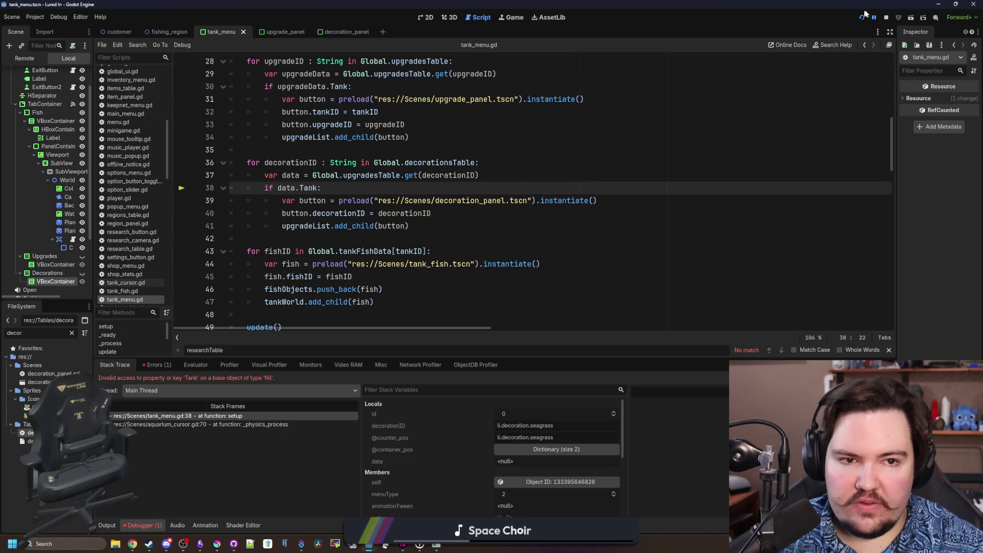
{"action": "left_click", "coordinate": [887, 16]}
{"action": "key", "text": "alt+Left"}
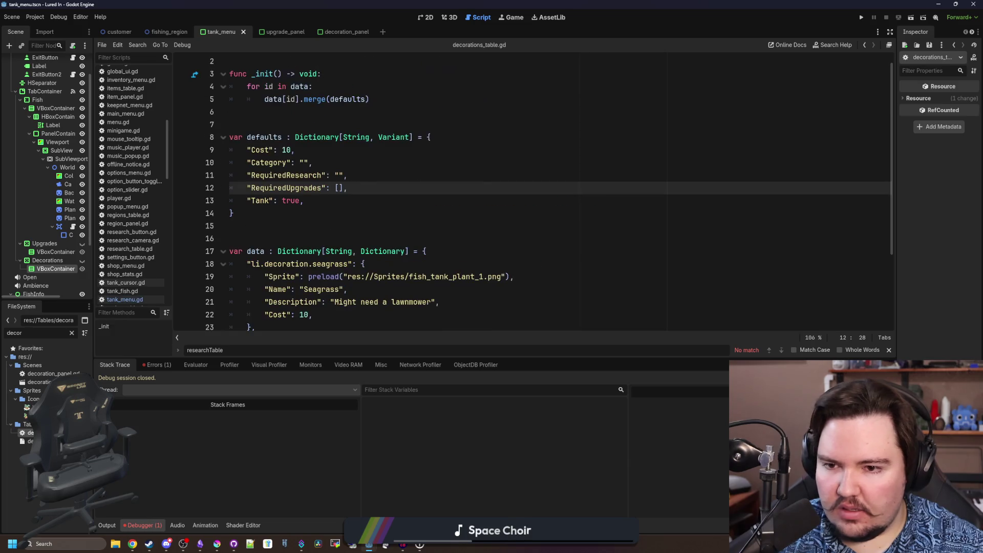
{"action": "left_click_drag", "start_coordinate": [320, 196], "coordinate": [240, 204]}
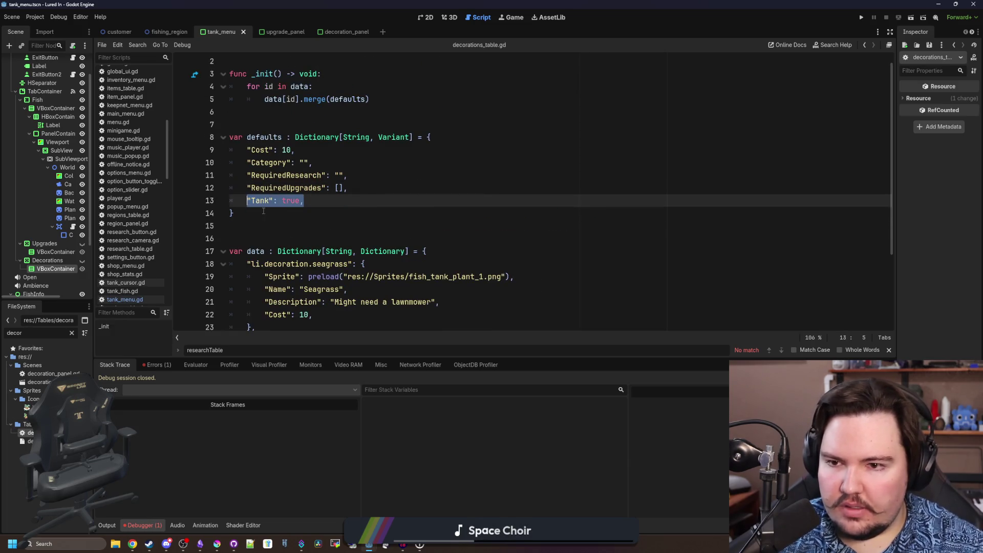
{"action": "left_click", "coordinate": [263, 212]}
{"action": "scroll", "coordinate": [263, 210], "scroll_direction": "up", "scroll_amount": 1}
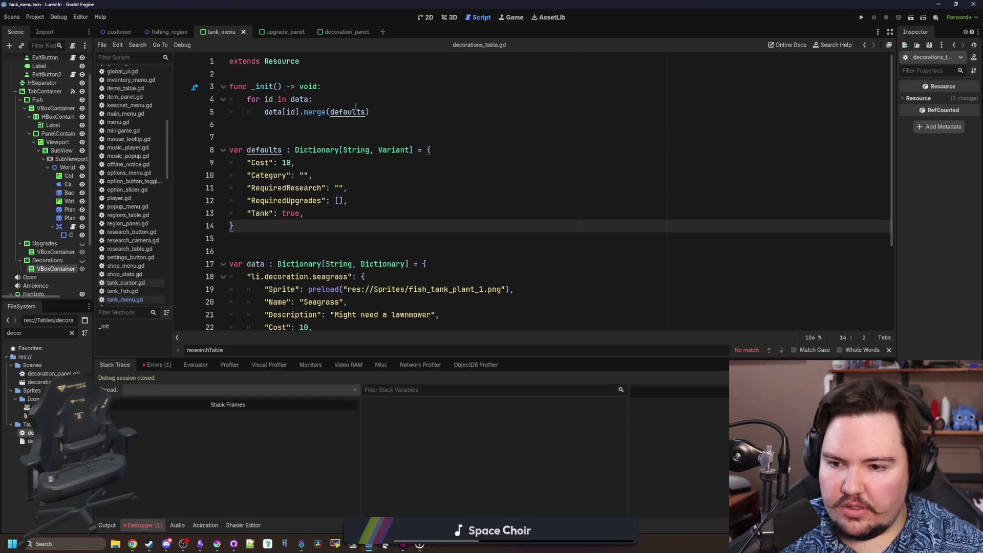
{"action": "left_click", "coordinate": [309, 132]}
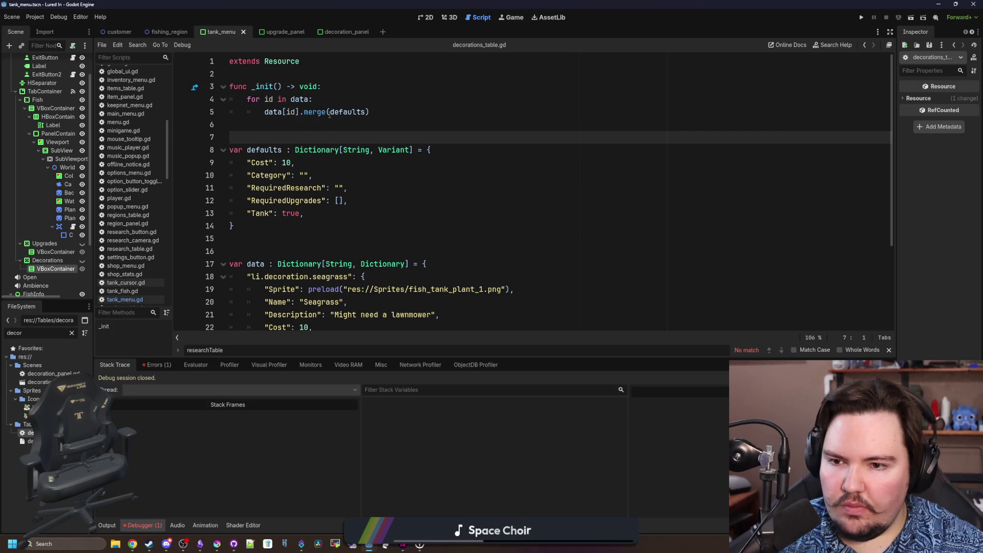
{"action": "scroll", "coordinate": [330, 125], "scroll_direction": "down", "scroll_amount": 3}
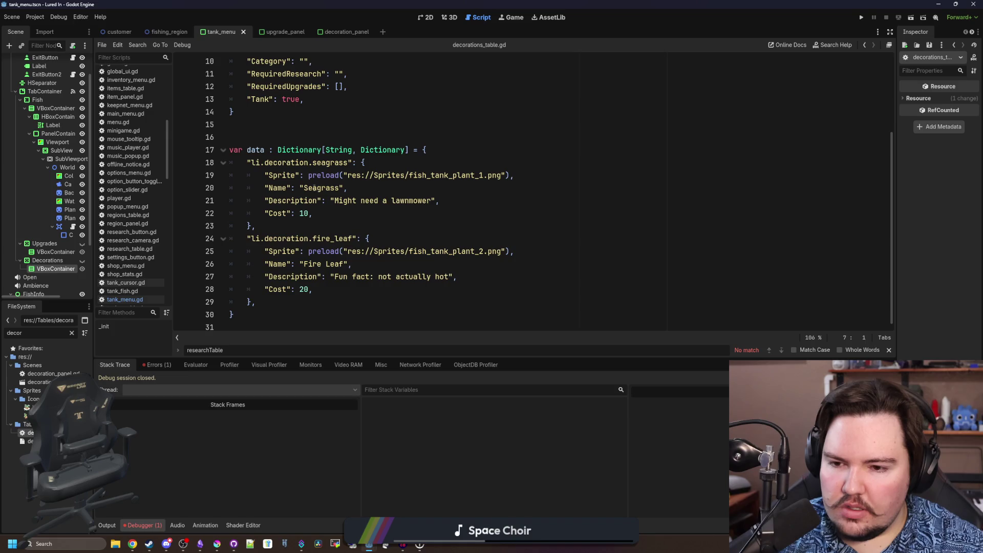
{"action": "left_click", "coordinate": [311, 225]}
{"action": "scroll", "coordinate": [311, 224], "scroll_direction": "up", "scroll_amount": 3}
{"action": "left_click", "coordinate": [311, 238]}
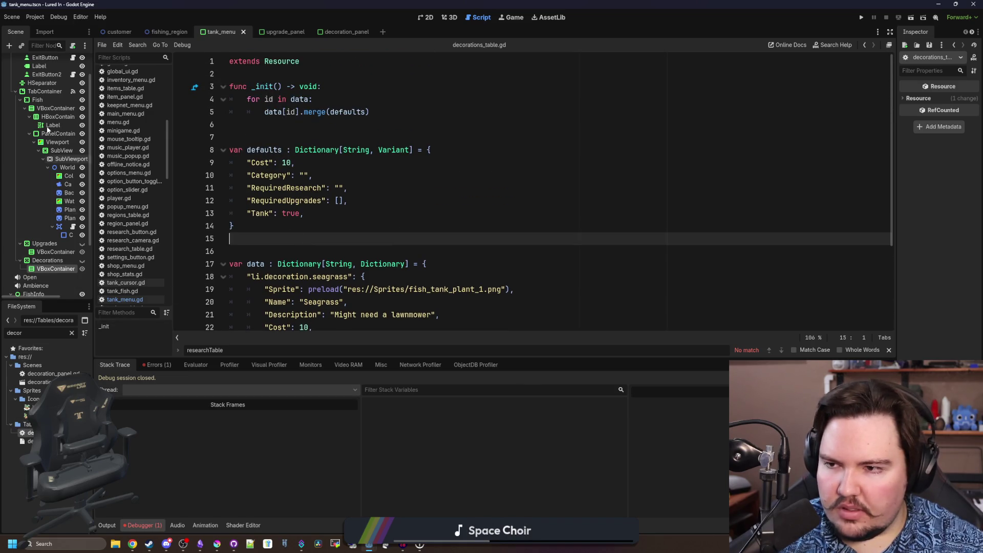
{"action": "scroll", "coordinate": [47, 153], "scroll_direction": "up", "scroll_amount": 2}
In tank_menu.gd line 37, read from Global.decorationsTable instead of upgradesTable, then relaunch the game
{"action": "left_click", "coordinate": [72, 60]}
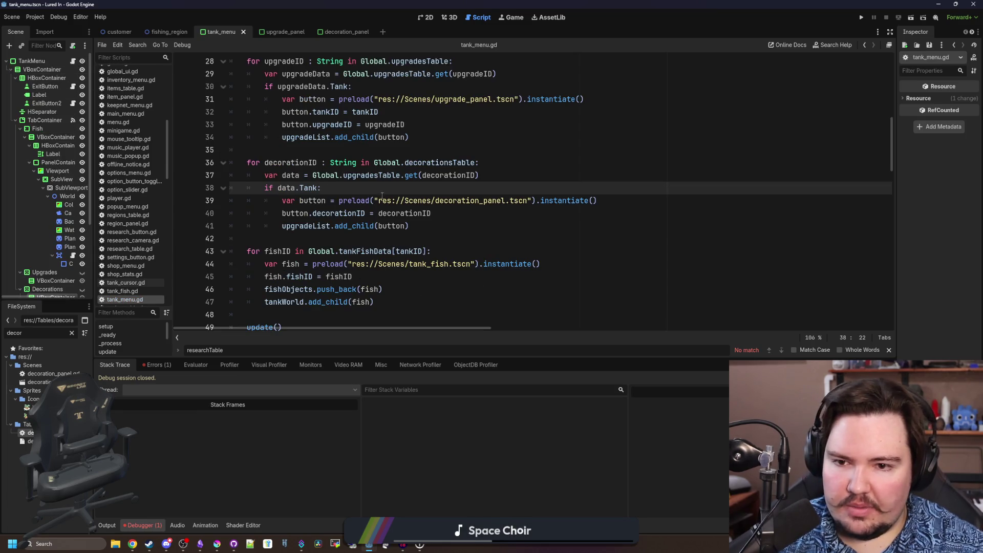
{"action": "double_click", "coordinate": [379, 176]}
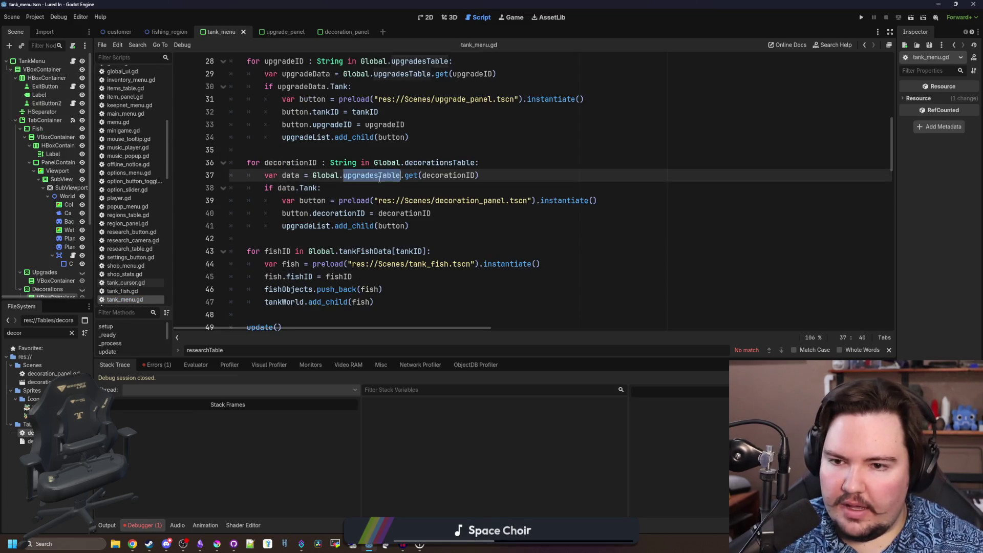
{"action": "type", "text": "decora"}
{"action": "key", "text": "Return"}
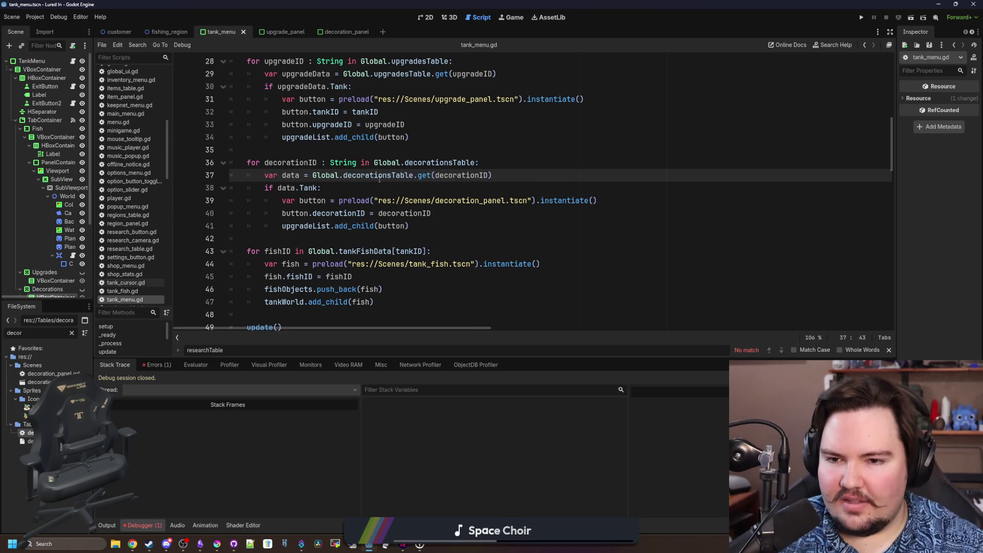
{"action": "key", "text": "Down"}
{"action": "key", "text": "Down"}
{"action": "key", "text": "Up"}
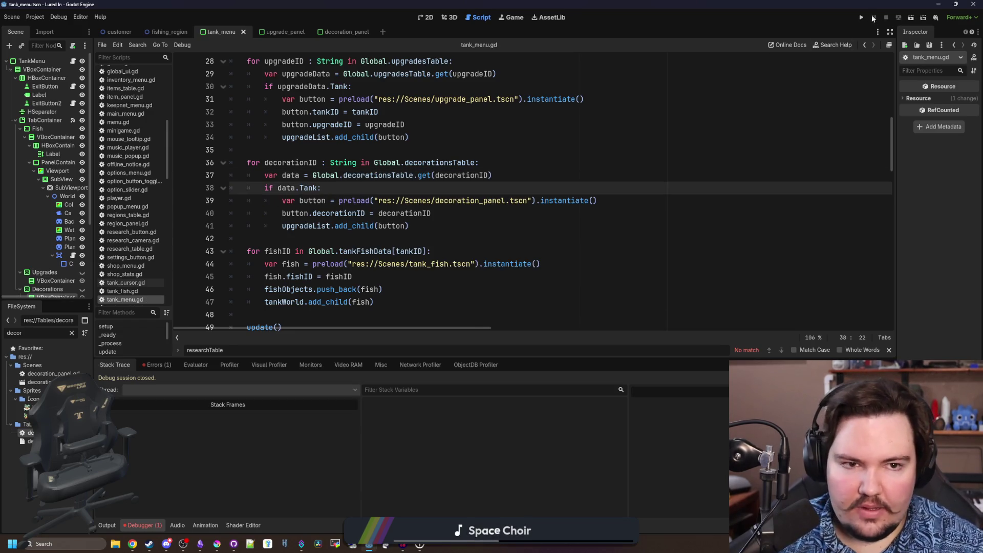
{"action": "left_click", "coordinate": [861, 16]}
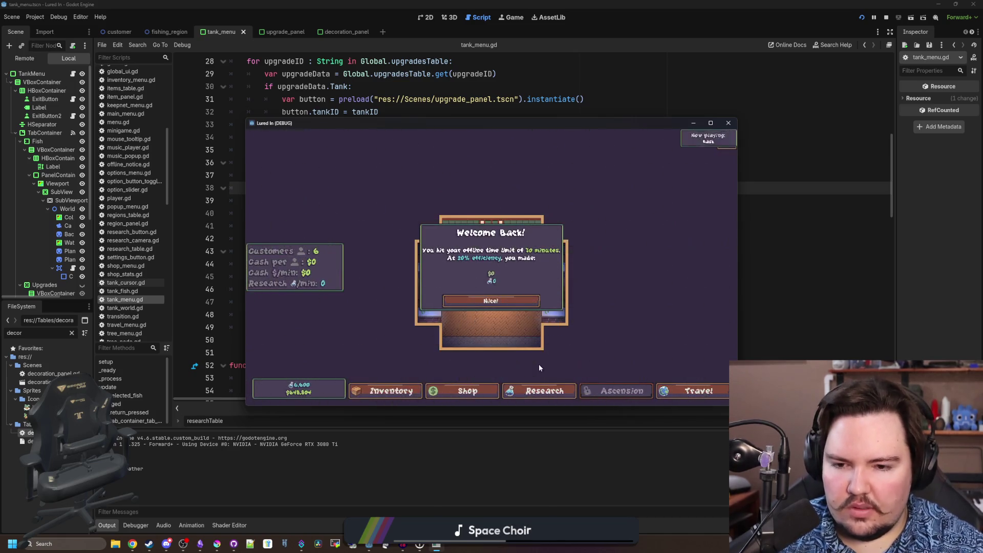
Open Fish Tank 1 in-game, flip between its Upgrades and Decorations tabs, then close the game window
{"action": "left_click", "coordinate": [459, 301]}
{"action": "left_click", "coordinate": [377, 237]}
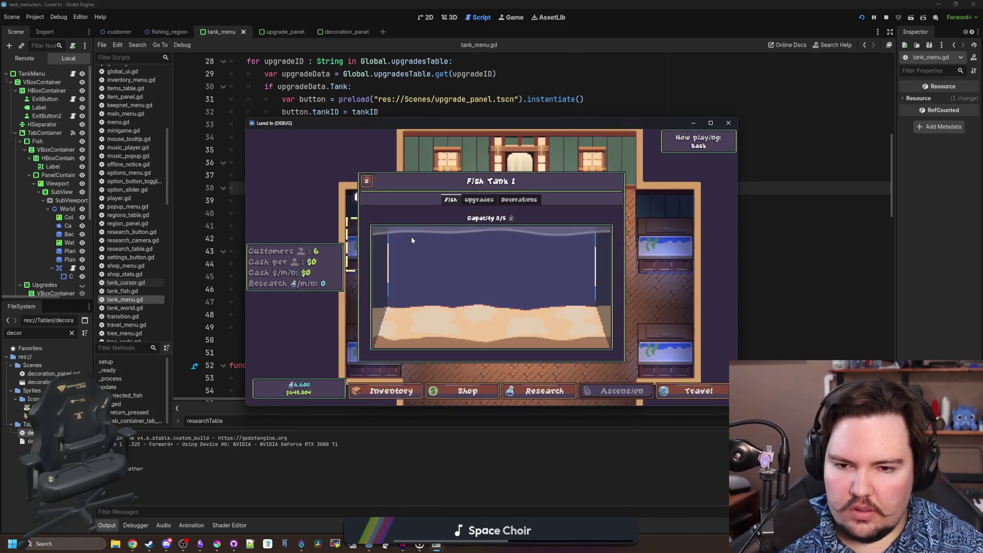
{"action": "left_click", "coordinate": [520, 200]}
{"action": "left_click", "coordinate": [478, 198]}
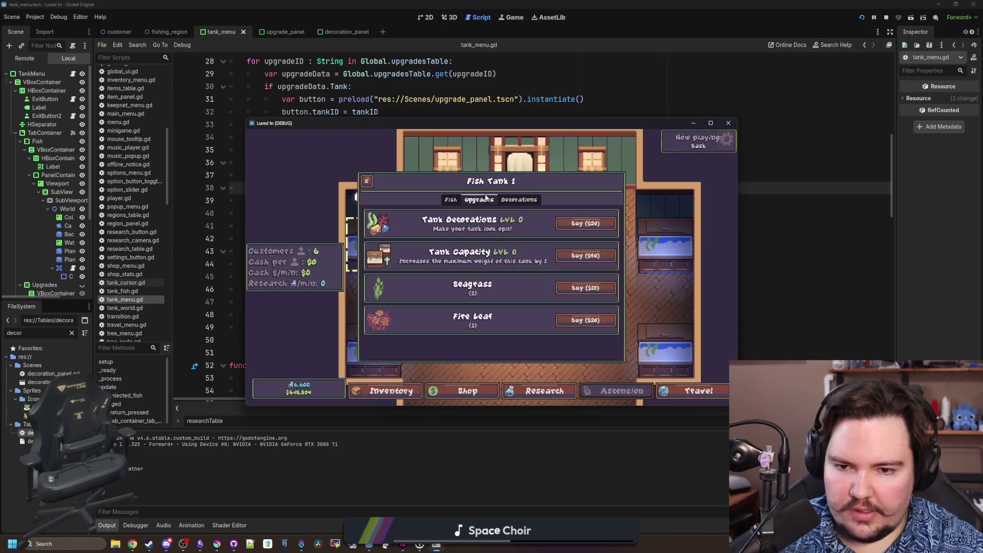
{"action": "left_click", "coordinate": [519, 199]}
{"action": "left_click", "coordinate": [479, 198]}
{"action": "left_click", "coordinate": [518, 202]}
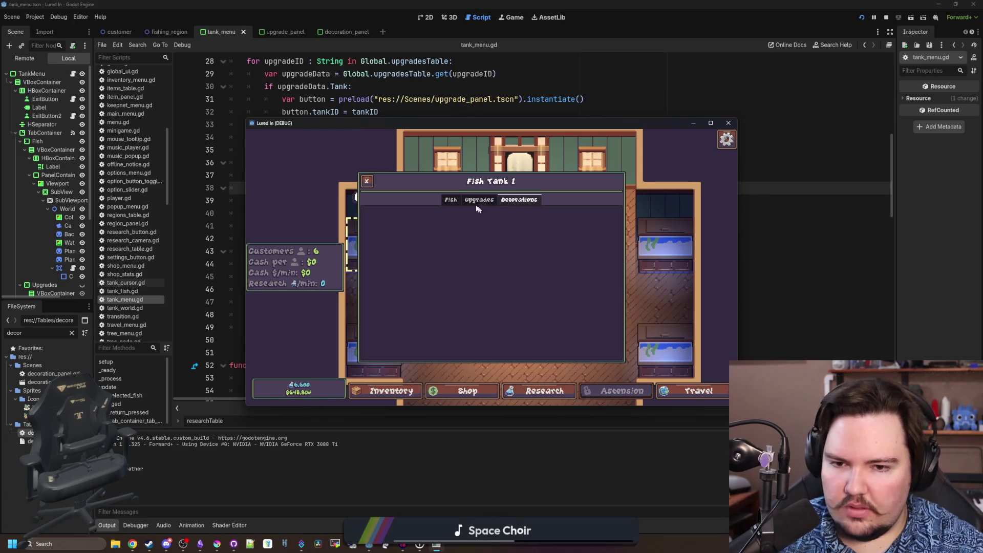
{"action": "left_click", "coordinate": [452, 199]}
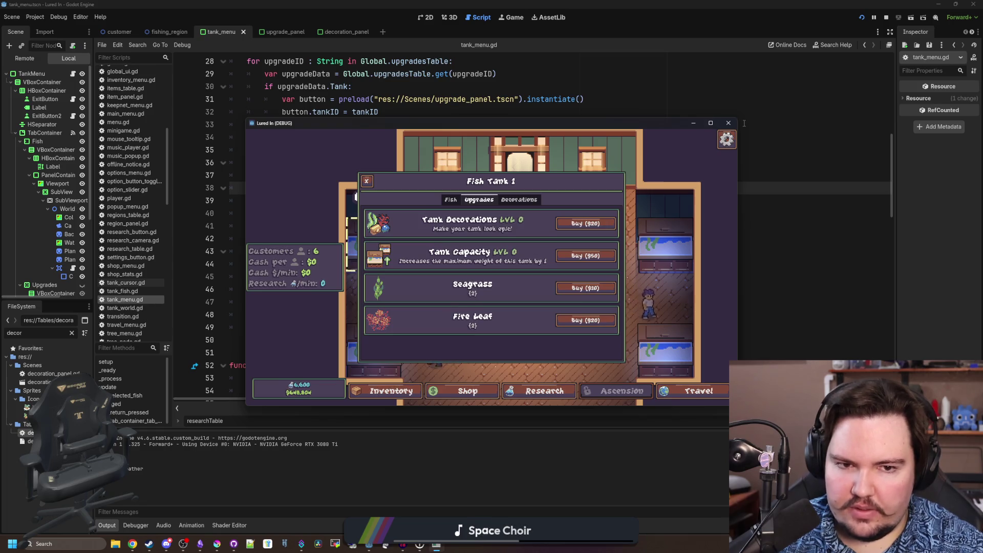
{"action": "left_click", "coordinate": [729, 123]}
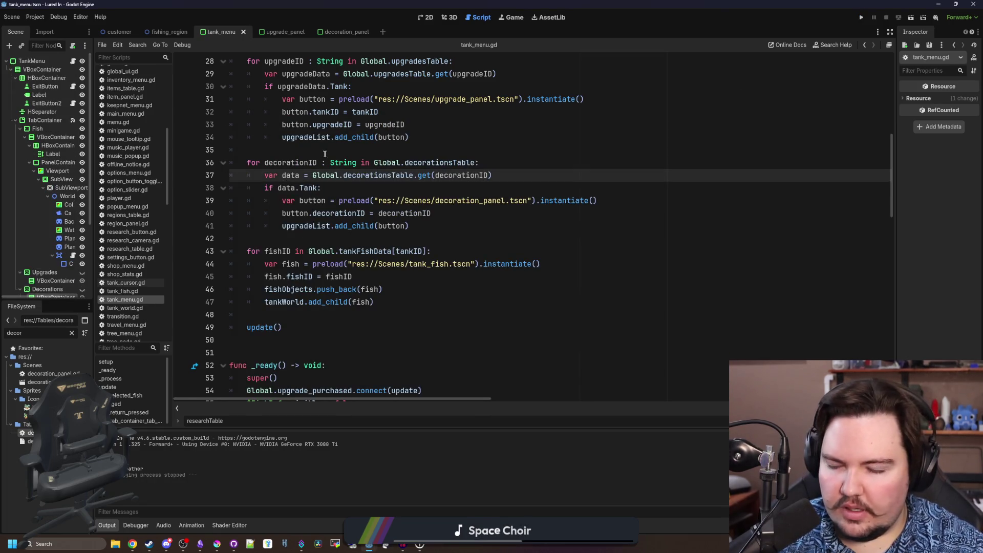
Add each decoration panel to decorationsList instead of upgradeList, then open decoration_panel.tscn and its script
{"action": "left_click", "coordinate": [335, 243]}
{"action": "scroll", "coordinate": [367, 243], "scroll_direction": "up", "scroll_amount": 1}
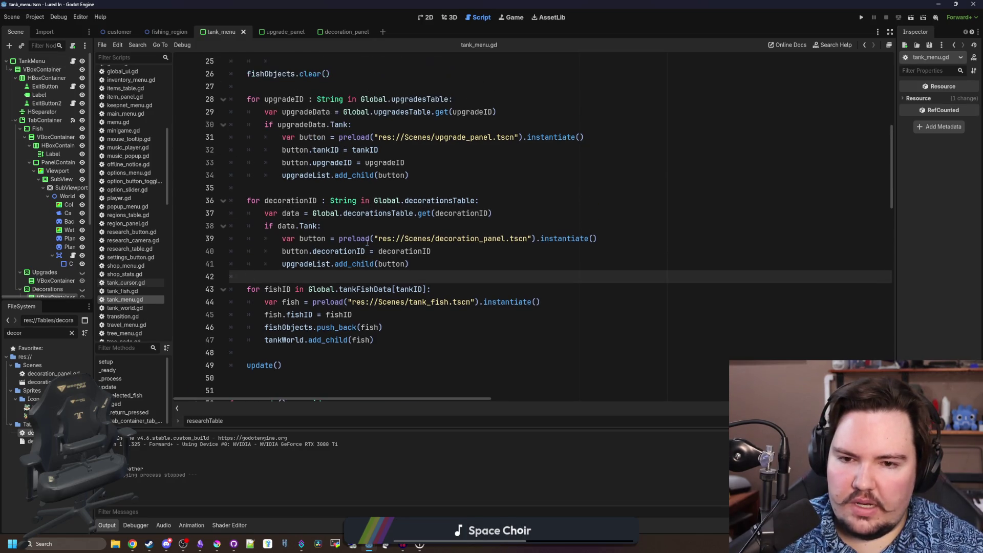
{"action": "double_click", "coordinate": [315, 263]}
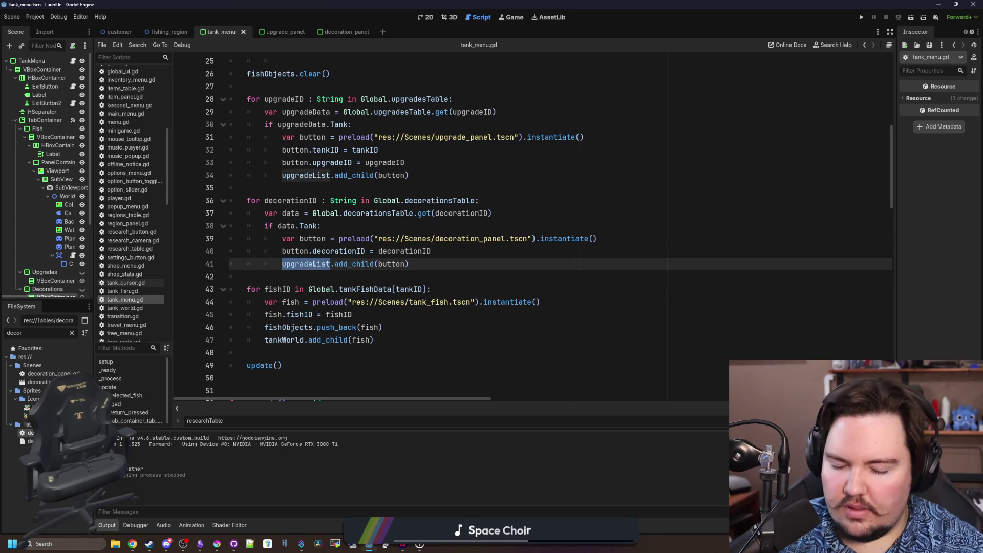
{"action": "type", "text": "decor"}
{"action": "key", "text": "Return"}
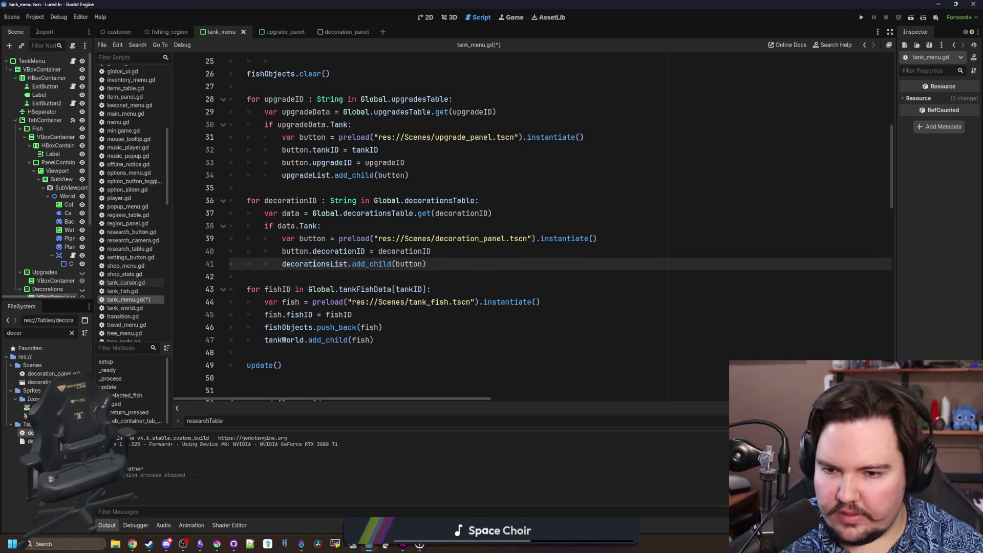
{"action": "scroll", "coordinate": [340, 302], "scroll_direction": "up", "scroll_amount": 1}
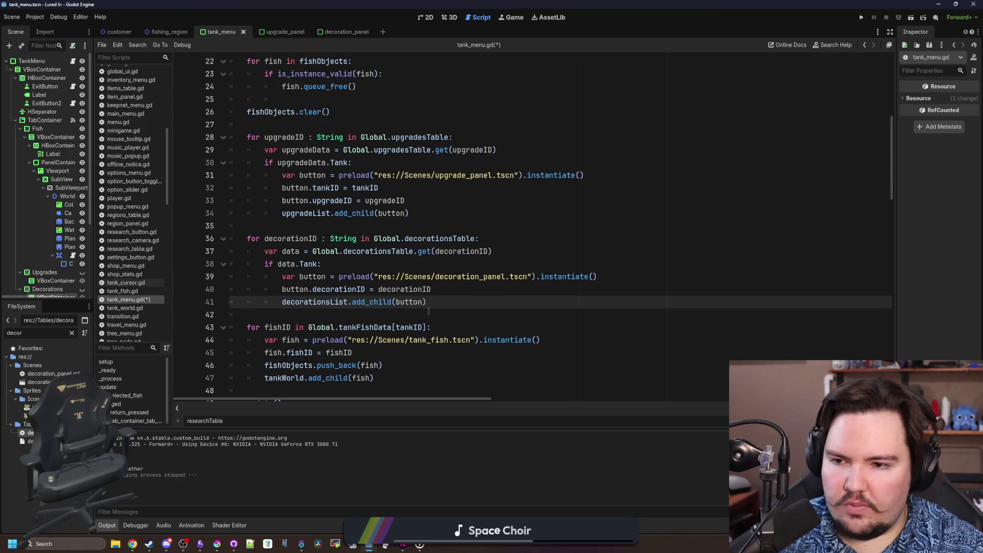
{"action": "left_click", "coordinate": [465, 276], "text": "ctrl"}
{"action": "left_click", "coordinate": [321, 238]}
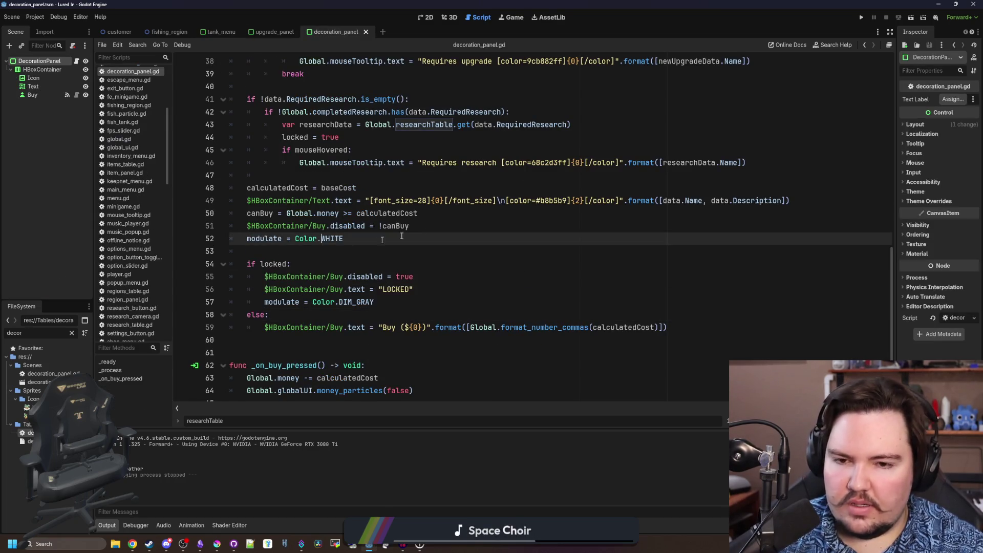
Save the decoration panel scene and run the game with F5
{"action": "left_click", "coordinate": [575, 201]}
{"action": "type", "text": "1"}
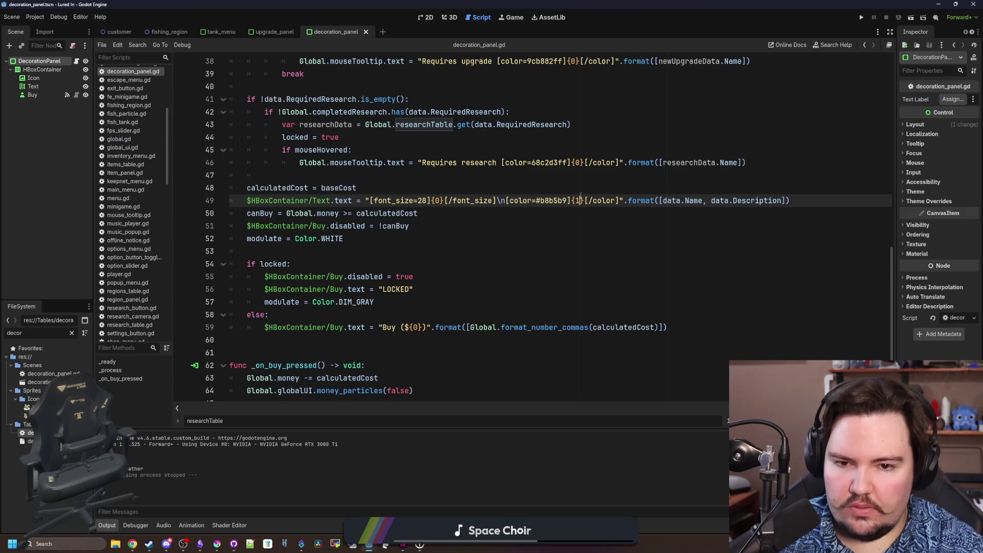
{"action": "scroll", "coordinate": [581, 196], "scroll_direction": "up", "scroll_amount": 3}
{"action": "left_click", "coordinate": [640, 200]}
{"action": "key", "text": "ctrl+s"}
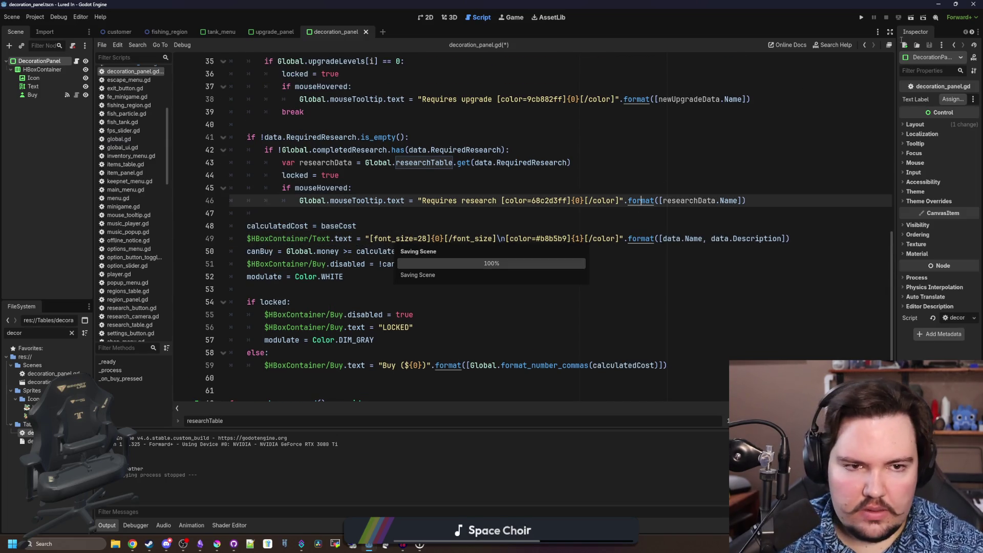
{"action": "key", "text": "F5"}
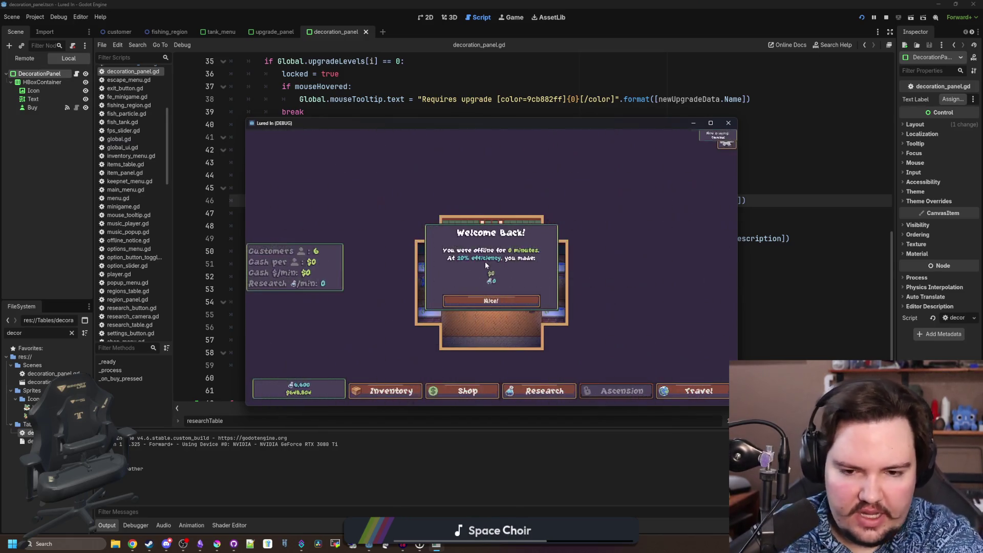
Dismiss the welcome message, open Fish Tank 1 and flip between its Upgrades and Decorations tabs
{"action": "left_click", "coordinate": [484, 301]}
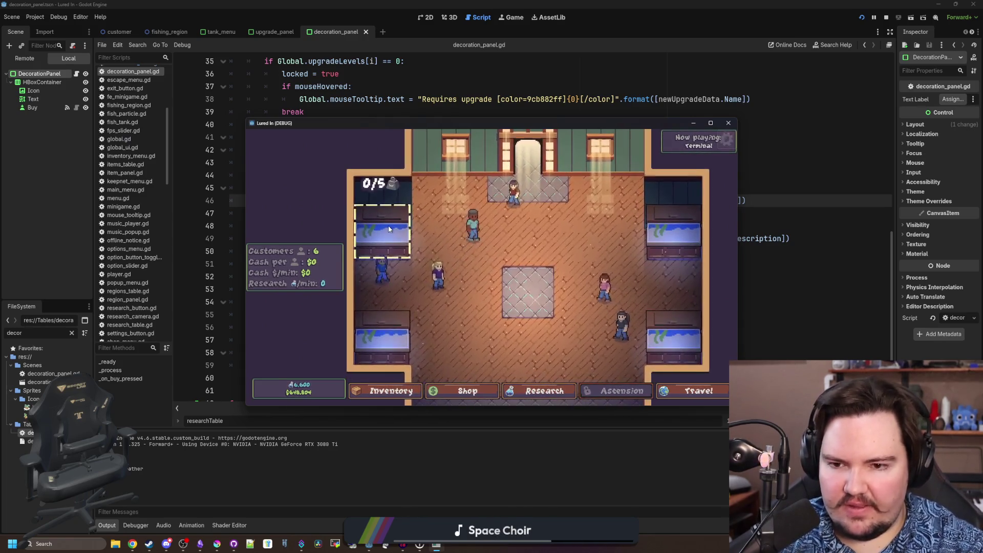
{"action": "left_click", "coordinate": [387, 225]}
{"action": "left_click", "coordinate": [510, 201]}
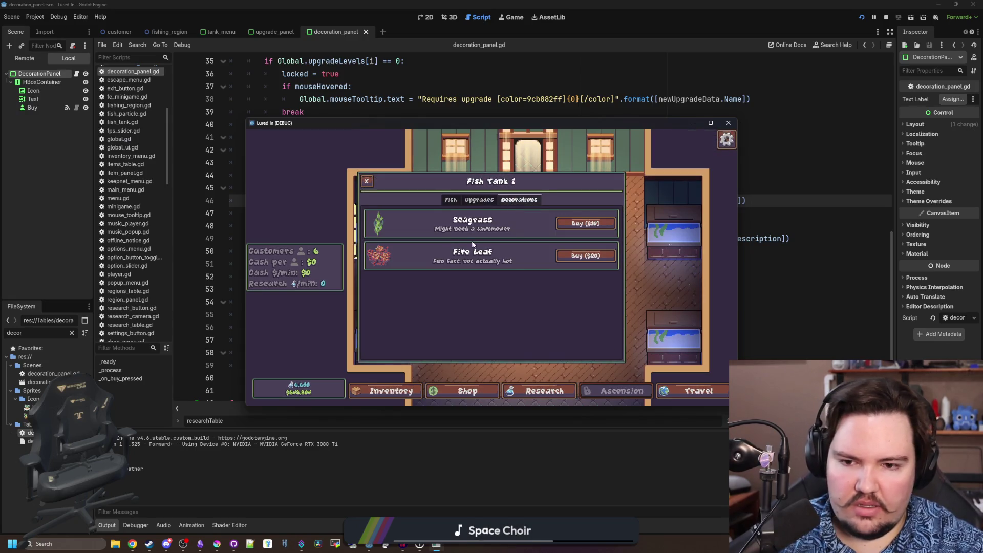
{"action": "left_click", "coordinate": [480, 198]}
{"action": "left_click", "coordinate": [518, 199]}
{"action": "left_click", "coordinate": [480, 199]}
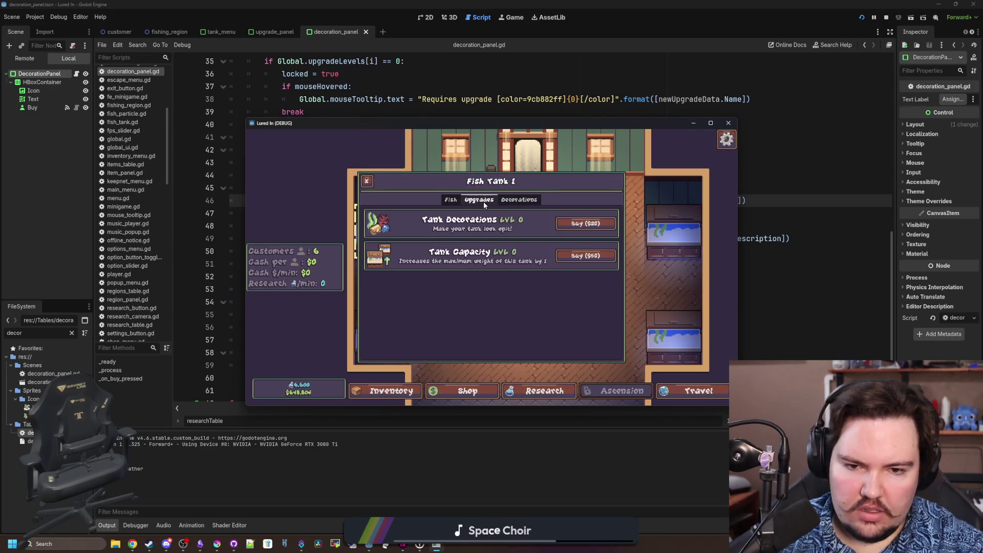
{"action": "left_click", "coordinate": [519, 201]}
{"action": "left_click", "coordinate": [485, 202]}
{"action": "left_click", "coordinate": [503, 201]}
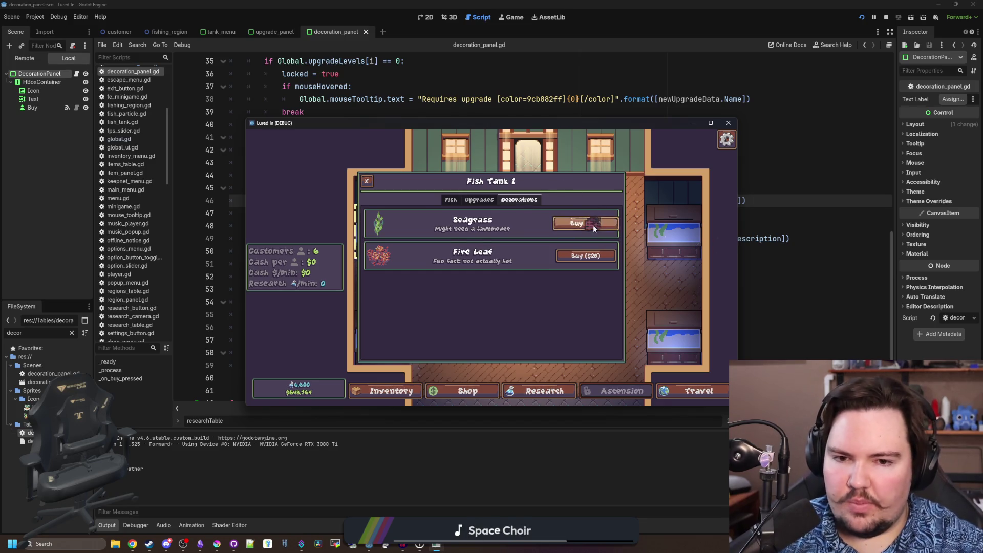
Review the Fish, Upgrades and Decorations tabs once more, then close the running game
{"action": "left_click", "coordinate": [450, 200]}
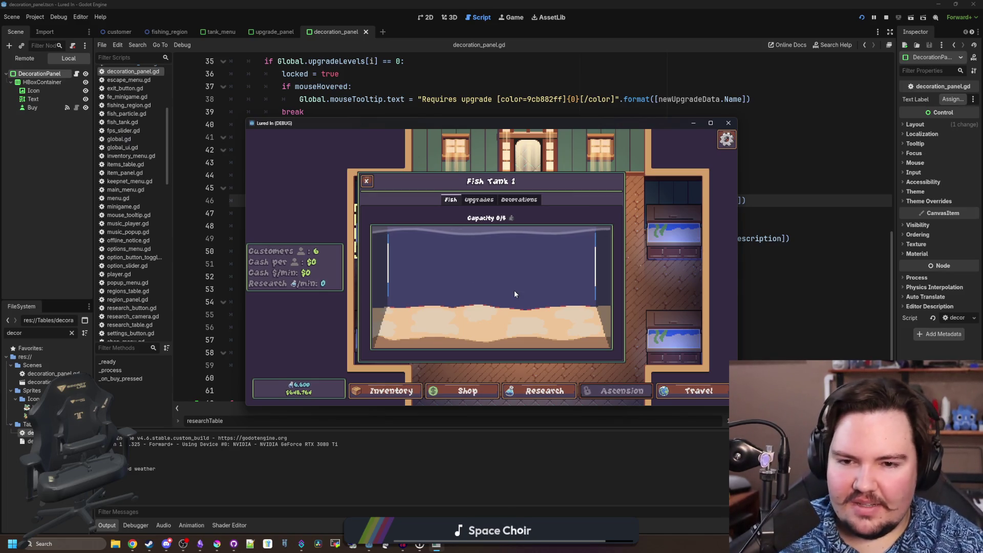
{"action": "left_click", "coordinate": [479, 199]}
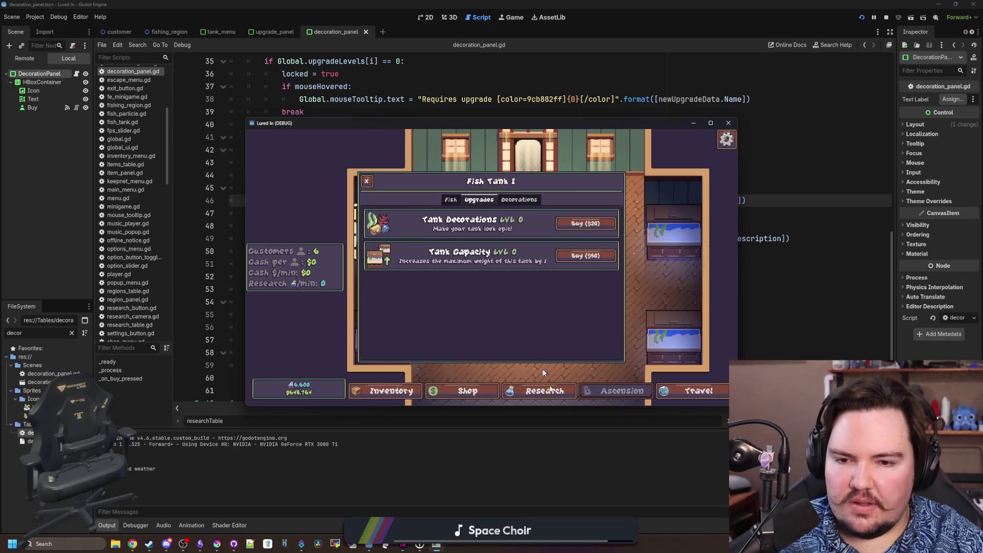
{"action": "left_click", "coordinate": [517, 200]}
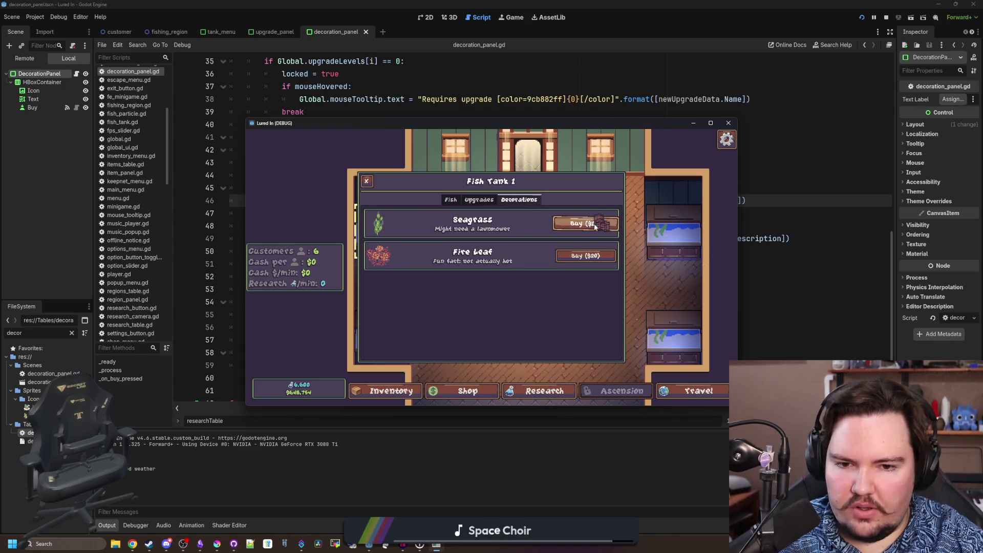
{"action": "left_click", "coordinate": [451, 200]}
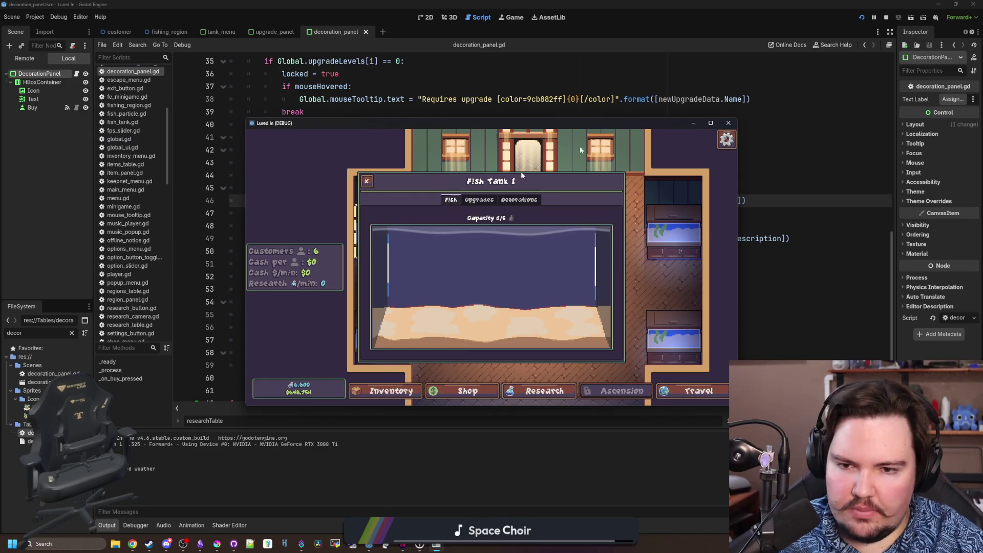
{"action": "left_click", "coordinate": [734, 123]}
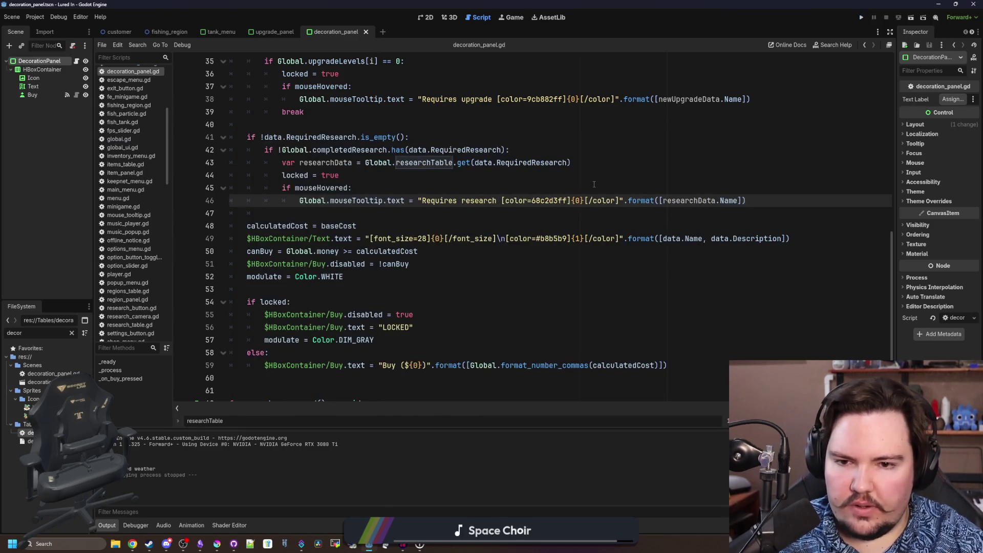
Add a new empty line at the end of _on_buy_pressed and clear the FileSystem filter
{"action": "left_click", "coordinate": [268, 208]}
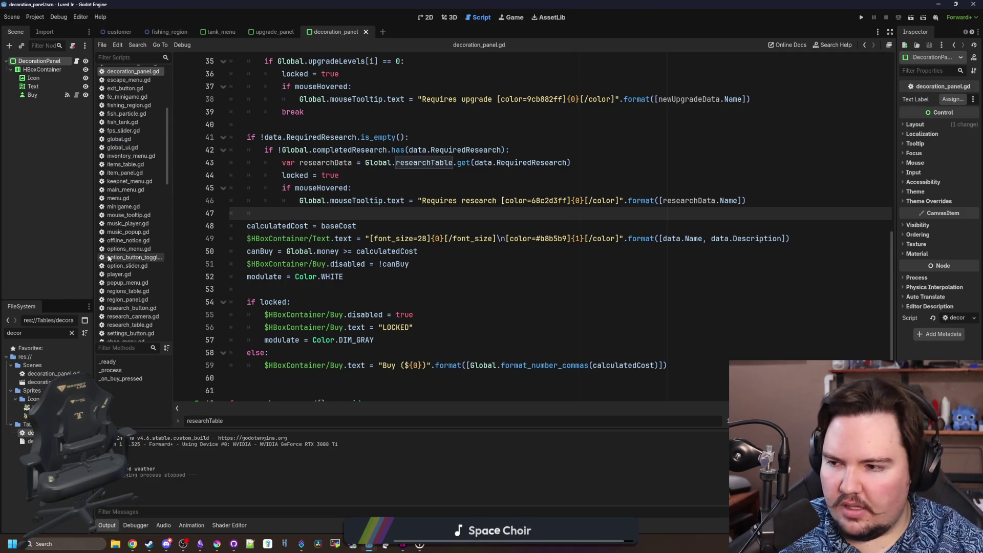
{"action": "scroll", "coordinate": [275, 242], "scroll_direction": "down", "scroll_amount": 1}
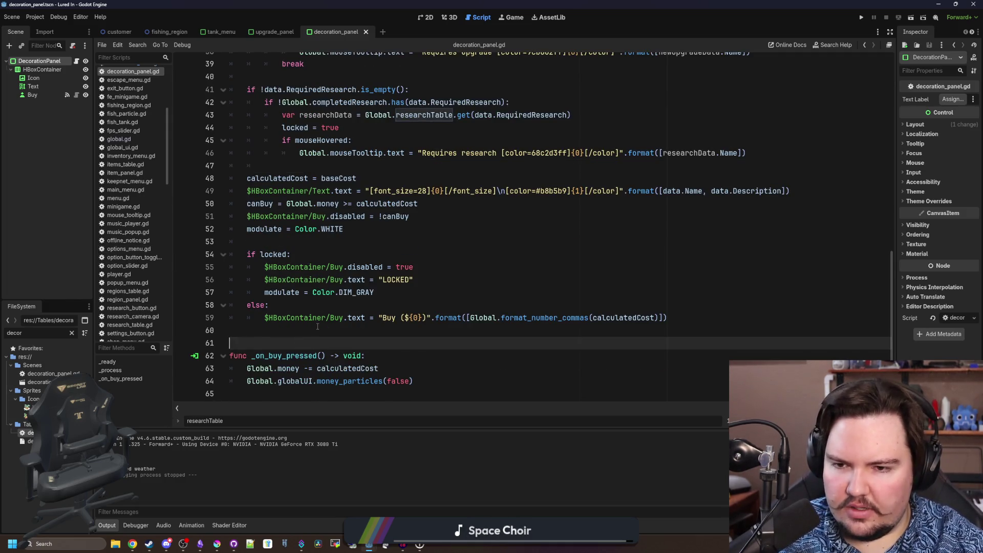
{"action": "scroll", "coordinate": [311, 292], "scroll_direction": "up", "scroll_amount": 2}
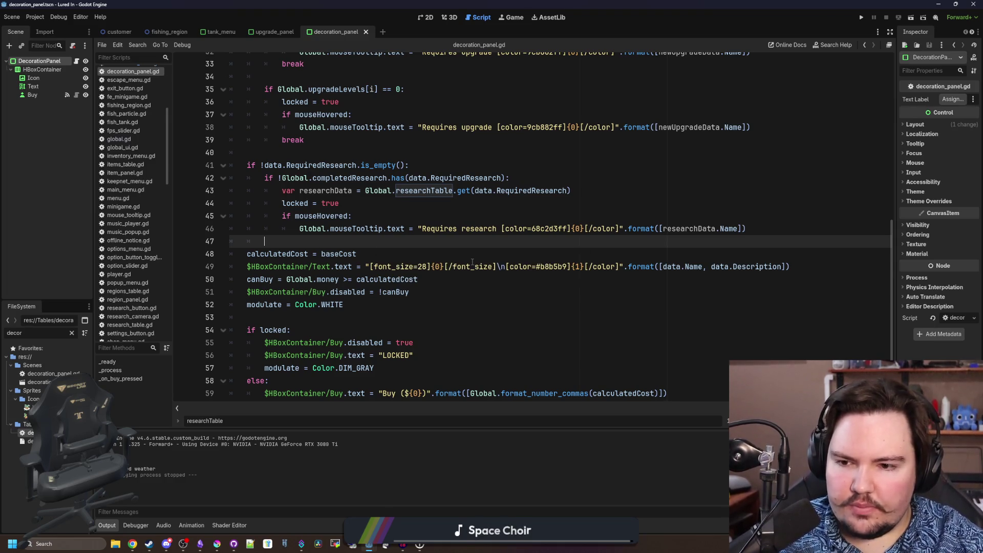
{"action": "scroll", "coordinate": [472, 262], "scroll_direction": "down", "scroll_amount": 2}
{"action": "left_click", "coordinate": [407, 372]}
{"action": "left_click", "coordinate": [436, 384]}
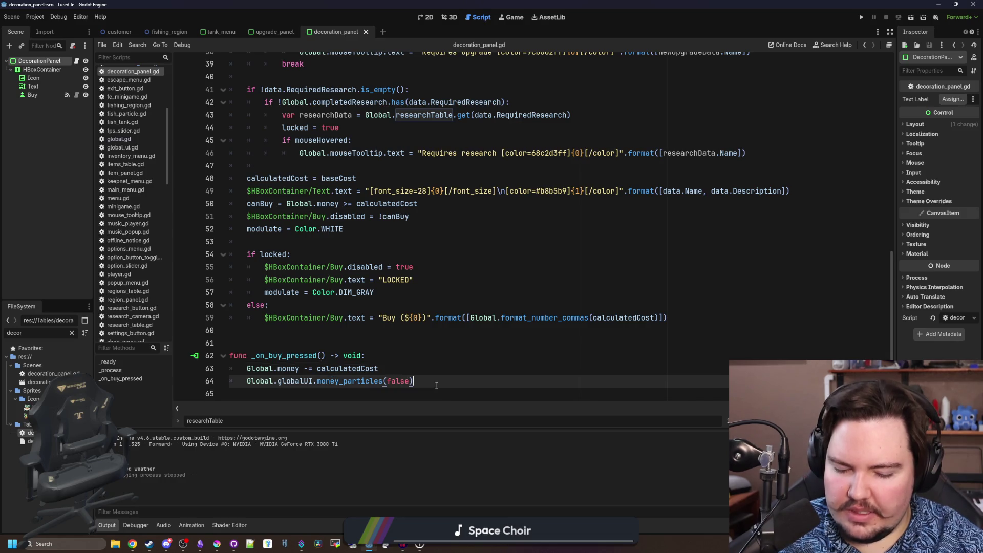
{"action": "key", "text": "Return"}
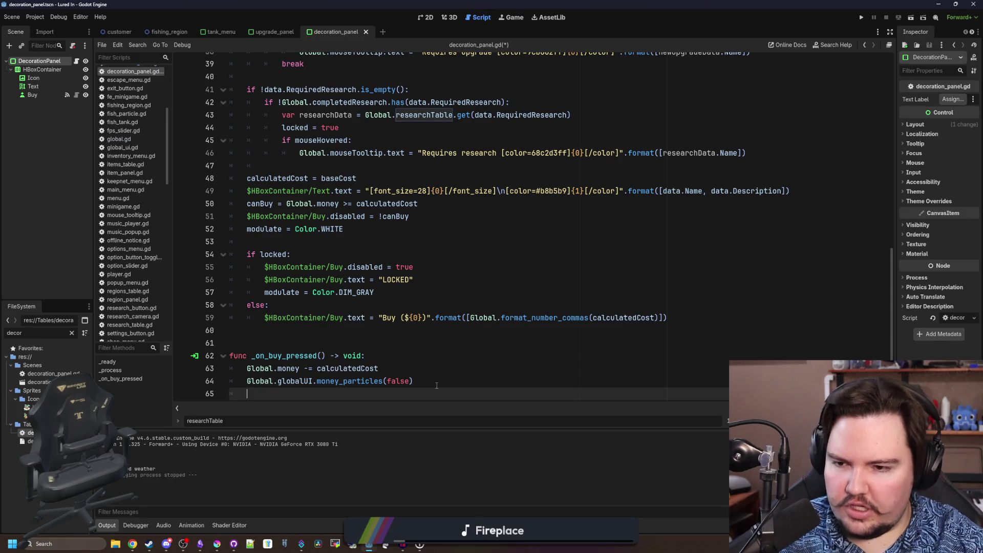
{"action": "left_click", "coordinate": [72, 333]}
{"action": "scroll", "coordinate": [454, 197], "scroll_direction": "up", "scroll_amount": 10}
{"action": "scroll", "coordinate": [454, 198], "scroll_direction": "up", "scroll_amount": 4}
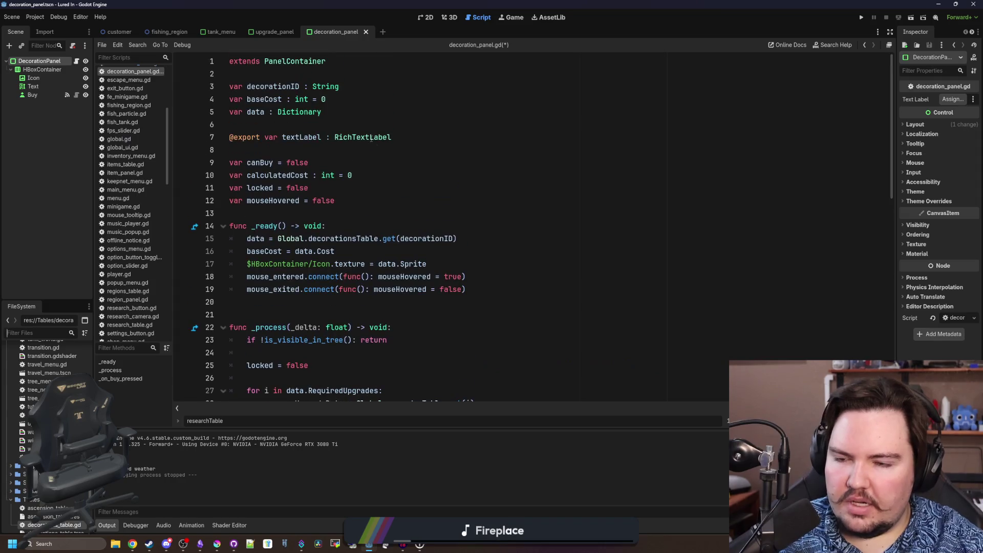
Declare var tankMenu : TankMenu on line 6 of decoration_panel.gd, then switch to tank_menu.gd
{"action": "left_click", "coordinate": [366, 113]}
{"action": "key", "text": "Return"}
{"action": "type", "text": "t"}
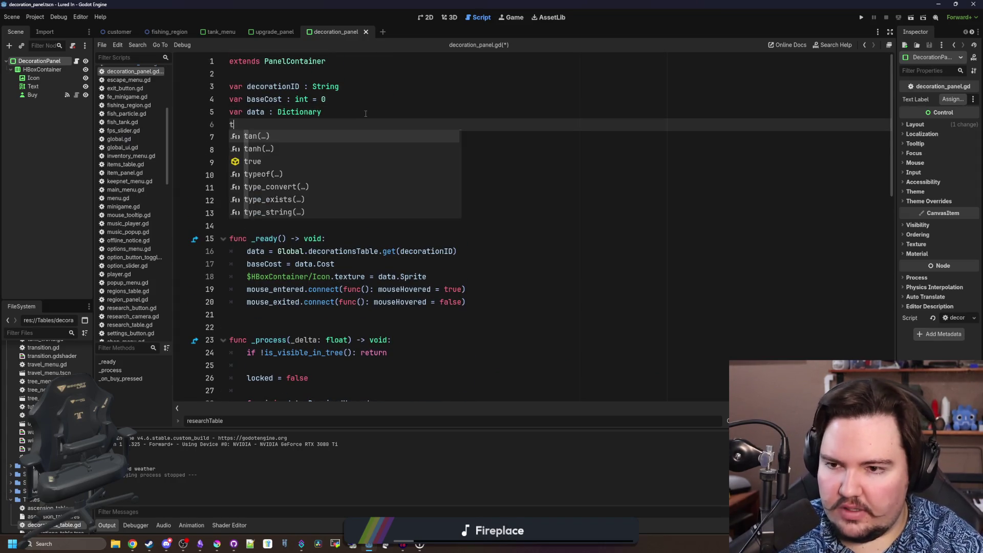
{"action": "type", "text": "a"}
{"action": "key", "text": "BackSpace"}
{"action": "key", "text": "BackSpace"}
{"action": "type", "text": "var tank"}
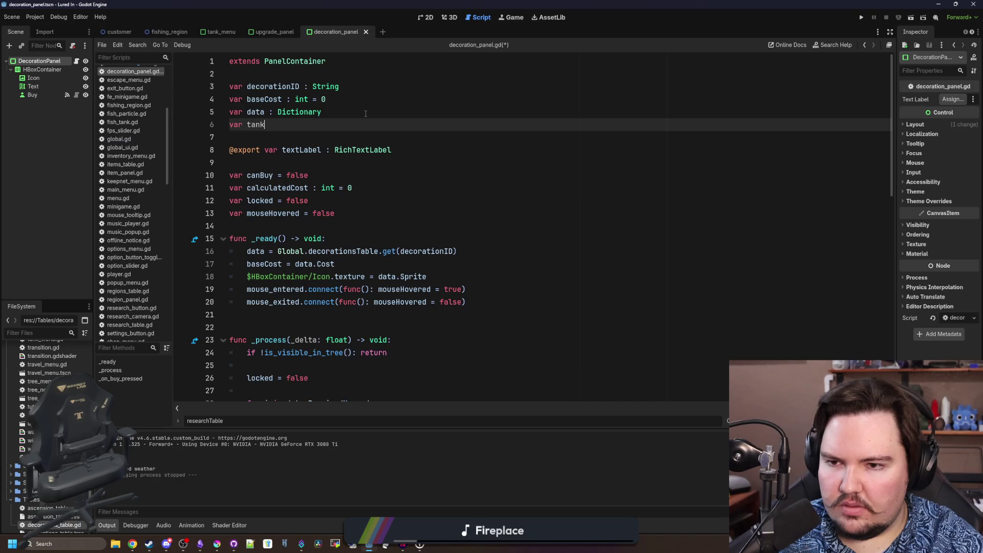
{"action": "type", "text": "Menu : T"}
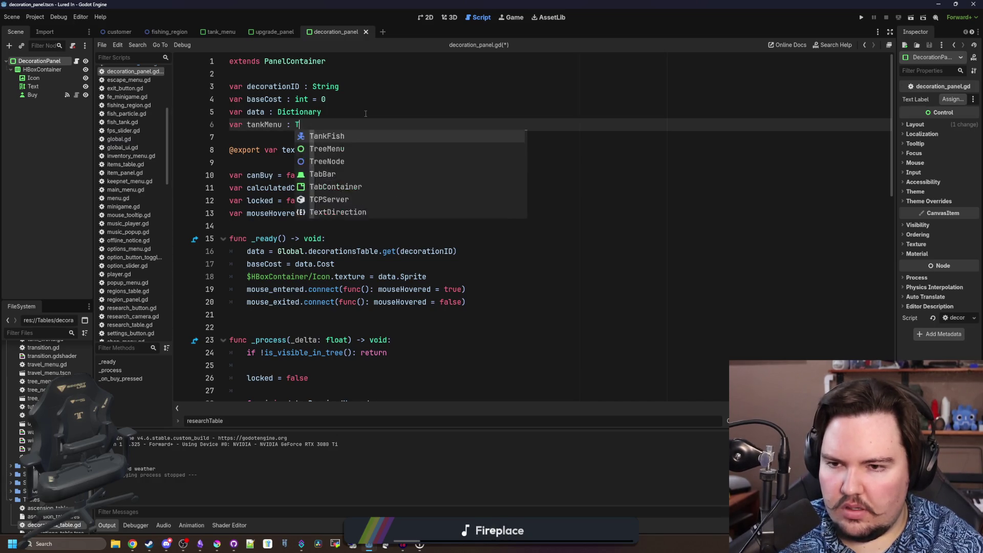
{"action": "type", "text": "ankMenu"}
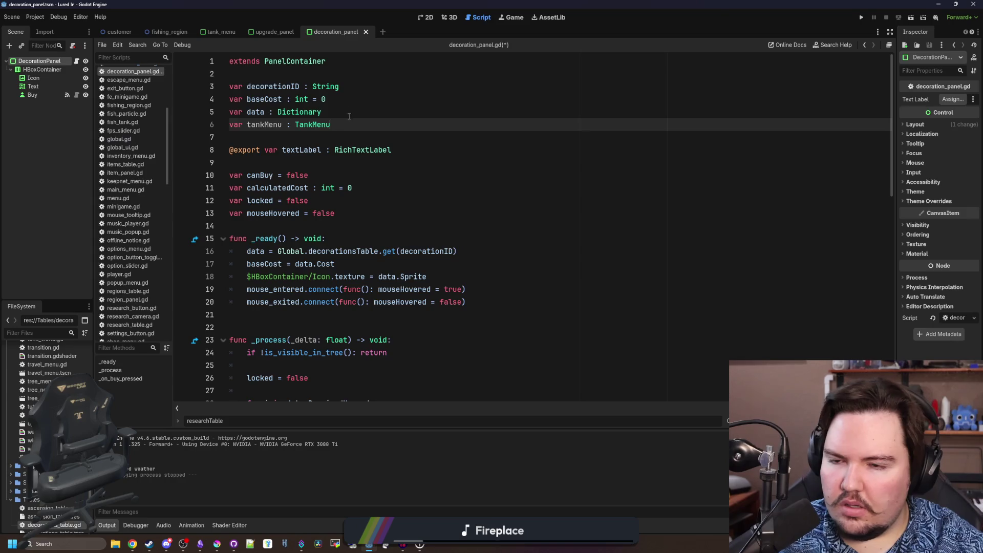
{"action": "scroll", "coordinate": [143, 219], "scroll_direction": "up", "scroll_amount": 5}
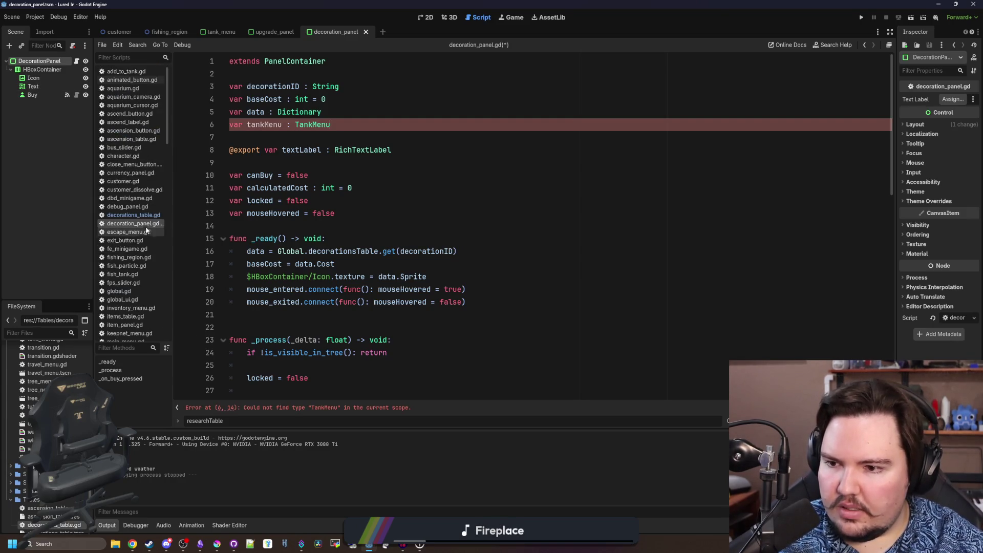
{"action": "left_click", "coordinate": [220, 31]}
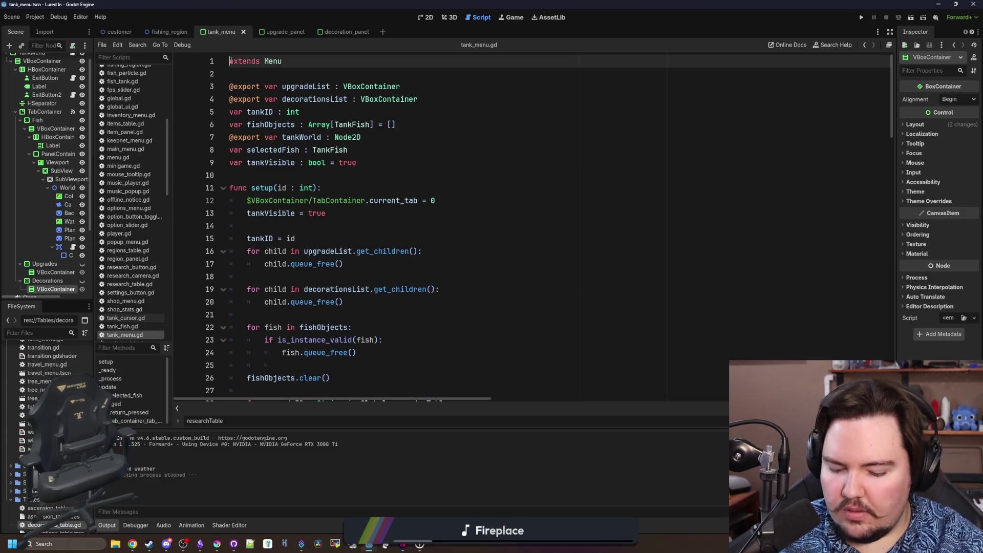
{"action": "type", "text": "class_name TankkMenu"}
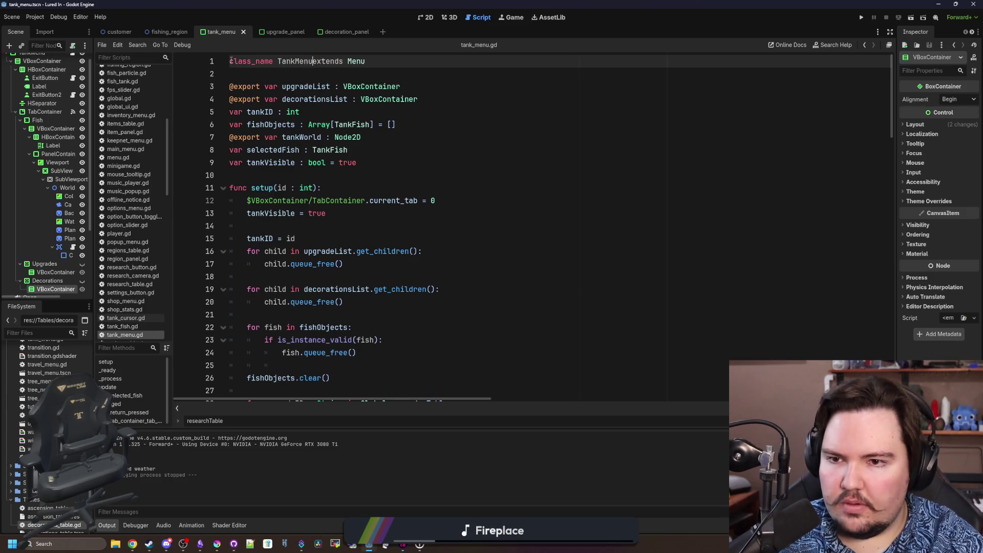
Give tank_menu.gd class_name TankMenu and reopen decoration_panel.gd
{"action": "left_click", "coordinate": [264, 86]}
{"action": "key", "text": "Up"}
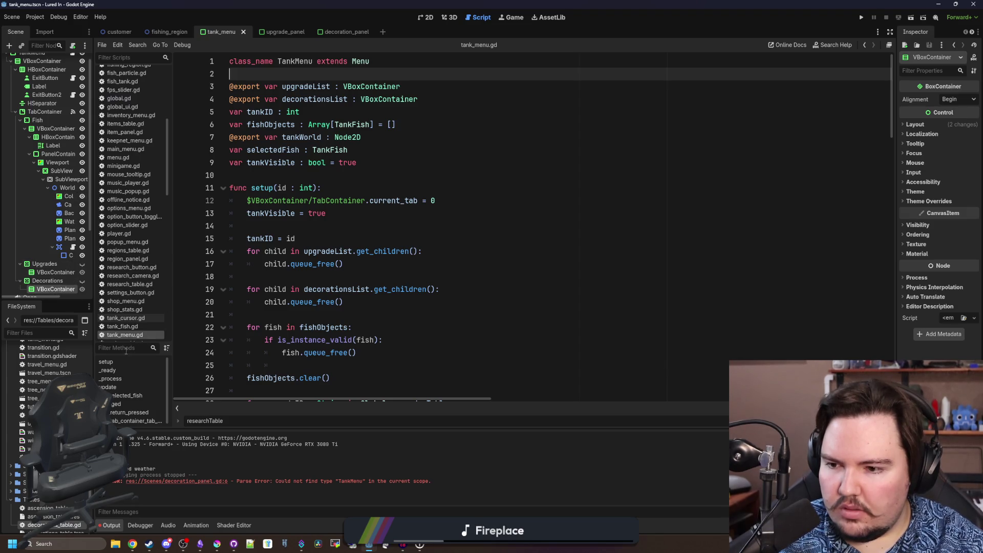
{"action": "type", "text": "dec"}
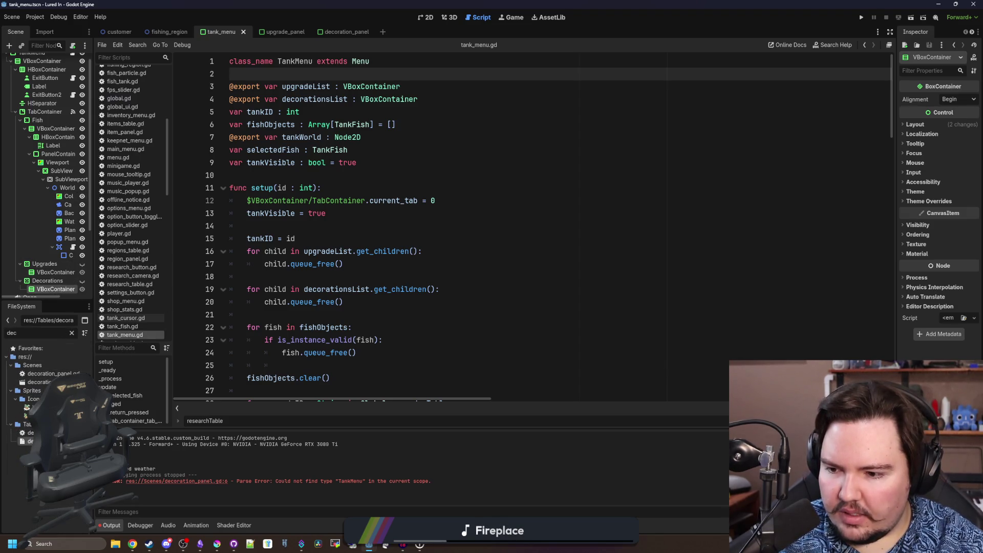
{"action": "double_click", "coordinate": [51, 374]}
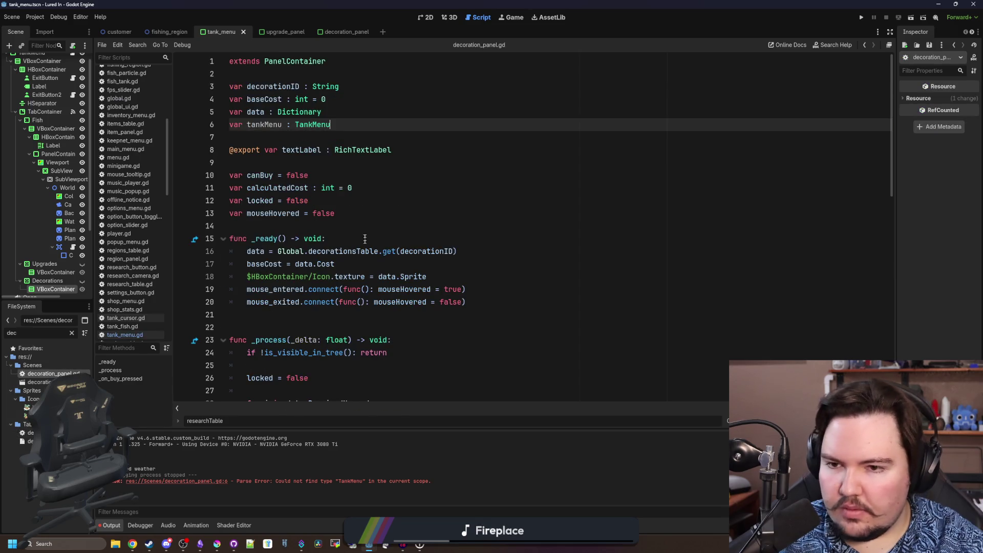
End _on_buy_pressed with a call to tankMenu.place_decoration(decorationID)
{"action": "left_click", "coordinate": [375, 213]}
{"action": "double_click", "coordinate": [267, 124]}
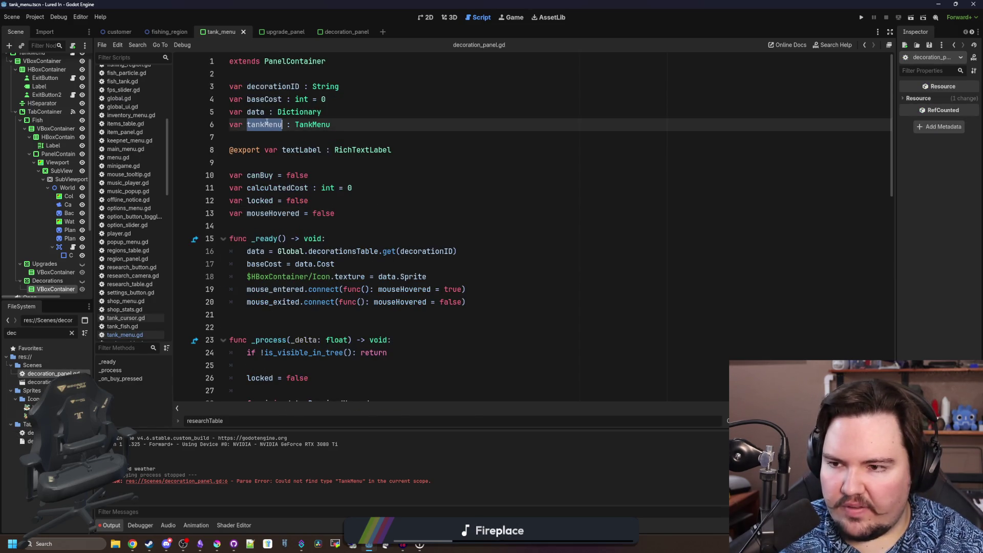
{"action": "scroll", "coordinate": [277, 231], "scroll_direction": "down", "scroll_amount": 4}
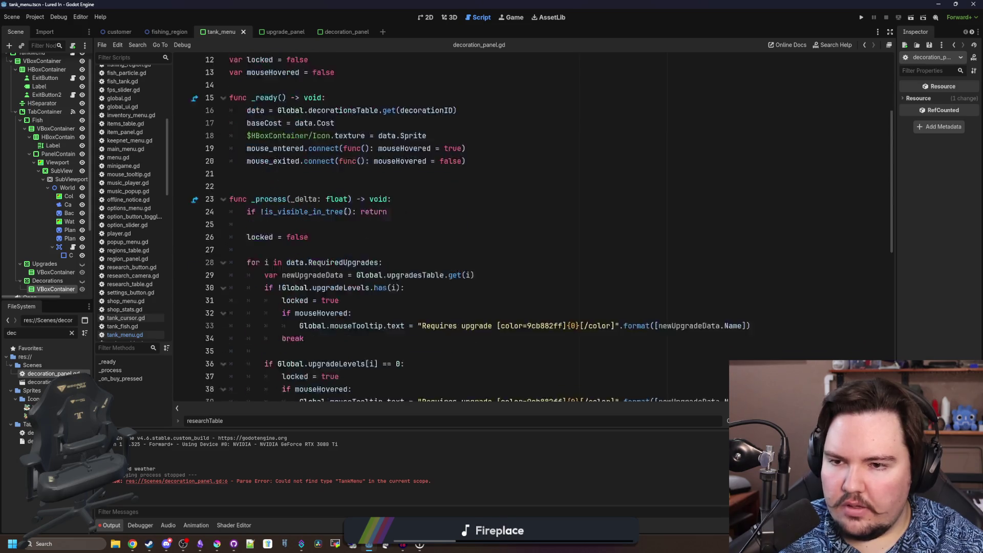
{"action": "scroll", "coordinate": [294, 340], "scroll_direction": "down", "scroll_amount": 10}
{"action": "left_click", "coordinate": [417, 364]}
{"action": "left_click", "coordinate": [404, 379]}
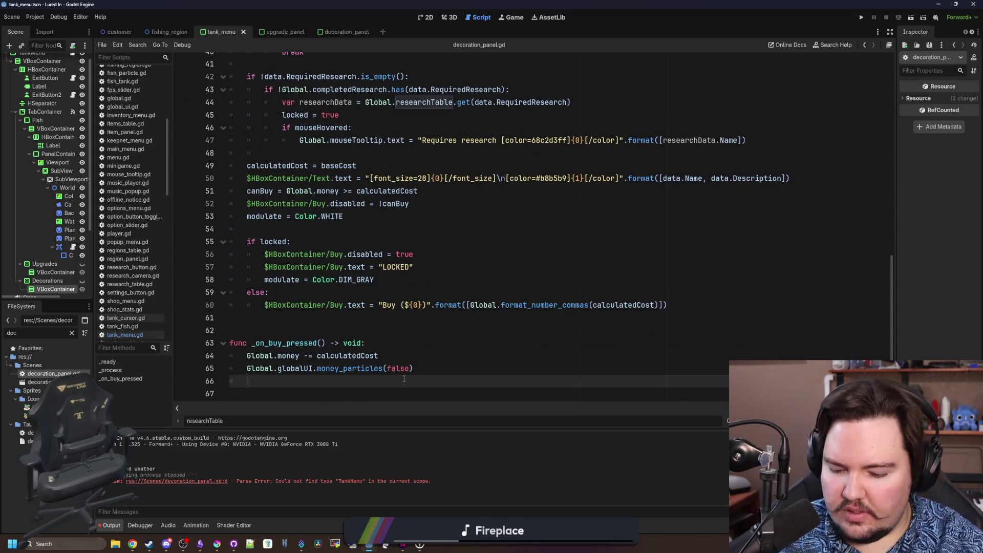
{"action": "type", "text": "tankMenu.place_de"}
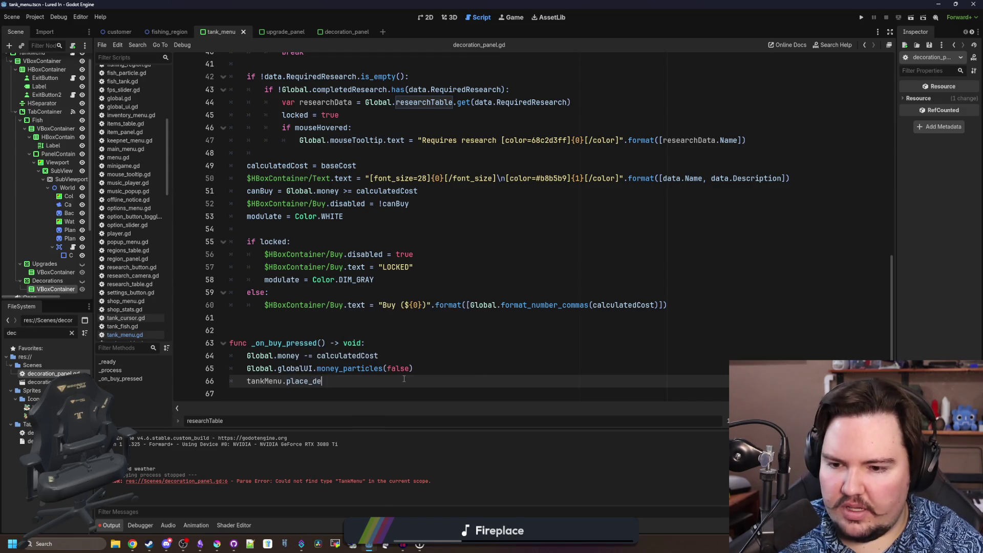
{"action": "type", "text": "coration(t"}
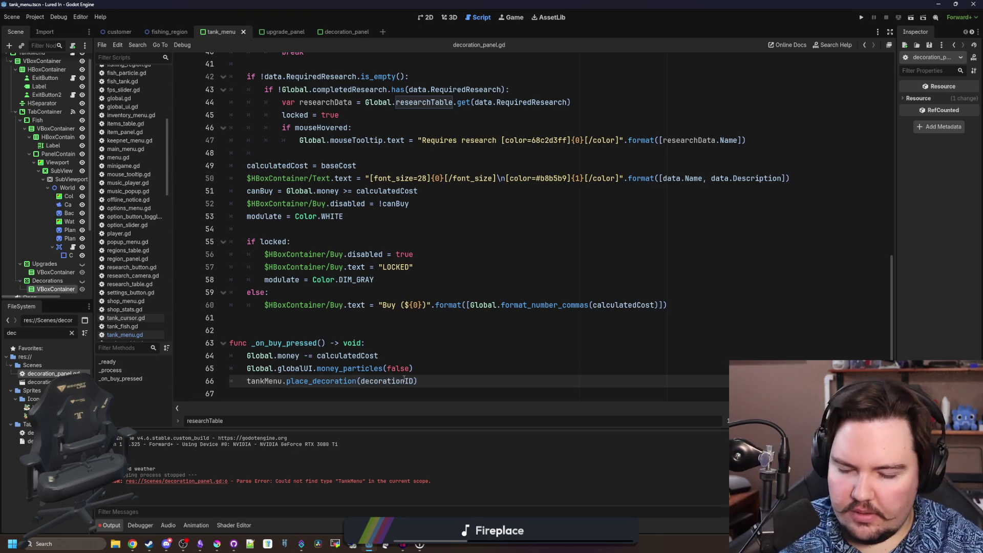
{"action": "left_click_drag", "start_coordinate": [417, 382], "coordinate": [283, 381]}
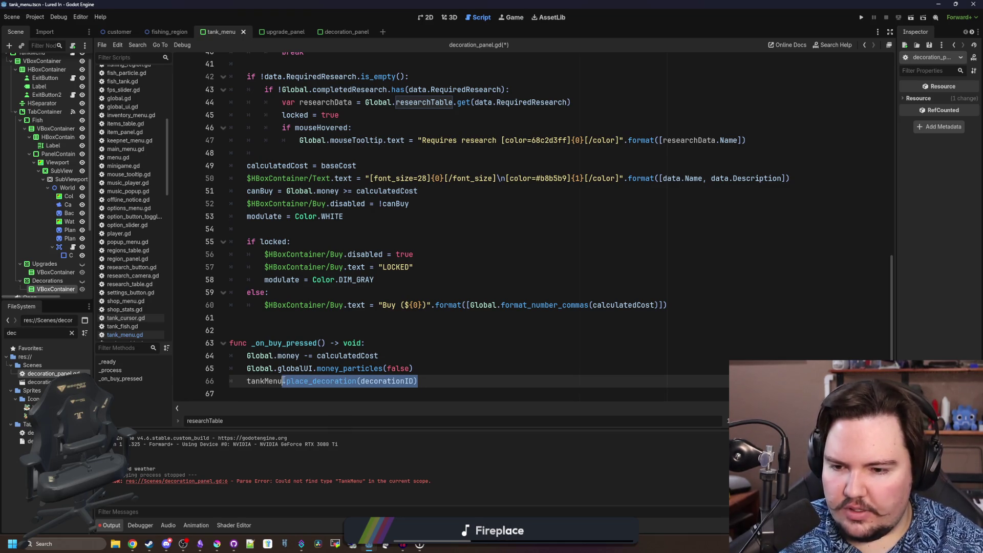
{"action": "scroll", "coordinate": [46, 169], "scroll_direction": "up", "scroll_amount": 1}
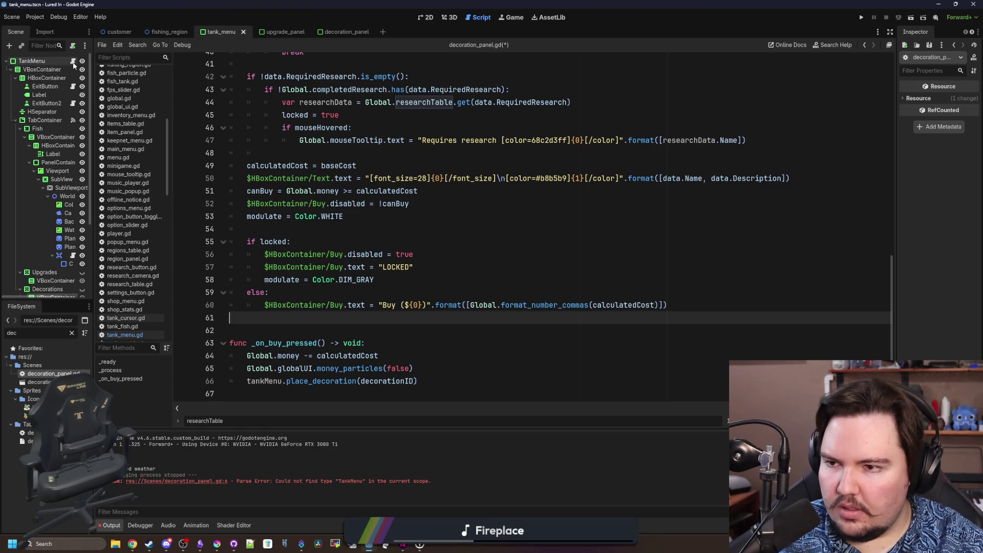
In tank_menu.gd's decoration loop, add button.tankMenu = self after the decorationID assignment
{"action": "left_click", "coordinate": [73, 60]}
{"action": "scroll", "coordinate": [378, 211], "scroll_direction": "down", "scroll_amount": 2}
{"action": "scroll", "coordinate": [385, 217], "scroll_direction": "down", "scroll_amount": 5}
{"action": "scroll", "coordinate": [391, 224], "scroll_direction": "down", "scroll_amount": 3}
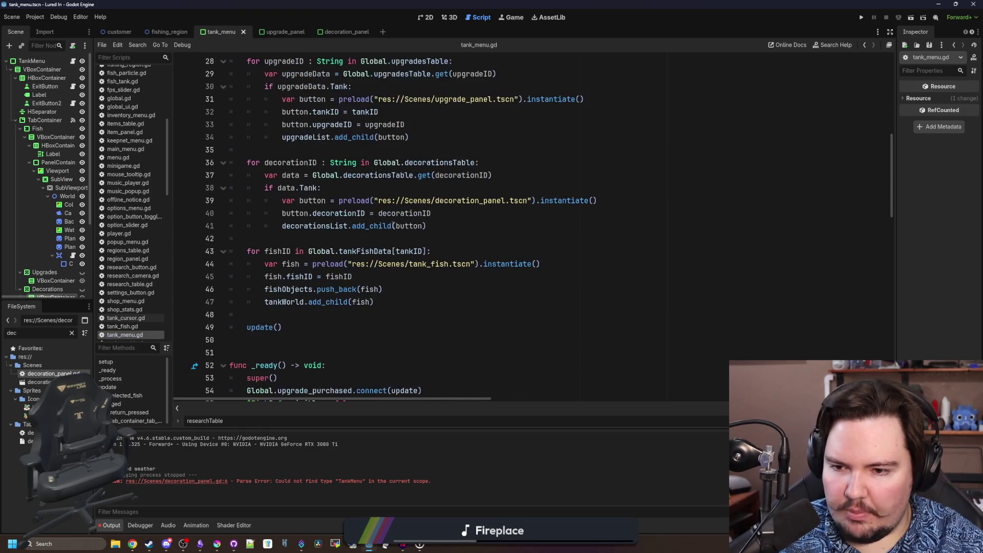
{"action": "left_click", "coordinate": [458, 227]}
{"action": "key", "text": "Up"}
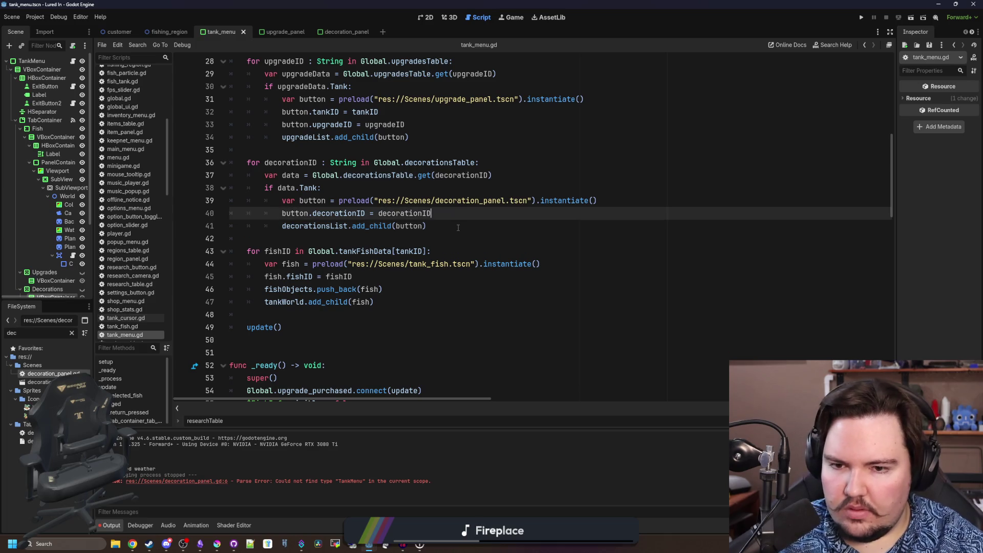
{"action": "key", "text": "Return"}
{"action": "type", "text": "button.tan"}
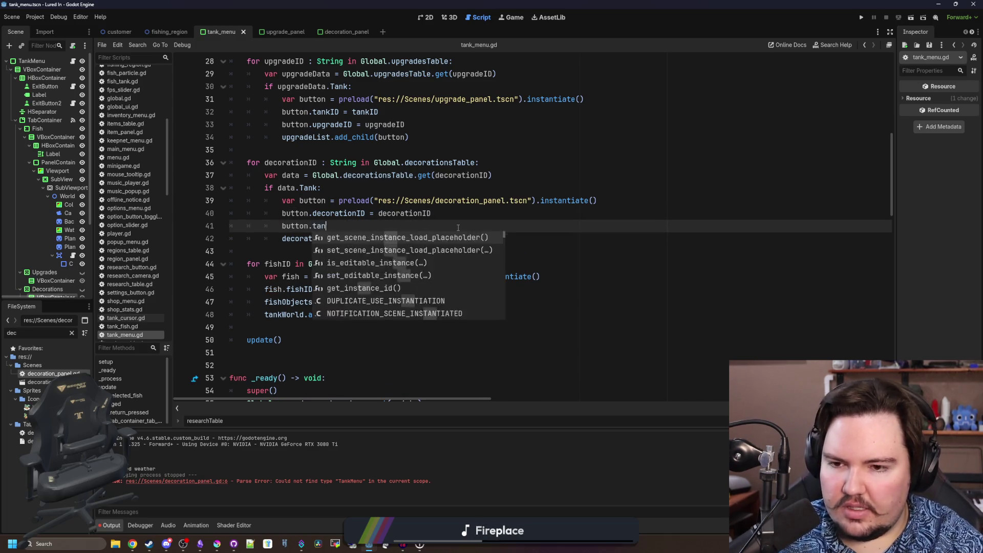
{"action": "type", "text": "kMenu"}
{"action": "key", "text": "BackSpace"}
{"action": "type", "text": "f"}
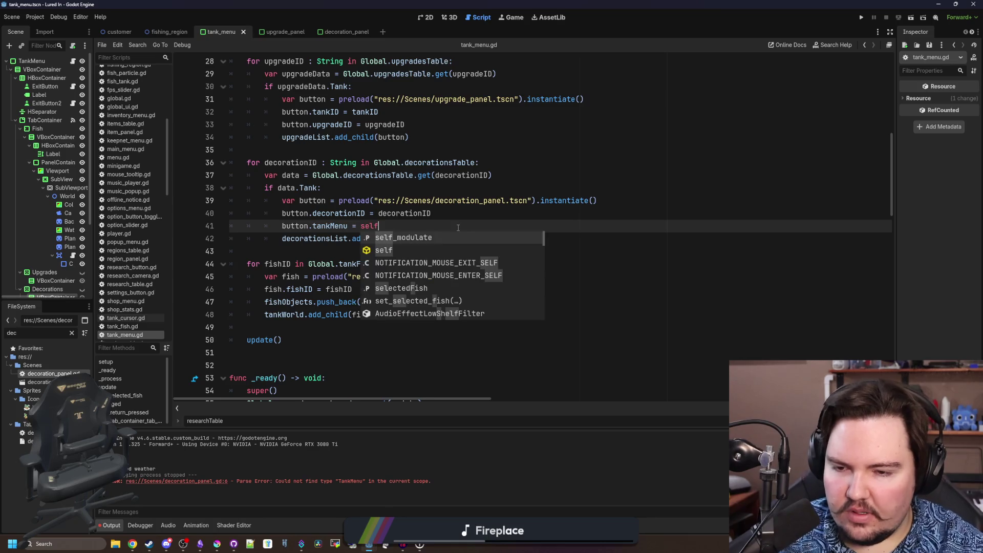
{"action": "scroll", "coordinate": [375, 238], "scroll_direction": "down", "scroll_amount": 3}
{"action": "scroll", "coordinate": [346, 245], "scroll_direction": "down", "scroll_amount": 6}
{"action": "scroll", "coordinate": [323, 257], "scroll_direction": "down", "scroll_amount": 5}
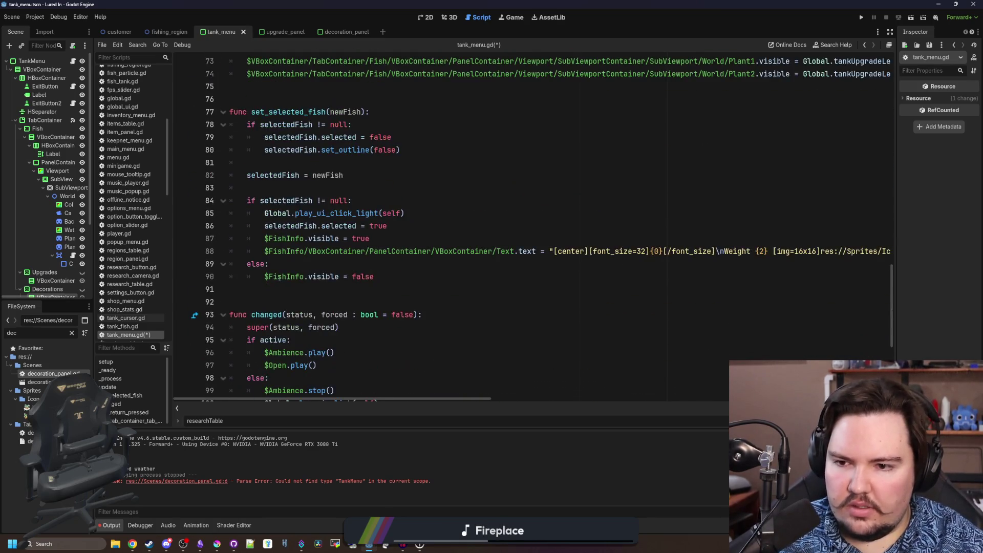
{"action": "scroll", "coordinate": [283, 269], "scroll_direction": "down", "scroll_amount": 6}
{"action": "scroll", "coordinate": [299, 241], "scroll_direction": "up", "scroll_amount": 6}
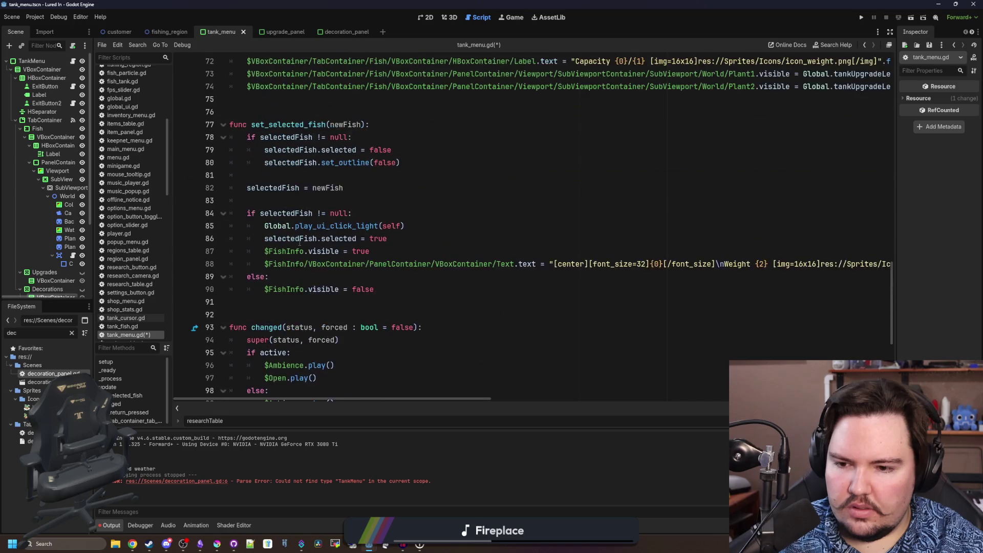
{"action": "left_click", "coordinate": [259, 99]}
Start a new func place_decoration(decorationID : String): below update()
{"action": "key", "text": "Return"}
{"action": "key", "text": "Return"}
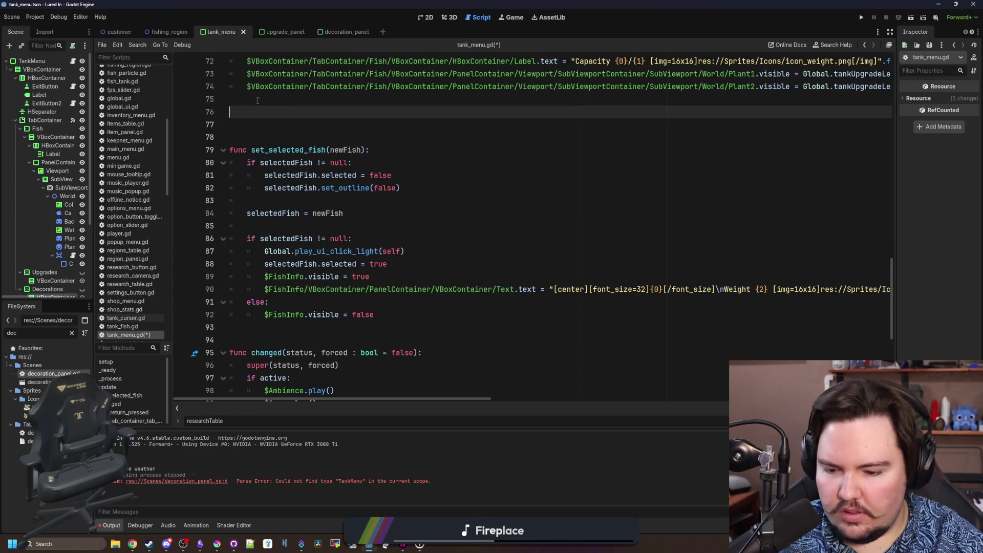
{"action": "key", "text": "Return"}
{"action": "type", "text": "func .place_decoration(decorationID)"}
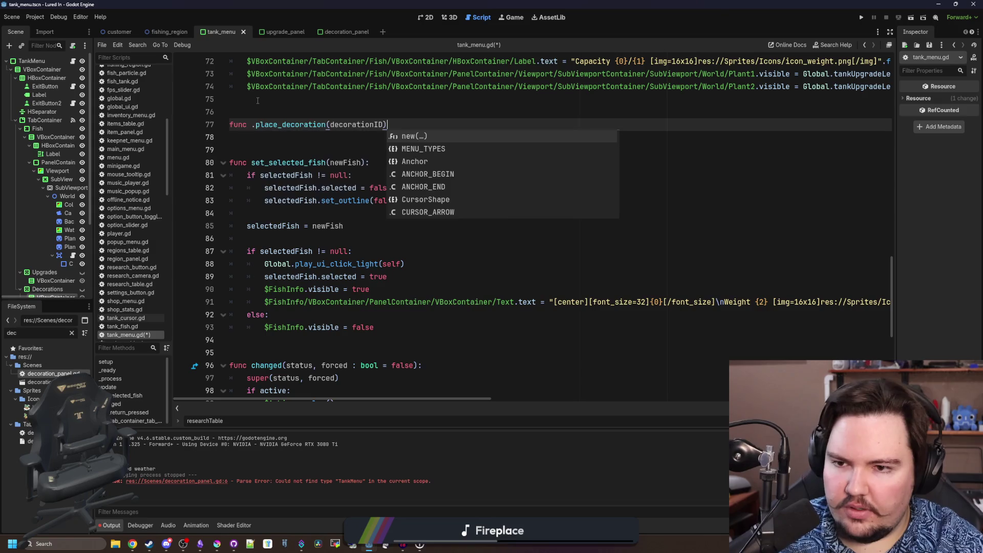
{"action": "key", "text": "Escape"}
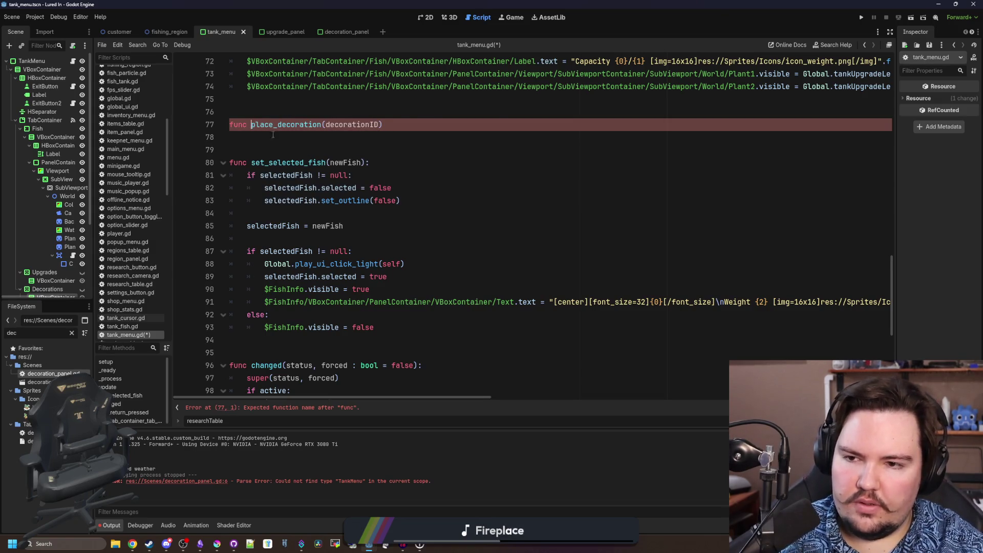
{"action": "scroll", "coordinate": [418, 185], "scroll_direction": "up", "scroll_amount": 2}
{"action": "type", "text": ":"}
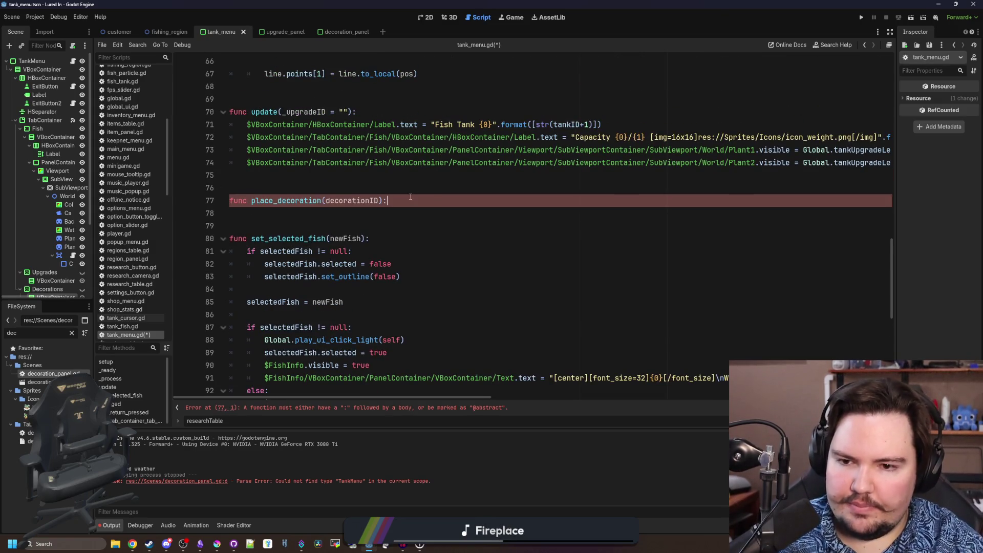
{"action": "key", "text": "Left"}
{"action": "key", "text": "Left"}
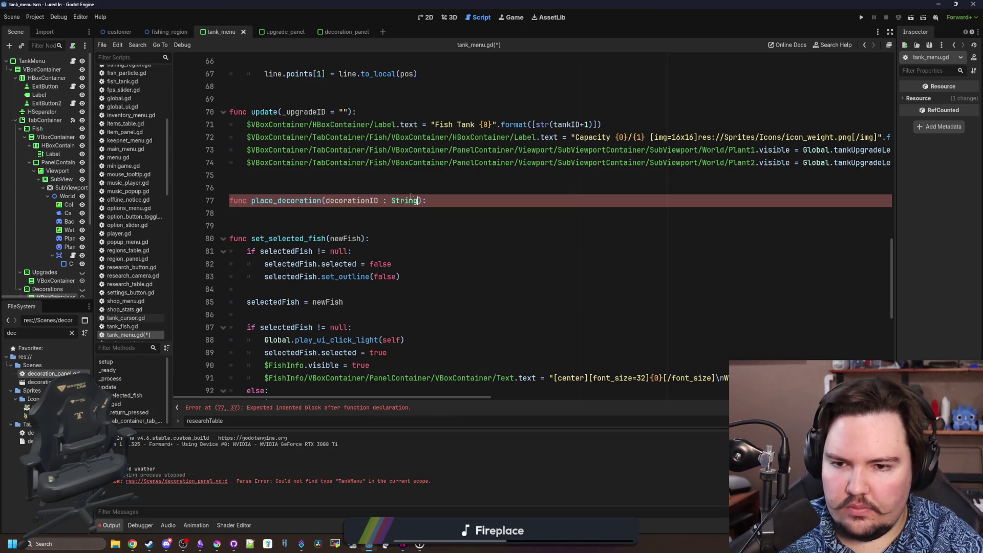
{"action": "key", "text": "Return"}
{"action": "type", "text": "var de"}
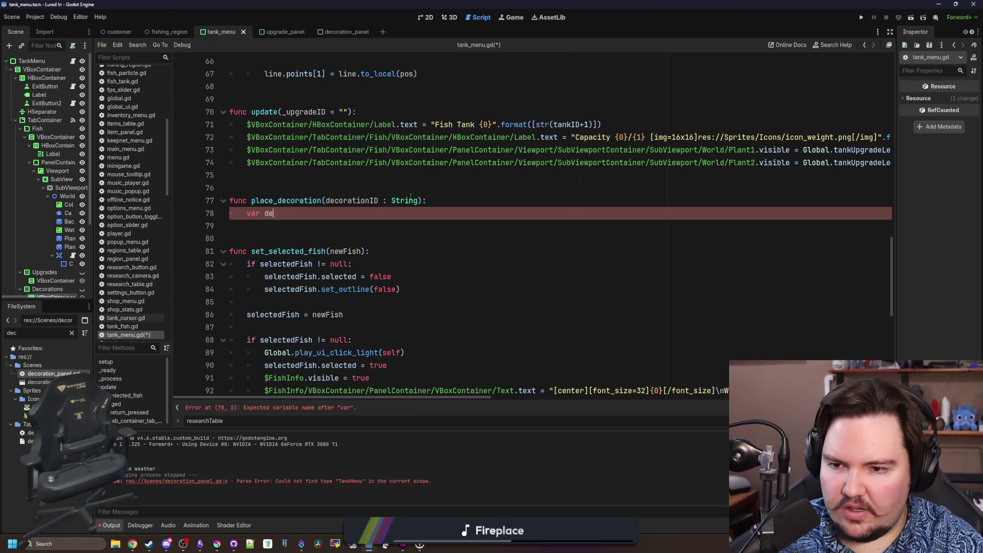
{"action": "type", "text": "corationData = Global."}
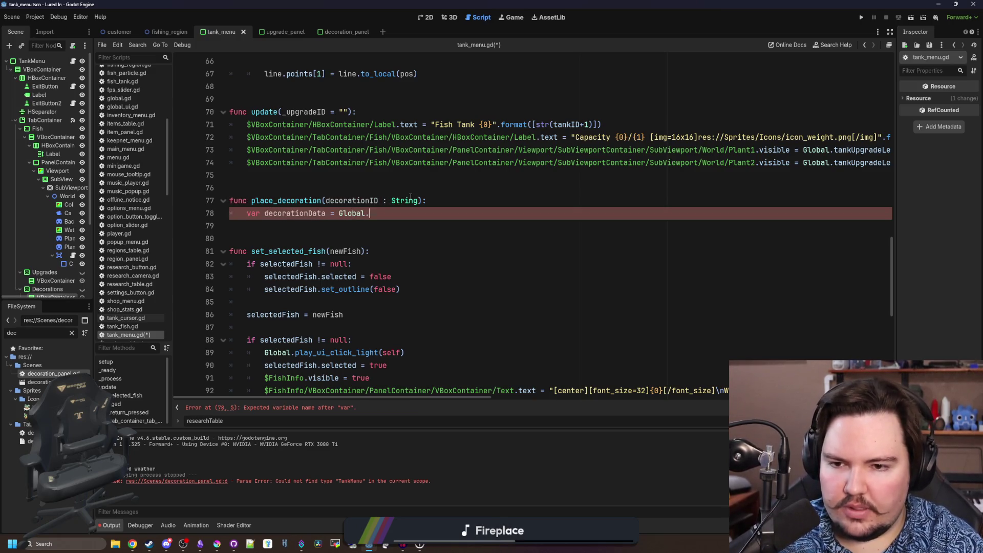
{"action": "type", "text": "decor"}
Add var decorationData = Global.decorationsTable.get(decorationID) as the function body
{"action": "key", "text": "Return"}
{"action": "type", "text": ".get"}
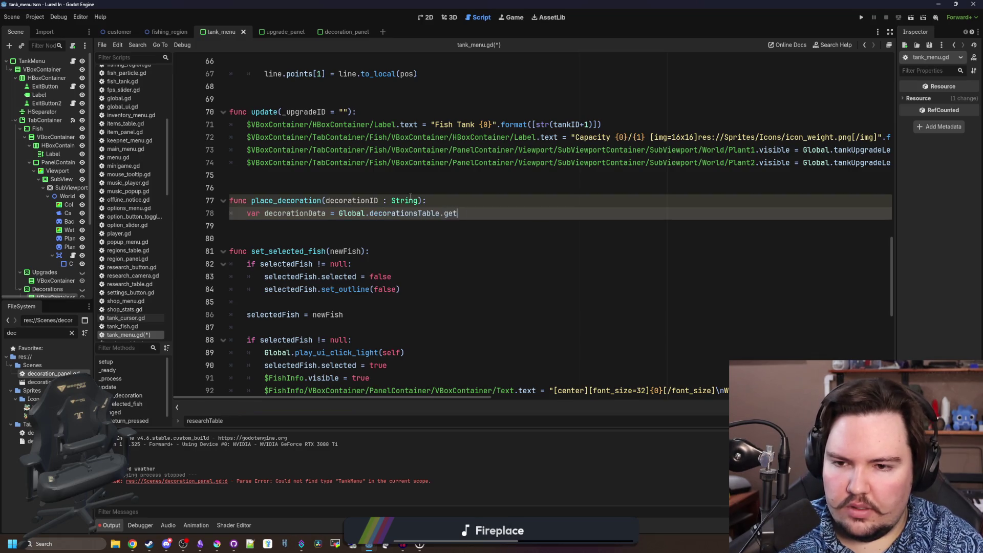
{"action": "type", "text": "(decor"}
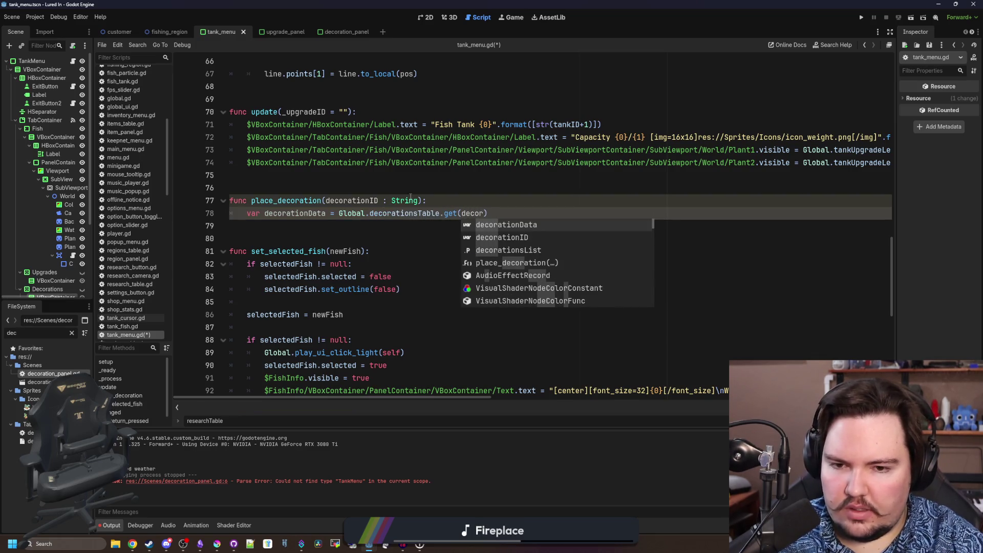
{"action": "key", "text": "Down"}
{"action": "key", "text": "Return"}
{"action": "key", "text": "Return"}
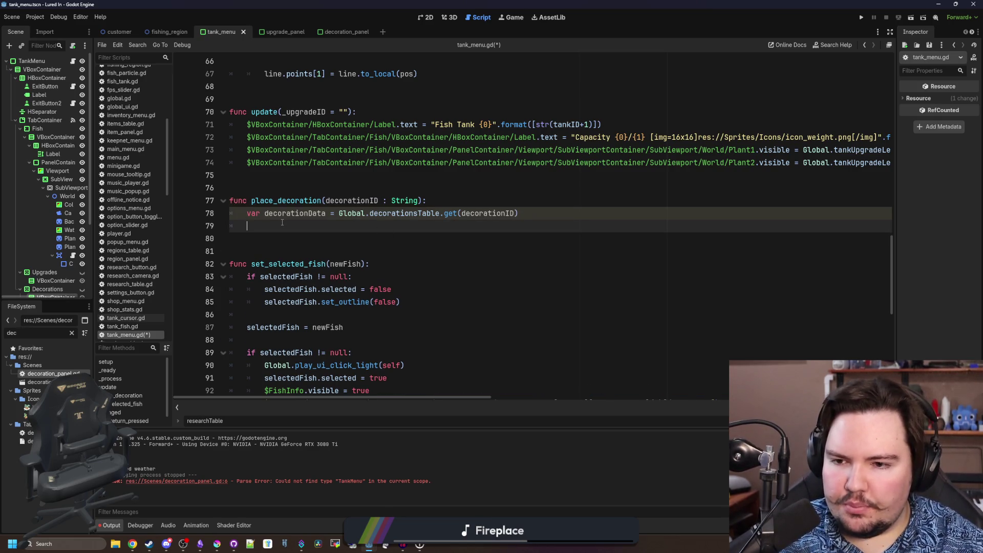
{"action": "scroll", "coordinate": [893, 256], "scroll_direction": "up", "scroll_amount": 10}
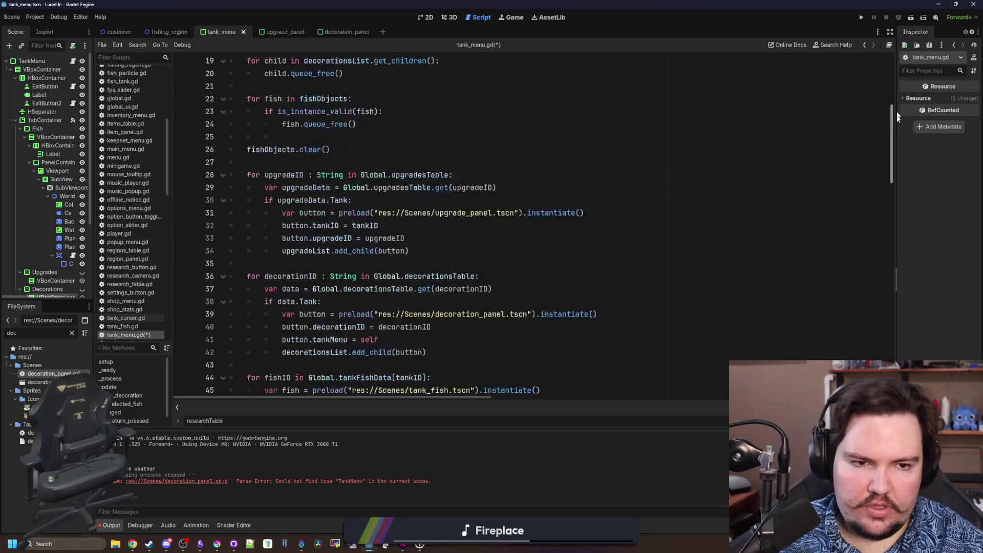
{"action": "scroll", "coordinate": [768, 193], "scroll_direction": "up", "scroll_amount": 5}
Store decorationID in activeDecoration inside place_decoration and widen the Scene dock
{"action": "left_click", "coordinate": [372, 162]}
{"action": "key", "text": "Return"}
{"action": "type", "text": "var activeDecoration : String = \""}
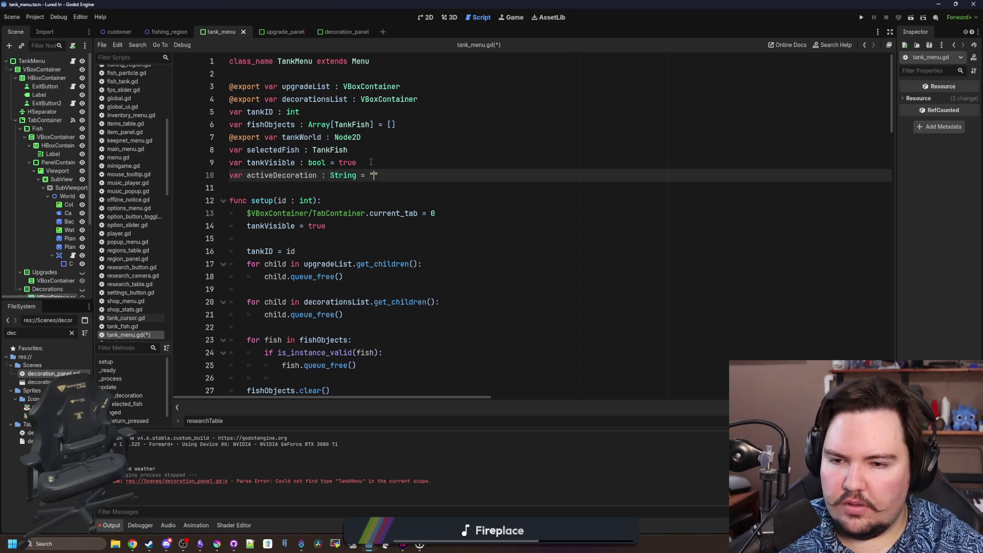
{"action": "scroll", "coordinate": [370, 163], "scroll_direction": "down", "scroll_amount": 3}
{"action": "scroll", "coordinate": [400, 188], "scroll_direction": "down", "scroll_amount": 9}
{"action": "scroll", "coordinate": [428, 213], "scroll_direction": "down", "scroll_amount": 5}
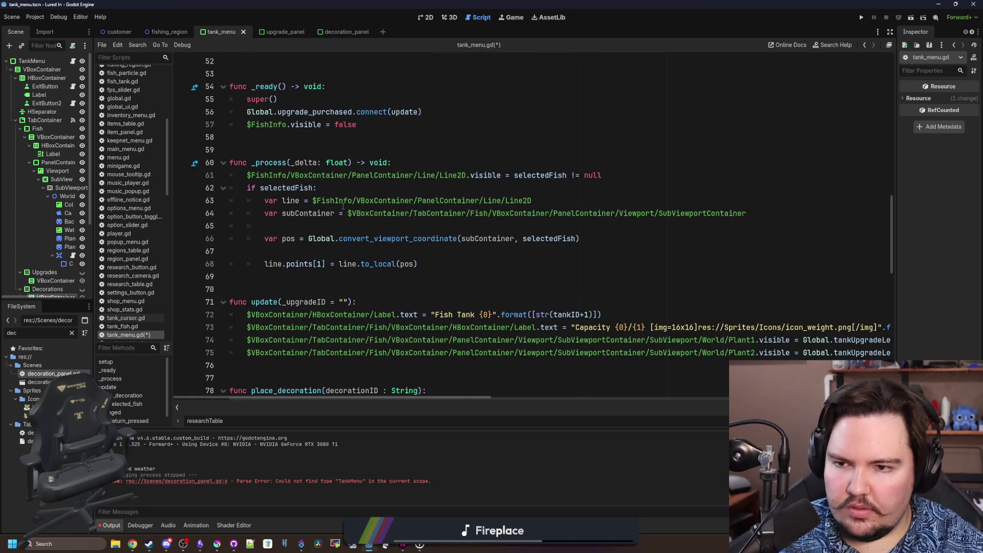
{"action": "scroll", "coordinate": [342, 203], "scroll_direction": "down", "scroll_amount": 4}
{"action": "scroll", "coordinate": [331, 185], "scroll_direction": "down", "scroll_amount": 3}
{"action": "left_click", "coordinate": [313, 147]}
{"action": "type", "text": "active"}
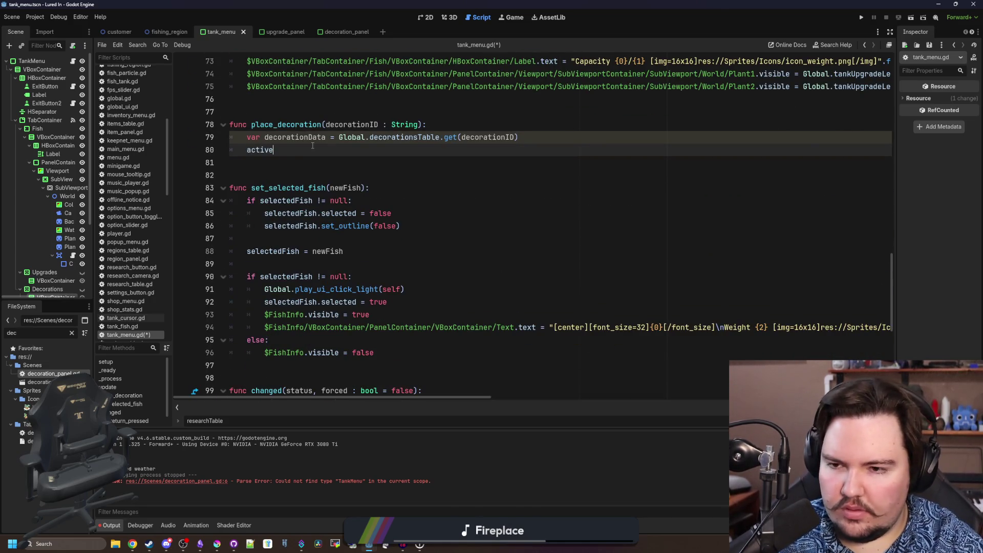
{"action": "type", "text": "Deco"}
{"action": "key", "text": "Return"}
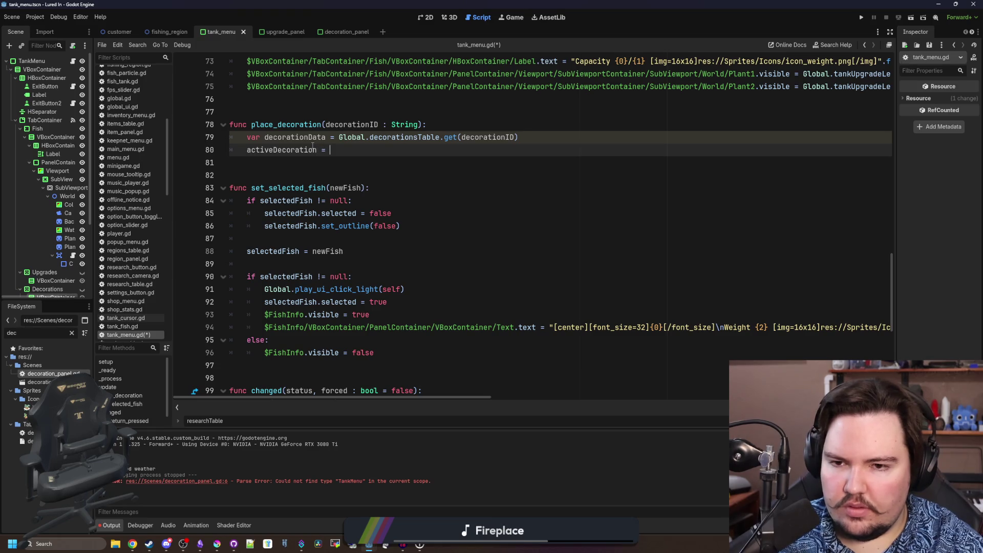
{"action": "type", "text": "decoration"}
{"action": "key", "text": "Return"}
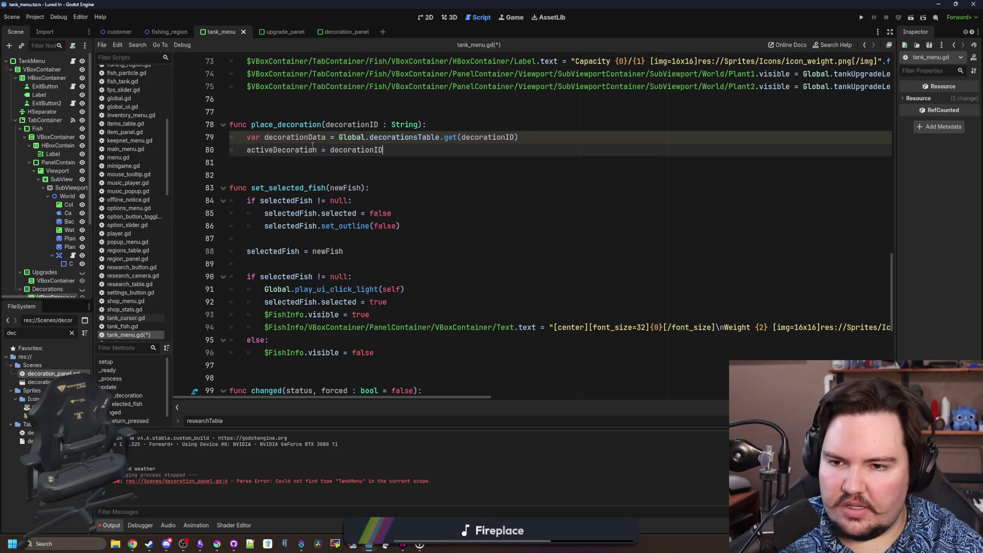
{"action": "scroll", "coordinate": [378, 221], "scroll_direction": "up", "scroll_amount": 3}
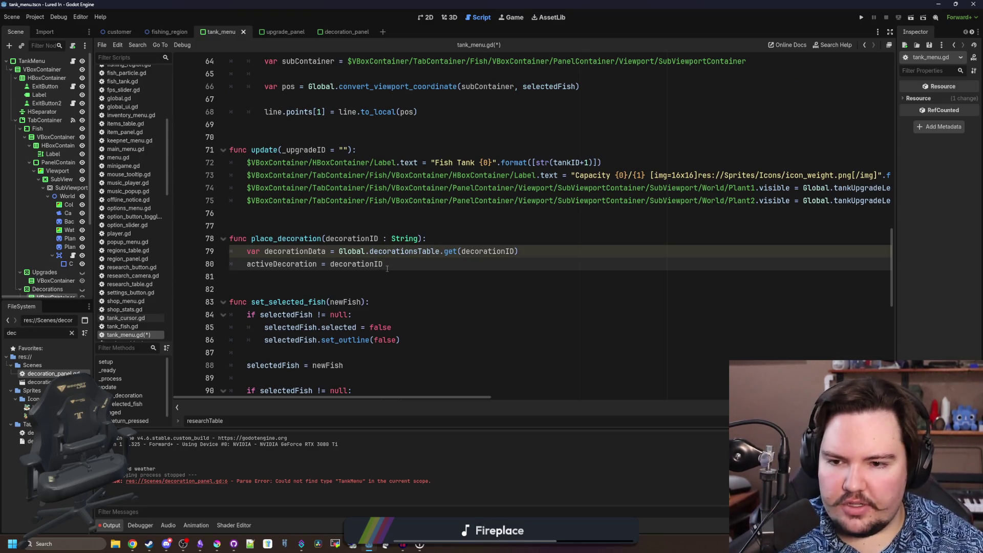
{"action": "key", "text": "Return"}
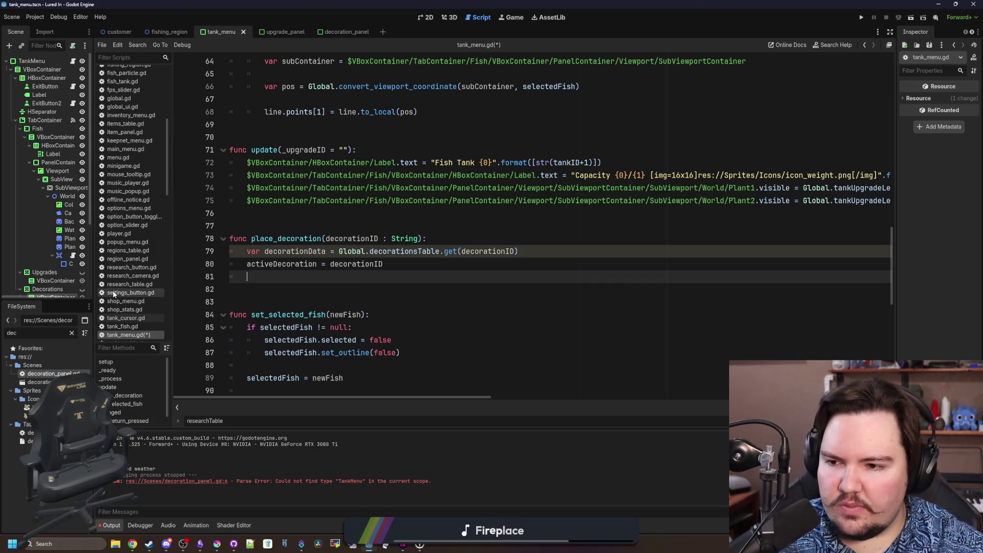
{"action": "left_click_drag", "start_coordinate": [92, 281], "coordinate": [131, 281]}
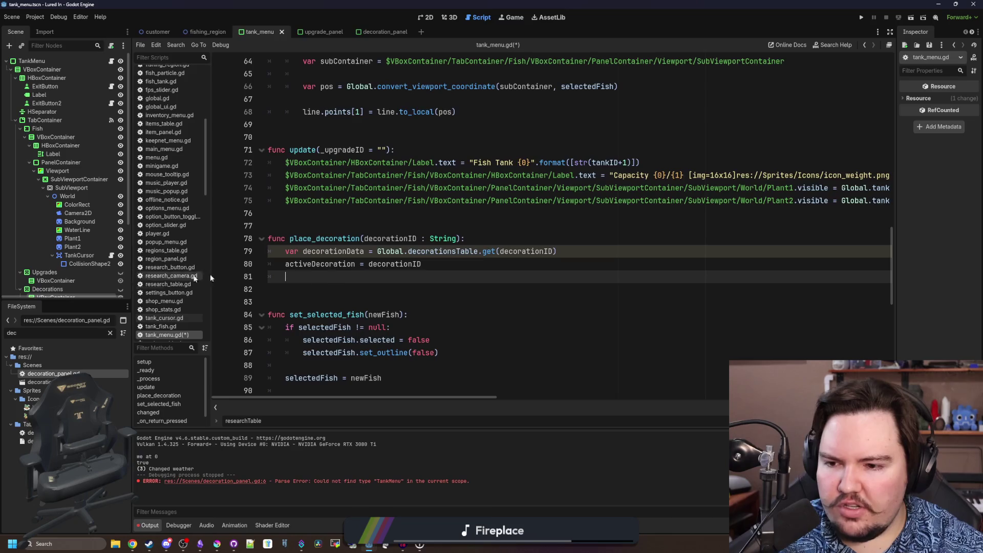
Save, then drag the TabContainer node into line 81 and set its current_tab = 0
{"action": "key", "text": "ctrl+s"}
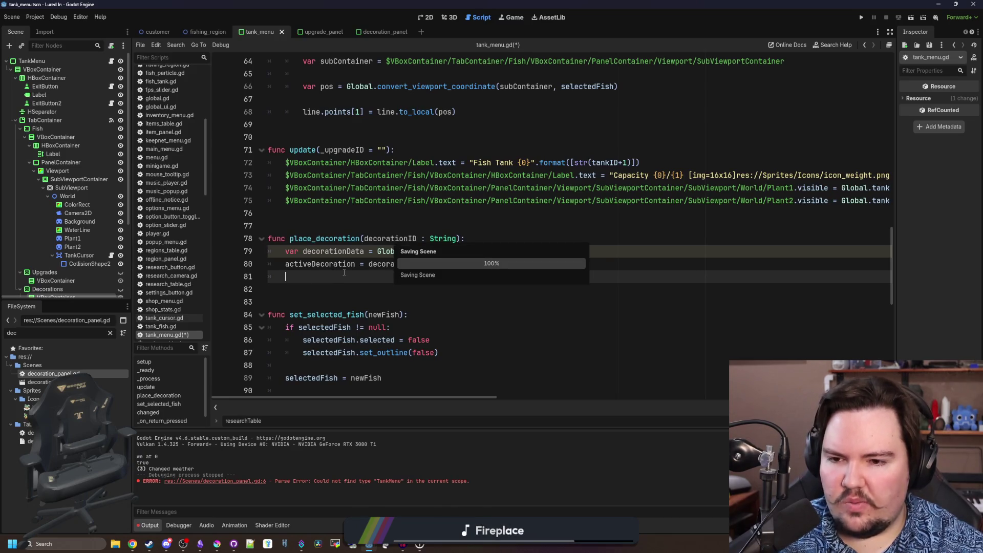
{"action": "left_click", "coordinate": [77, 121]}
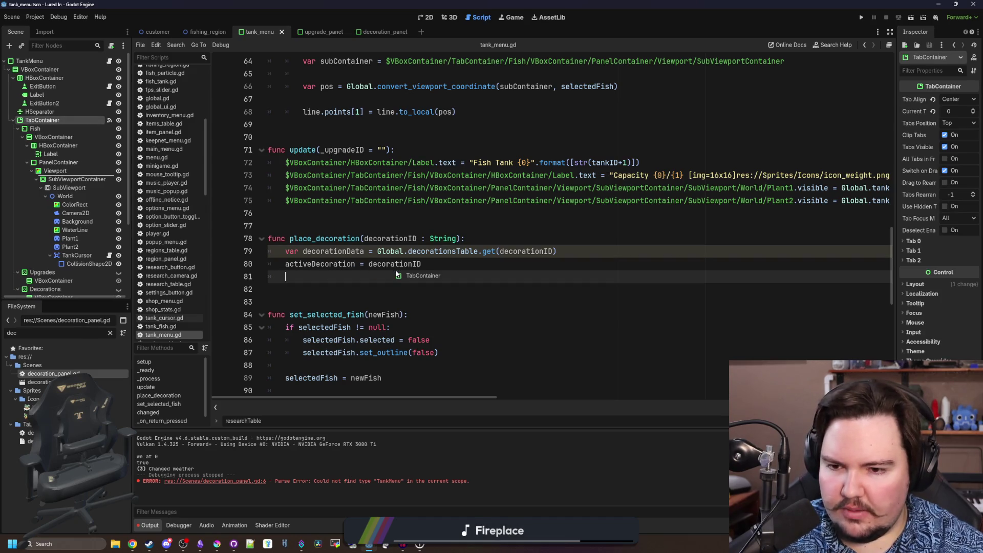
{"action": "left_click_drag", "start_coordinate": [46, 121], "coordinate": [429, 280]}
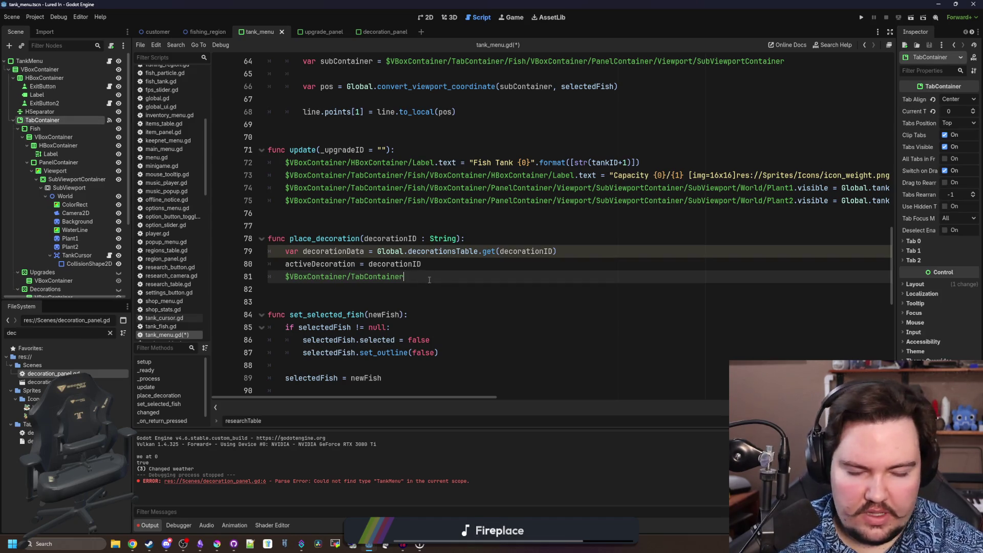
{"action": "type", "text": ".curr"}
{"action": "key", "text": "Return"}
{"action": "type", "text": "= 0"}
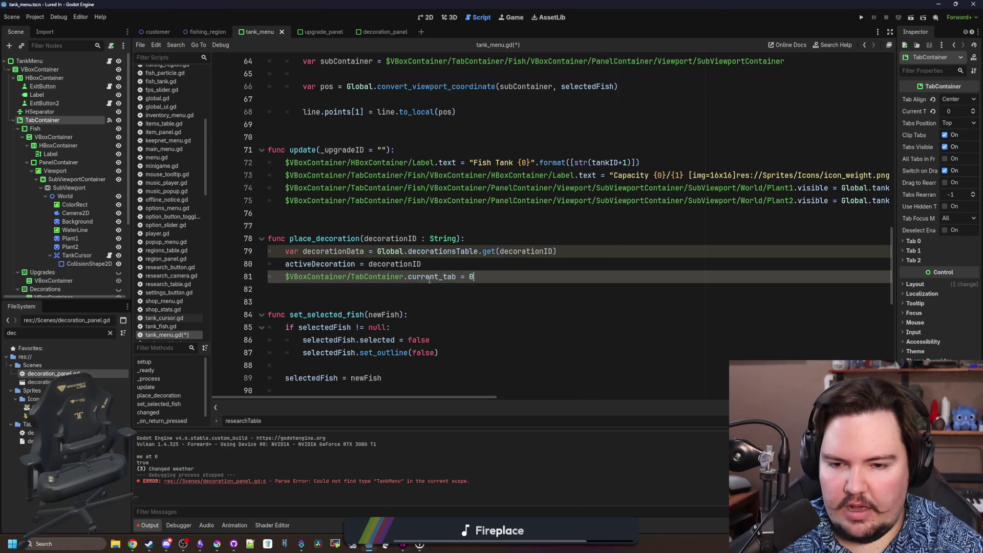
Tidy the blank lines, save tank_menu.gd and select the TankCursor node
{"action": "left_click", "coordinate": [457, 264]}
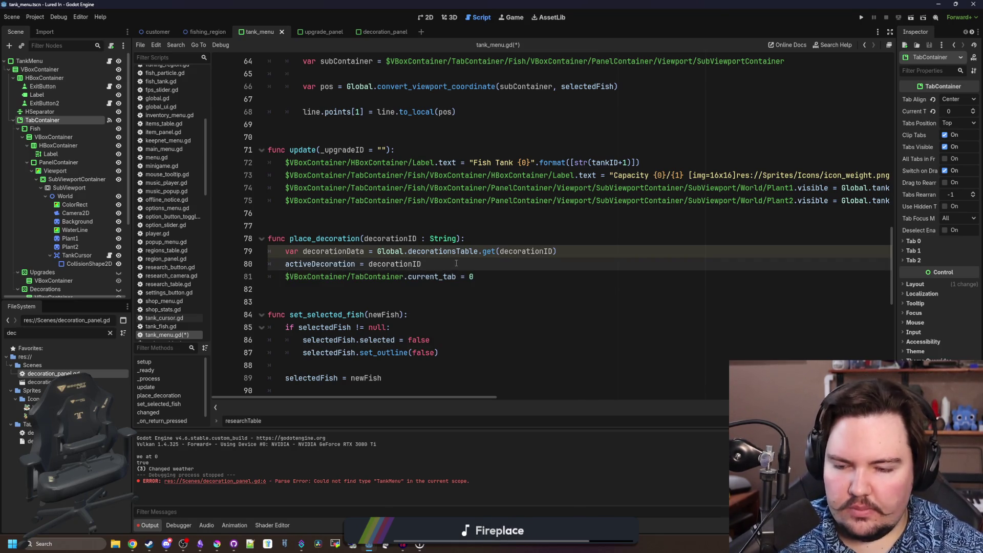
{"action": "key", "text": "Up"}
{"action": "key", "text": "Up"}
{"action": "key", "text": "Up"}
{"action": "scroll", "coordinate": [496, 232], "scroll_direction": "down", "scroll_amount": 1}
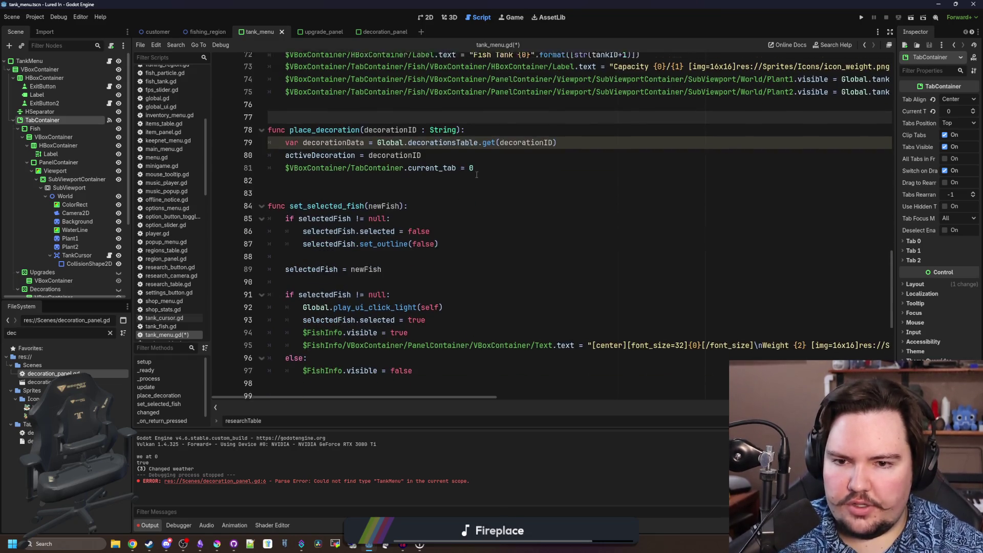
{"action": "left_click", "coordinate": [496, 234]}
{"action": "key", "text": "ctrl+s"}
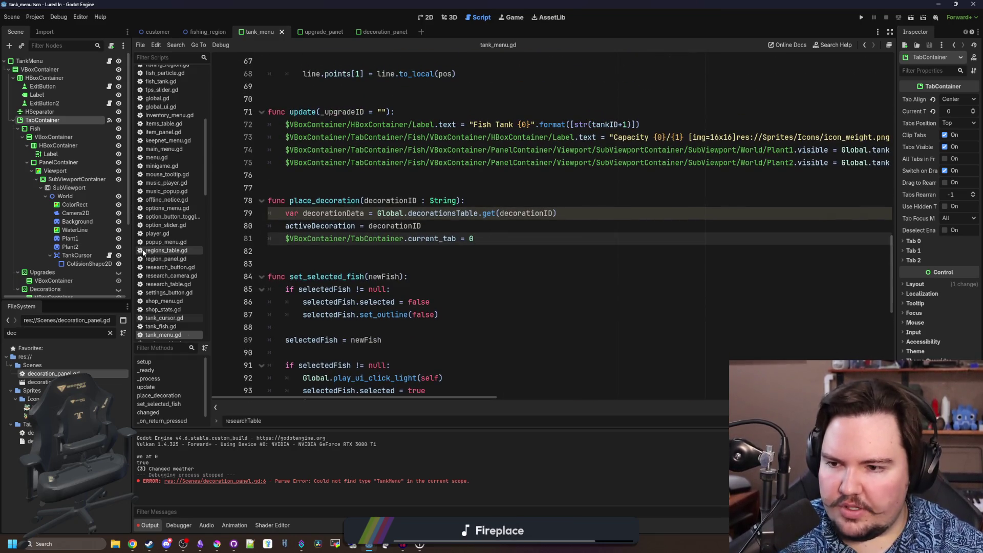
{"action": "left_click_drag", "start_coordinate": [132, 244], "coordinate": [158, 245]}
{"action": "left_click", "coordinate": [80, 256]}
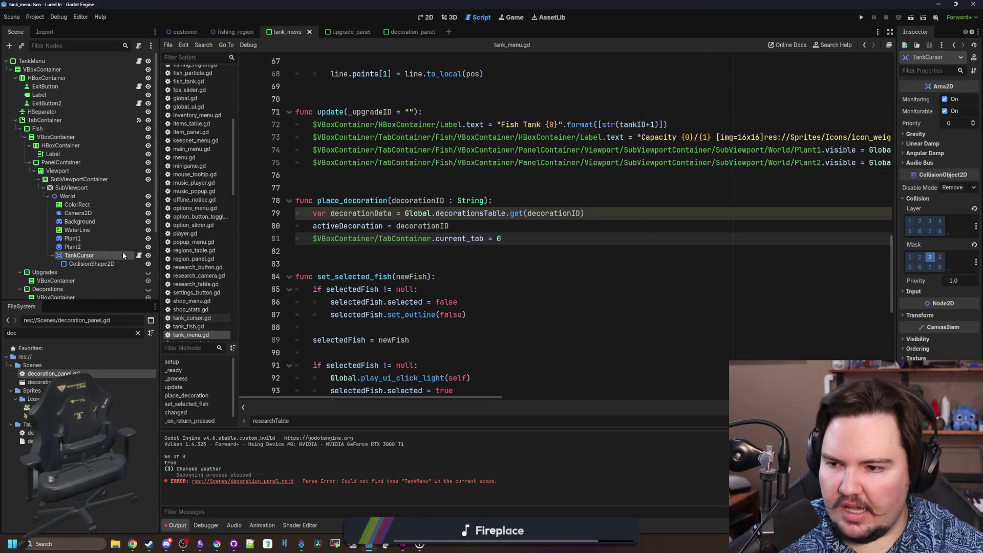
Add a Sprite2D child node under TankCursor
{"action": "right_click", "coordinate": [123, 253]}
{"action": "left_click", "coordinate": [154, 271]}
{"action": "type", "text": "sprite2d"}
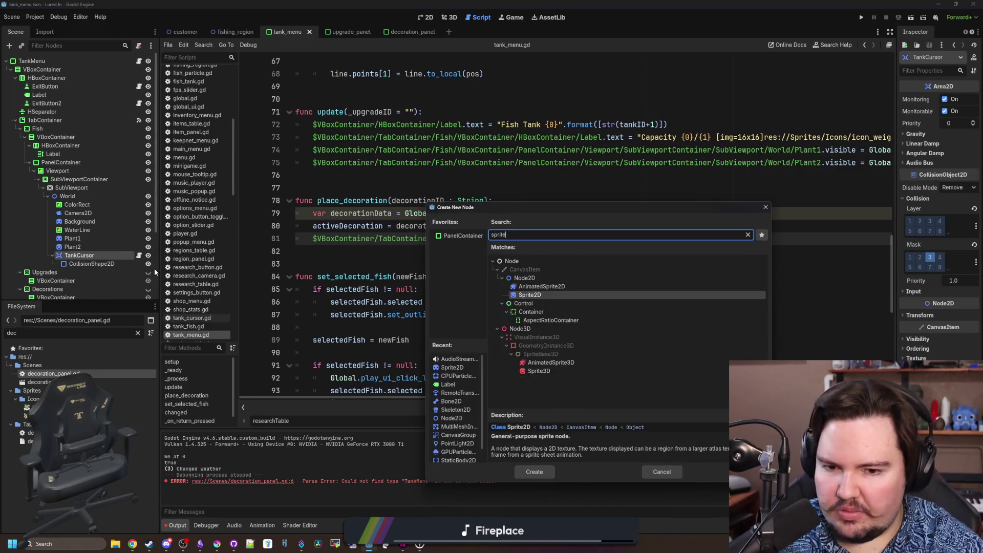
{"action": "key", "text": "Return"}
Review tank_cursor.gd briefly and return to tank_menu.gd
{"action": "left_click", "coordinate": [139, 256]}
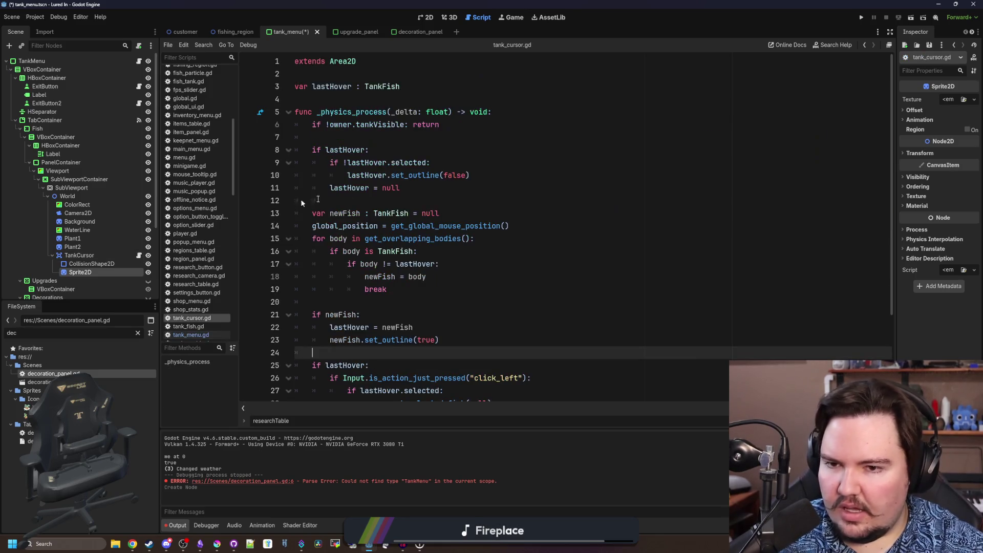
{"action": "scroll", "coordinate": [430, 246], "scroll_direction": "down", "scroll_amount": 3}
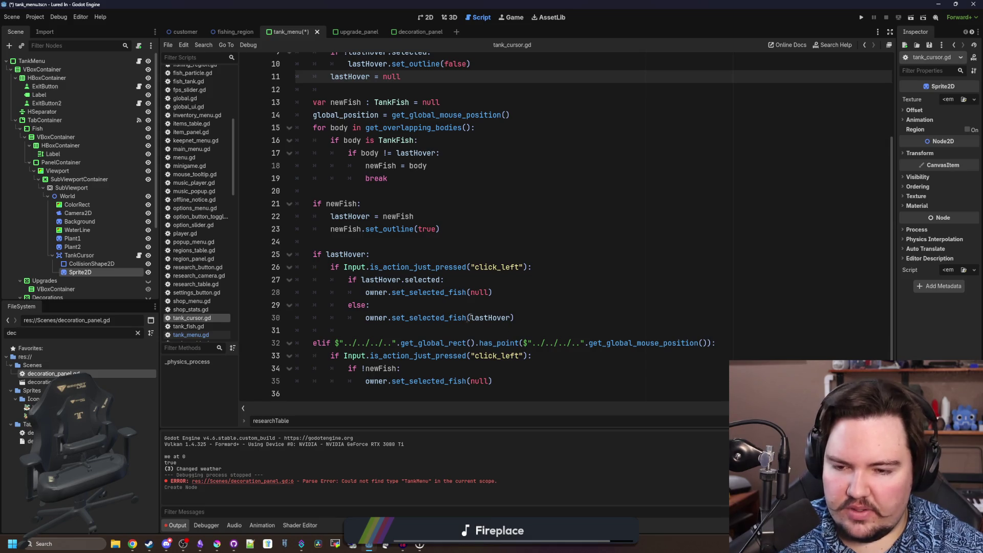
{"action": "scroll", "coordinate": [349, 324], "scroll_direction": "up", "scroll_amount": 3}
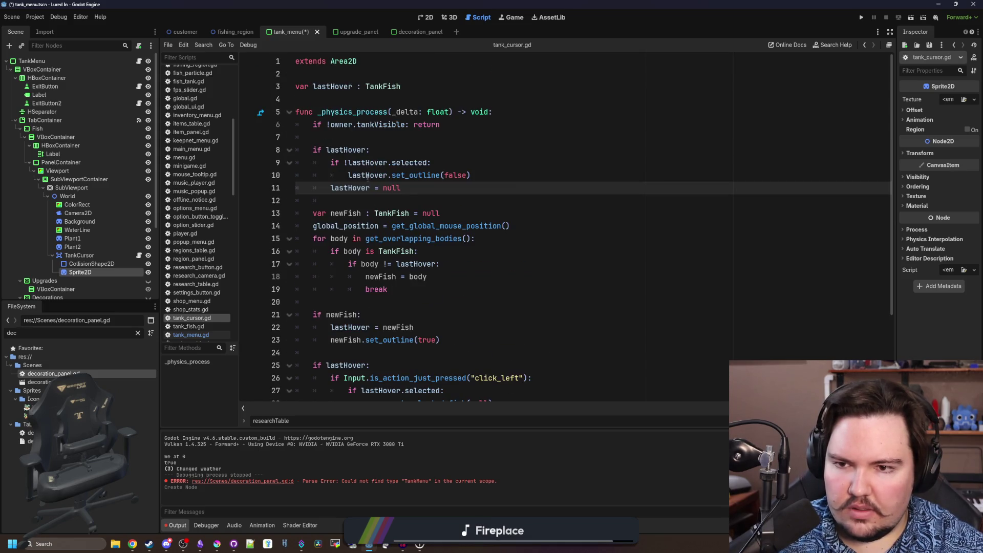
{"action": "left_click", "coordinate": [350, 100]}
{"action": "scroll", "coordinate": [350, 104], "scroll_direction": "down", "scroll_amount": 3}
{"action": "scroll", "coordinate": [350, 103], "scroll_direction": "up", "scroll_amount": 3}
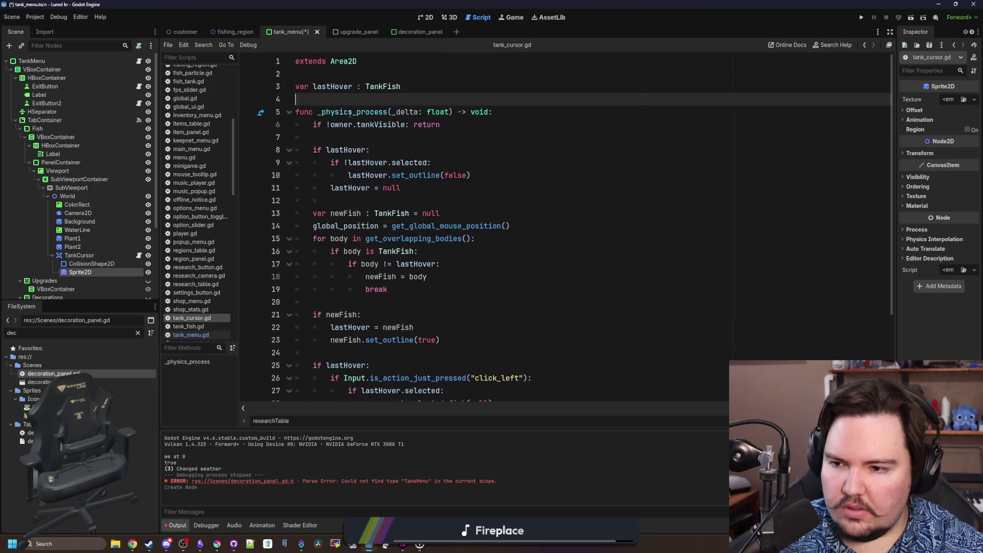
{"action": "left_click", "coordinate": [139, 61]}
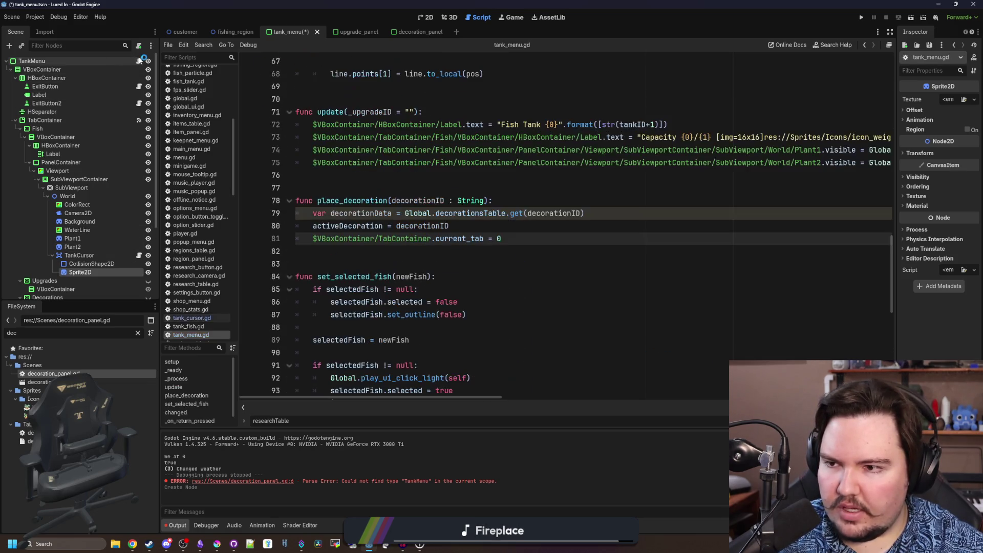
Drag a TankCursor node path into place_decoration, then cut the line back out
{"action": "key", "text": "Down"}
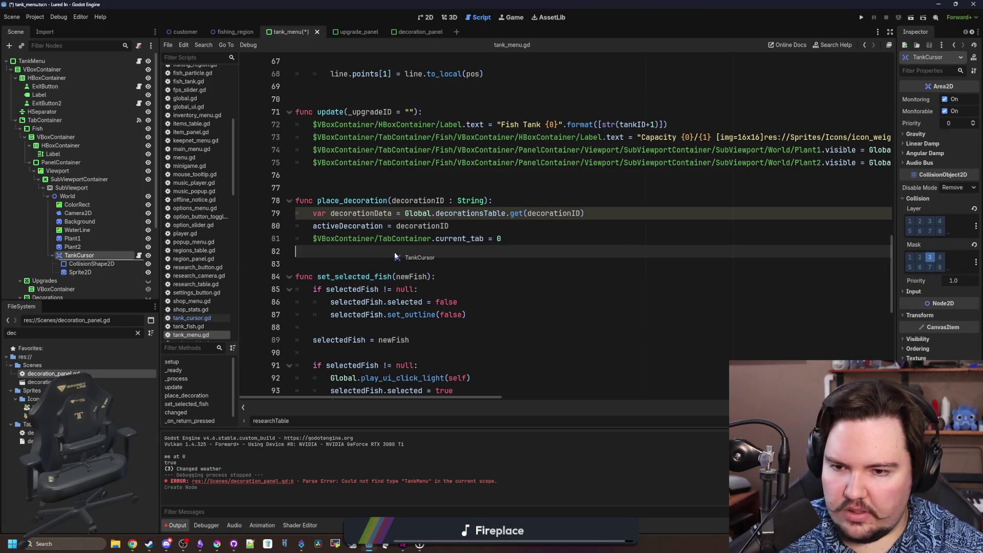
{"action": "left_click_drag", "start_coordinate": [80, 255], "coordinate": [379, 252]}
{"action": "left_click", "coordinate": [297, 252]}
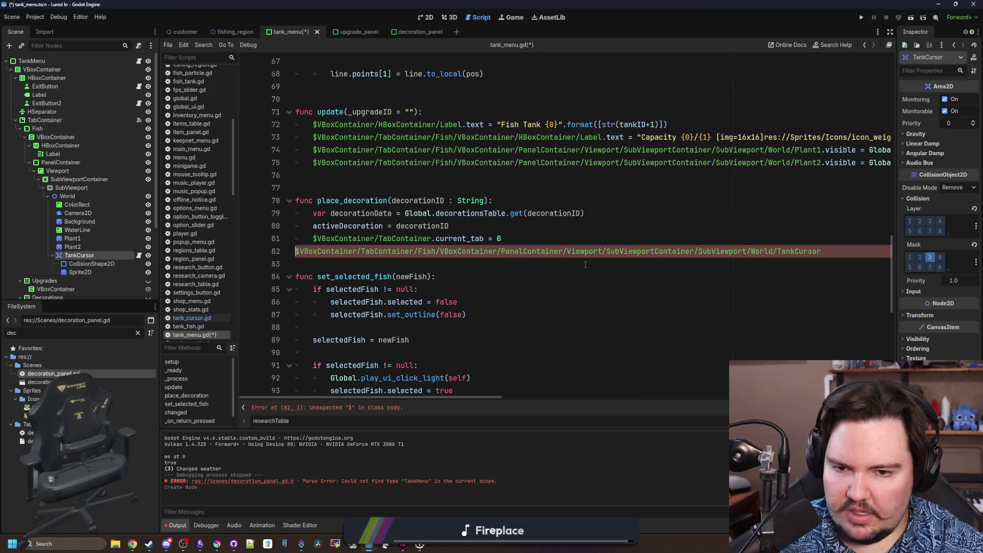
{"action": "key", "text": "Tab"}
{"action": "key", "text": "Down"}
{"action": "key", "text": "shift+Up"}
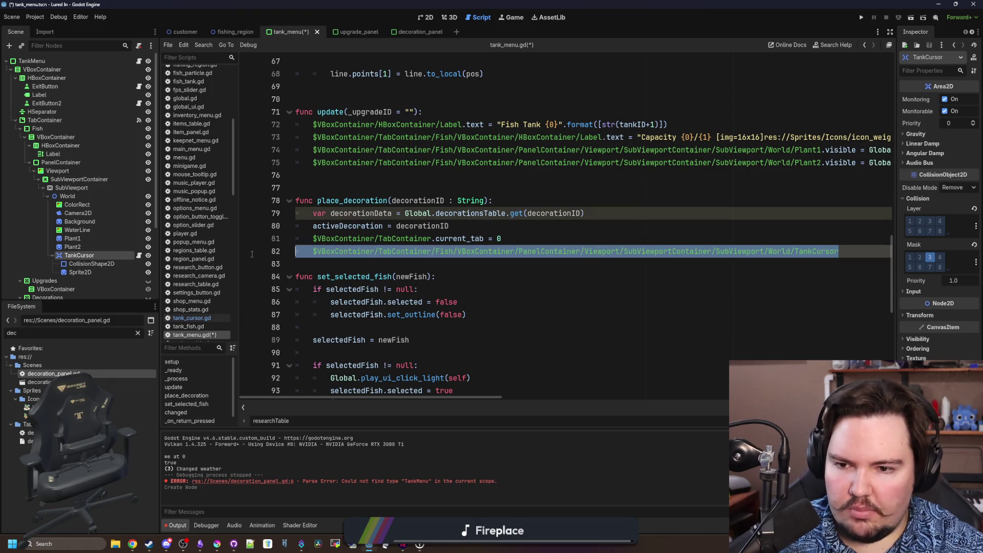
{"action": "key", "text": "ctrl+x"}
Declare 'signal decoration_selected(decorationID)' above place_decoration
{"action": "left_click", "coordinate": [387, 178]}
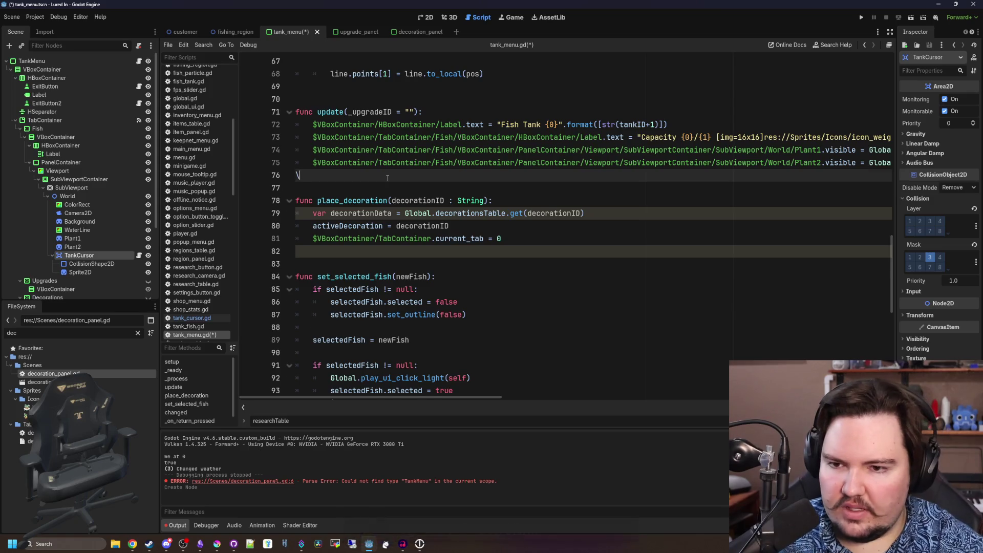
{"action": "key", "text": "Return"}
{"action": "key", "text": "Return"}
{"action": "key", "text": "Return"}
{"action": "key", "text": "Up"}
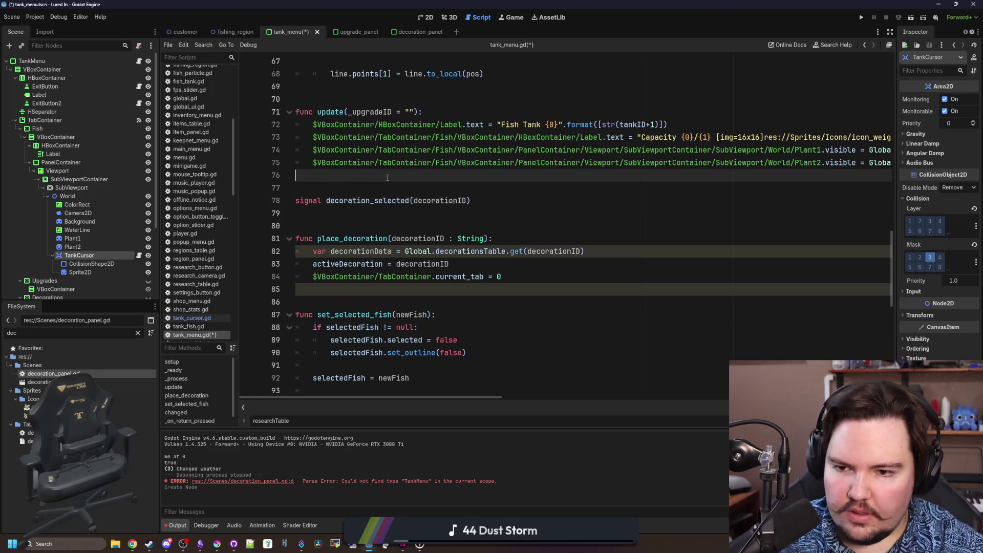
{"action": "scroll", "coordinate": [415, 188], "scroll_direction": "right", "scroll_amount": 2}
{"action": "left_click", "coordinate": [438, 200]}
{"action": "left_click_drag", "start_coordinate": [488, 400], "coordinate": [415, 403]}
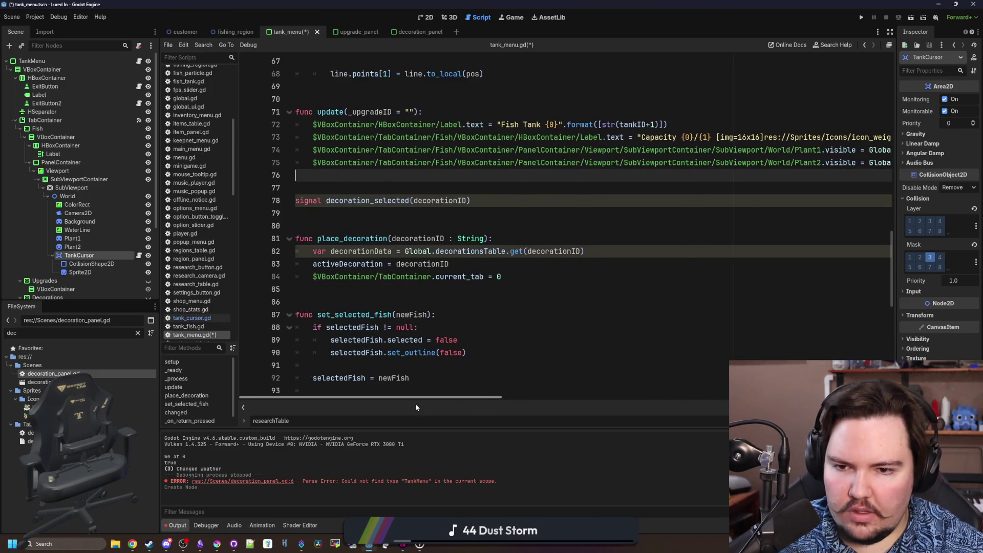
{"action": "left_click", "coordinate": [416, 225]}
Emit decoration_selected with the decoration at the end of place_decoration
{"action": "left_click", "coordinate": [519, 282]}
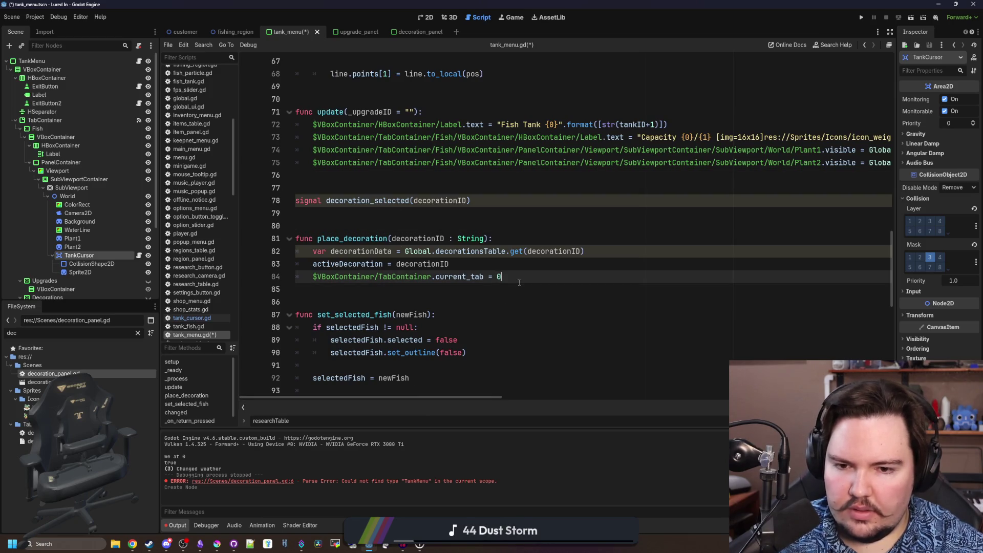
{"action": "key", "text": "Return"}
{"action": "type", "text": "decorationS"}
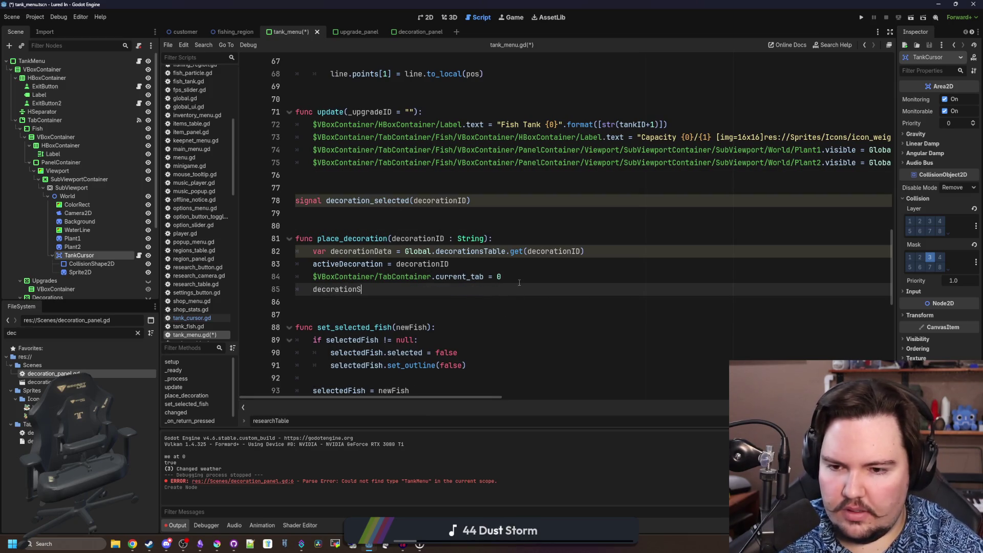
{"action": "key", "text": "BackSpace"}
{"action": "type", "text": "_sel"}
{"action": "key", "text": "Return"}
{"action": "type", "text": ".emit(decorationID"}
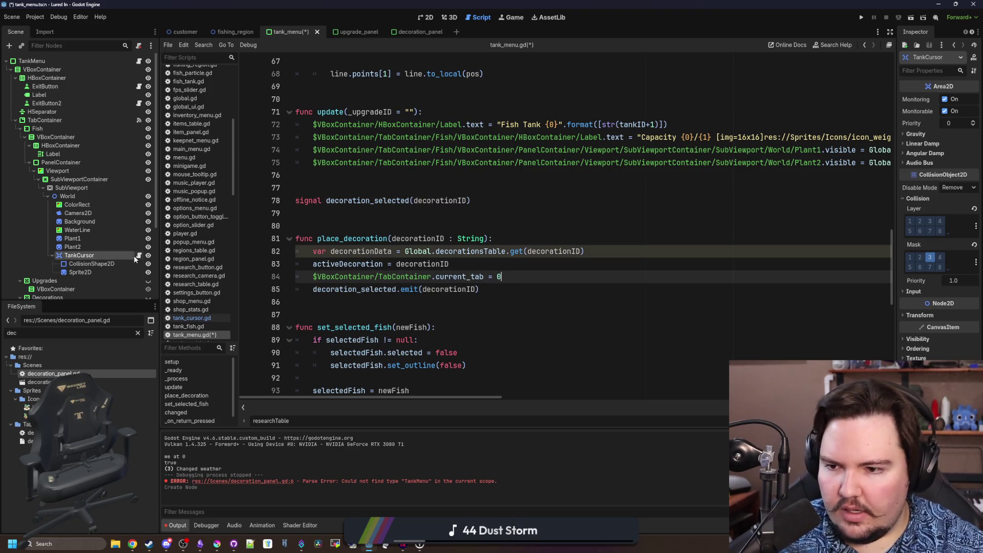
Add a _ready function with an indented body to tank_cursor.gd
{"action": "left_click", "coordinate": [138, 255]}
{"action": "scroll", "coordinate": [458, 208], "scroll_direction": "down", "scroll_amount": 3}
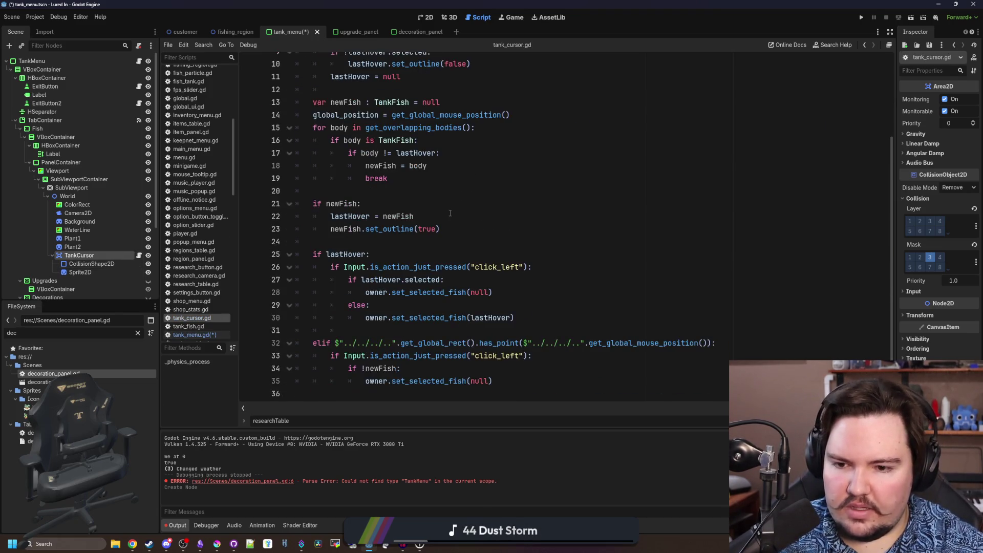
{"action": "scroll", "coordinate": [451, 213], "scroll_direction": "up", "scroll_amount": 3}
{"action": "type", "text": "ready"}
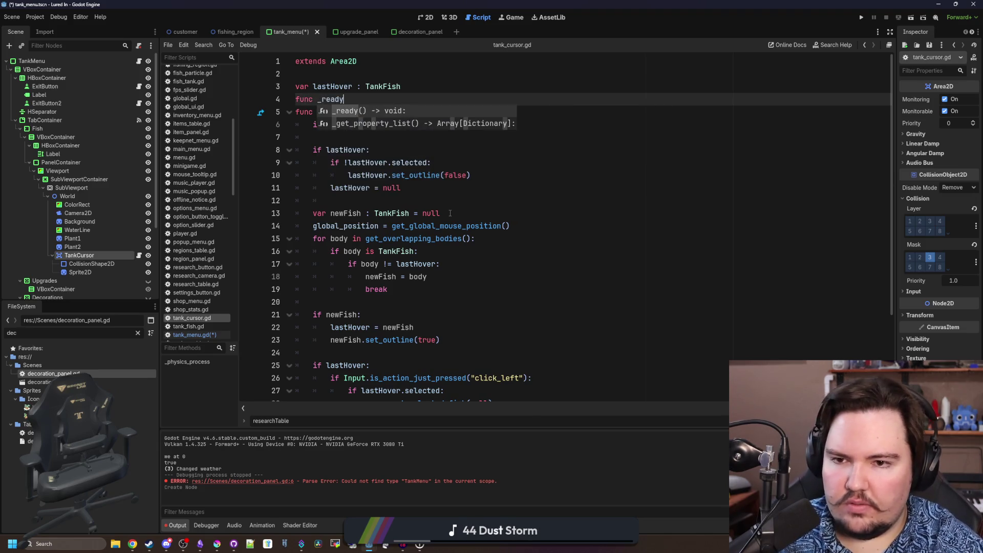
{"action": "key", "text": "Return"}
{"action": "key", "text": "Return"}
{"action": "key", "text": "Return"}
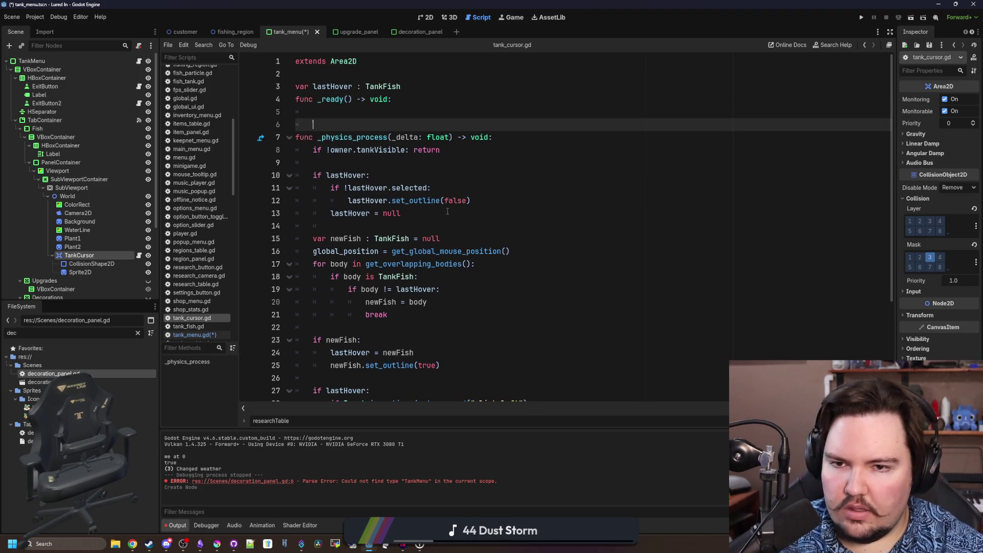
{"action": "left_click", "coordinate": [408, 86]}
{"action": "key", "text": "Return"}
{"action": "left_click", "coordinate": [359, 121]}
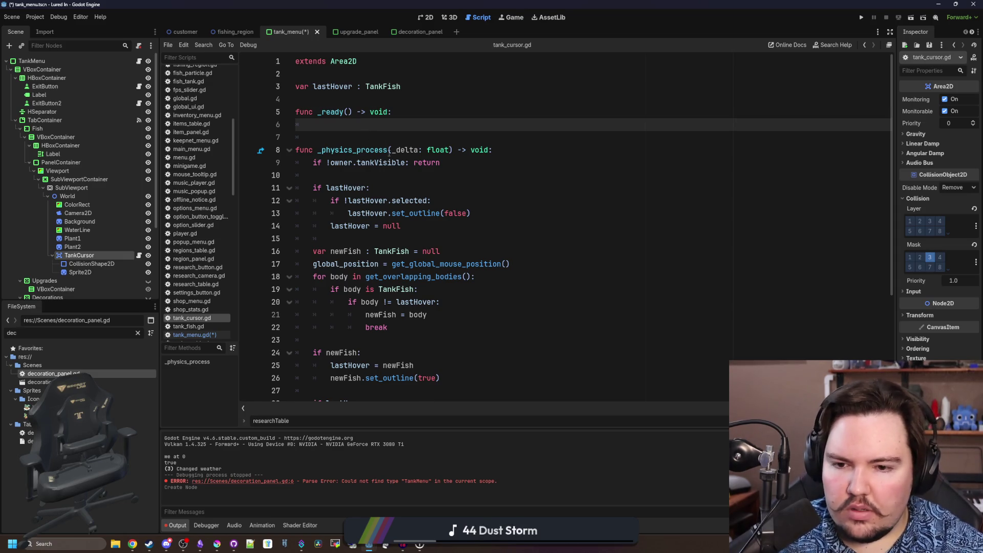
{"action": "key", "text": "Tab"}
{"action": "key", "text": "Return"}
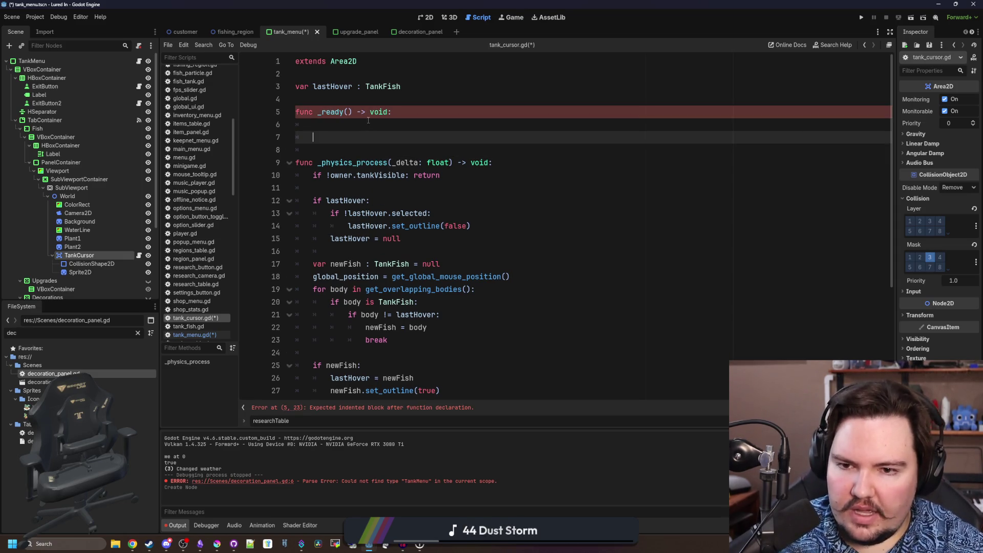
{"action": "left_click", "coordinate": [366, 121]}
{"action": "key", "text": "BackSpace"}
{"action": "key", "text": "BackSpace"}
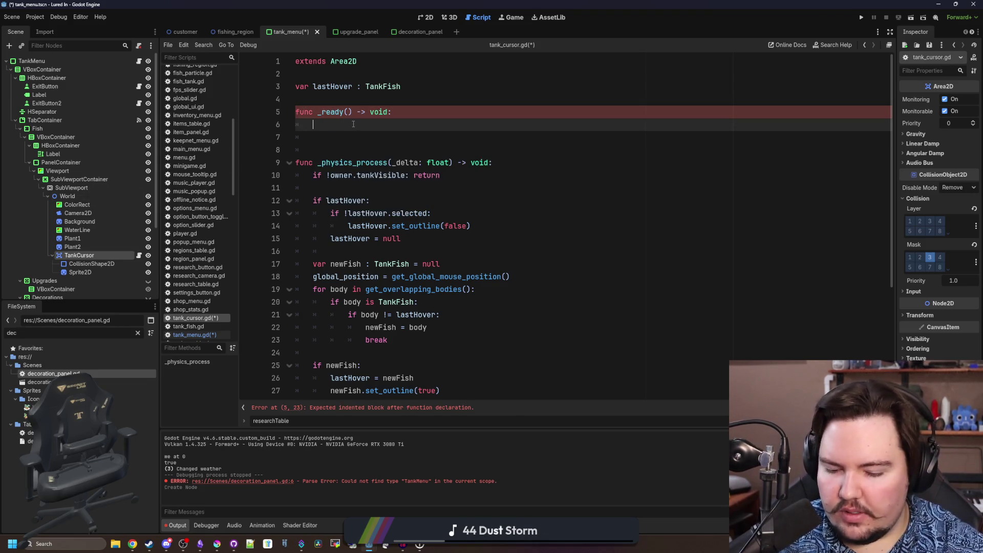
{"action": "type", "text": "owner.decoration_s"}
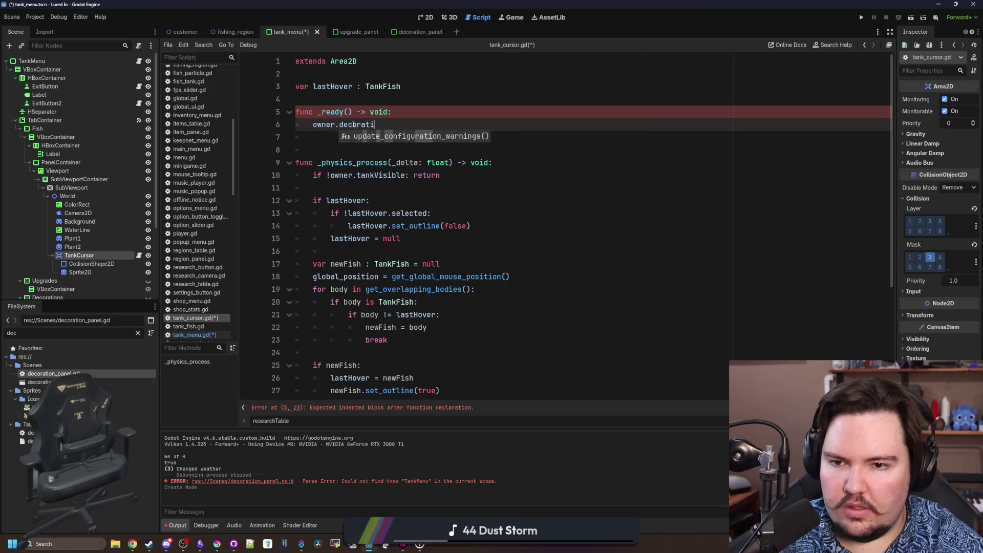
{"action": "type", "text": "elected.connect(decoratio"}
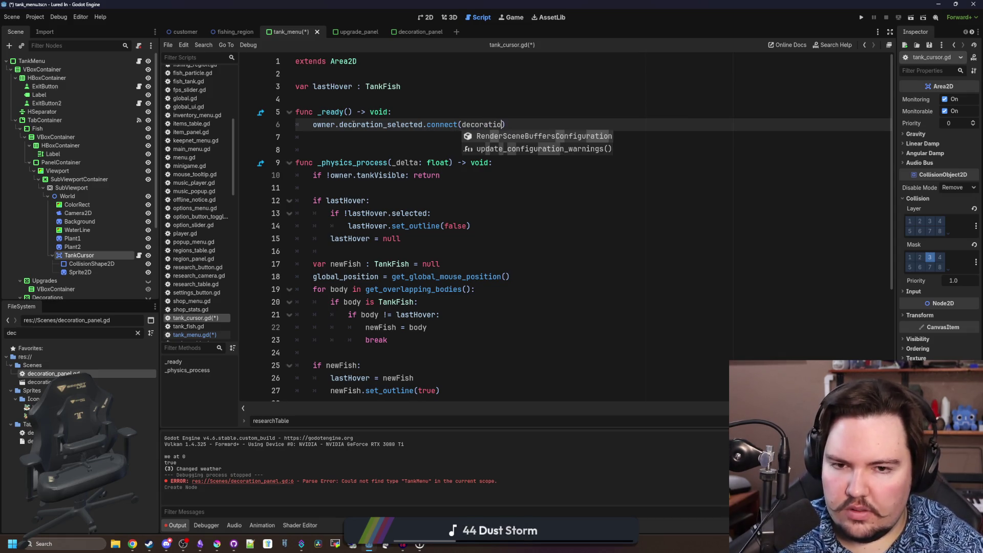
Write owner.decoration_selected.connect(show_decoration) inside _ready
{"action": "key", "text": "BackSpace"}
{"action": "key", "text": "BackSpace"}
{"action": "key", "text": "BackSpace"}
{"action": "key", "text": "BackSpace"}
{"action": "key", "text": "BackSpace"}
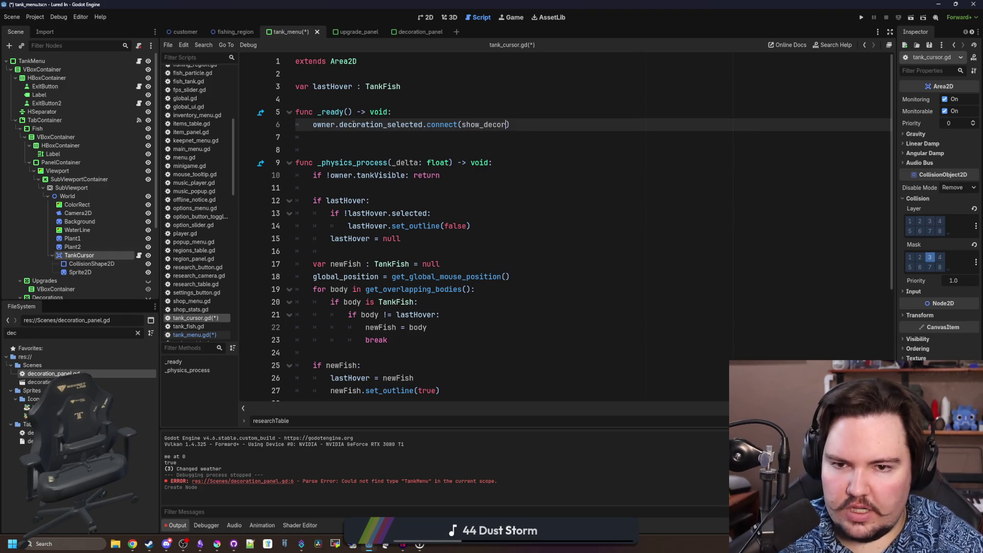
{"action": "key", "text": "Down"}
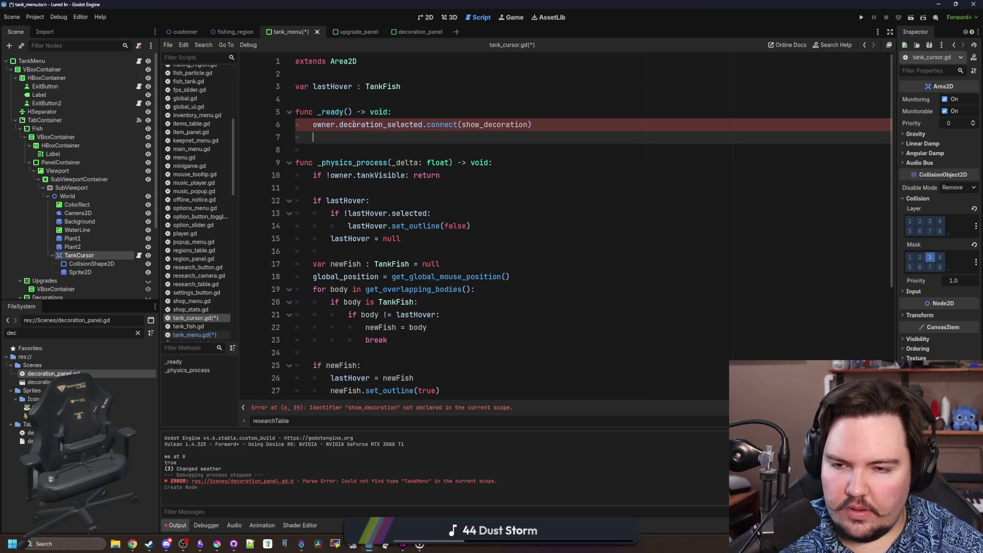
{"action": "key", "text": "Down"}
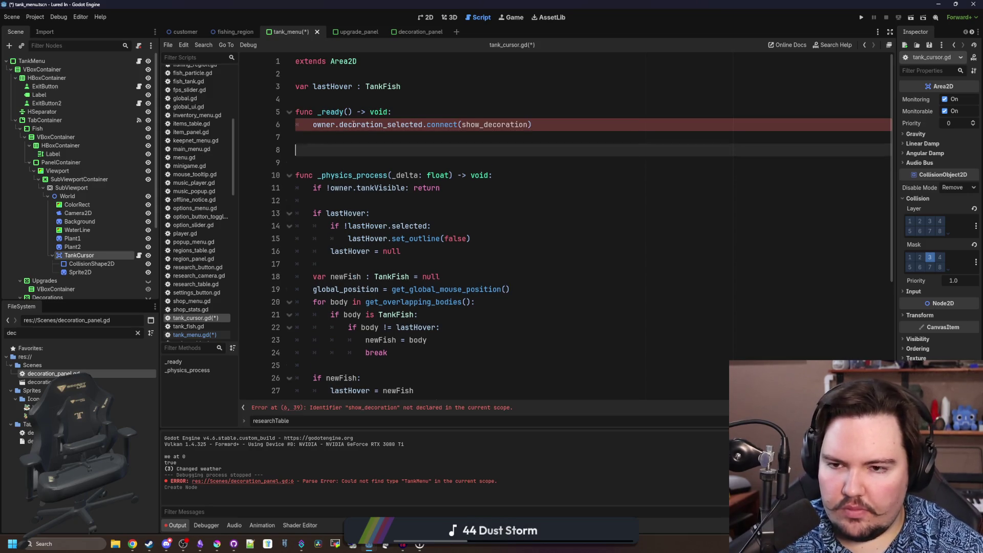
Declare an empty func show_decoration(): below _ready
{"action": "key", "text": "Return"}
{"action": "key", "text": "Return"}
{"action": "key", "text": "Return"}
{"action": "key", "text": "Up"}
{"action": "key", "text": "Up"}
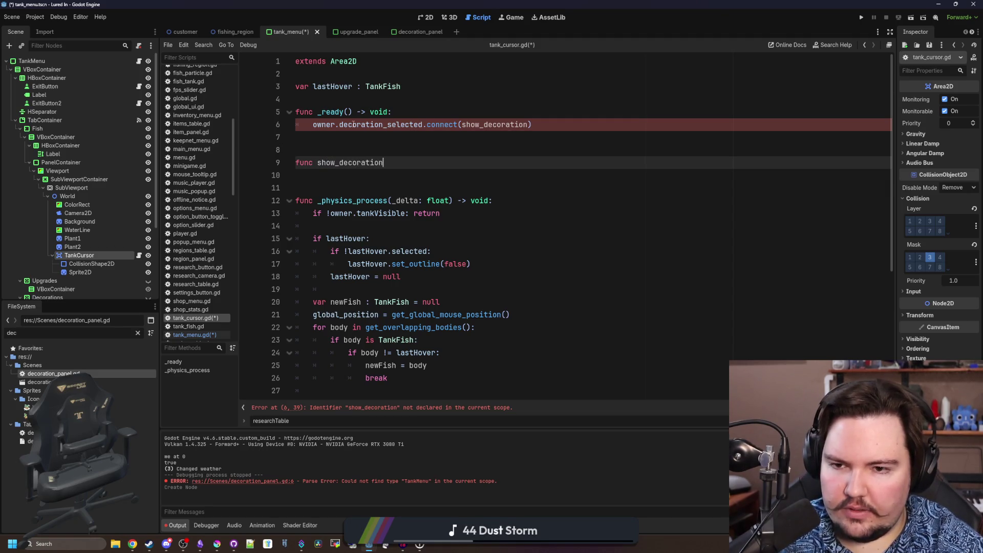
{"action": "type", "text": "():"}
{"action": "key", "text": "Return"}
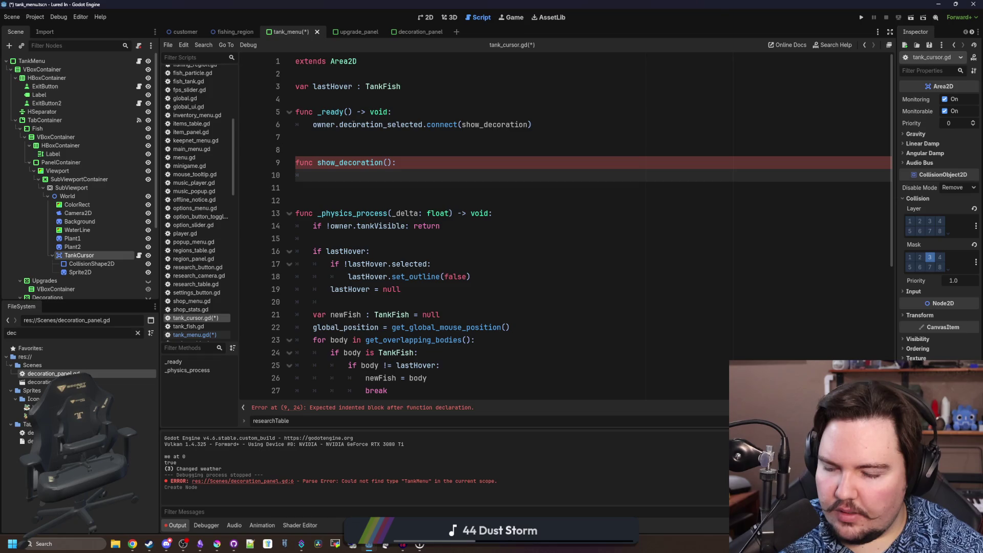
{"action": "type", "text": "p"}
{"action": "key", "text": "BackSpace"}
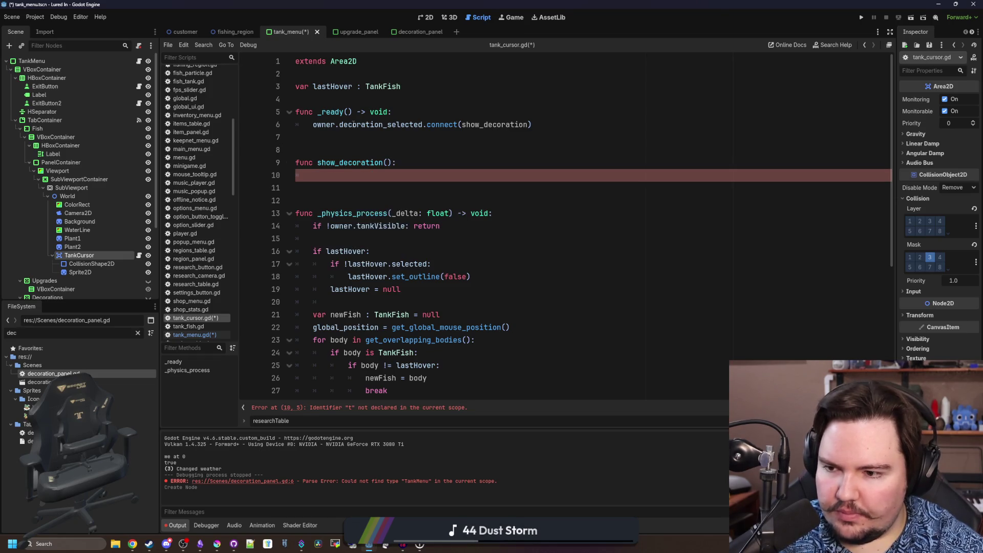
Make show_decoration(decorationID) look up decorationData in Global.decorationsTable and assign its Sprite to Sprite2D
{"action": "left_click", "coordinate": [91, 274]}
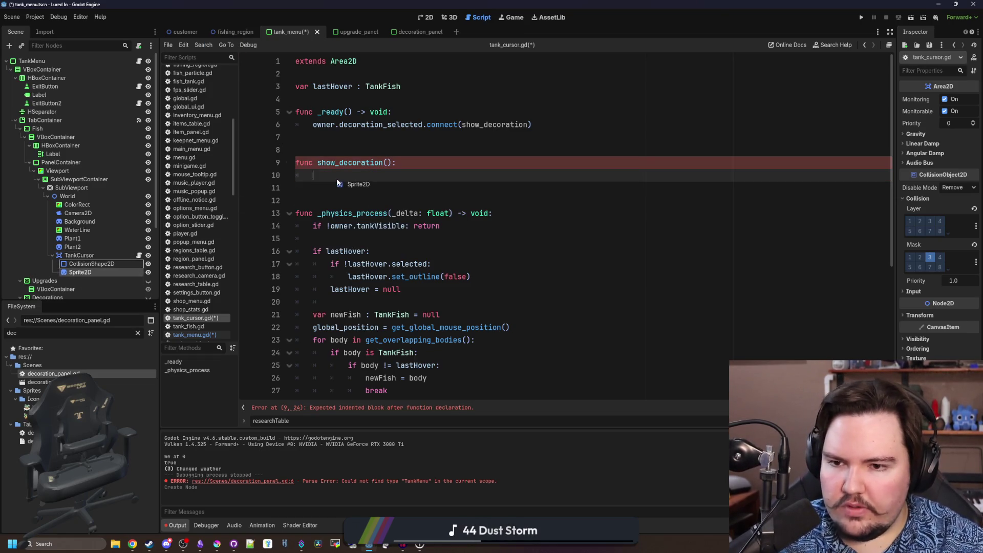
{"action": "left_click_drag", "start_coordinate": [337, 182], "coordinate": [337, 178]}
{"action": "type", "text": "te2D.sprite"}
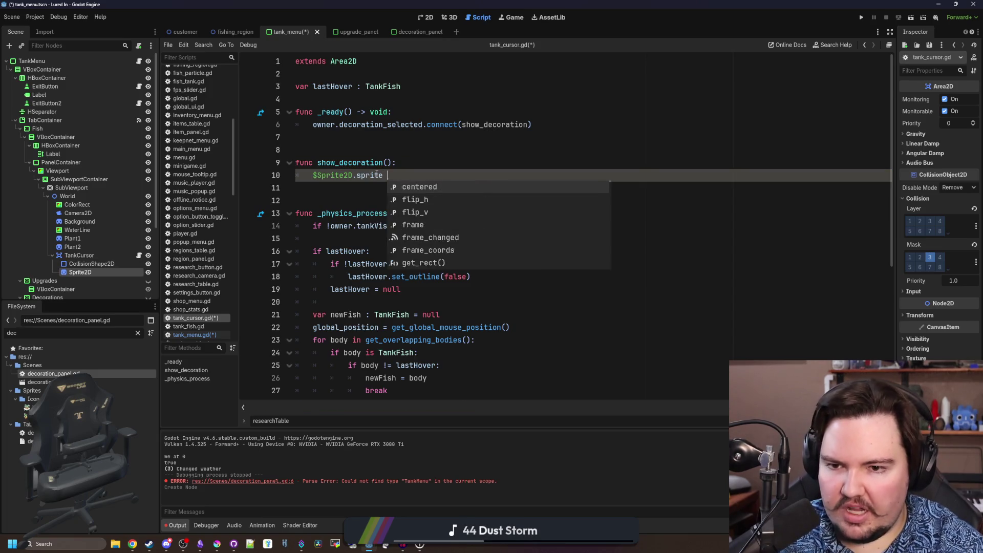
{"action": "type", "text": " ="}
{"action": "left_click", "coordinate": [411, 167]}
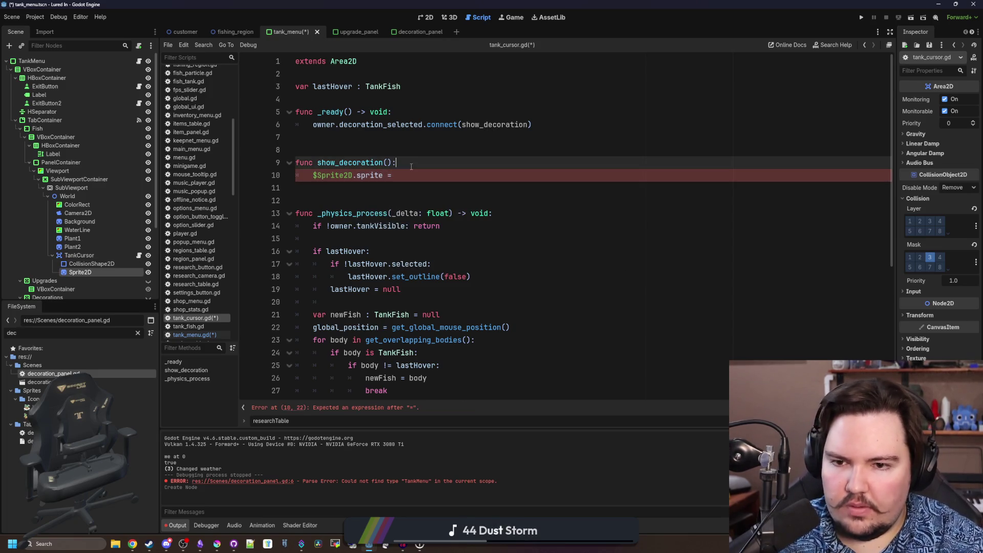
{"action": "key", "text": "Return"}
{"action": "type", "text": "var decorationData ="}
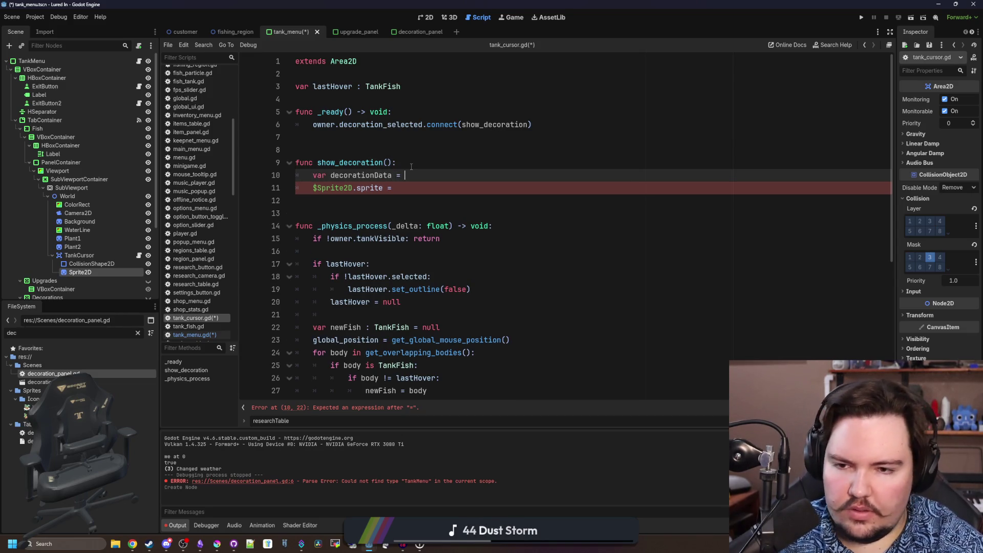
{"action": "type", "text": "Global"}
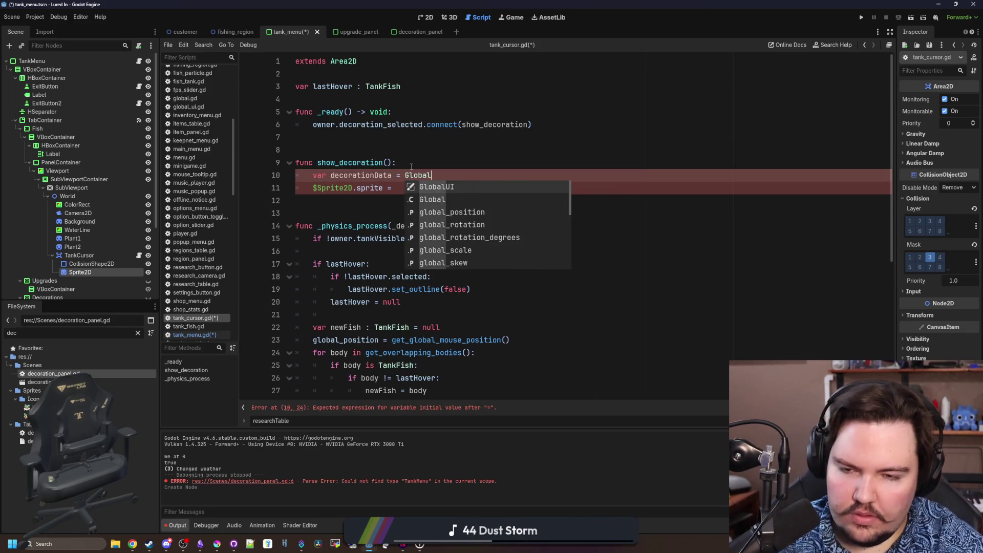
{"action": "type", "text": ".decorationsTable.get(de"}
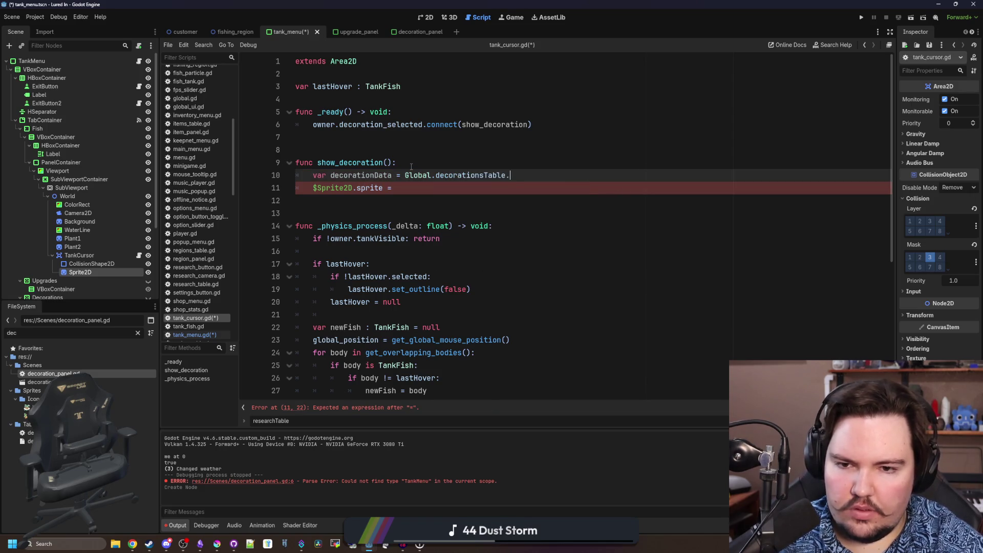
{"action": "type", "text": "cora"}
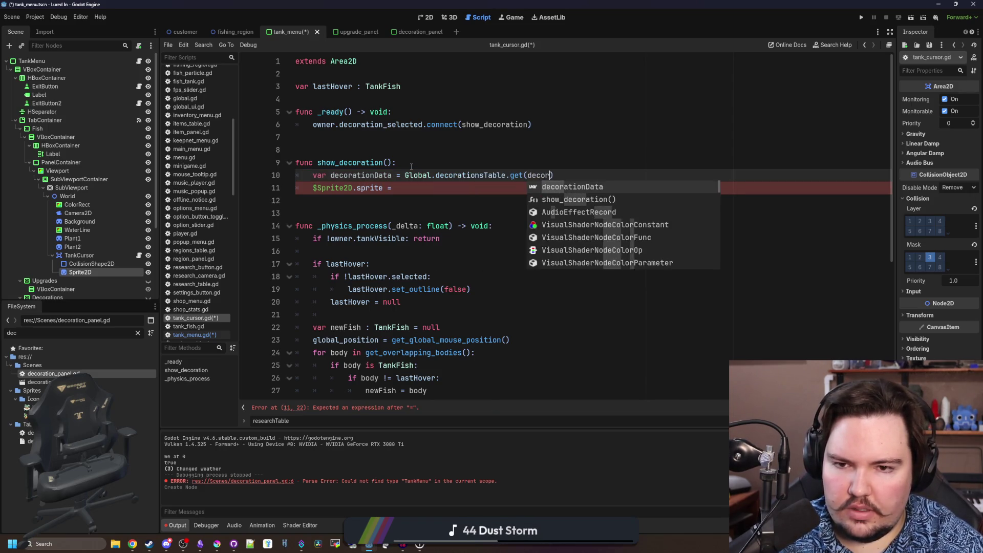
{"action": "type", "text": "tionID"}
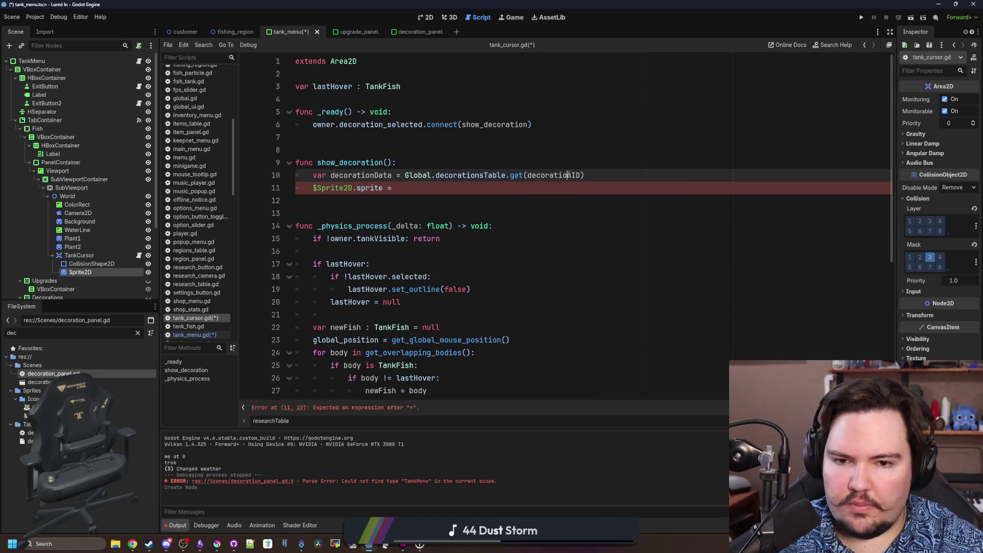
{"action": "double_click", "coordinate": [569, 175]}
{"action": "left_click", "coordinate": [390, 162]}
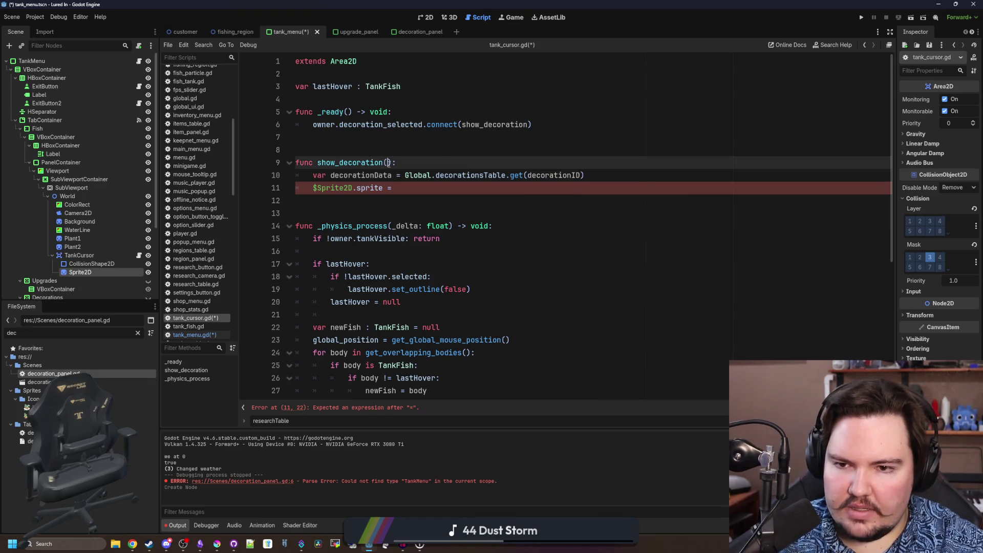
{"action": "left_click", "coordinate": [416, 188]}
{"action": "type", "text": "decorationData.Sprite"}
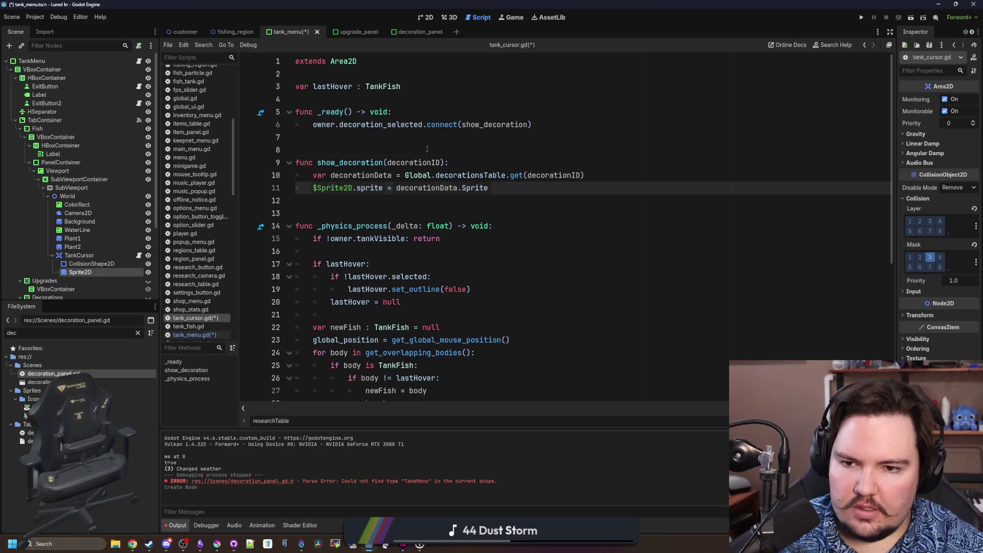
Save the script and run the game
{"action": "left_click", "coordinate": [461, 150]}
{"action": "key", "text": "F5"}
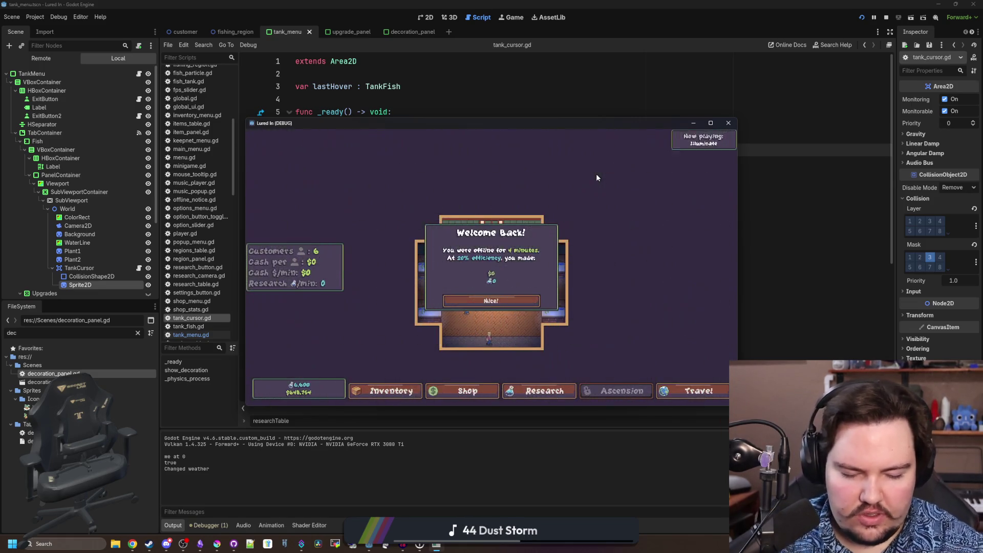
Dismiss Welcome Back and buy Seagrass from the tank's Decorations tab
{"action": "left_click", "coordinate": [482, 304]}
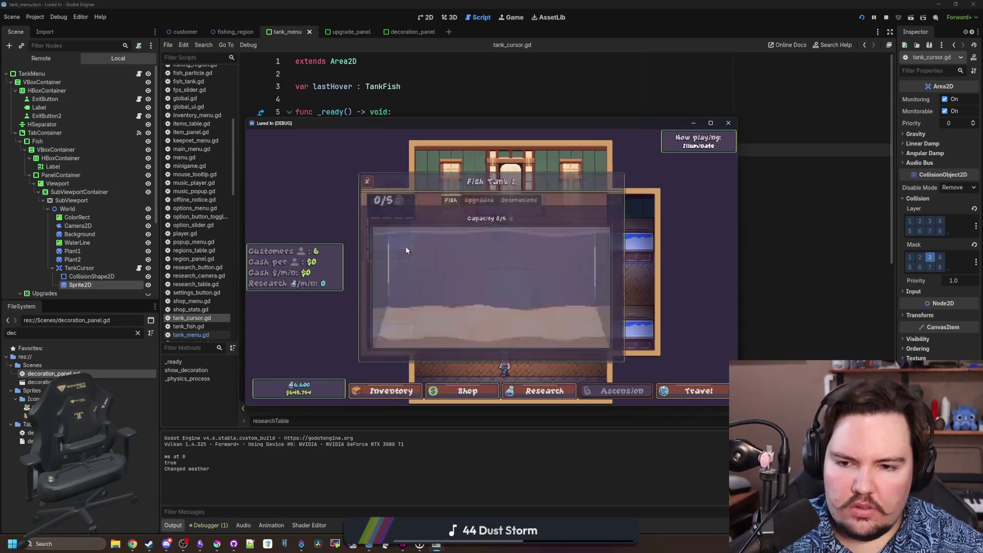
{"action": "left_click", "coordinate": [519, 199]}
{"action": "left_click", "coordinate": [585, 224]}
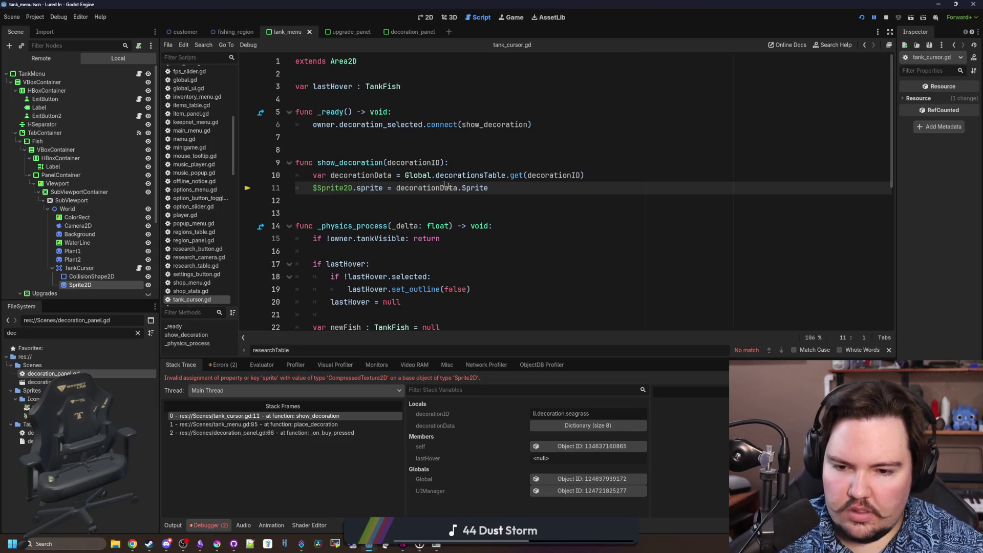
Fix the crash by changing .sprite to .texture on line 11 and resume the debugger
{"action": "double_click", "coordinate": [367, 188]}
{"action": "type", "text": "texture"}
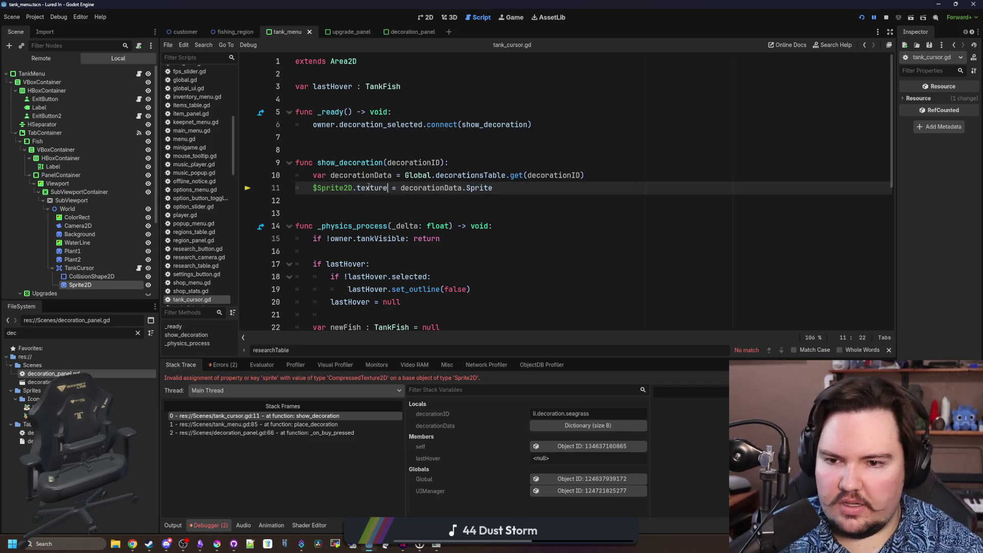
{"action": "left_click", "coordinate": [369, 200]}
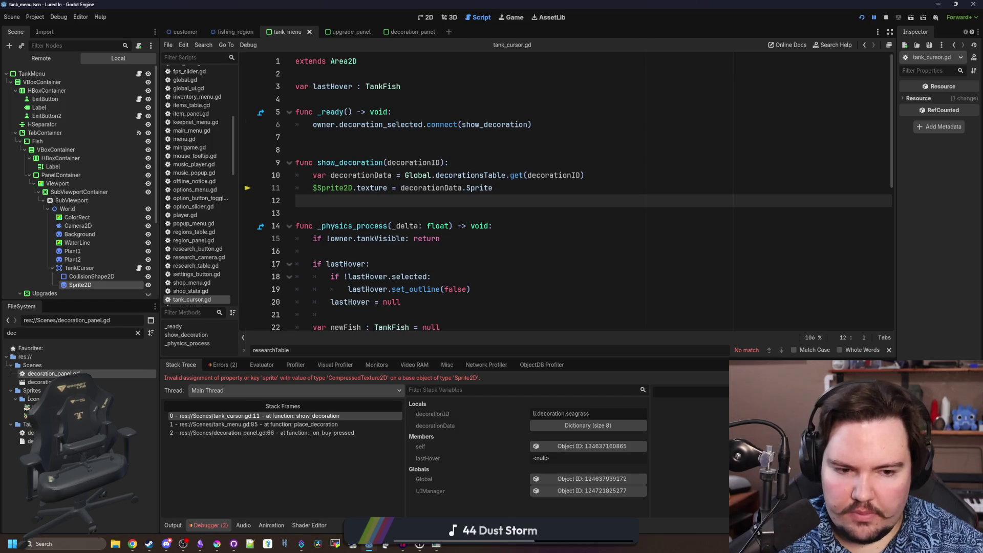
{"action": "key", "text": "F12"}
{"action": "left_click", "coordinate": [510, 262]}
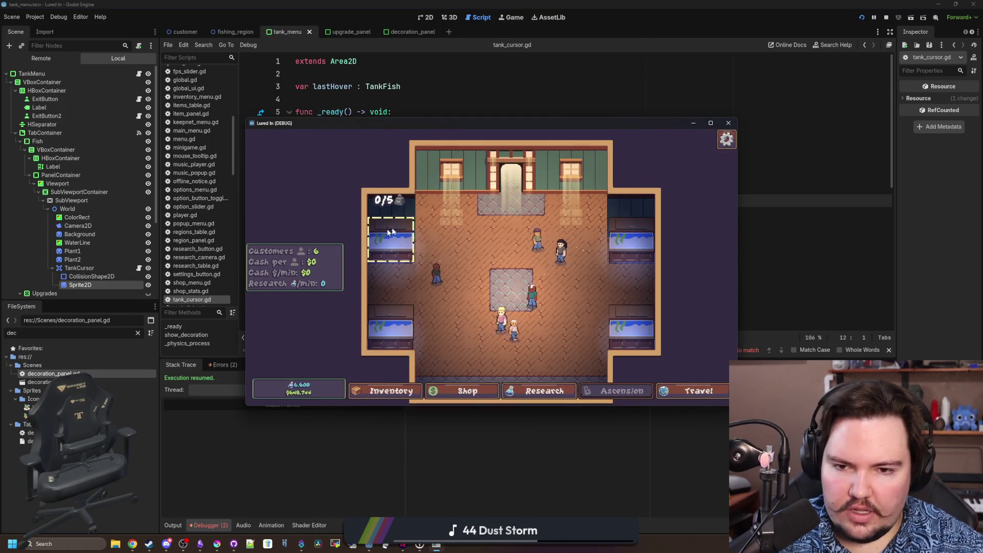
Place Seagrass in Fish Tank 1 and turn the game volume down in the options
{"action": "left_click", "coordinate": [390, 232]}
{"action": "left_click", "coordinate": [532, 200]}
{"action": "left_click", "coordinate": [585, 224]}
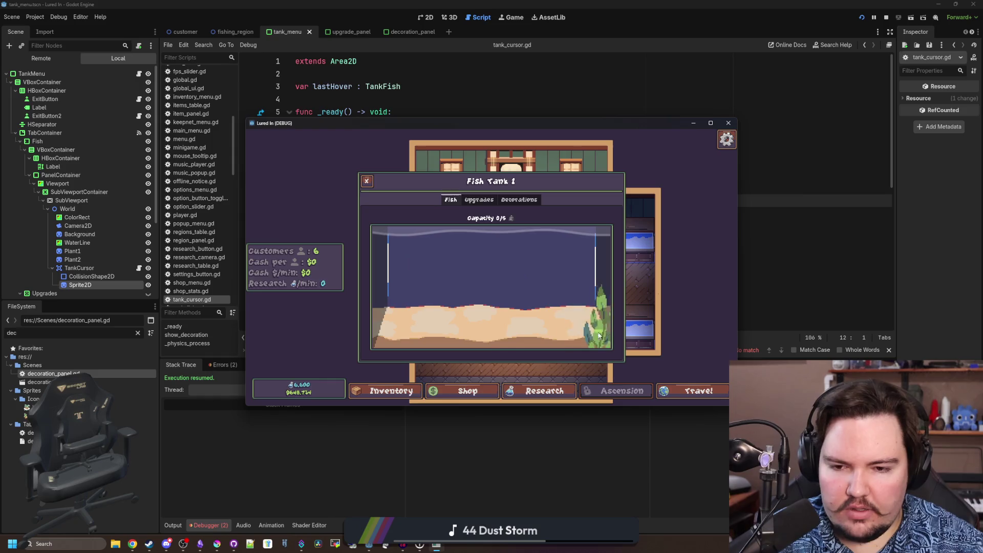
{"action": "key", "text": "Escape"}
{"action": "left_click", "coordinate": [489, 264]}
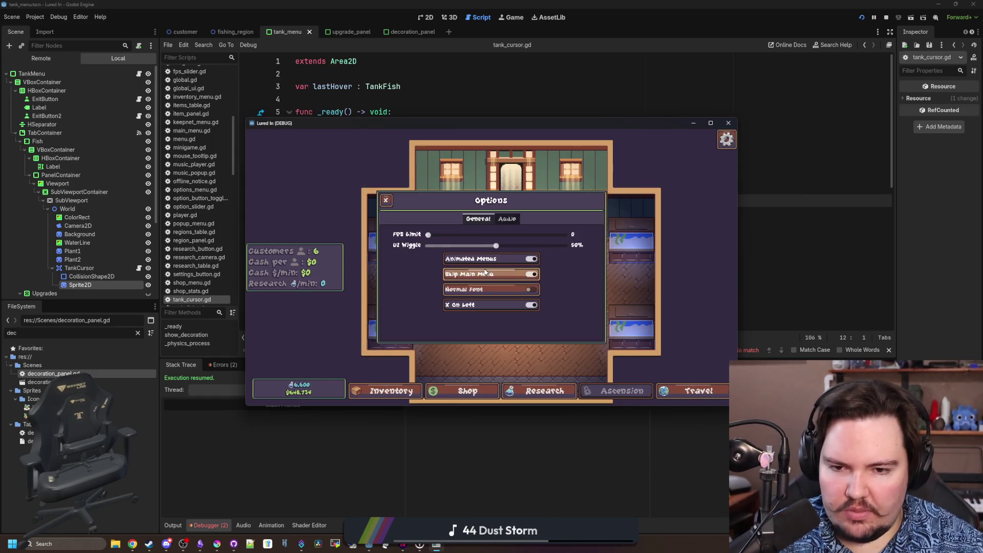
{"action": "left_click", "coordinate": [507, 218]}
{"action": "mouse_move", "coordinate": [478, 236]}
{"action": "left_mouse_down"}
{"action": "mouse_move", "coordinate": [458, 239]}
{"action": "mouse_move", "coordinate": [482, 235]}
{"action": "left_mouse_up"}
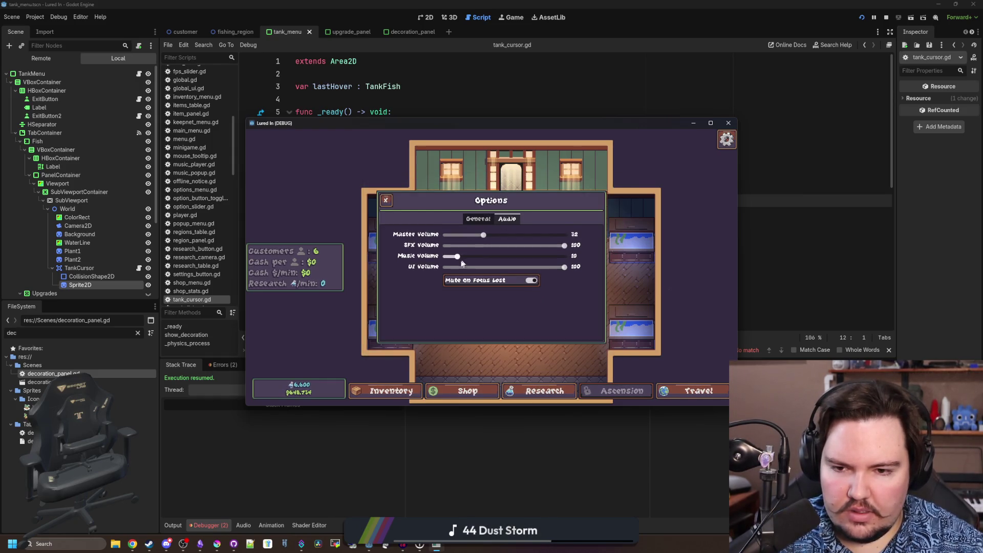
{"action": "key", "text": "Escape"}
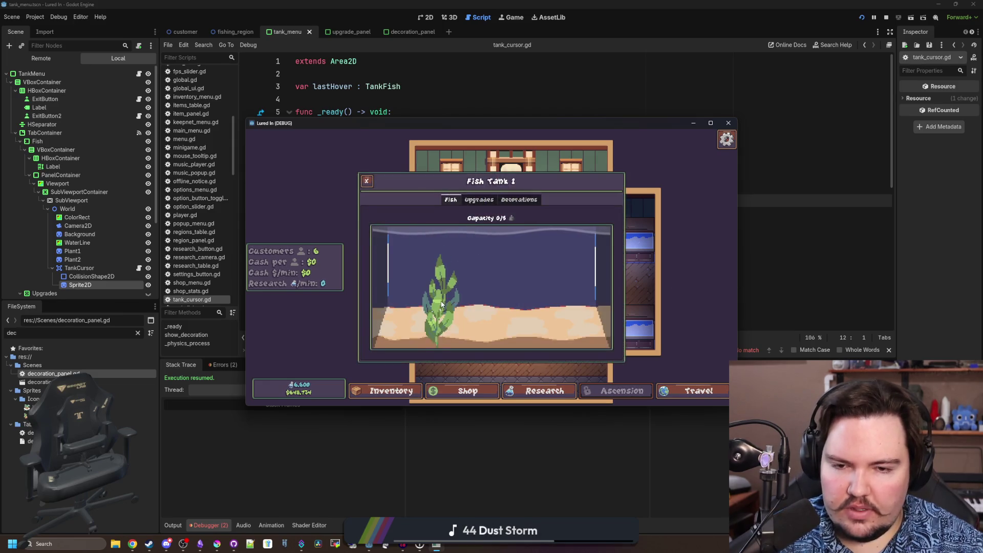
Drag the seagrass around, choose Fire Leaf coral and view it with the game maximized
{"action": "mouse_move", "coordinate": [435, 308]}
{"action": "left_mouse_down"}
{"action": "mouse_move", "coordinate": [425, 274]}
{"action": "mouse_move", "coordinate": [431, 290]}
{"action": "mouse_move", "coordinate": [581, 274]}
{"action": "mouse_move", "coordinate": [456, 274]}
{"action": "mouse_move", "coordinate": [464, 265]}
{"action": "mouse_move", "coordinate": [450, 285]}
{"action": "left_mouse_up"}
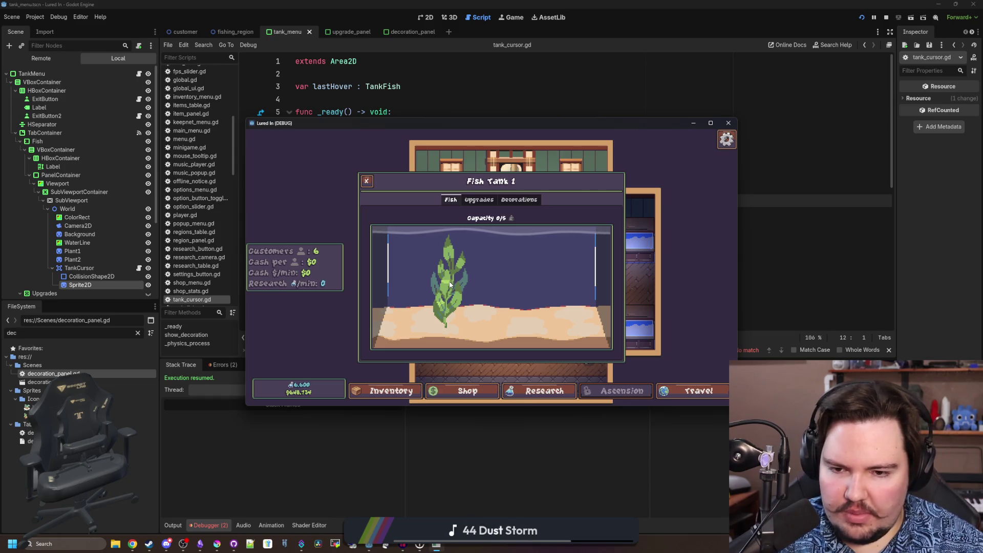
{"action": "mouse_move", "coordinate": [450, 284]}
{"action": "left_mouse_down"}
{"action": "mouse_move", "coordinate": [425, 316]}
{"action": "mouse_move", "coordinate": [435, 330]}
{"action": "mouse_move", "coordinate": [451, 308]}
{"action": "mouse_move", "coordinate": [527, 286]}
{"action": "mouse_move", "coordinate": [400, 338]}
{"action": "mouse_move", "coordinate": [478, 277]}
{"action": "mouse_move", "coordinate": [589, 277]}
{"action": "mouse_move", "coordinate": [396, 279]}
{"action": "mouse_move", "coordinate": [583, 265]}
{"action": "mouse_move", "coordinate": [390, 261]}
{"action": "mouse_move", "coordinate": [559, 299]}
{"action": "mouse_move", "coordinate": [387, 276]}
{"action": "mouse_move", "coordinate": [569, 285]}
{"action": "mouse_move", "coordinate": [461, 253]}
{"action": "mouse_move", "coordinate": [475, 234]}
{"action": "left_mouse_up"}
{"action": "left_click", "coordinate": [519, 199]}
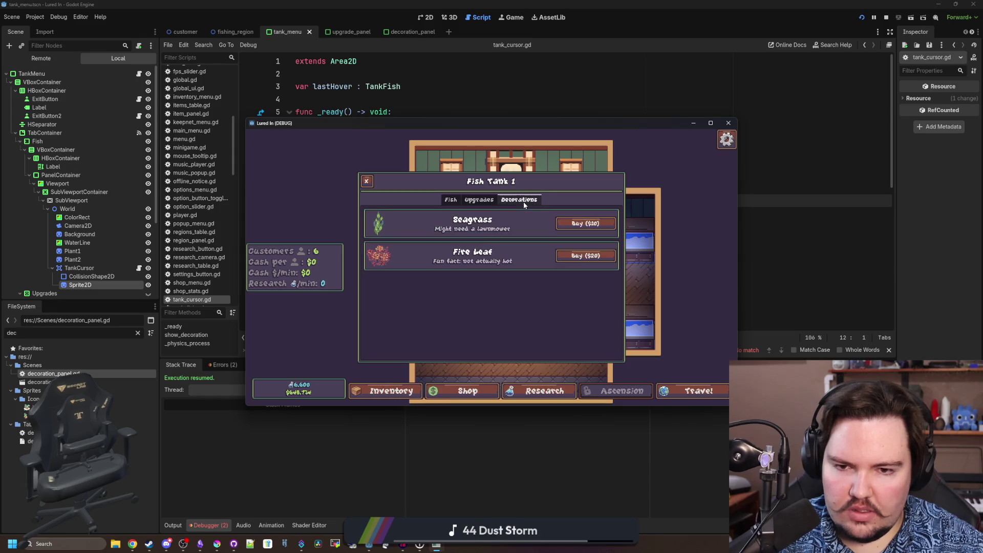
{"action": "left_click", "coordinate": [574, 259]}
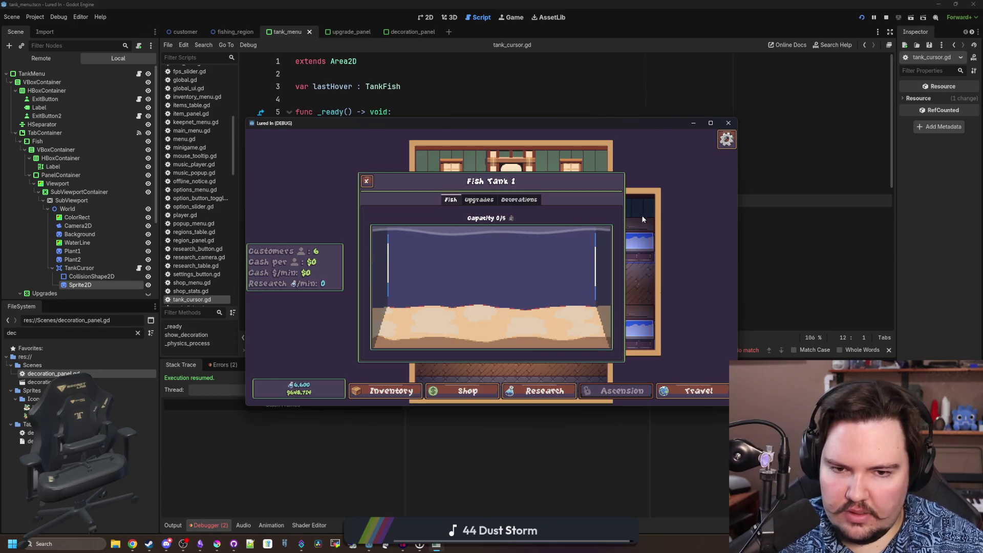
{"action": "left_click", "coordinate": [710, 124]}
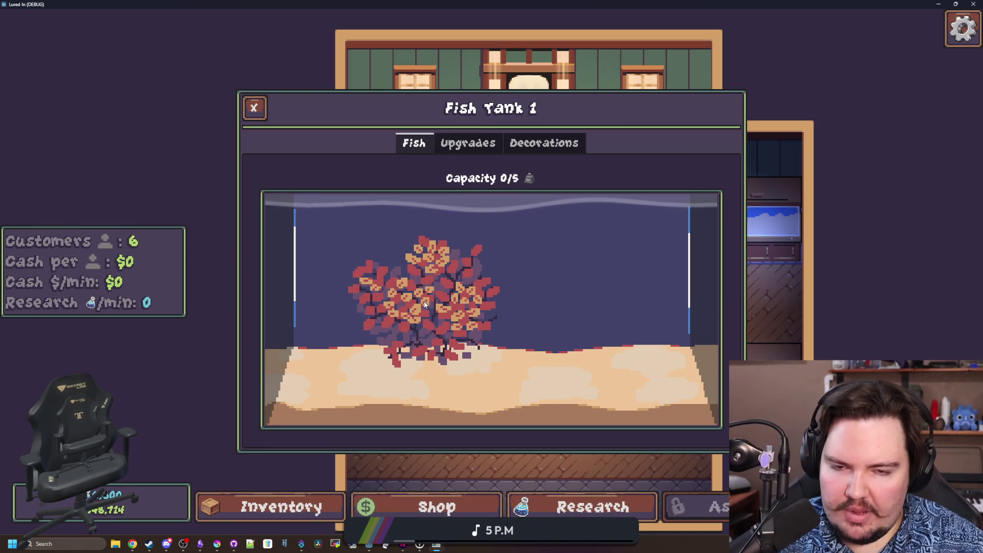
{"action": "left_click", "coordinate": [470, 143]}
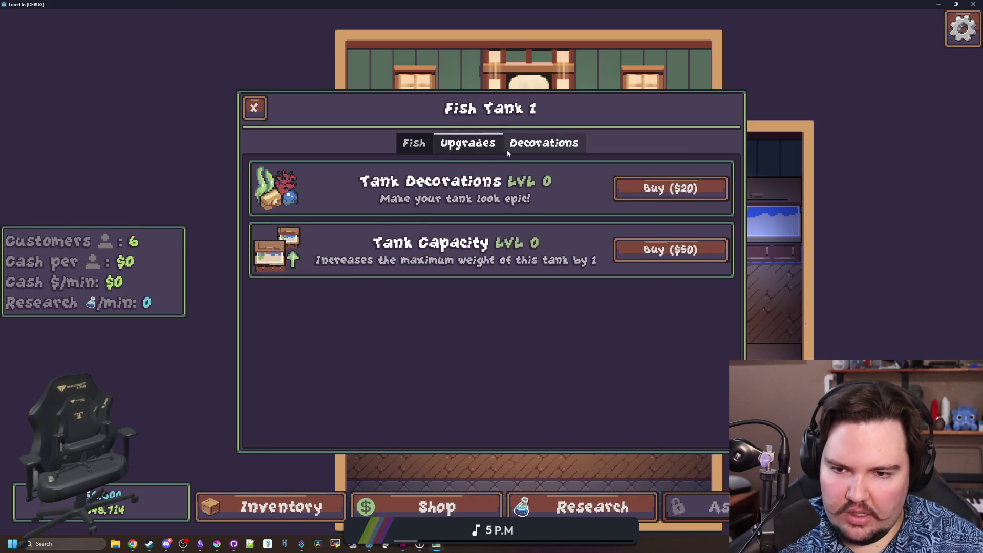
{"action": "left_click", "coordinate": [508, 146]}
{"action": "left_click", "coordinate": [413, 143]}
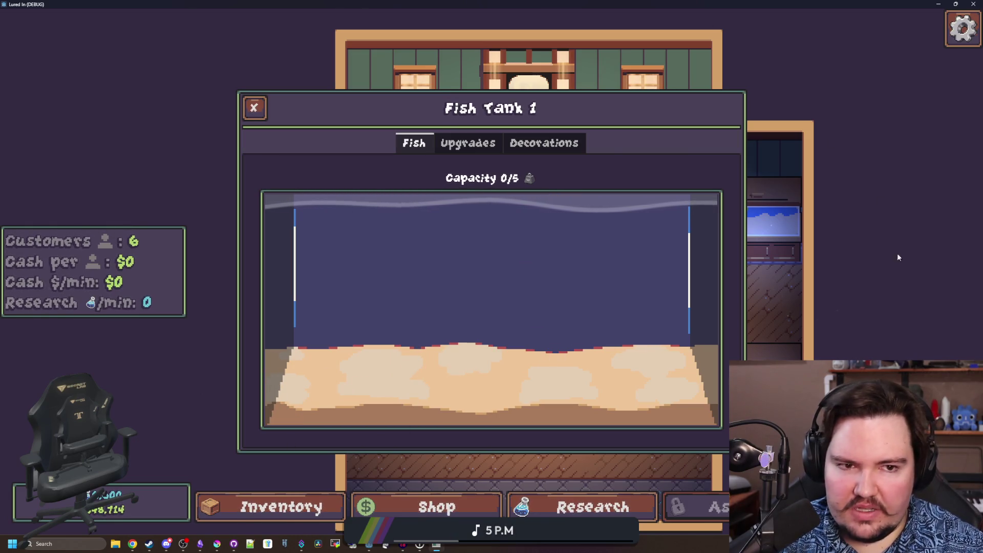
Close the tank and flip through the shop, inventory and research menus
{"action": "key", "text": "Escape"}
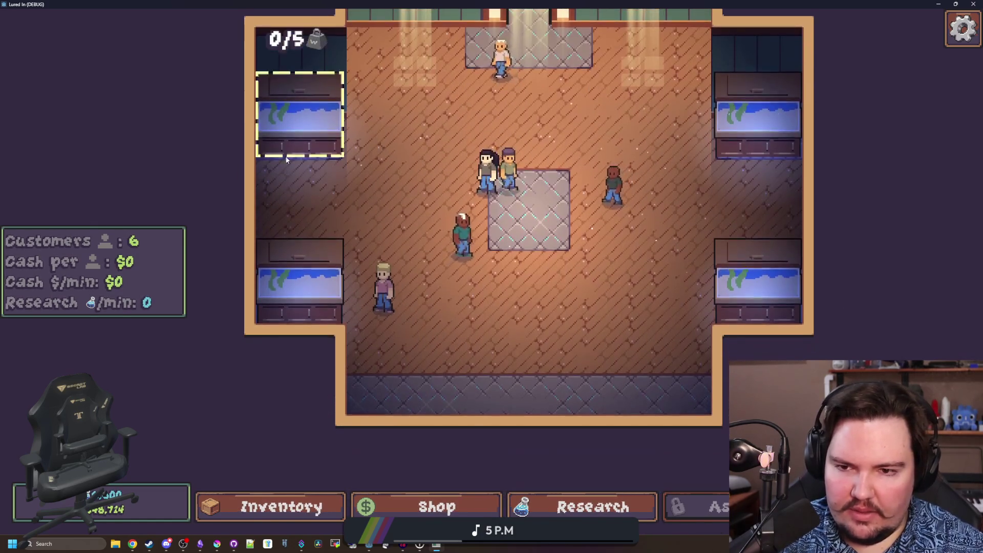
{"action": "left_click", "coordinate": [303, 147]}
{"action": "key", "text": "Escape"}
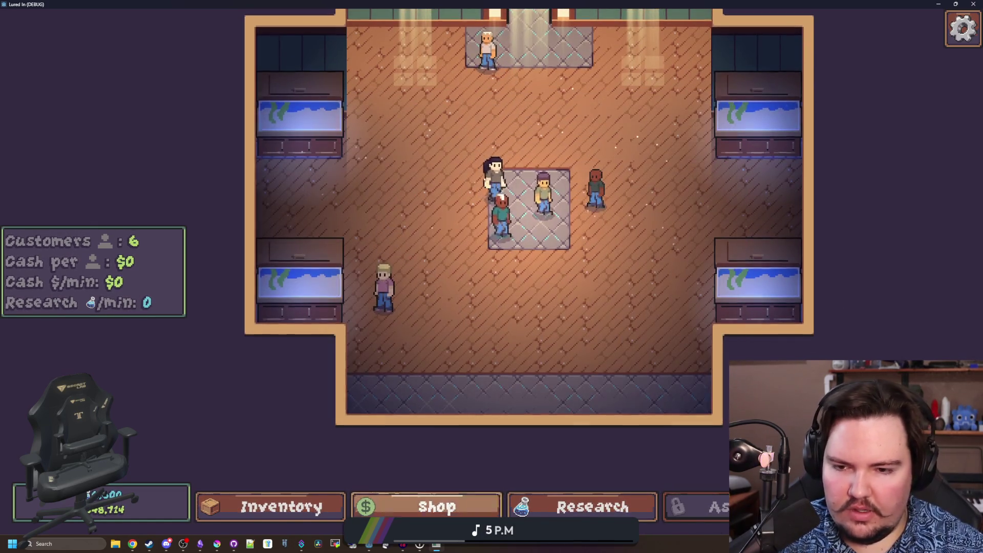
{"action": "left_click", "coordinate": [437, 508]}
{"action": "left_click", "coordinate": [280, 507]}
{"action": "left_click", "coordinate": [437, 507]}
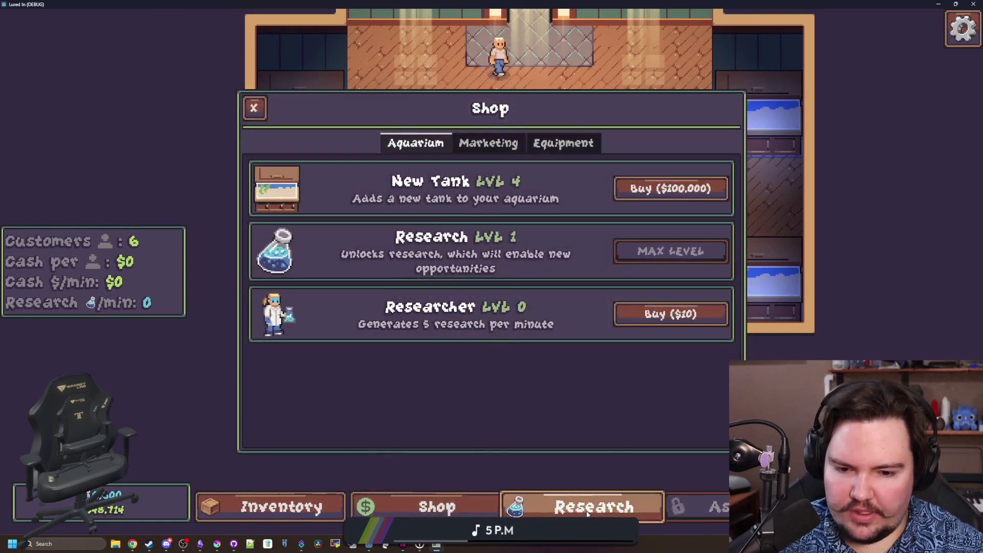
{"action": "left_click", "coordinate": [588, 514]}
{"action": "key", "text": "Escape"}
Reopen Fish Tank 1, rest the coral on the sand and un-maximize the game window
{"action": "left_click", "coordinate": [290, 92]}
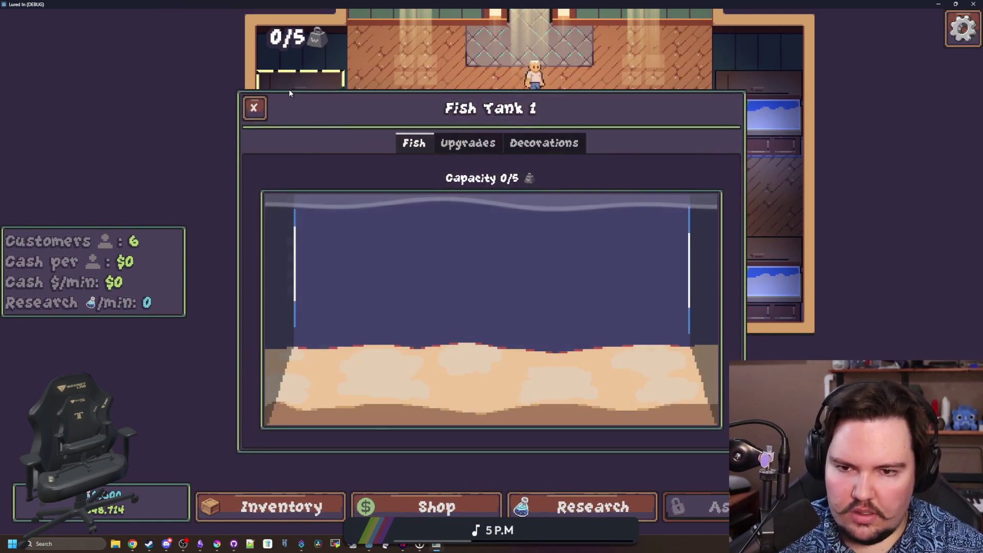
{"action": "left_click_drag", "start_coordinate": [588, 318], "coordinate": [465, 421]}
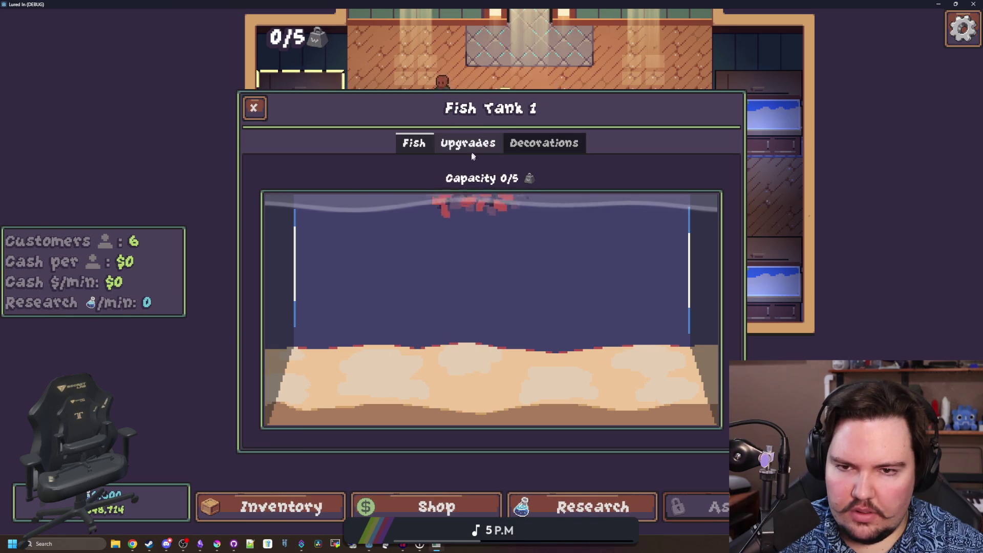
{"action": "key", "text": "super+Down"}
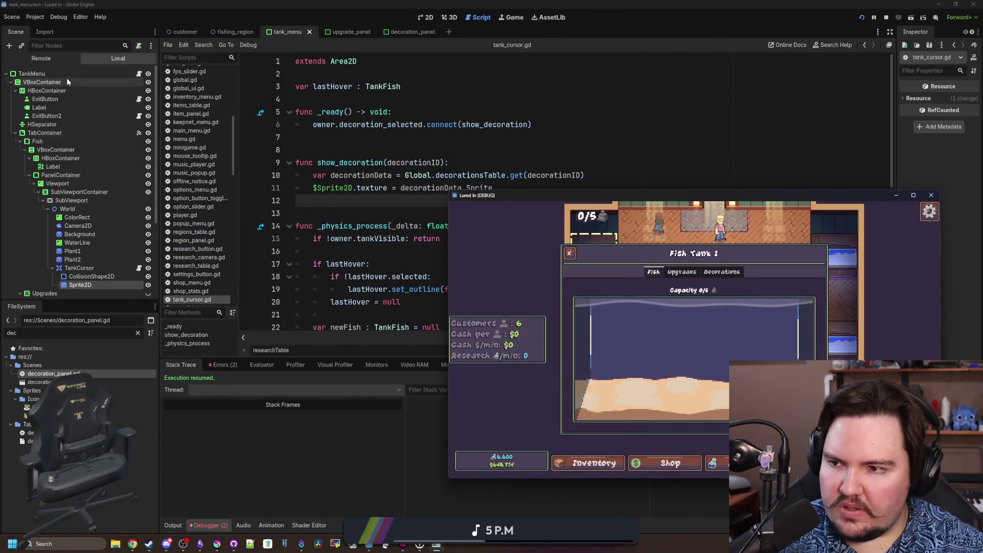
Select TankMenu in the 2D workspace and centre the view on the Fish Tank UI
{"action": "left_click", "coordinate": [65, 75]}
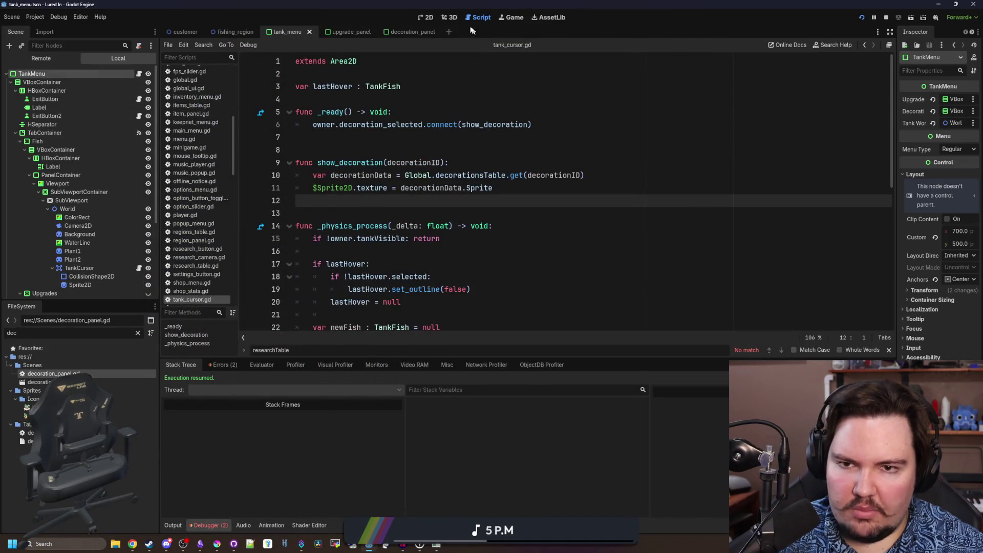
{"action": "left_click", "coordinate": [452, 17]}
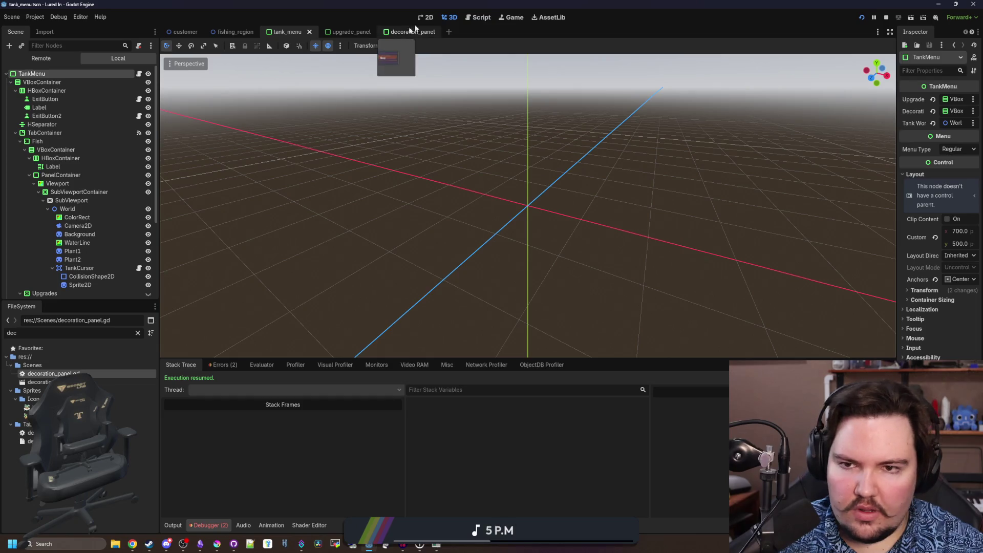
{"action": "left_click", "coordinate": [425, 18]}
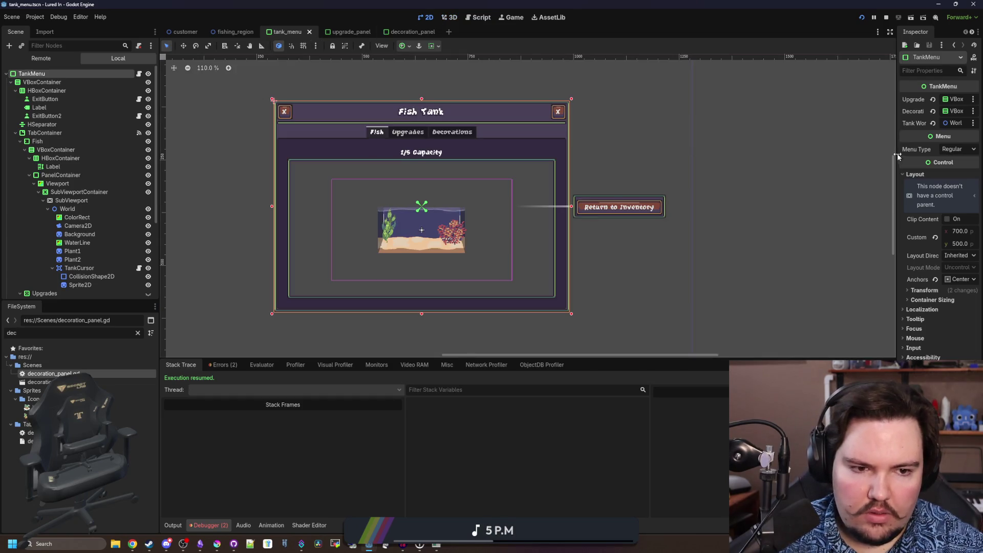
{"action": "left_click_drag", "start_coordinate": [897, 149], "coordinate": [775, 139]}
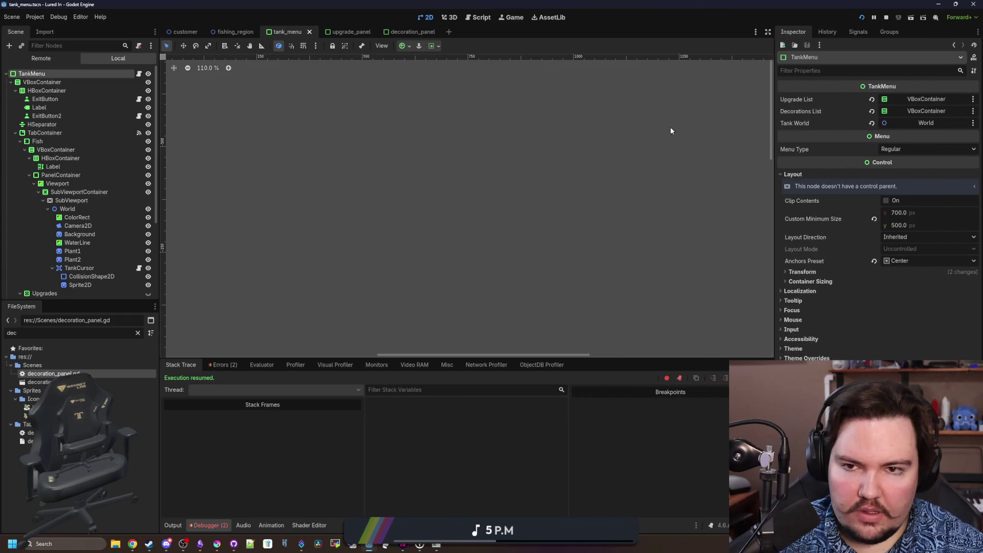
{"action": "key", "text": "f"}
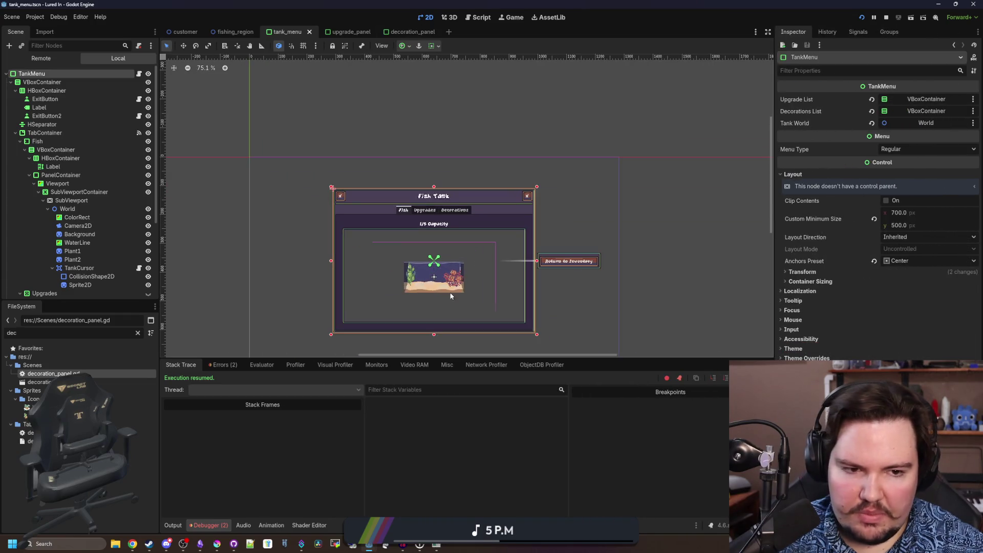
{"action": "scroll", "coordinate": [468, 262], "scroll_direction": "up", "scroll_amount": 2}
{"action": "scroll", "coordinate": [468, 261], "scroll_direction": "down", "scroll_amount": 2}
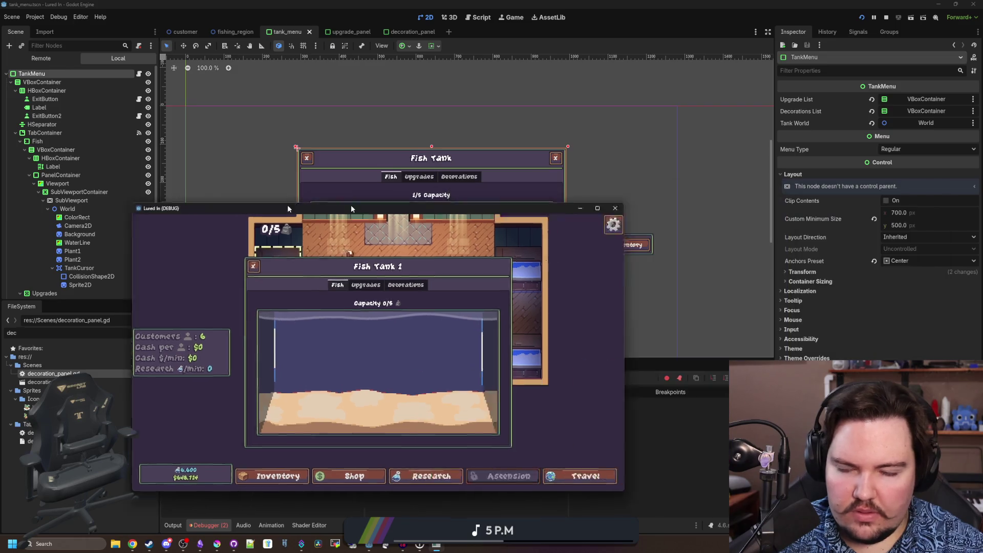
{"action": "left_click_drag", "start_coordinate": [659, 193], "coordinate": [0, 208]}
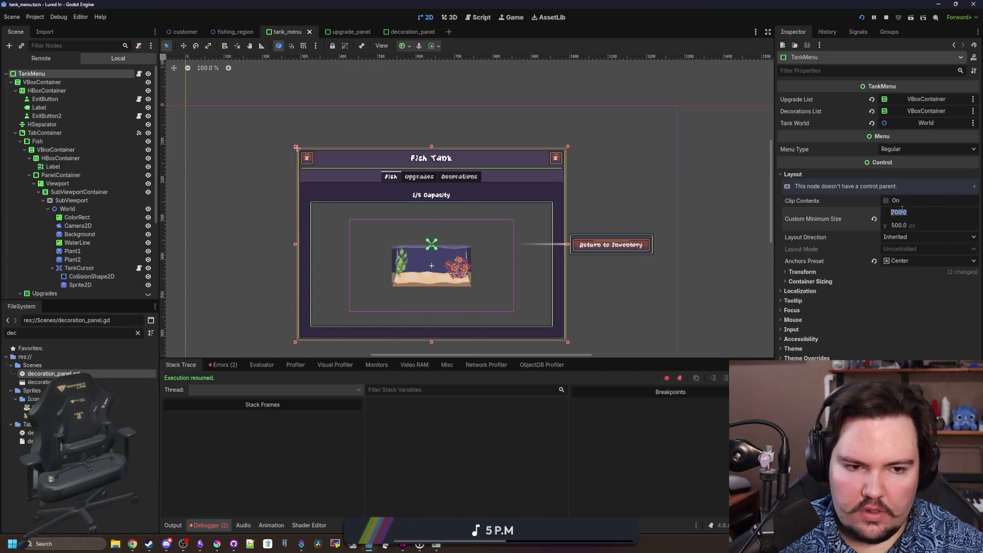
{"action": "type", "text": "800"}
Set TankMenu's Custom Minimum Size to 1000 × 600 and run the game
{"action": "key", "text": "Return"}
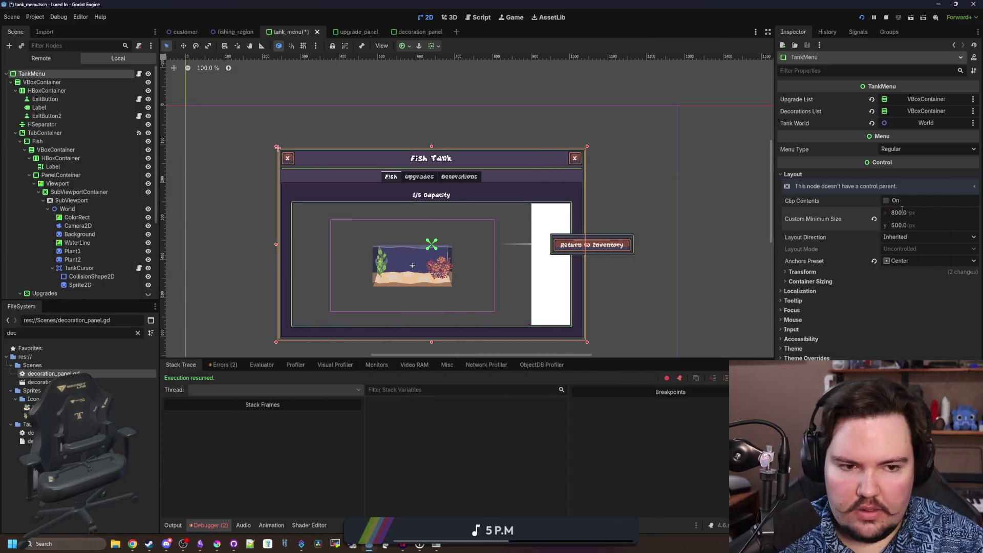
{"action": "type", "text": "00"}
{"action": "key", "text": "Return"}
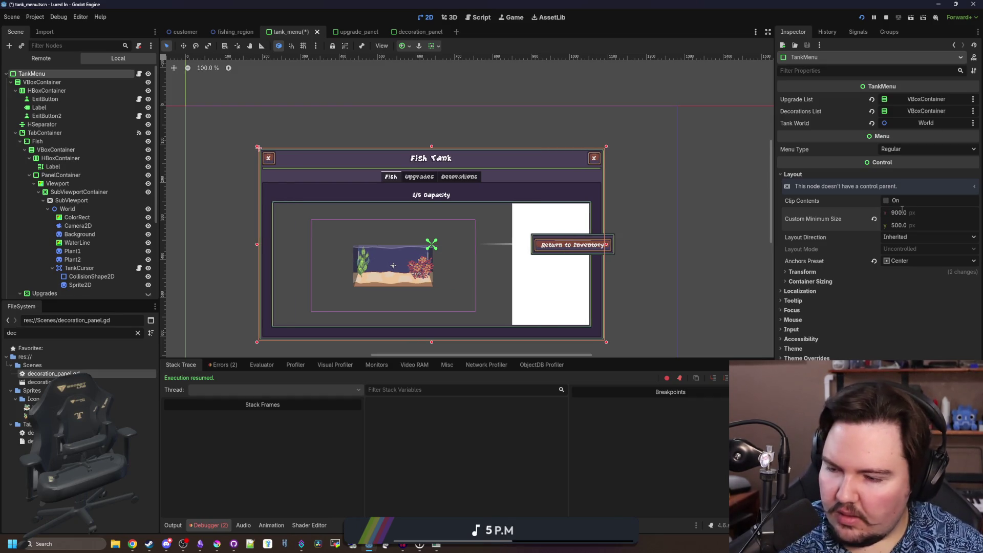
{"action": "type", "text": "00"}
{"action": "key", "text": "Return"}
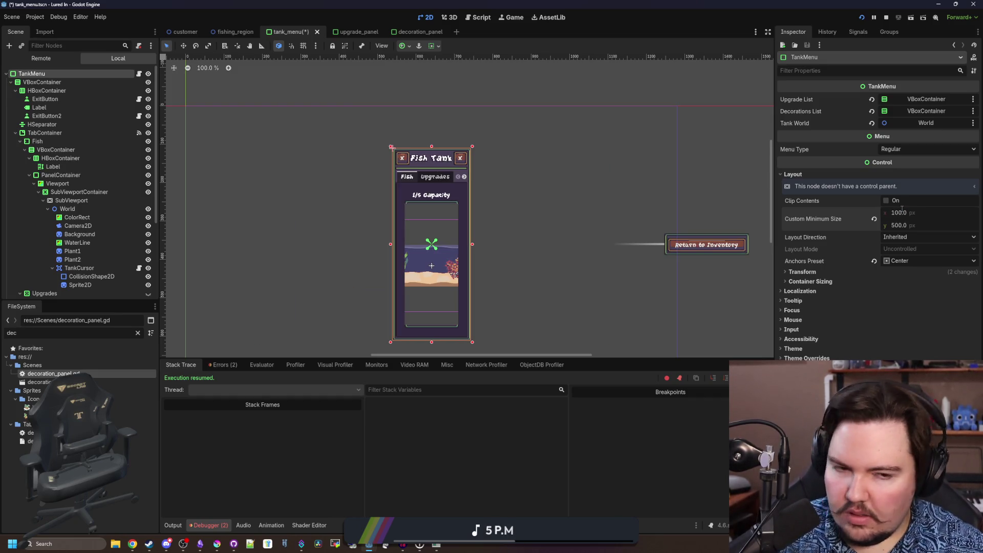
{"action": "type", "text": "1000"}
{"action": "key", "text": "Return"}
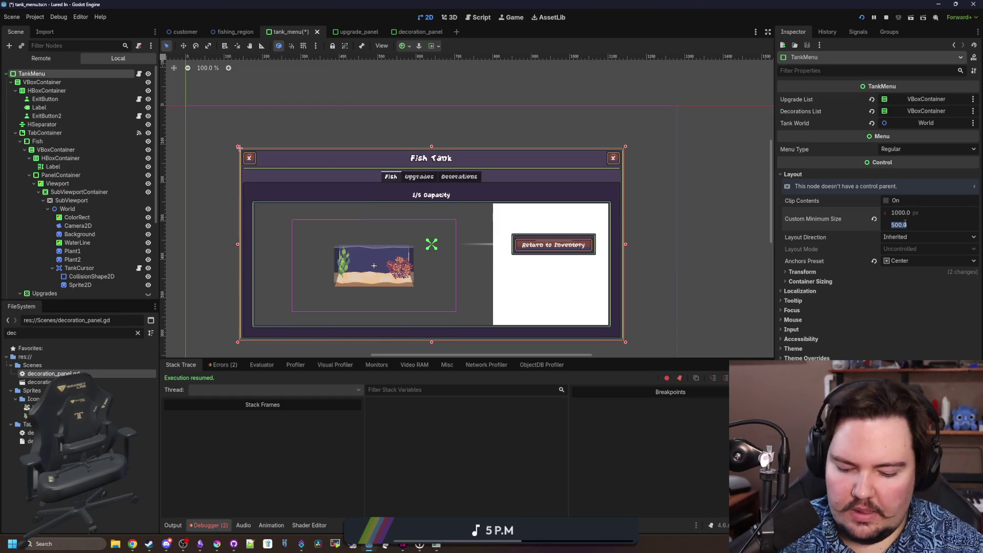
{"action": "type", "text": "600"}
{"action": "key", "text": "Return"}
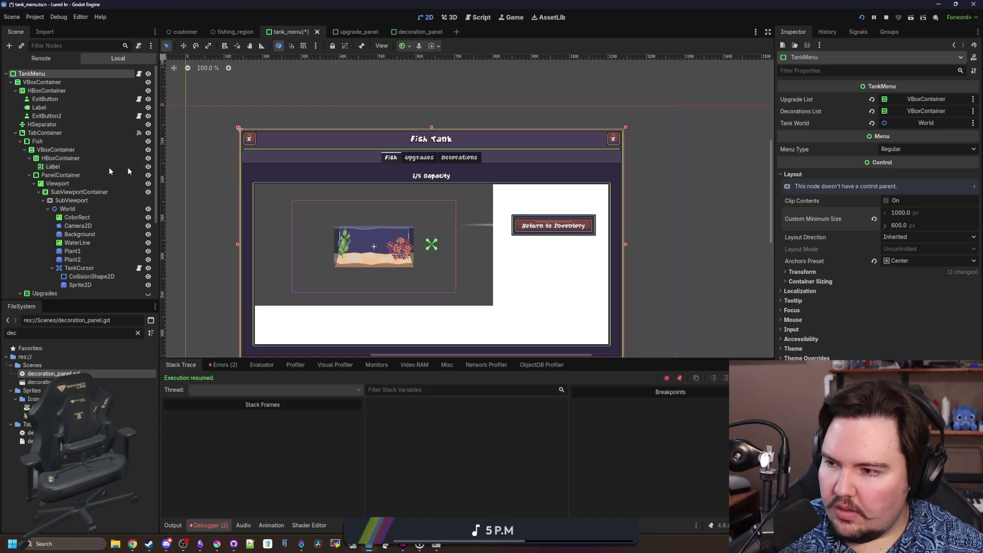
{"action": "key", "text": "F5"}
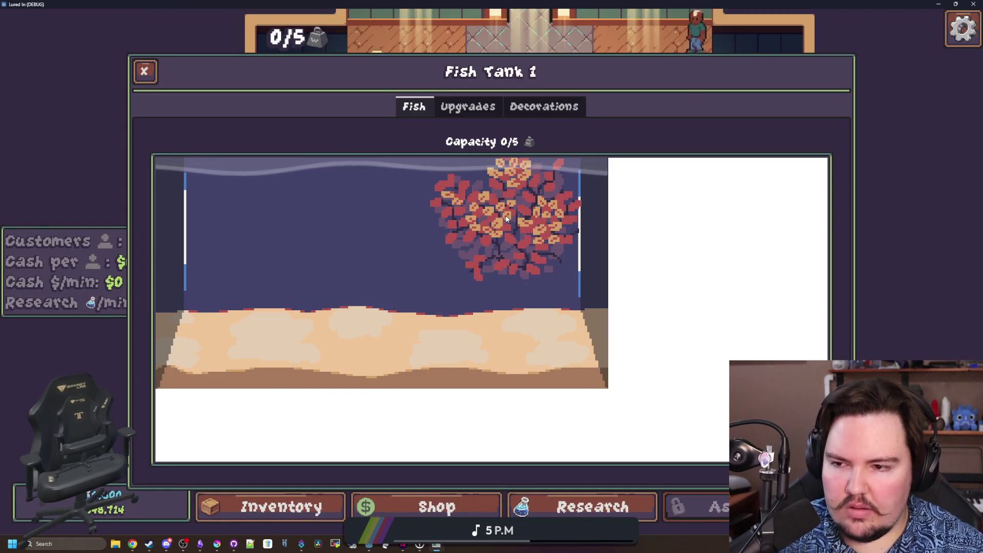
Drag the Fire Leaf coral across the enlarged tank to test placement, then return to the editor
{"action": "mouse_move", "coordinate": [506, 220]}
{"action": "left_mouse_down"}
{"action": "mouse_move", "coordinate": [634, 326]}
{"action": "mouse_move", "coordinate": [319, 507]}
{"action": "left_mouse_up"}
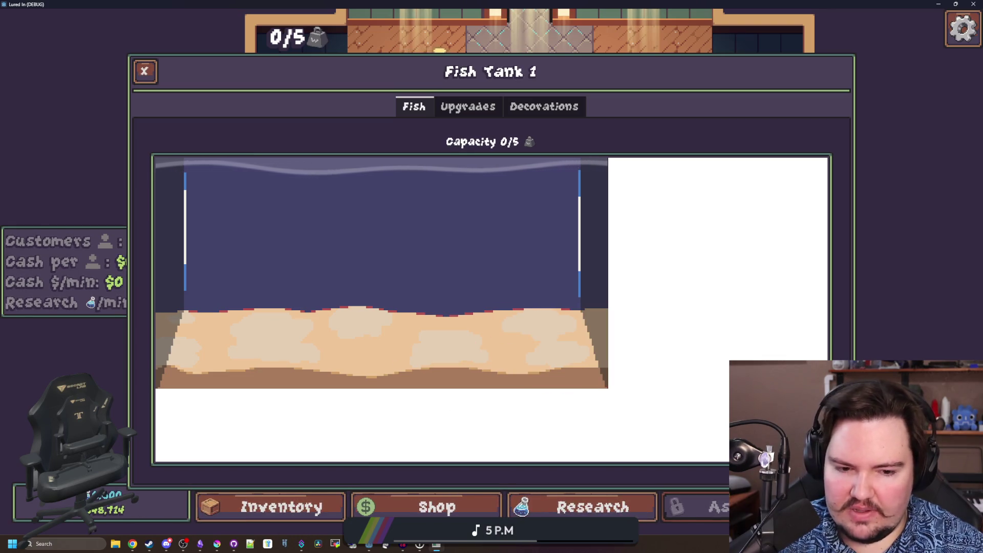
{"action": "mouse_move", "coordinate": [319, 507]}
{"action": "left_mouse_down"}
{"action": "mouse_move", "coordinate": [420, 431]}
{"action": "mouse_move", "coordinate": [154, 59]}
{"action": "mouse_move", "coordinate": [79, 283]}
{"action": "mouse_move", "coordinate": [442, 262]}
{"action": "left_mouse_up"}
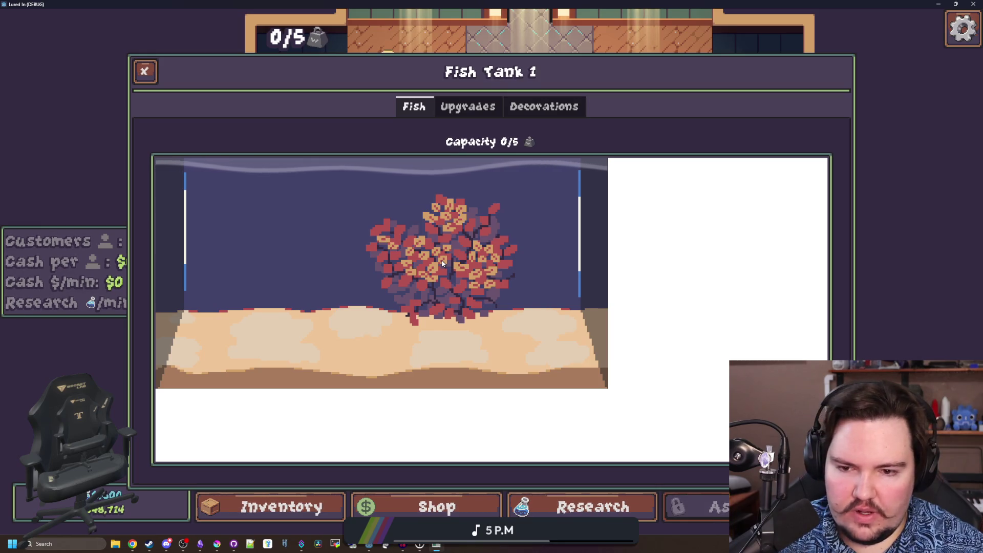
{"action": "mouse_move", "coordinate": [441, 262]}
{"action": "left_mouse_down"}
{"action": "mouse_move", "coordinate": [628, 374]}
{"action": "mouse_move", "coordinate": [394, 308]}
{"action": "mouse_move", "coordinate": [384, 231]}
{"action": "mouse_move", "coordinate": [560, 341]}
{"action": "mouse_move", "coordinate": [605, 390]}
{"action": "left_mouse_up"}
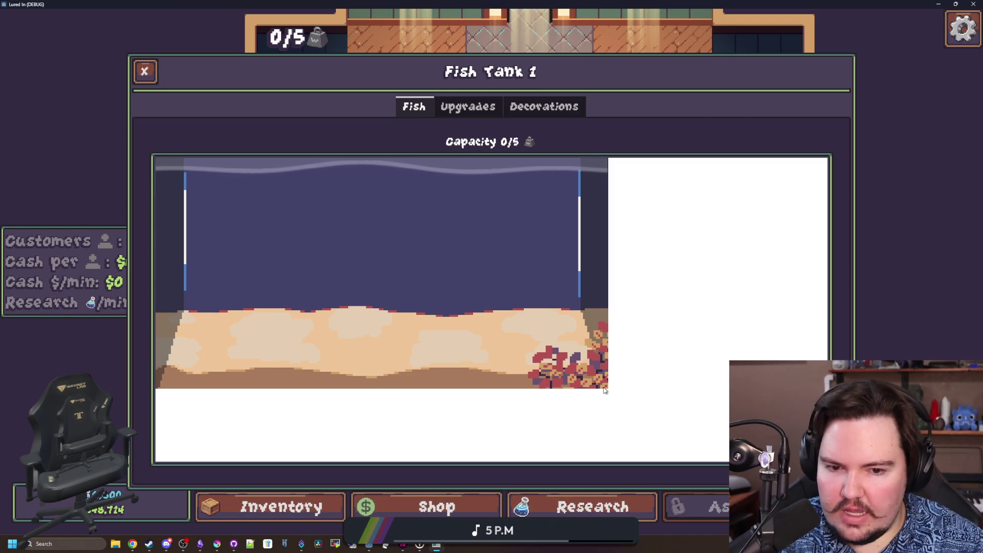
{"action": "mouse_move", "coordinate": [623, 413]}
{"action": "left_mouse_down"}
{"action": "mouse_move", "coordinate": [500, 296]}
{"action": "mouse_move", "coordinate": [495, 305]}
{"action": "mouse_move", "coordinate": [395, 250]}
{"action": "mouse_move", "coordinate": [435, 332]}
{"action": "mouse_move", "coordinate": [341, 323]}
{"action": "mouse_move", "coordinate": [223, 204]}
{"action": "mouse_move", "coordinate": [551, 223]}
{"action": "mouse_move", "coordinate": [246, 362]}
{"action": "mouse_move", "coordinate": [384, 246]}
{"action": "mouse_move", "coordinate": [400, 362]}
{"action": "mouse_move", "coordinate": [257, 362]}
{"action": "mouse_move", "coordinate": [594, 351]}
{"action": "mouse_move", "coordinate": [591, 451]}
{"action": "left_mouse_up"}
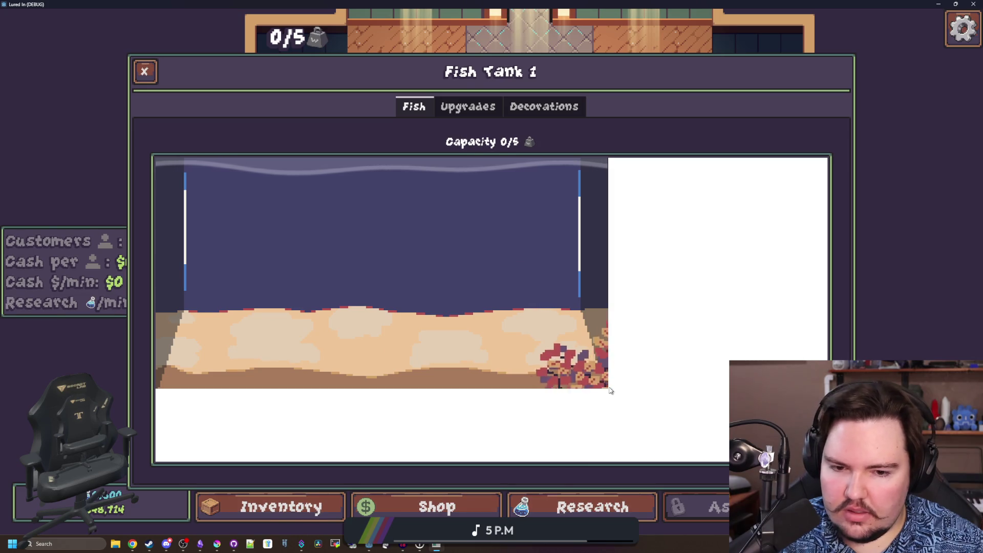
{"action": "left_click_drag", "start_coordinate": [606, 393], "coordinate": [612, 387]}
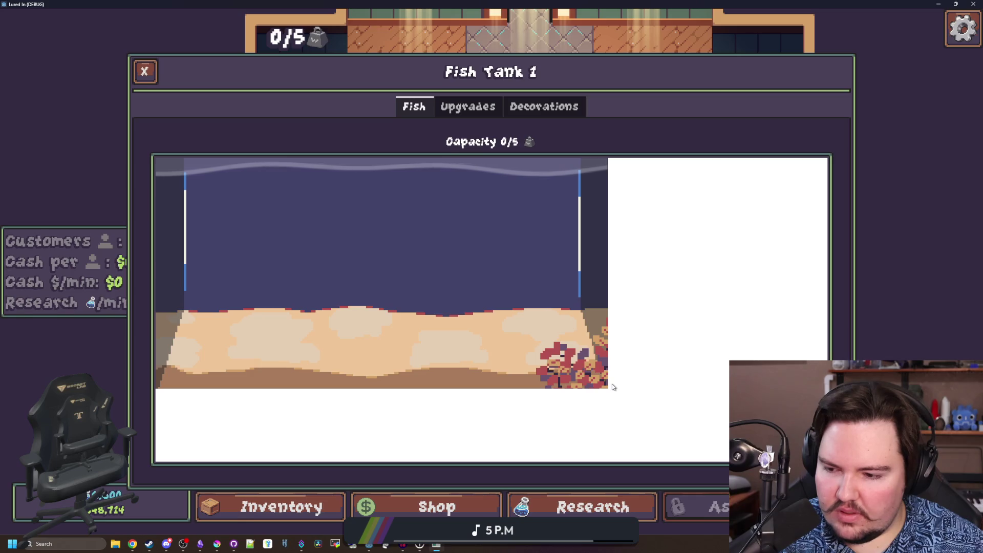
{"action": "left_click_drag", "start_coordinate": [612, 386], "coordinate": [485, 342]}
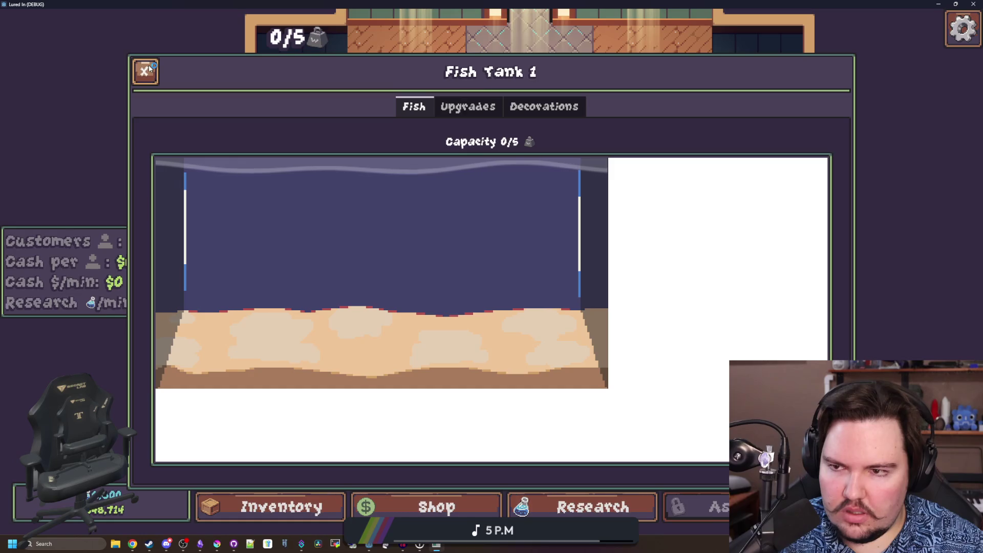
{"action": "left_click_drag", "start_coordinate": [445, 4], "coordinate": [0, 185]}
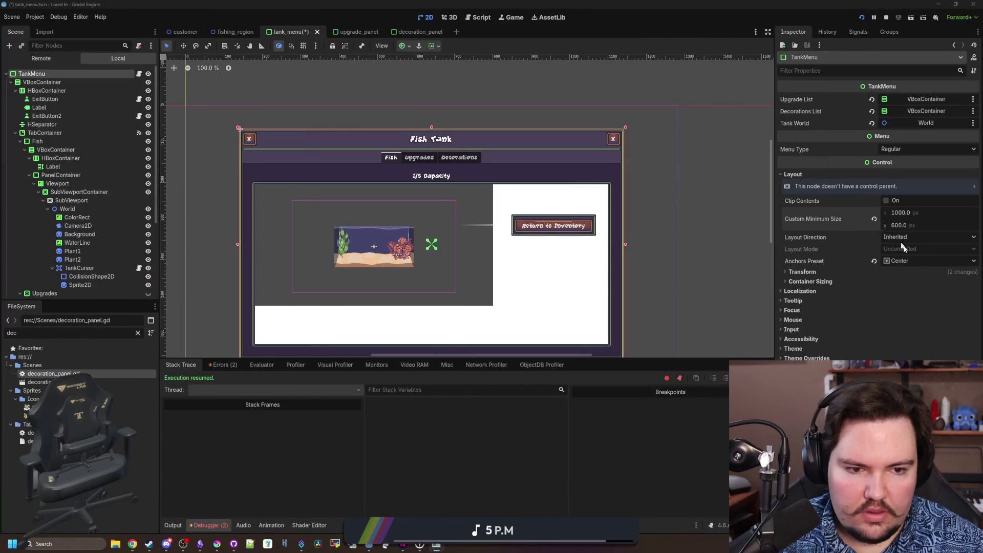
Set TankMenu's anchors to Full Rect with minimum size reset, save the scene and run
{"action": "left_click", "coordinate": [914, 260]}
{"action": "left_click", "coordinate": [921, 287]}
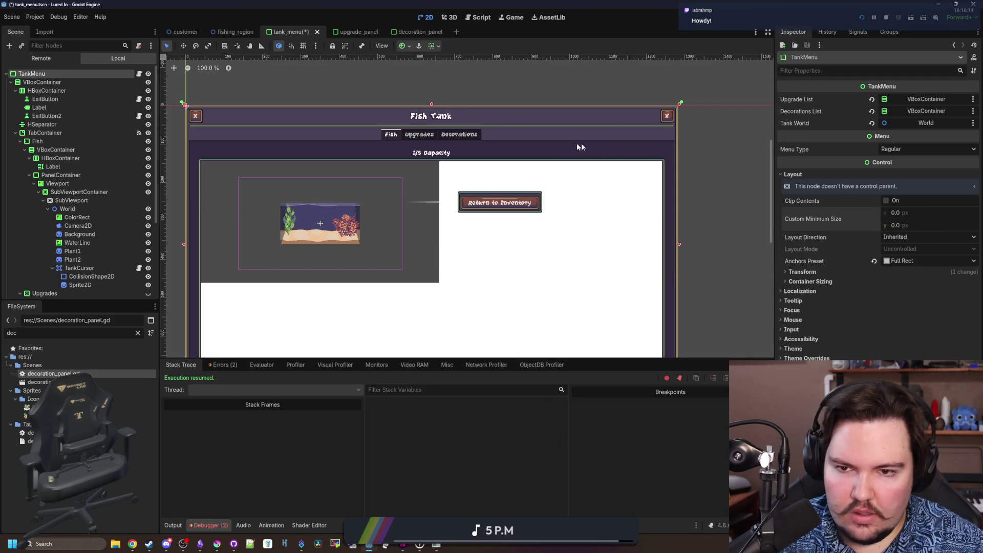
{"action": "scroll", "coordinate": [582, 146], "scroll_direction": "down", "scroll_amount": 3}
{"action": "key", "text": "ctrl+s"}
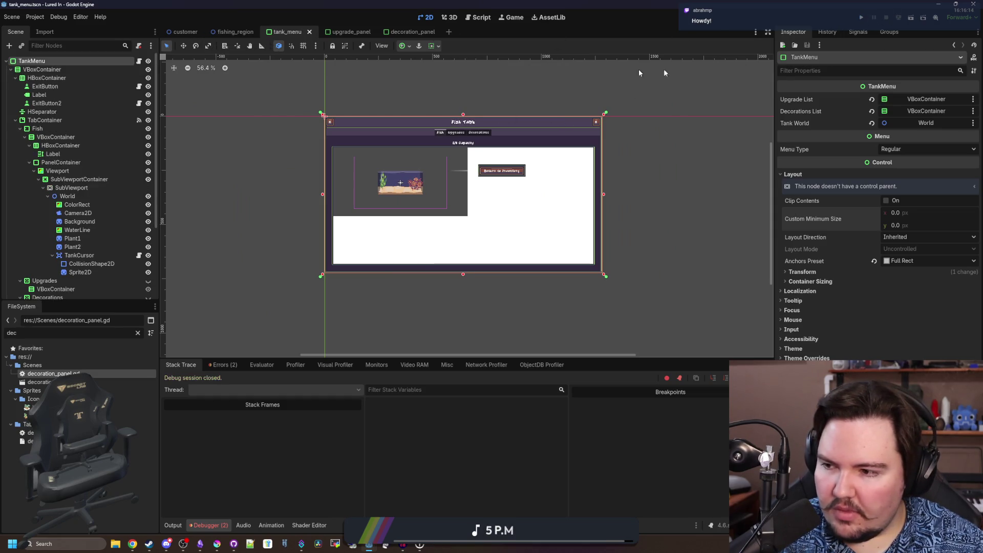
{"action": "left_click", "coordinate": [874, 17]}
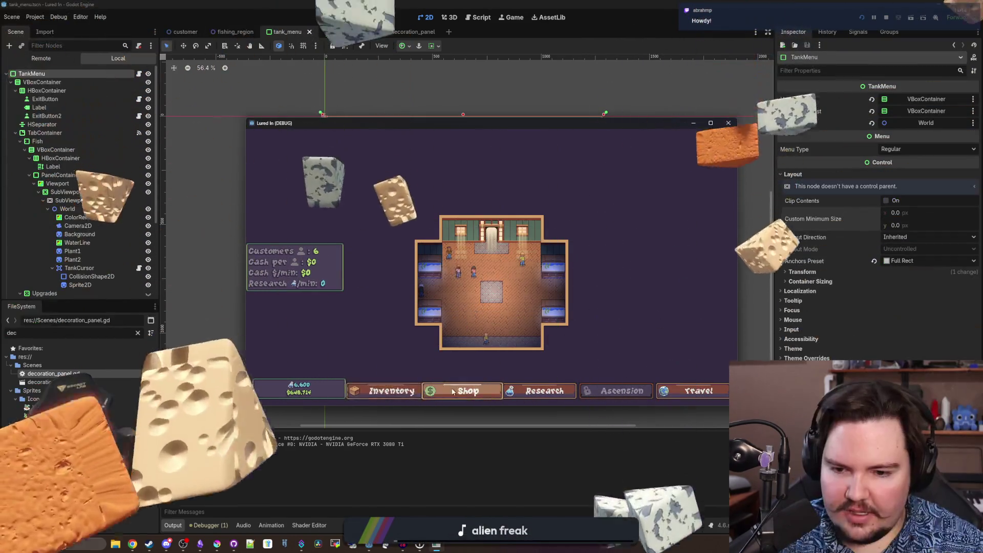
Open the fish tank in-game and resize the window to watch the panel stretch
{"action": "left_click", "coordinate": [477, 303]}
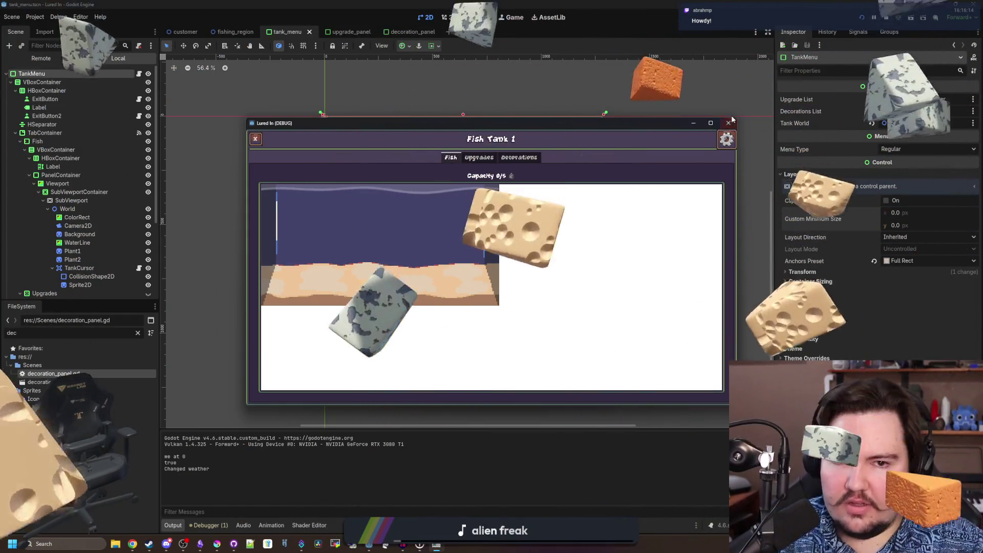
{"action": "left_click", "coordinate": [710, 124]}
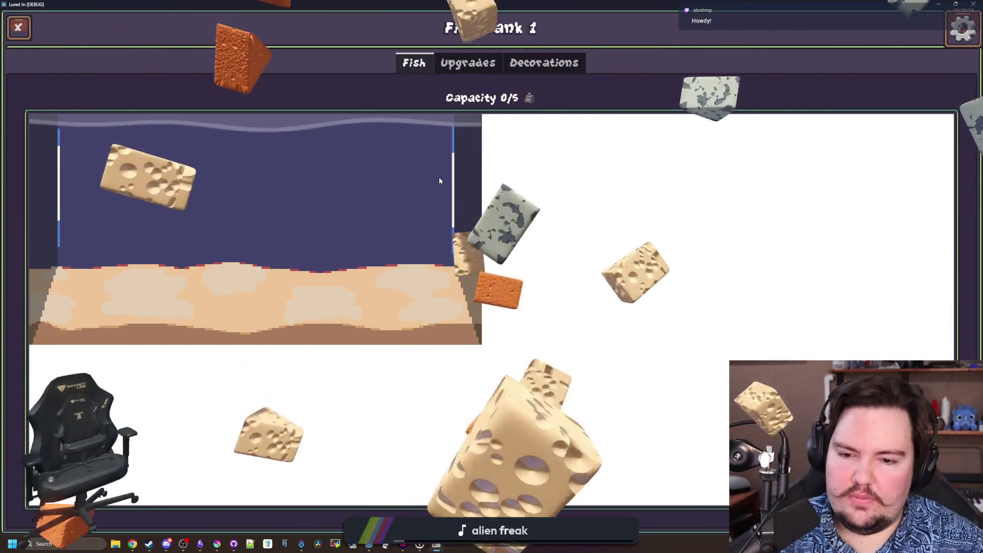
{"action": "key", "text": "super+Down"}
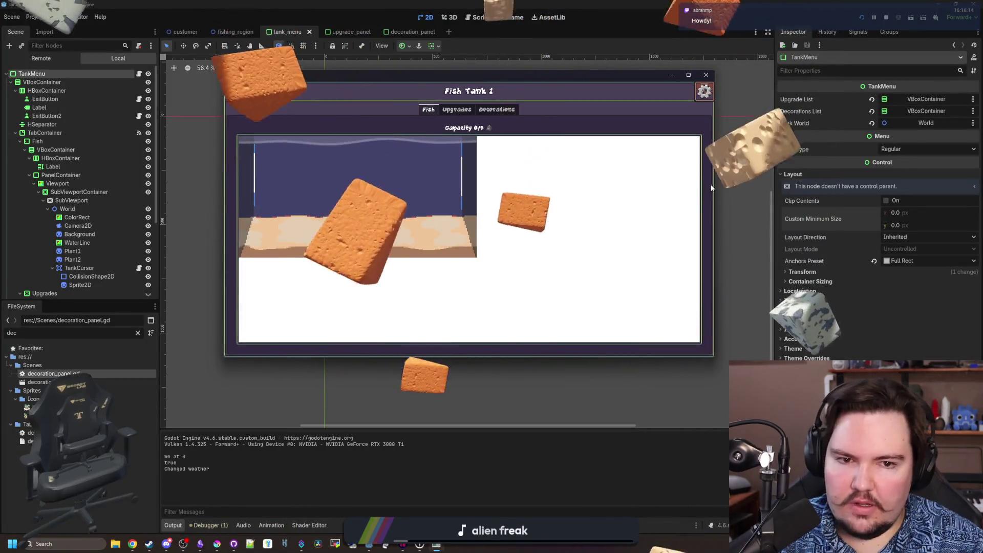
{"action": "mouse_move", "coordinate": [714, 178]}
{"action": "left_mouse_down"}
{"action": "mouse_move", "coordinate": [606, 177]}
{"action": "mouse_move", "coordinate": [279, 223]}
{"action": "left_mouse_up"}
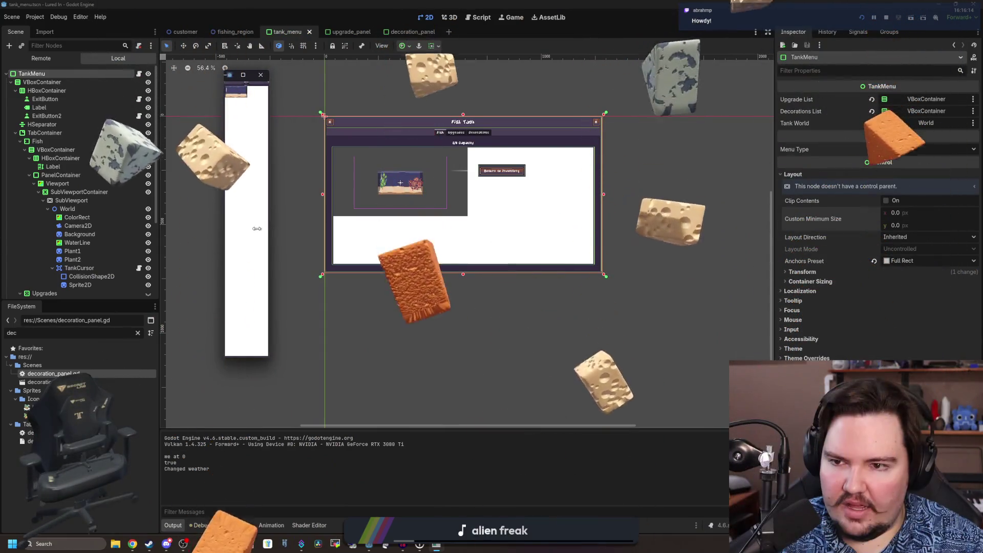
{"action": "mouse_move", "coordinate": [280, 223]}
{"action": "left_mouse_down"}
{"action": "mouse_move", "coordinate": [913, 201]}
{"action": "mouse_move", "coordinate": [824, 241]}
{"action": "mouse_move", "coordinate": [349, 209]}
{"action": "mouse_move", "coordinate": [421, 223]}
{"action": "left_mouse_up"}
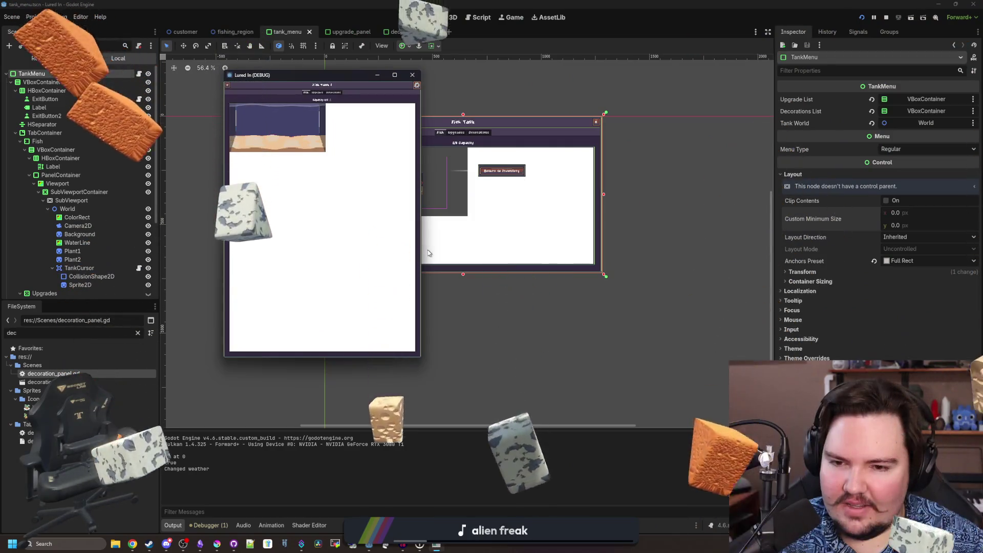
{"action": "left_click_drag", "start_coordinate": [423, 249], "coordinate": [982, 254]}
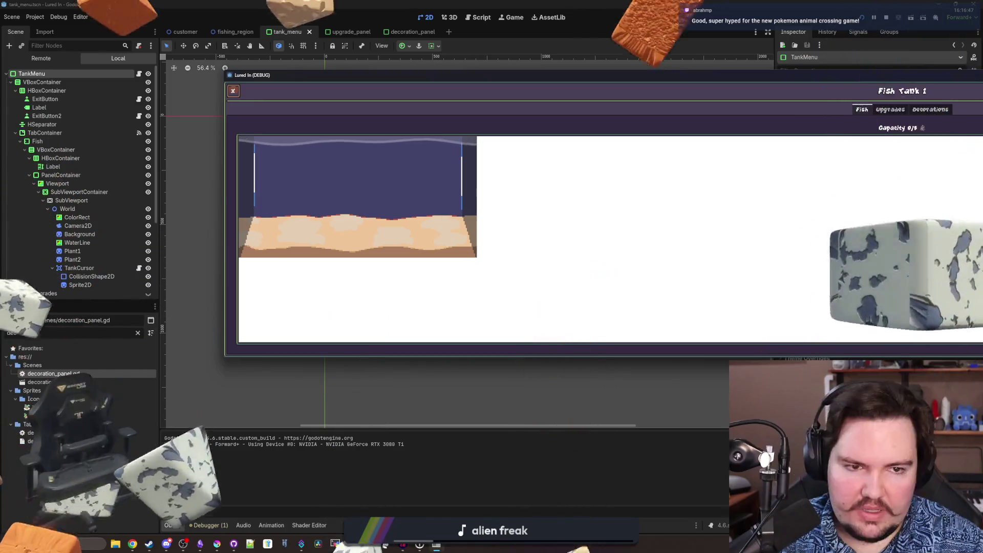
Move and resize the game window to more extreme widths to test the layout
{"action": "mouse_move", "coordinate": [926, 77]}
{"action": "left_mouse_down"}
{"action": "mouse_move", "coordinate": [599, 121]}
{"action": "mouse_move", "coordinate": [376, 201]}
{"action": "left_mouse_up"}
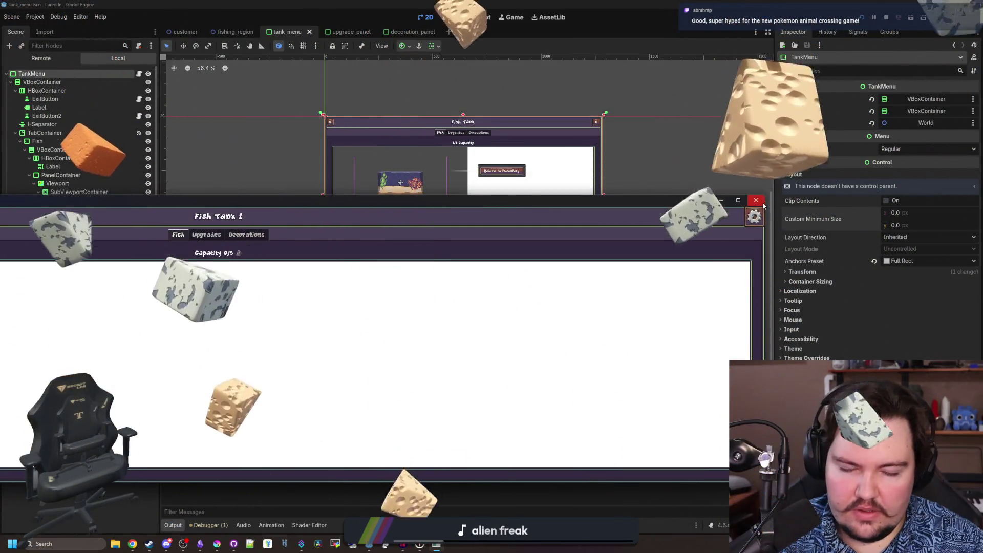
{"action": "left_click_drag", "start_coordinate": [663, 202], "coordinate": [982, 114]}
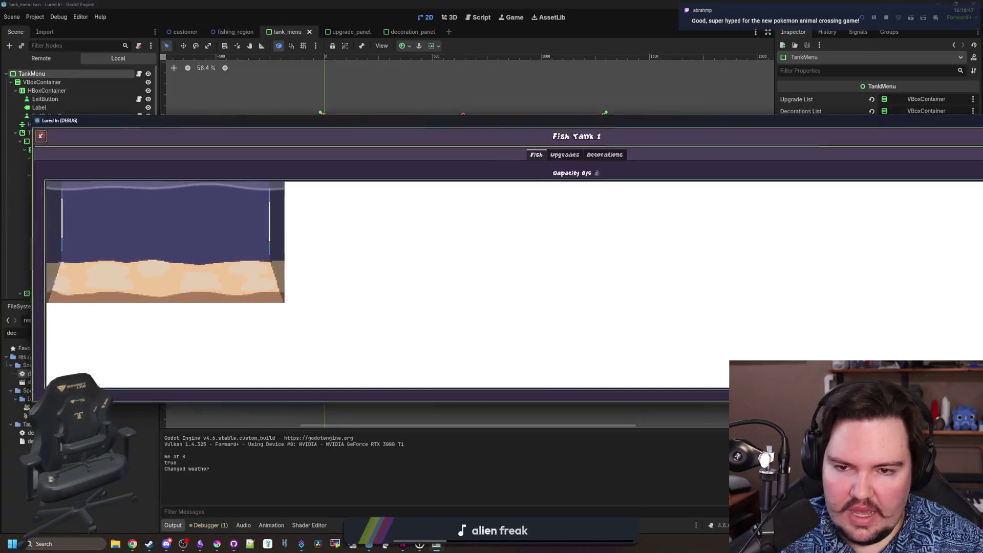
{"action": "mouse_move", "coordinate": [982, 223]}
{"action": "left_mouse_down"}
{"action": "mouse_move", "coordinate": [400, 223]}
{"action": "mouse_move", "coordinate": [54, 242]}
{"action": "left_mouse_up"}
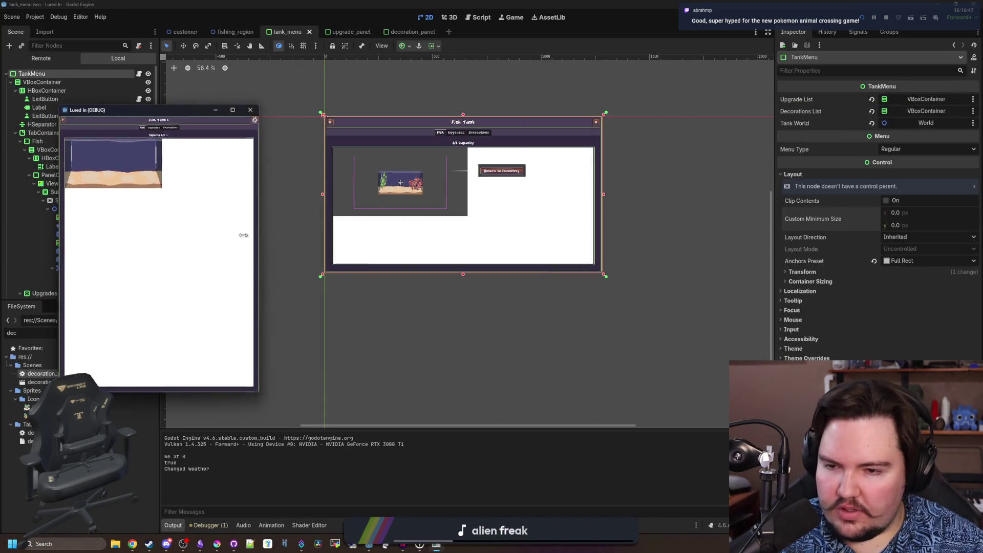
{"action": "left_click_drag", "start_coordinate": [118, 239], "coordinate": [705, 258]}
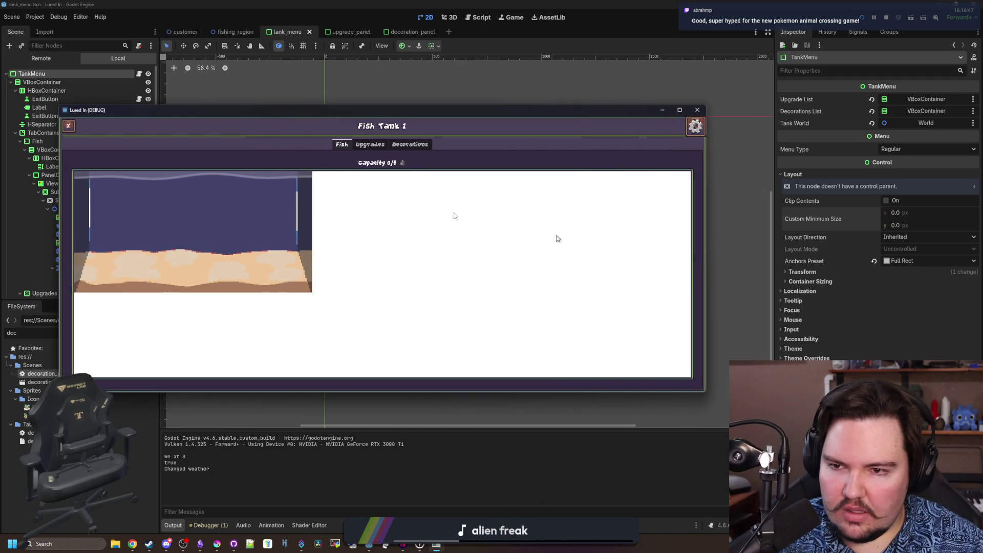
Close and reopen the Fish Tank 1 menu, then stop the running game
{"action": "left_click", "coordinate": [67, 125]}
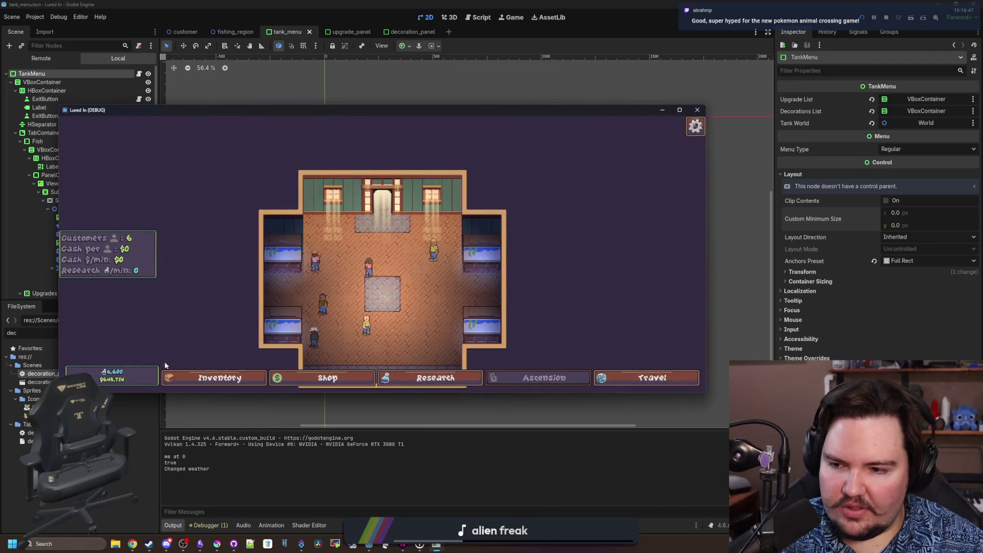
{"action": "left_click", "coordinate": [299, 255]}
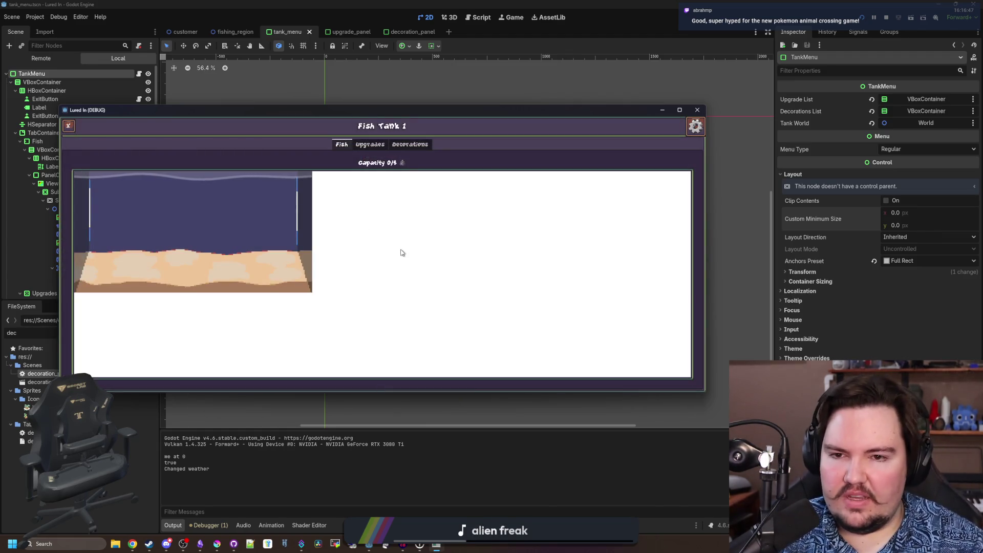
{"action": "key", "text": "Escape"}
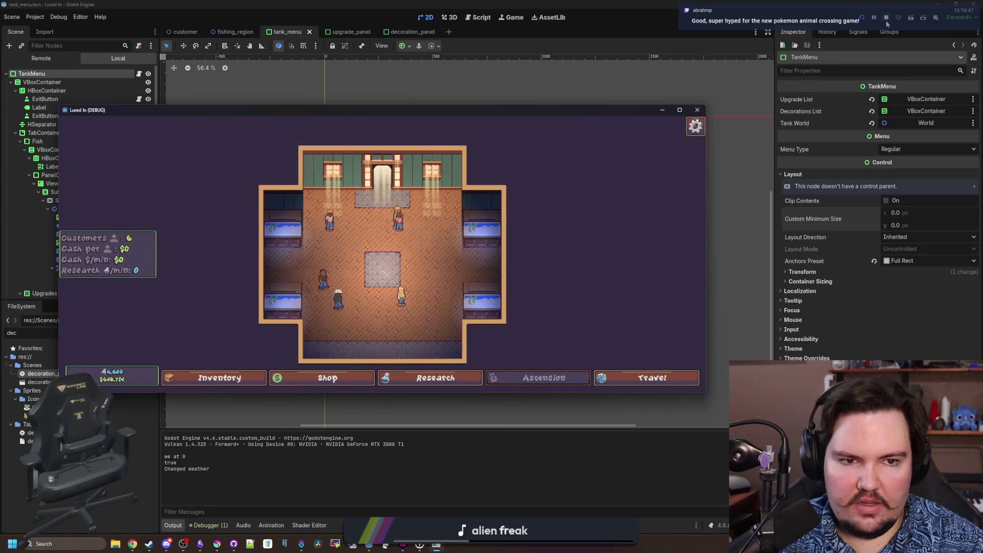
{"action": "left_click", "coordinate": [887, 17]}
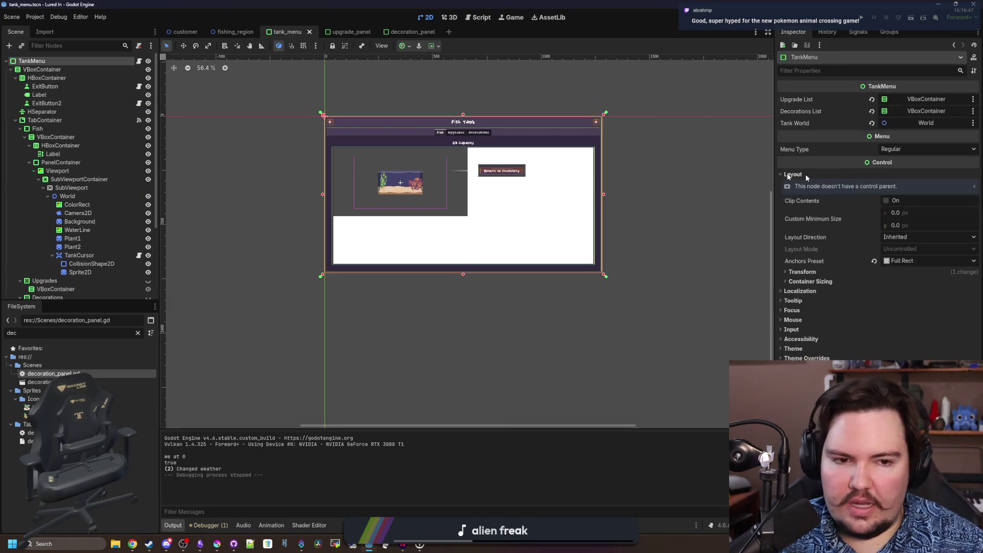
Centre-anchor TankMenu and give it a 700×500 custom minimum size
{"action": "left_click", "coordinate": [916, 265]}
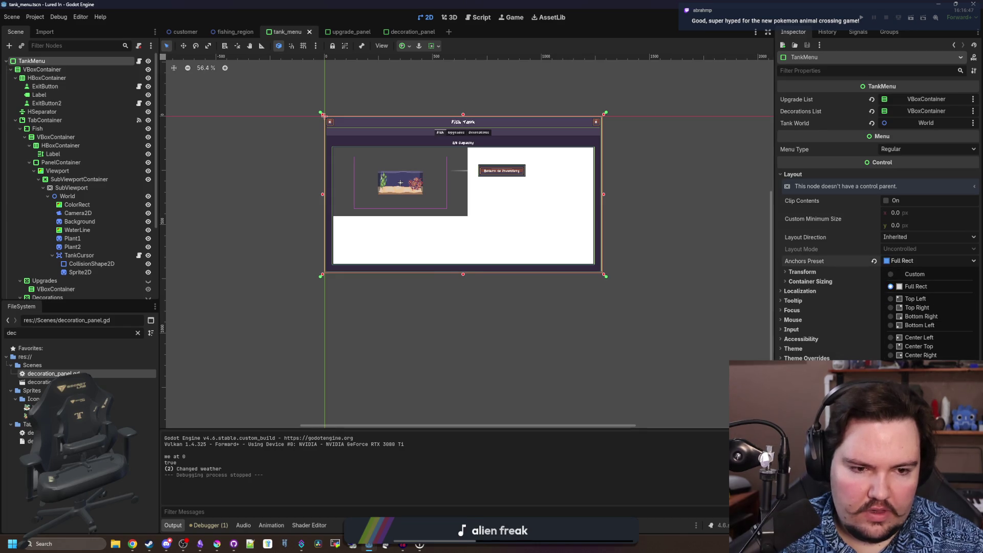
{"action": "left_click", "coordinate": [921, 338]}
{"action": "left_click", "coordinate": [908, 212]}
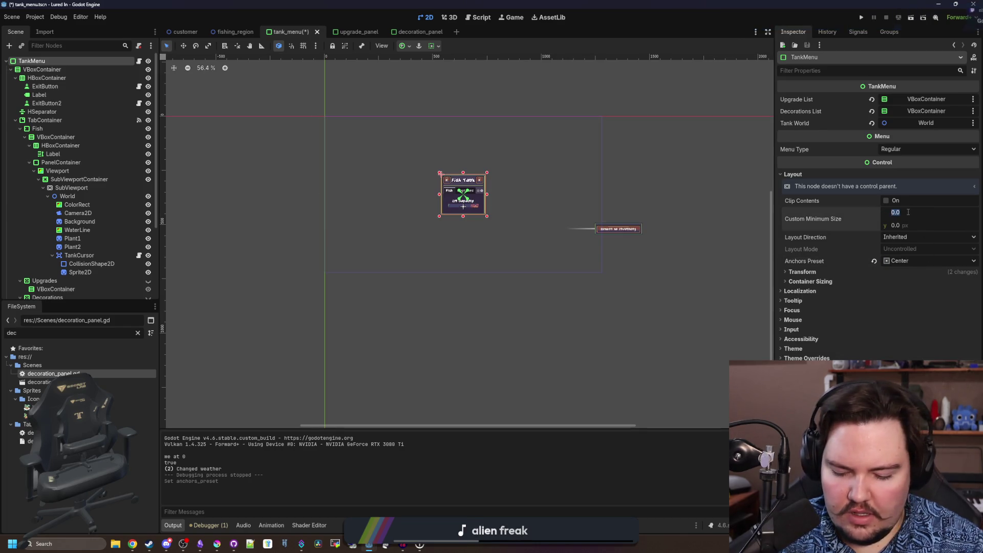
{"action": "type", "text": "700"}
{"action": "key", "text": "Return"}
{"action": "type", "text": "5"}
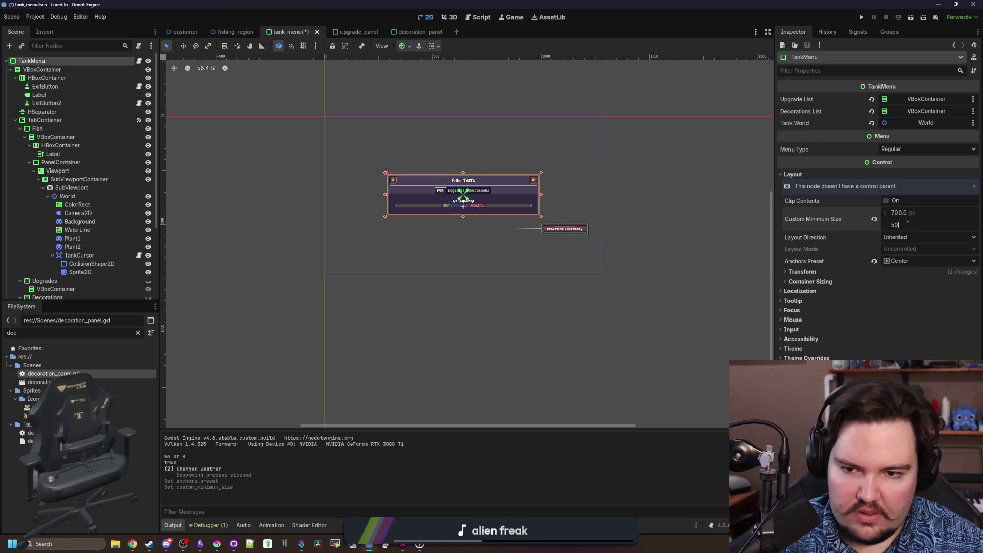
{"action": "type", "text": "0"}
{"action": "key", "text": "Return"}
Save the tank menu scene and run the project to test the layout
{"action": "key", "text": "ctrl+s"}
{"action": "scroll", "coordinate": [485, 162], "scroll_direction": "up", "scroll_amount": 4}
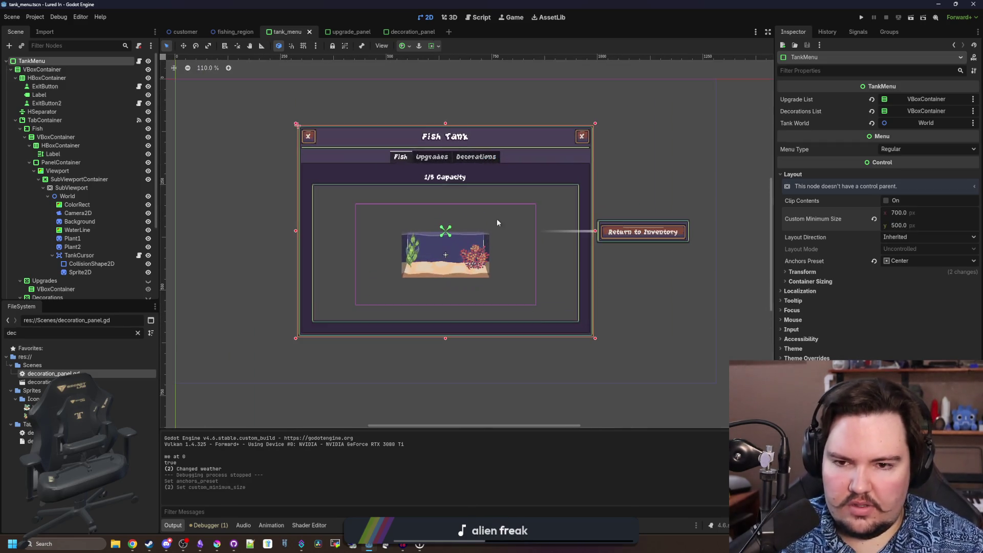
{"action": "left_click", "coordinate": [563, 360]}
{"action": "scroll", "coordinate": [473, 227], "scroll_direction": "up", "scroll_amount": 2}
{"action": "left_click", "coordinate": [862, 17]}
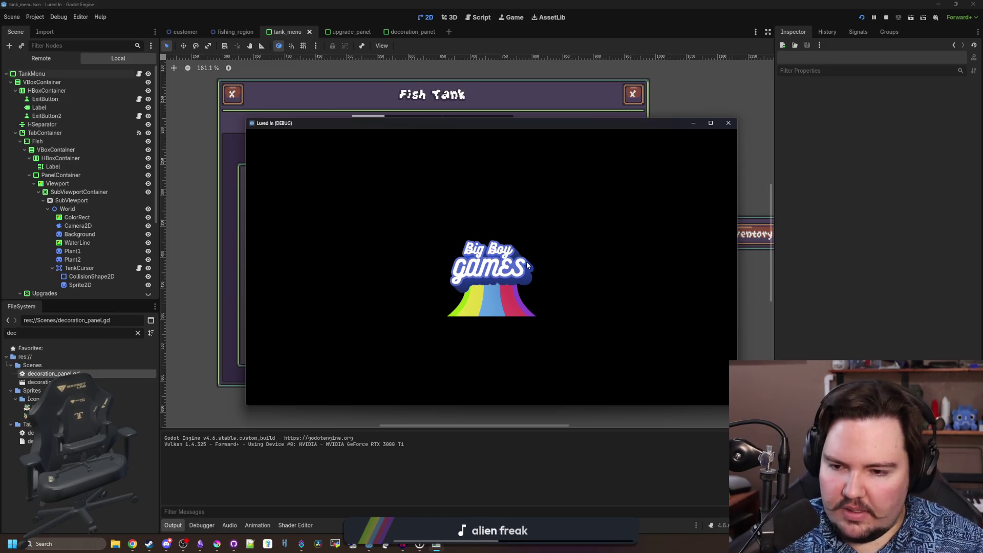
Dismiss the welcome dialog, maximize the game and open Fish Tank 1's menu
{"action": "left_click", "coordinate": [507, 300]}
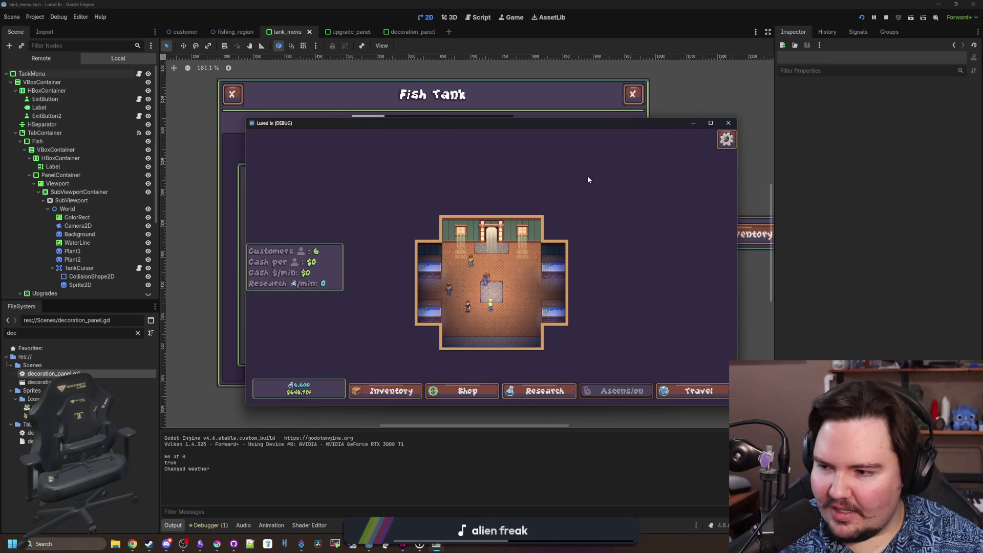
{"action": "left_click", "coordinate": [707, 123]}
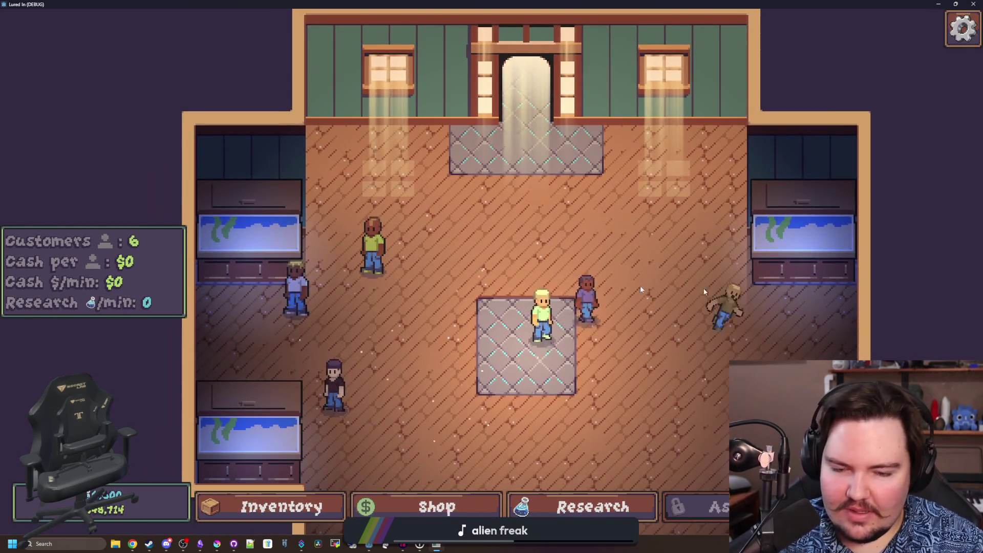
{"action": "mouse_move", "coordinate": [437, 329]}
{"action": "left_mouse_down"}
{"action": "mouse_move", "coordinate": [477, 290]}
{"action": "mouse_move", "coordinate": [176, 325]}
{"action": "left_mouse_up"}
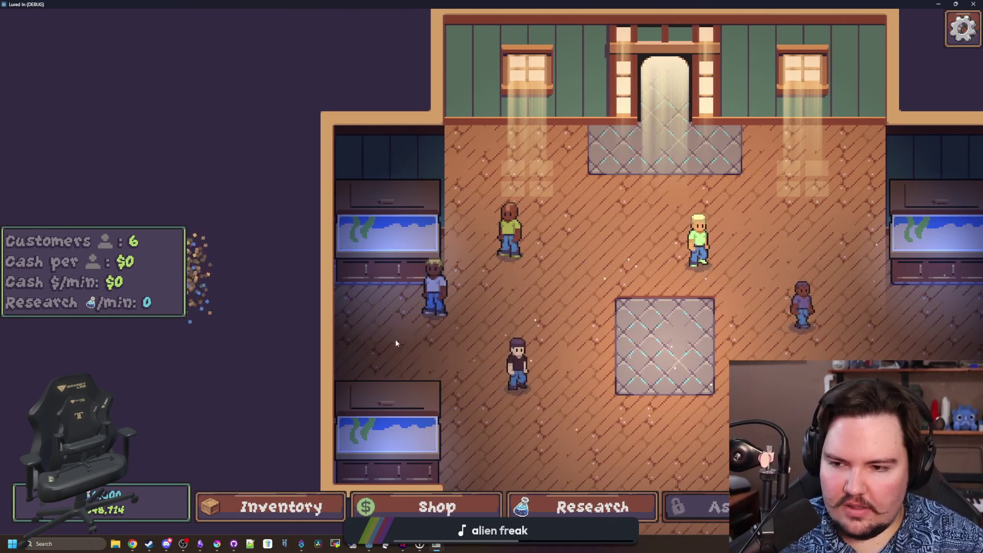
{"action": "left_click", "coordinate": [426, 276]}
Check the tank's Decorations and Fish views, then leave fullscreen with F11
{"action": "left_click", "coordinate": [544, 143]}
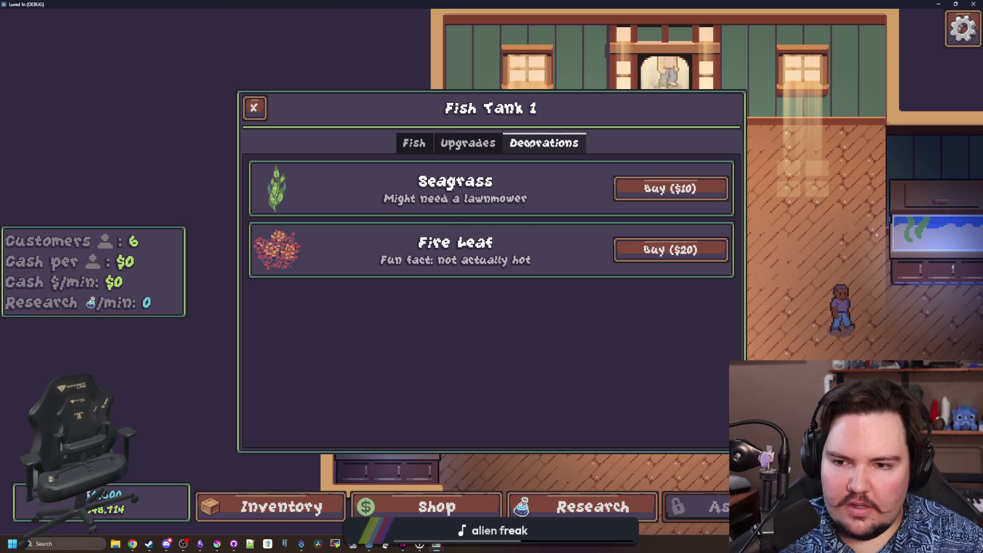
{"action": "left_click", "coordinate": [416, 147]}
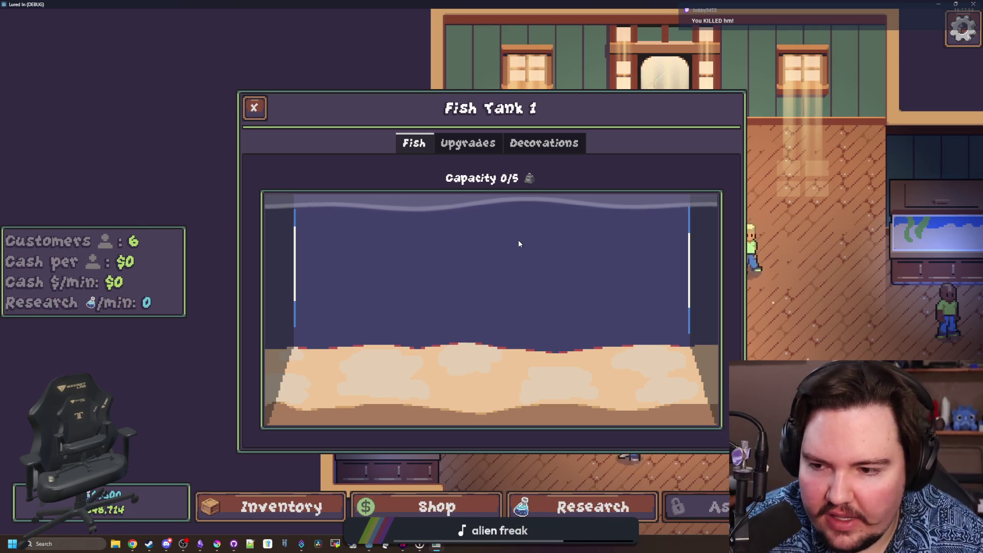
{"action": "key", "text": "F11"}
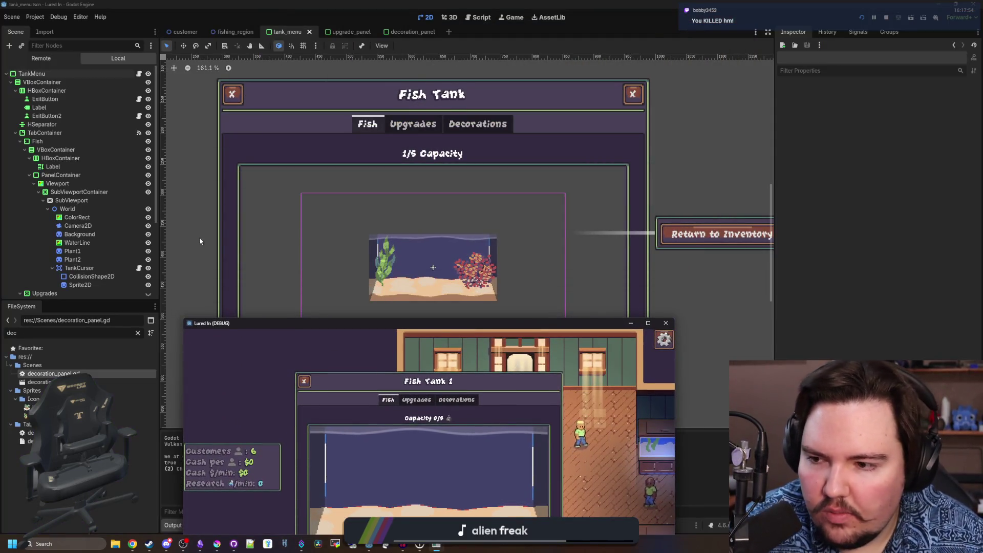
Stop the game, inspect the SubViewport node and relaunch the game with F5
{"action": "left_click_drag", "start_coordinate": [290, 324], "coordinate": [349, 148]}
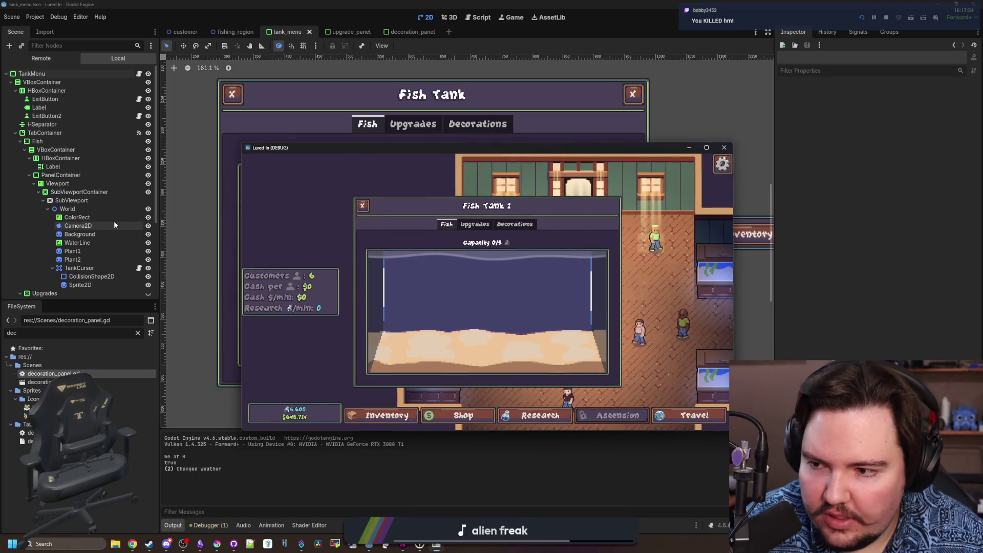
{"action": "key", "text": "F8"}
{"action": "left_click", "coordinate": [79, 200]}
{"action": "left_click", "coordinate": [450, 17]}
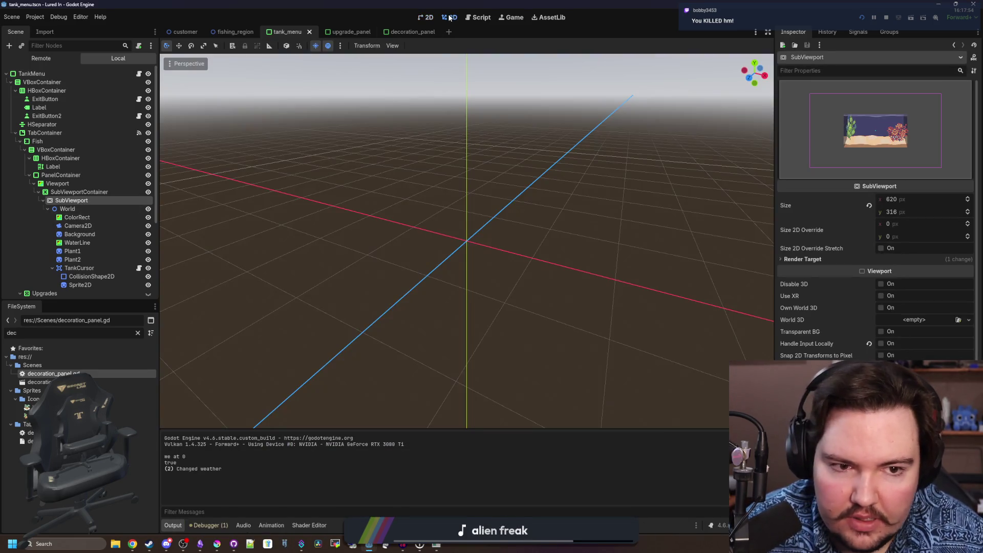
{"action": "left_click", "coordinate": [428, 16]}
{"action": "key", "text": "F5"}
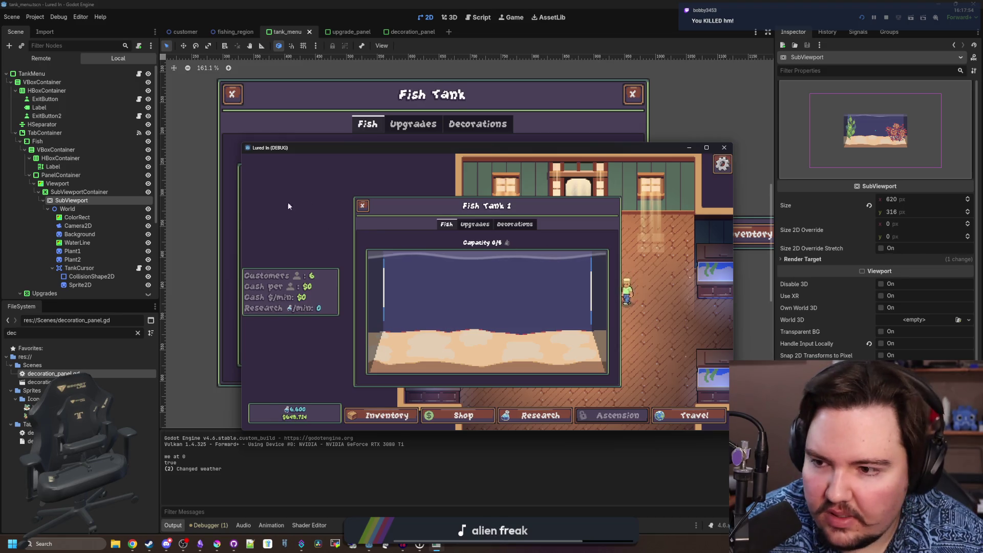
Set the tank Camera2D zoom to 2.0, save the scene and bring the game forward
{"action": "left_click", "coordinate": [78, 224]}
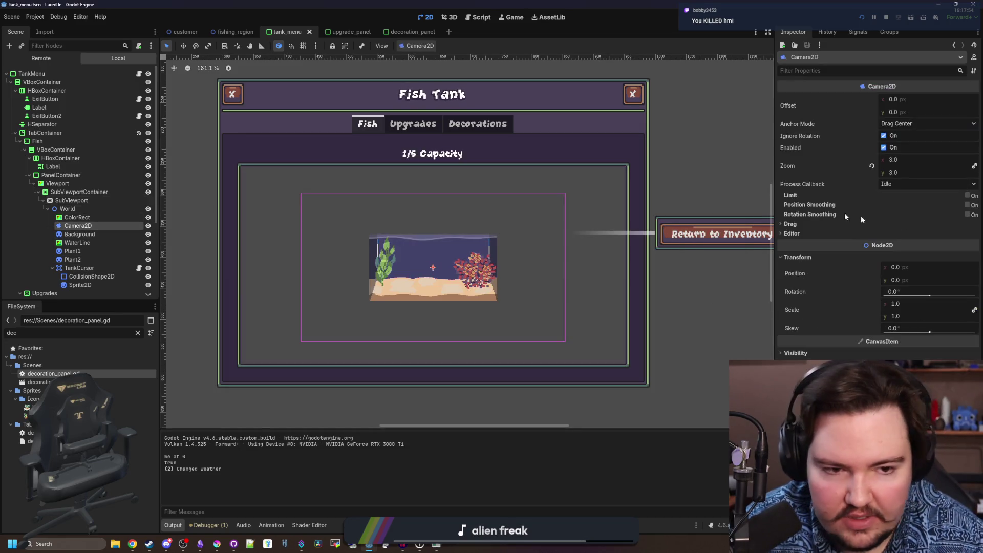
{"action": "left_click", "coordinate": [902, 172]}
{"action": "type", "text": "2."}
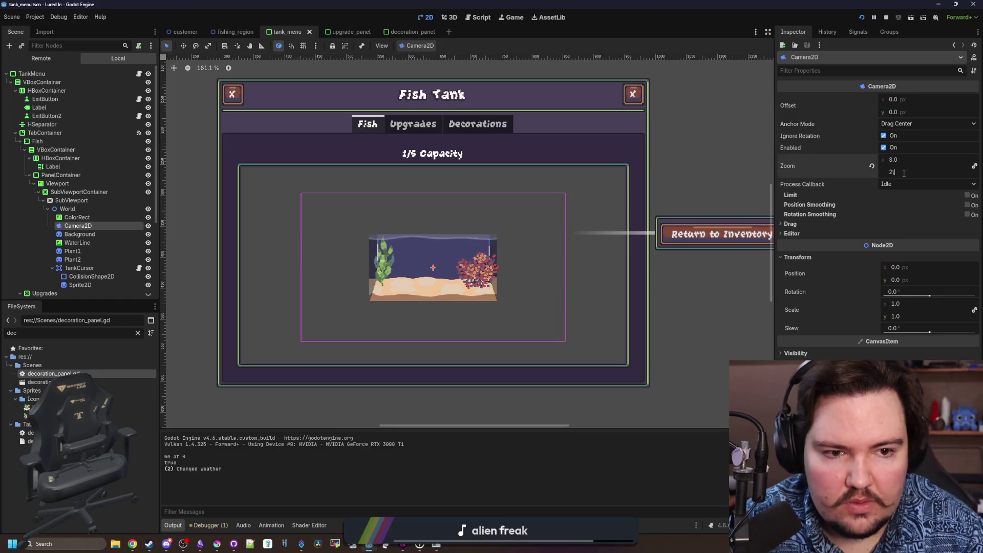
{"action": "key", "text": "Return"}
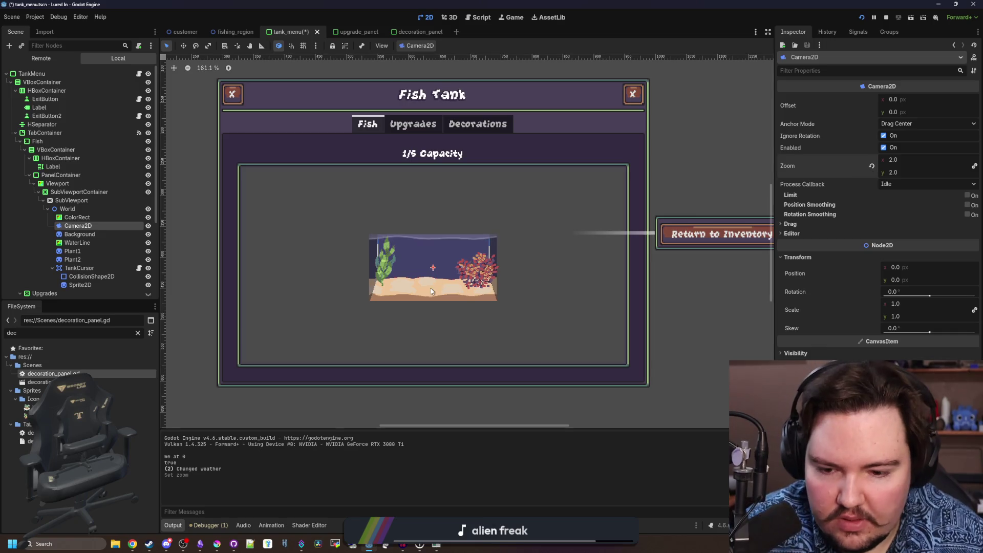
{"action": "key", "text": "ctrl+s"}
{"action": "left_click", "coordinate": [445, 547]}
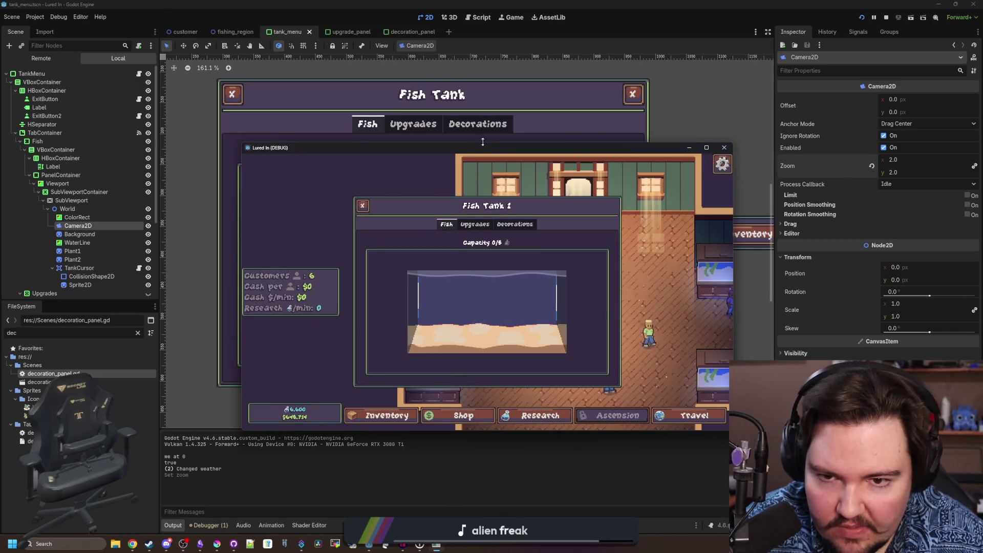
Maximize the game and flip through Fish Tank 1's Fish, Upgrades and Decorations sections
{"action": "left_click_drag", "start_coordinate": [482, 145], "coordinate": [482, 2]}
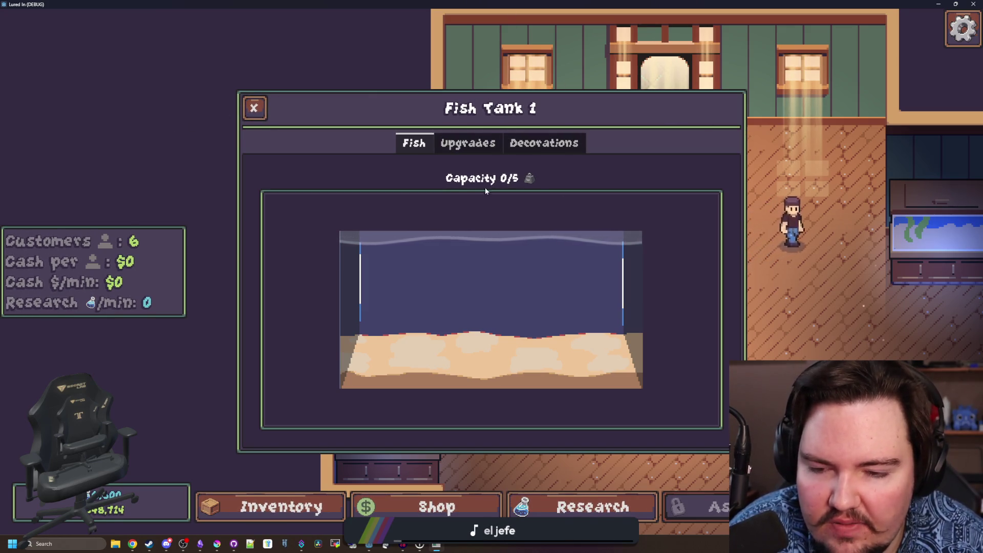
{"action": "left_click", "coordinate": [480, 142]}
{"action": "left_click", "coordinate": [542, 142]}
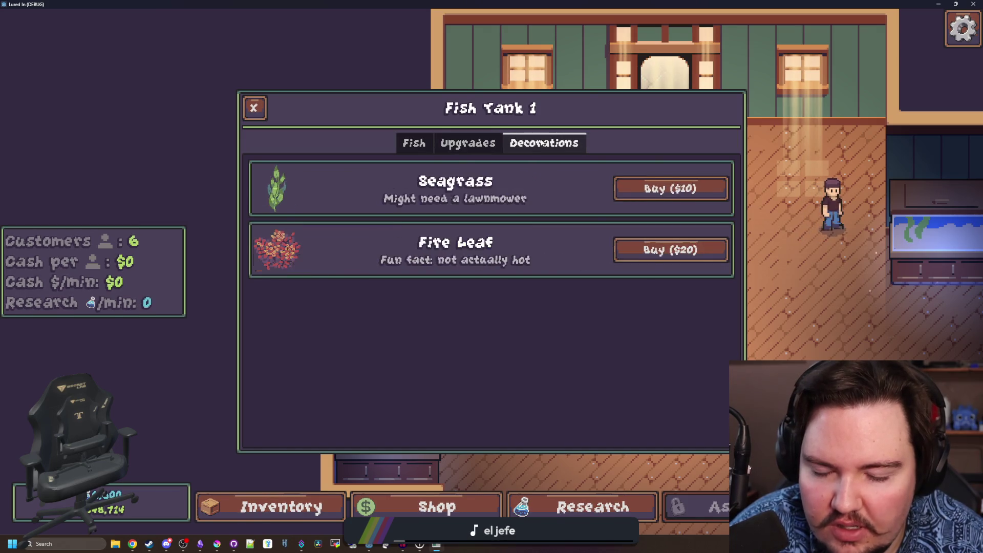
{"action": "left_click", "coordinate": [461, 147]}
{"action": "left_click", "coordinate": [421, 147]}
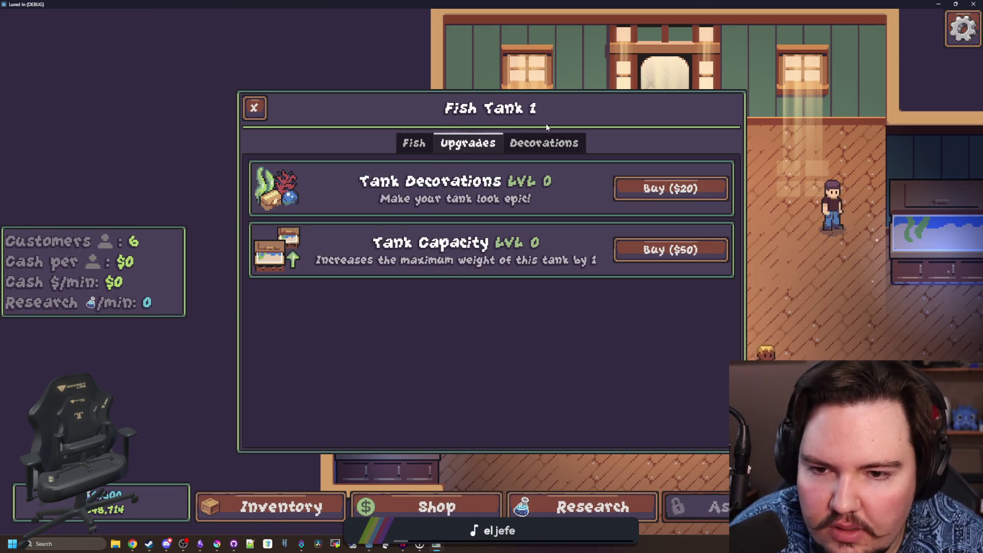
{"action": "left_click", "coordinate": [544, 143]}
{"action": "left_click", "coordinate": [406, 145]}
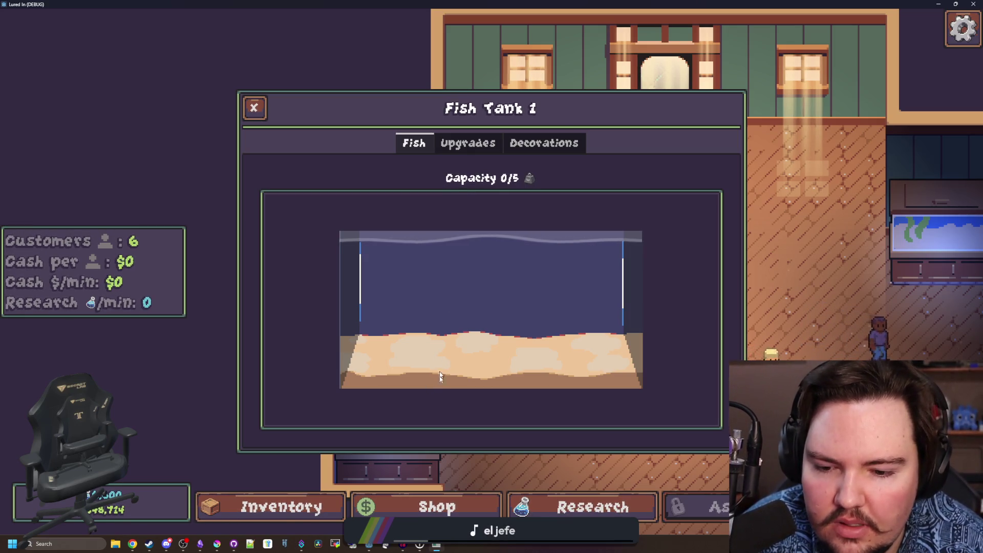
Check the Shop and the Inventory from the bottom bar
{"action": "left_click", "coordinate": [430, 507]}
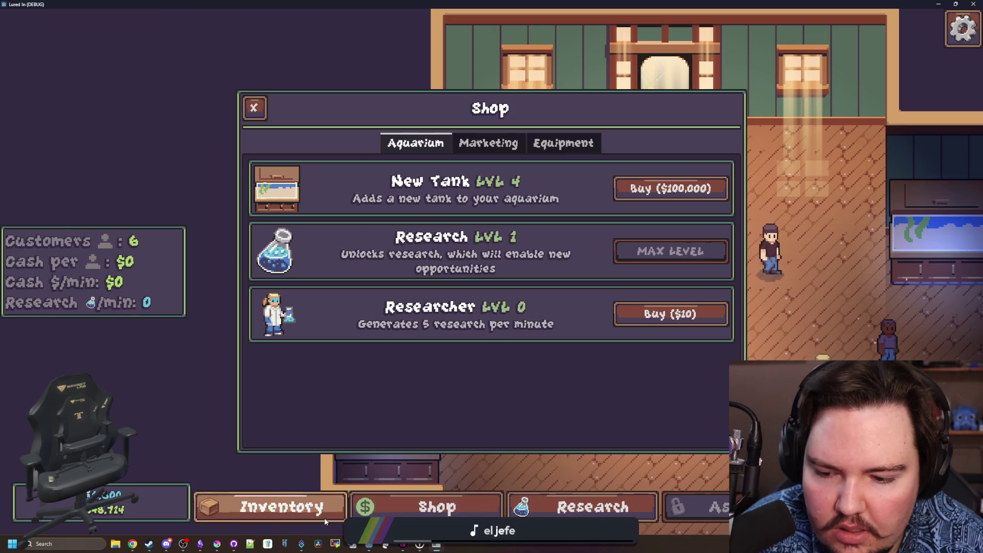
{"action": "left_click", "coordinate": [291, 516]}
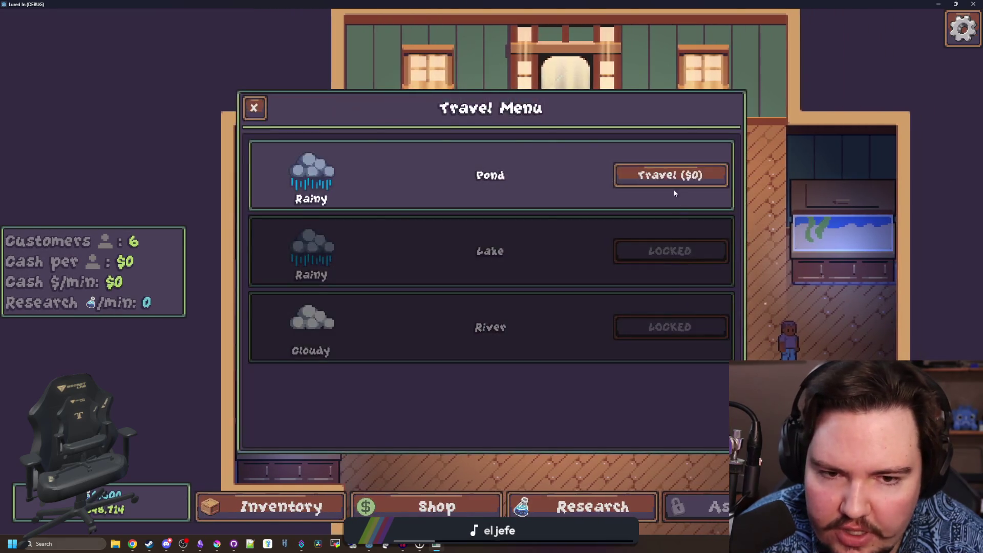
Travel to the pond, cast the line and reel in a carp
{"action": "left_click", "coordinate": [674, 185]}
{"action": "left_click", "coordinate": [515, 187]}
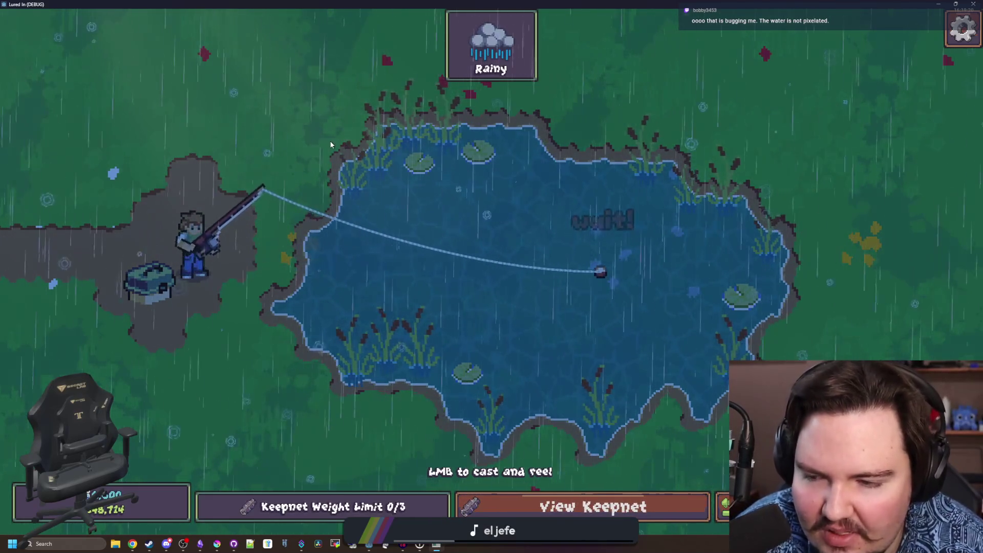
{"action": "left_click", "coordinate": [535, 191]}
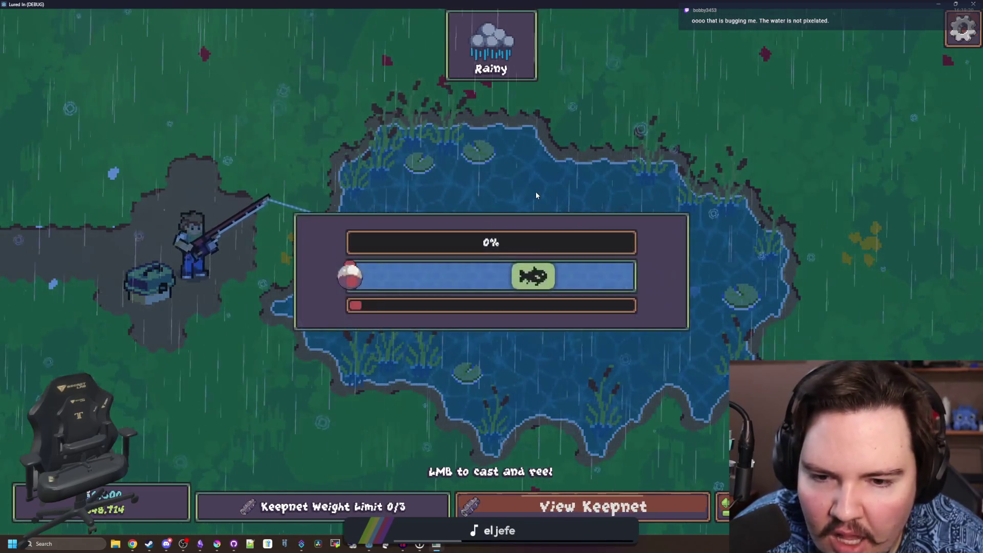
{"action": "left_click", "coordinate": [572, 223]}
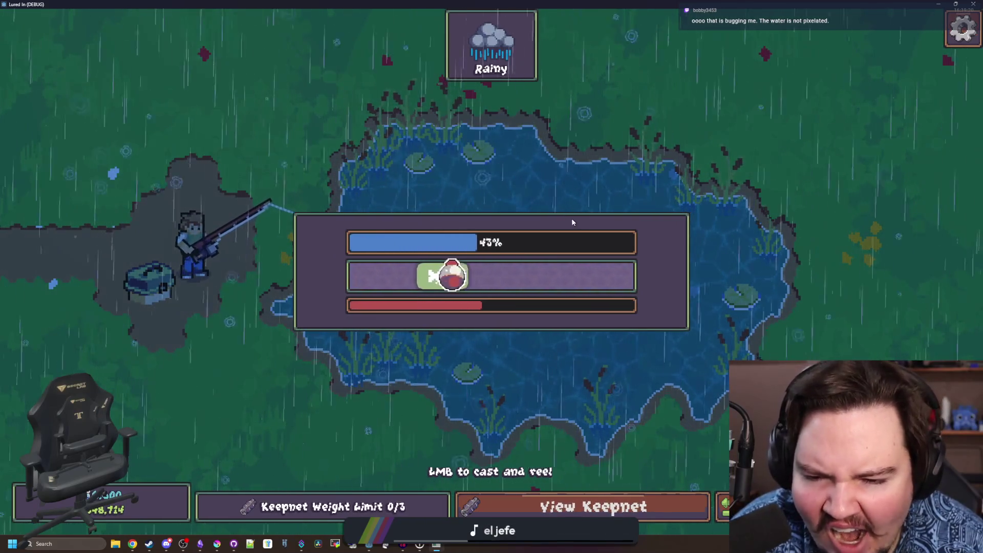
{"action": "left_click", "coordinate": [572, 222]}
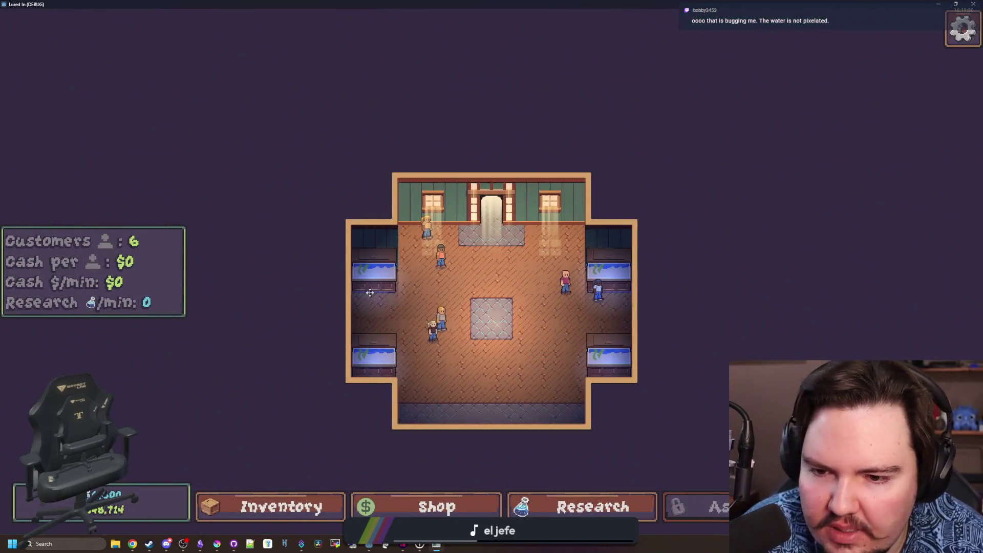
Place the caught carp from the inventory into Fish Tank 1, then leave fullscreen
{"action": "left_click", "coordinate": [374, 273]}
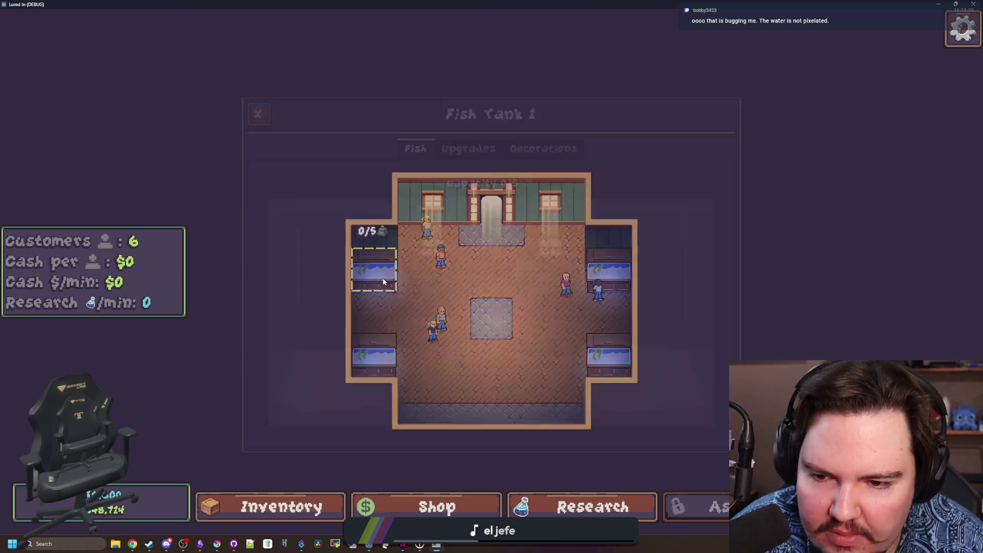
{"action": "left_click", "coordinate": [270, 507]}
{"action": "left_click", "coordinate": [669, 255]}
{"action": "left_click", "coordinate": [387, 267]}
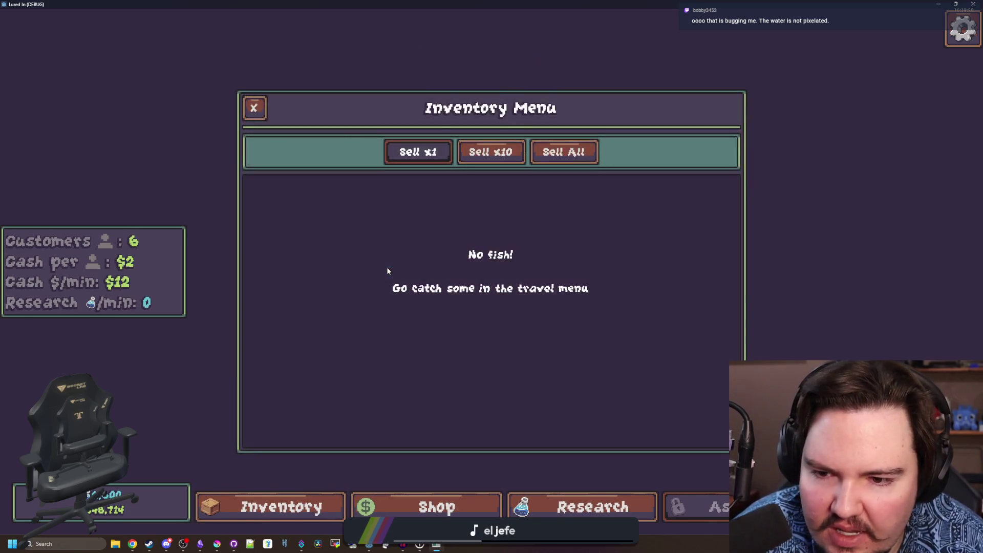
{"action": "key", "text": "alt+Tab"}
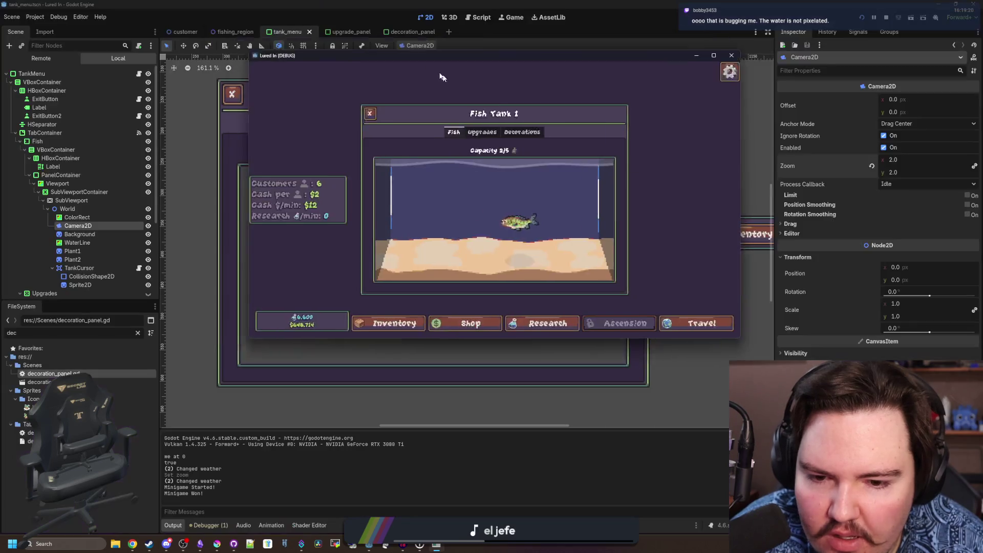
Drag the tank Camera2D zoom down to about 1.925 and switch back to the game
{"action": "left_click", "coordinate": [427, 81]}
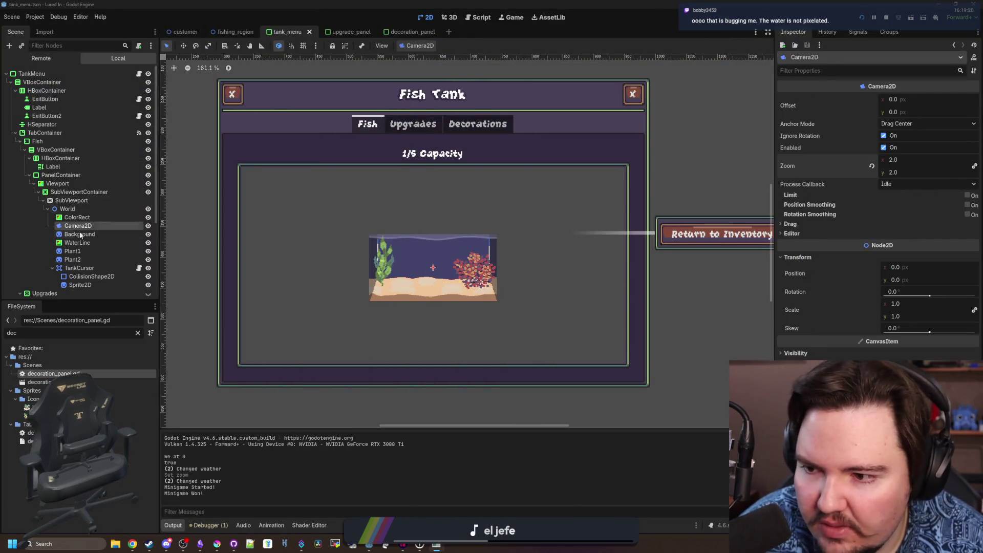
{"action": "left_click", "coordinate": [917, 171]}
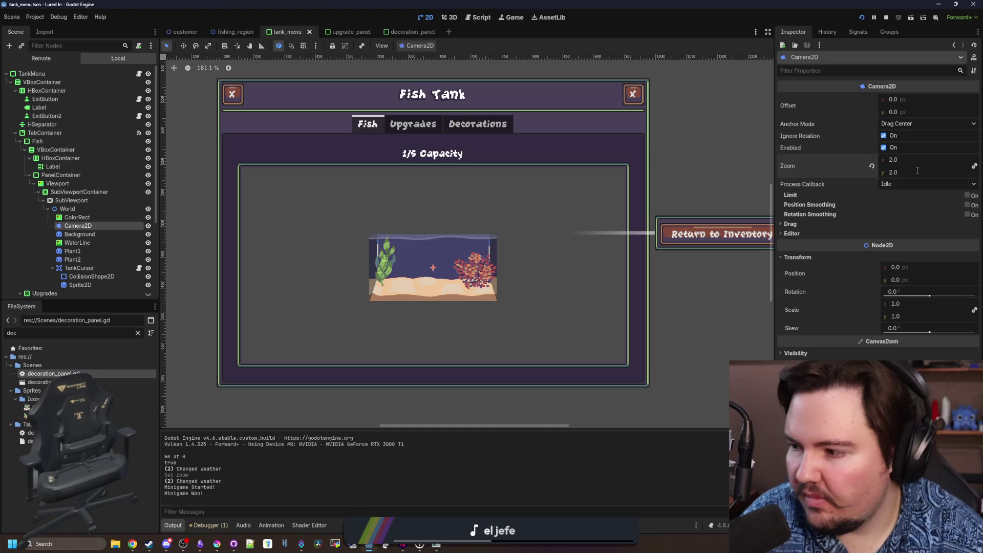
{"action": "left_click_drag", "start_coordinate": [918, 170], "coordinate": [883, 171]}
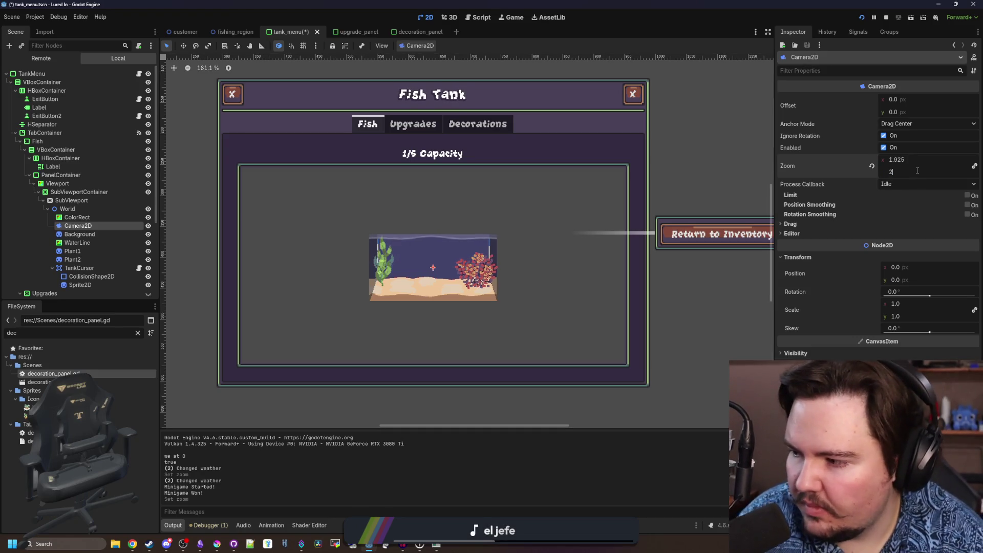
{"action": "key", "text": "alt+Tab"}
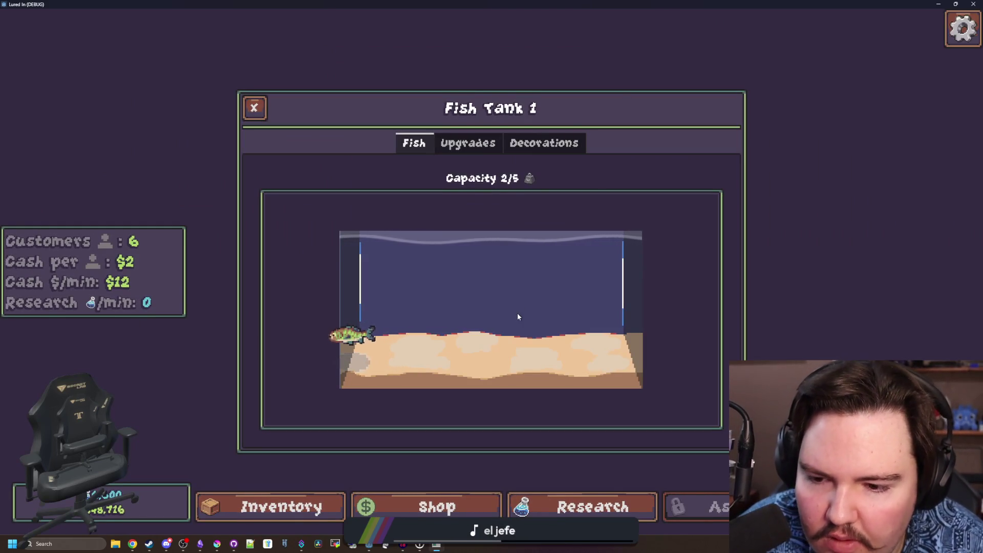
{"action": "left_click", "coordinate": [352, 334]}
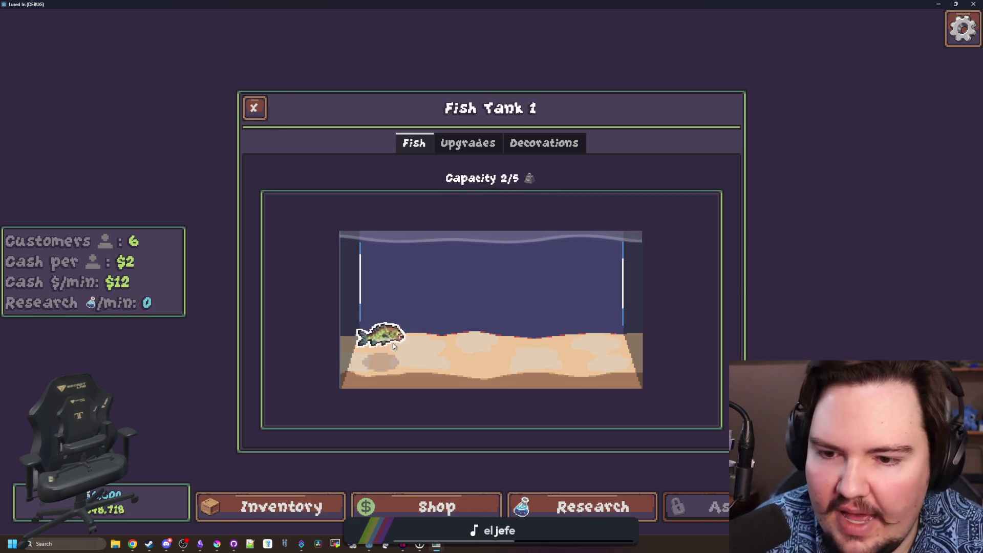
{"action": "left_click", "coordinate": [382, 335]}
{"action": "left_click", "coordinate": [432, 337]}
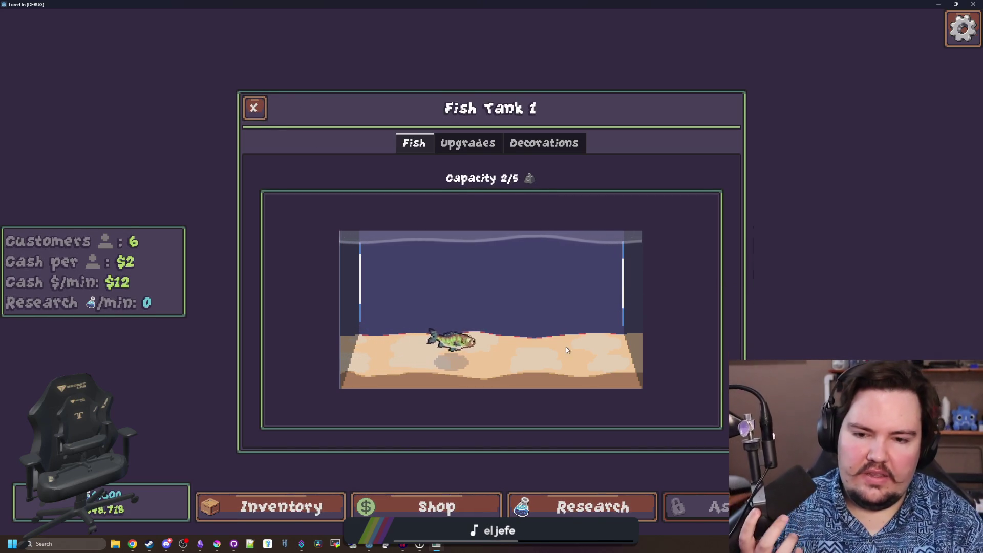
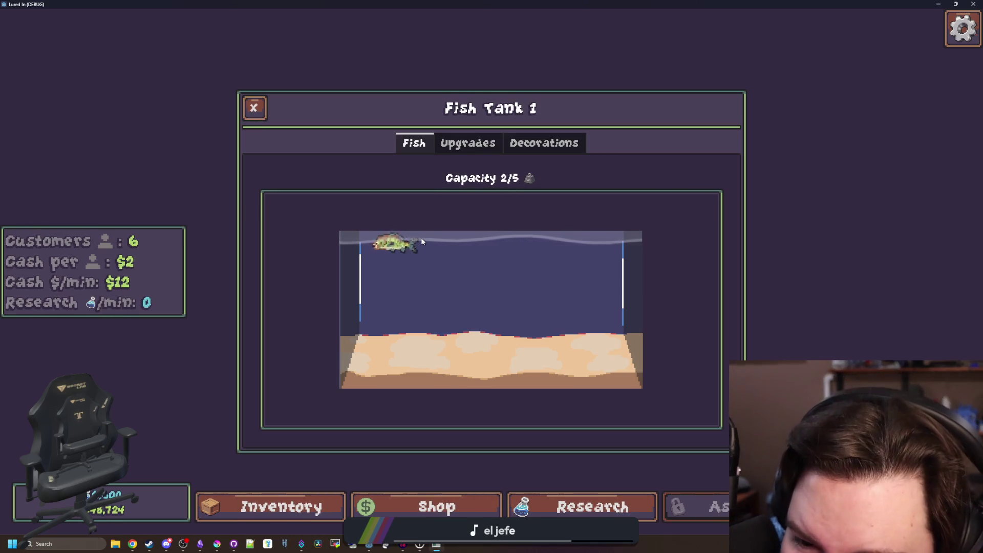
View the carp's info and the tank's Decorations list, then close the tank window
{"action": "left_click", "coordinate": [377, 246]}
{"action": "left_click", "coordinate": [359, 412]}
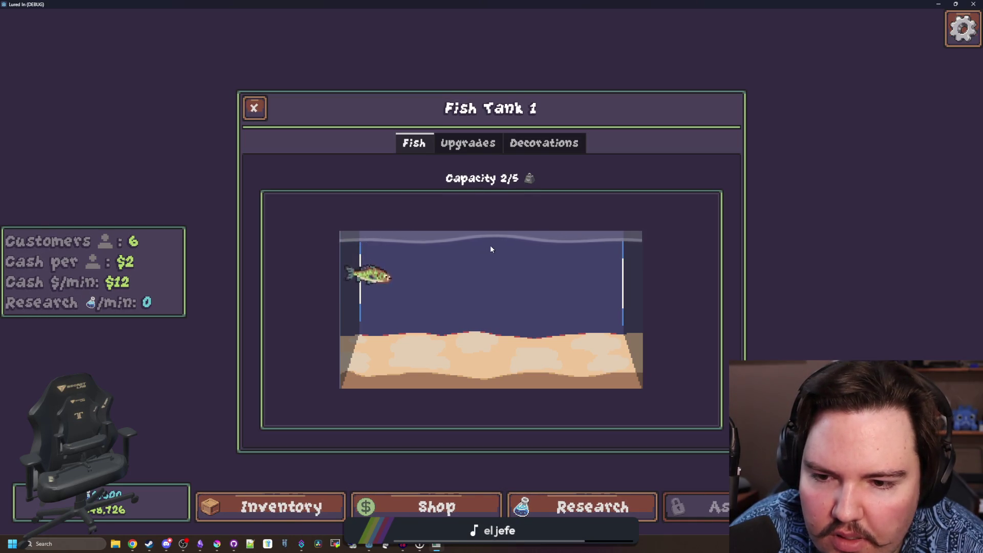
{"action": "left_click", "coordinate": [530, 143]}
{"action": "left_click", "coordinate": [422, 149]}
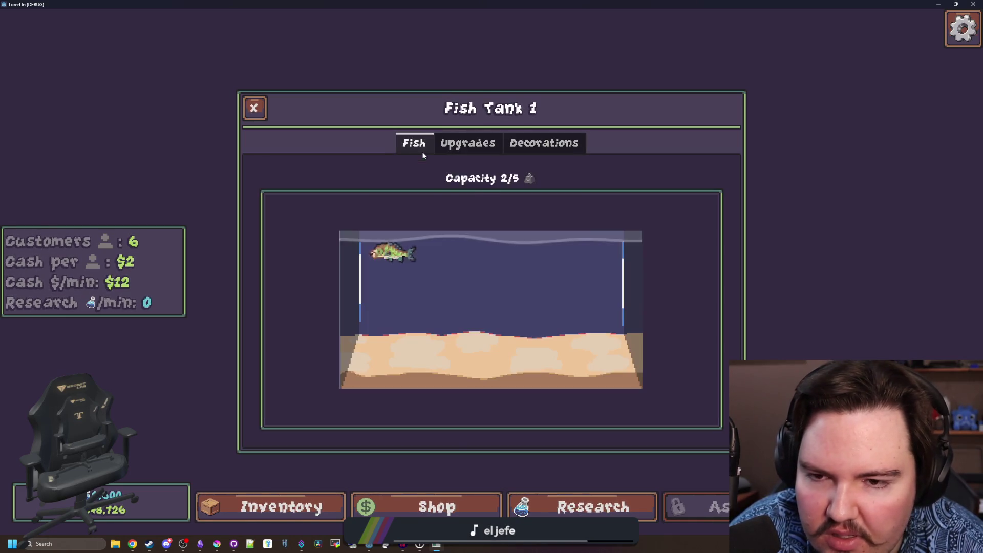
{"action": "left_click", "coordinate": [253, 107]}
{"action": "scroll", "coordinate": [498, 326], "scroll_direction": "up", "scroll_amount": 3}
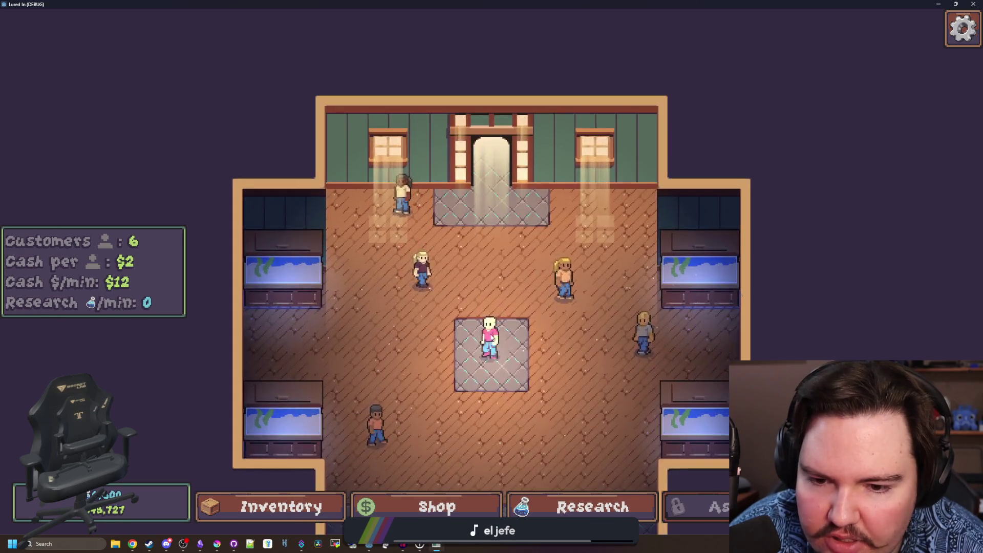
{"action": "scroll", "coordinate": [472, 346], "scroll_direction": "down", "scroll_amount": 1}
{"action": "scroll", "coordinate": [472, 346], "scroll_direction": "down", "scroll_amount": 1}
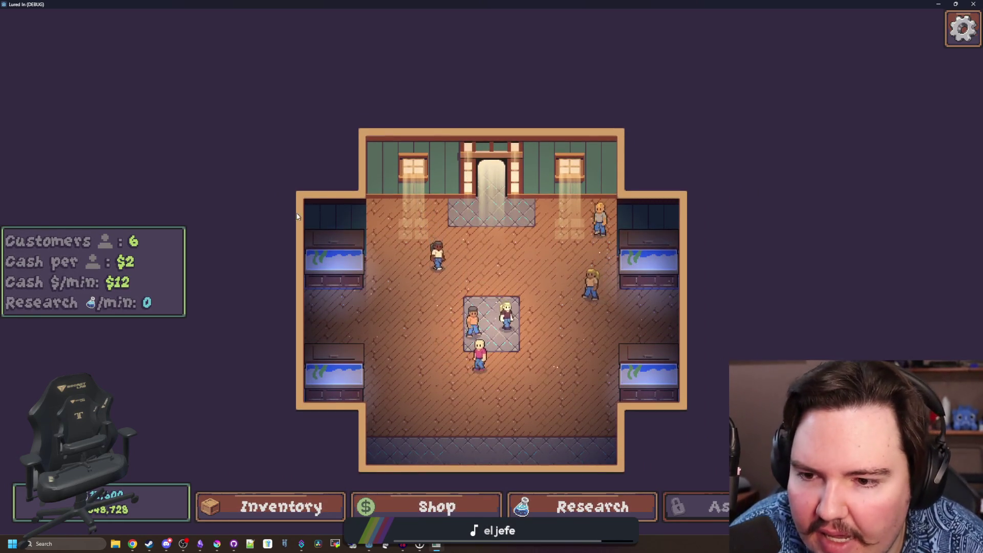
Reopen Fish Tank 1, buy the Fire Leaf decoration and drag it around inside the tank
{"action": "left_click", "coordinate": [337, 253]}
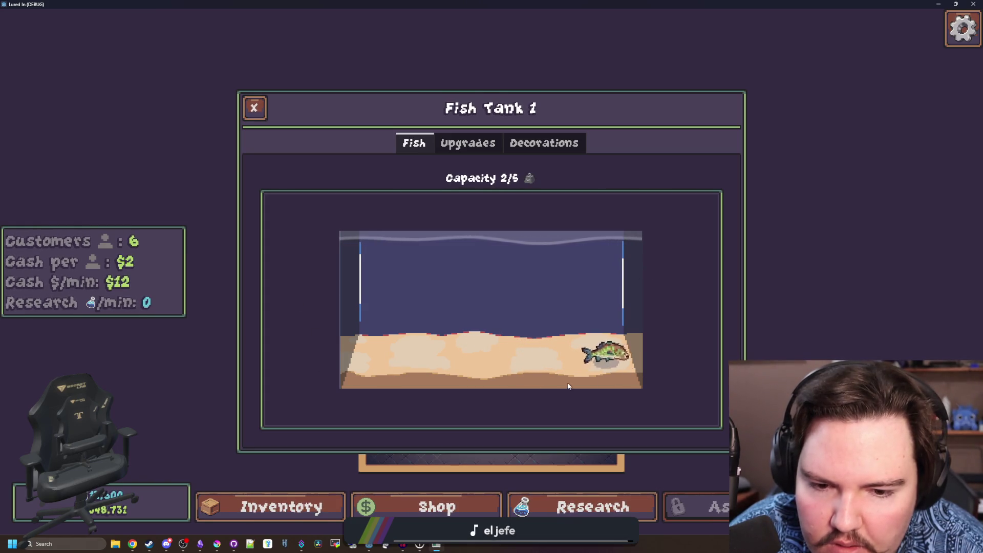
{"action": "left_click", "coordinate": [544, 143]}
{"action": "left_click", "coordinate": [669, 248]}
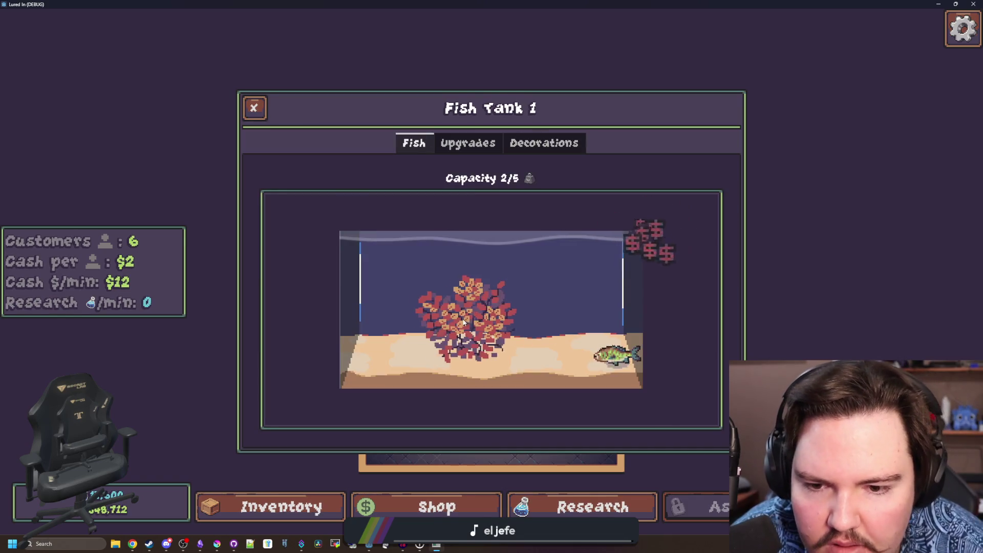
{"action": "mouse_move", "coordinate": [463, 323]}
{"action": "left_mouse_down"}
{"action": "mouse_move", "coordinate": [361, 297]}
{"action": "mouse_move", "coordinate": [614, 318]}
{"action": "left_mouse_up"}
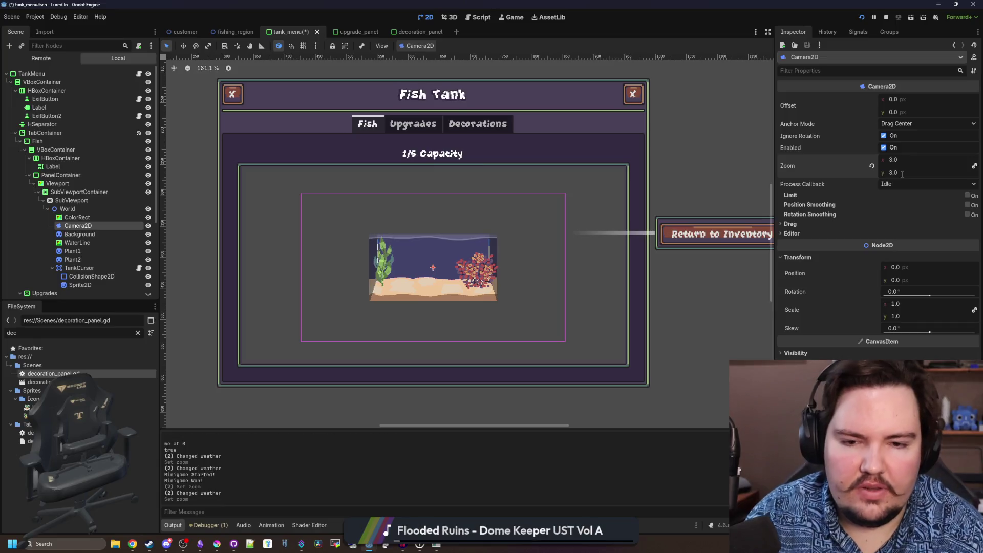
Save the scene as tank_menu.tscn so no pending changes remain
{"action": "key", "text": "ctrl+s"}
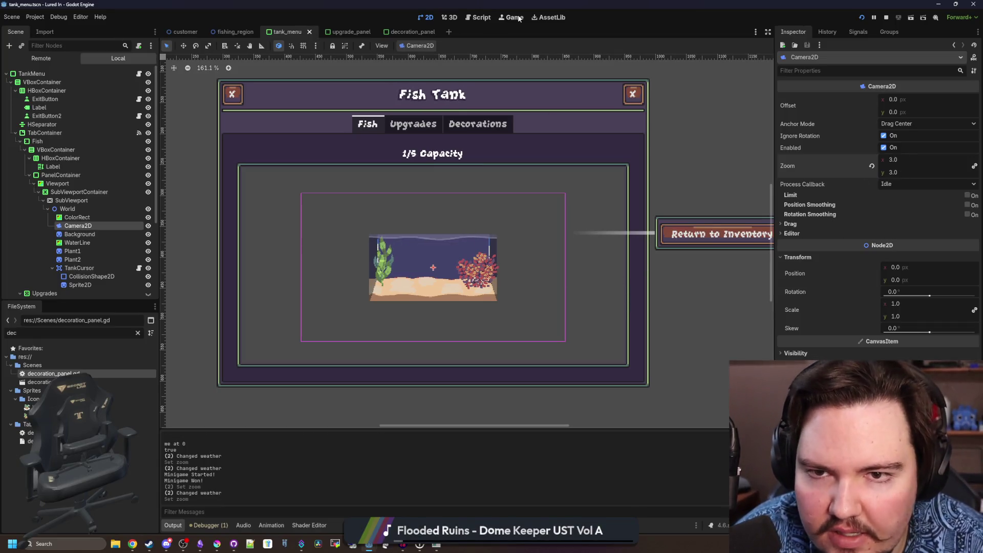
{"action": "scroll", "coordinate": [538, 345], "scroll_direction": "down", "scroll_amount": 8}
{"action": "scroll", "coordinate": [513, 268], "scroll_direction": "up", "scroll_amount": 3}
{"action": "scroll", "coordinate": [461, 278], "scroll_direction": "down", "scroll_amount": 1}
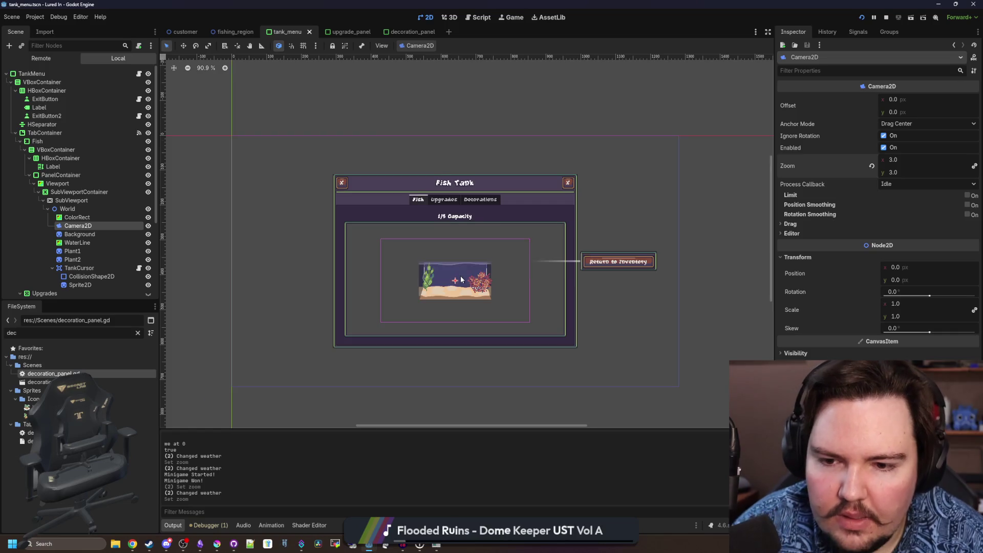
{"action": "scroll", "coordinate": [460, 280], "scroll_direction": "up", "scroll_amount": 8}
{"action": "scroll", "coordinate": [460, 280], "scroll_direction": "up", "scroll_amount": 7}
{"action": "scroll", "coordinate": [460, 279], "scroll_direction": "down", "scroll_amount": 2}
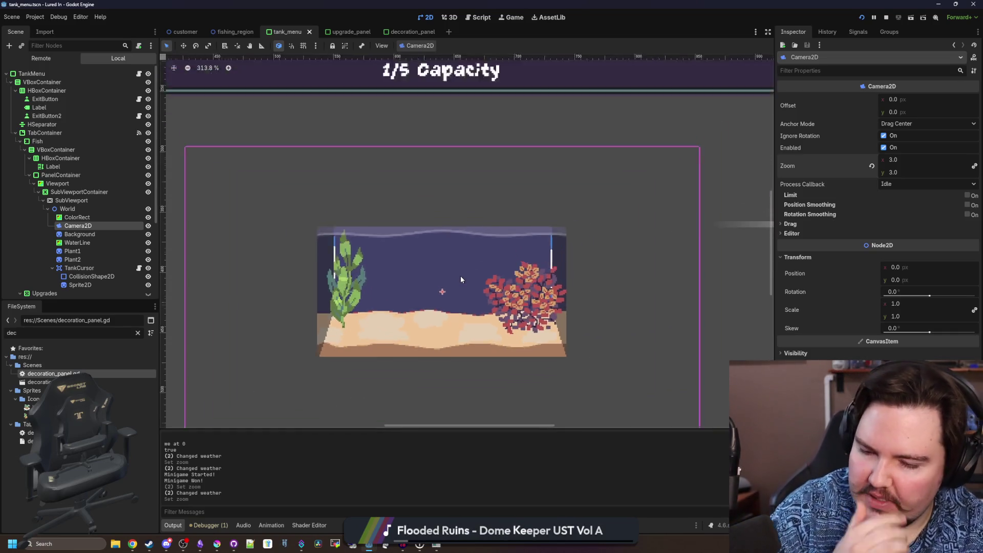
{"action": "scroll", "coordinate": [462, 280], "scroll_direction": "down", "scroll_amount": 4}
{"action": "scroll", "coordinate": [461, 279], "scroll_direction": "up", "scroll_amount": 3}
{"action": "key", "text": "ctrl+shift+s"}
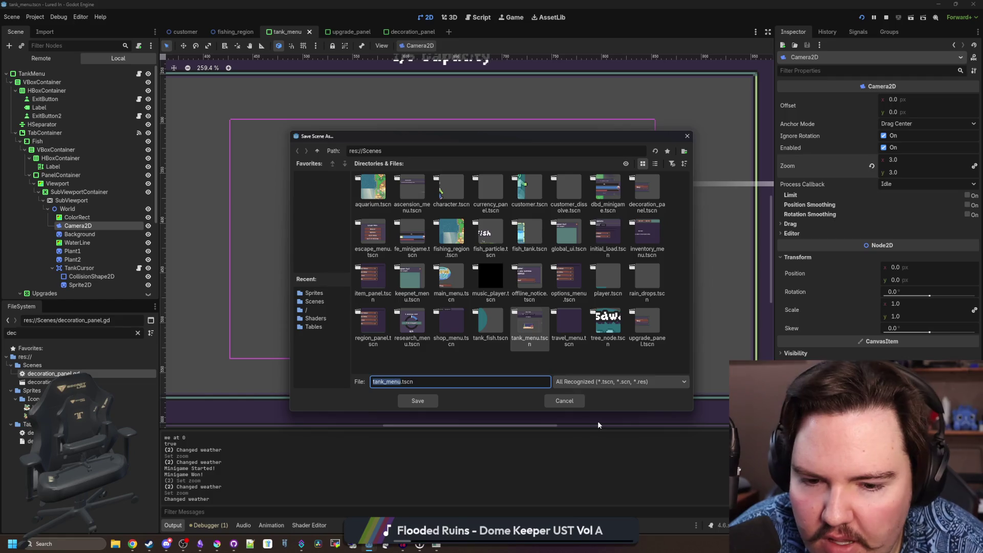
{"action": "left_click", "coordinate": [564, 400]}
{"action": "key", "text": "ctrl+s"}
{"action": "scroll", "coordinate": [428, 257], "scroll_direction": "down", "scroll_amount": 2}
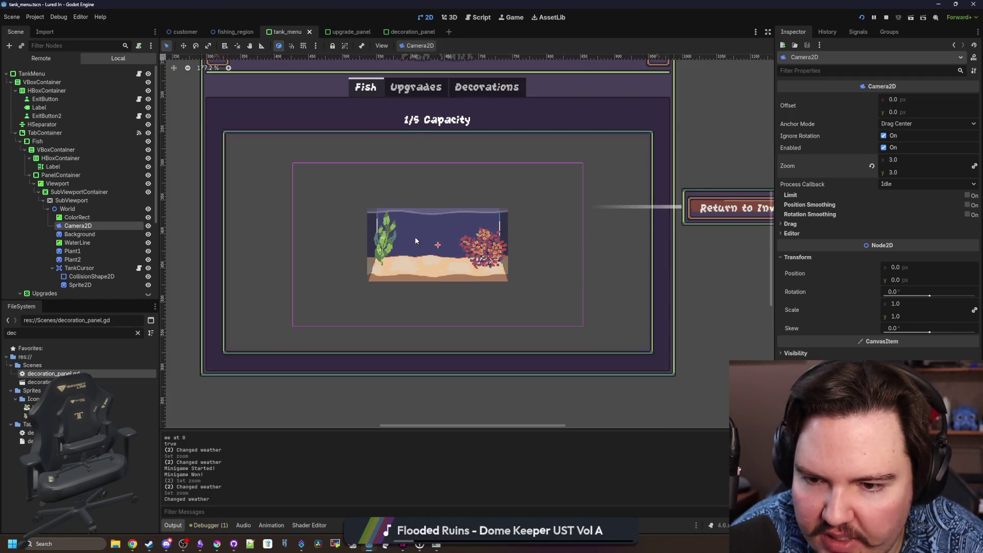
{"action": "scroll", "coordinate": [415, 241], "scroll_direction": "up", "scroll_amount": 2}
{"action": "key", "text": "ctrl+s"}
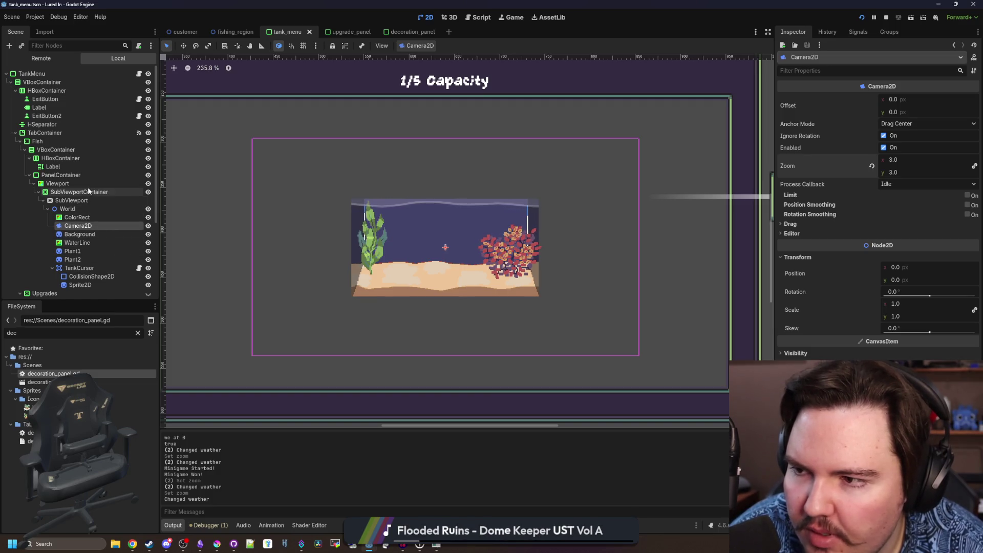
Switch to the Script workspace with tank_menu.gd open at place_decoration
{"action": "left_click", "coordinate": [138, 73]}
{"action": "left_click", "coordinate": [405, 226]}
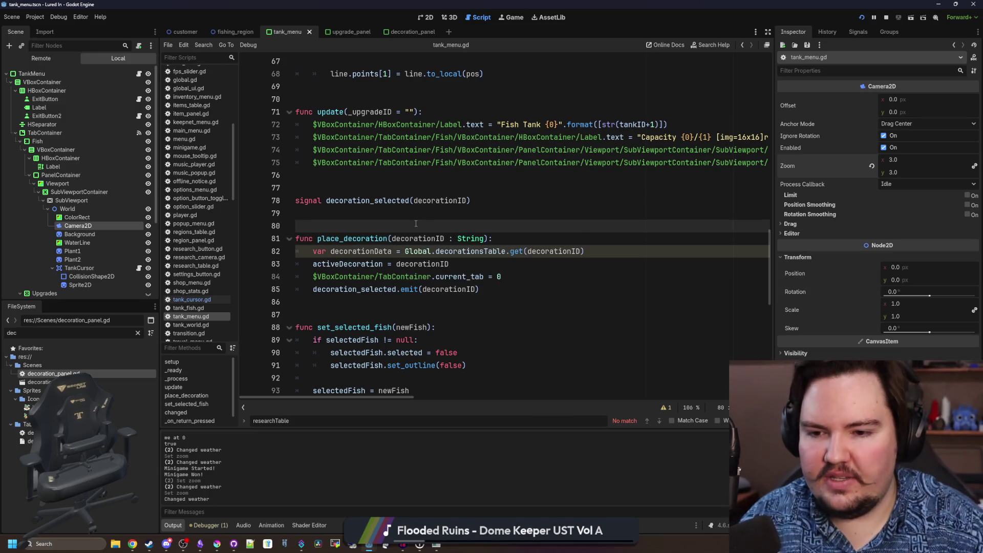
Open the TankCursor node's tank_cursor.gd script and save the current work
{"action": "left_click", "coordinate": [138, 267]}
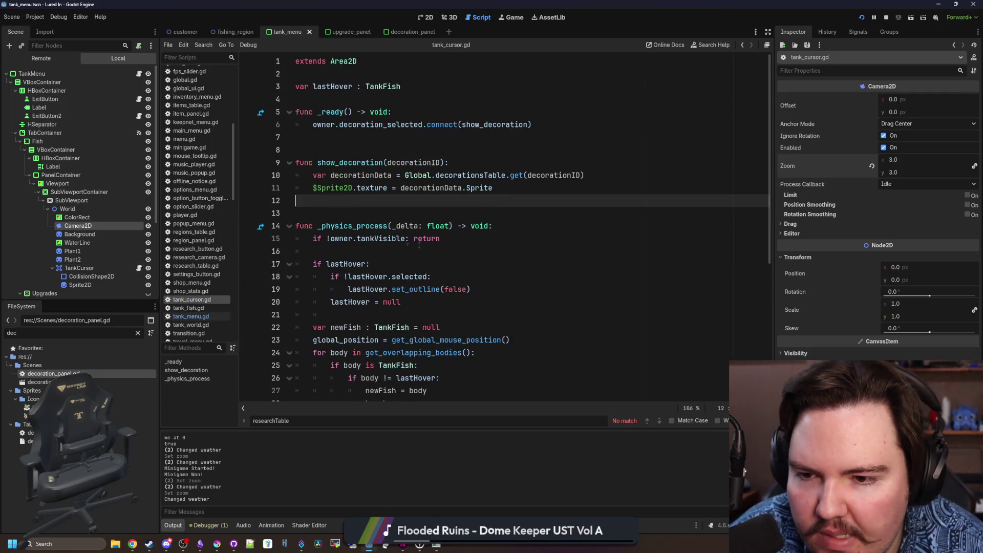
{"action": "scroll", "coordinate": [453, 201], "scroll_direction": "down", "scroll_amount": 4}
{"action": "scroll", "coordinate": [416, 238], "scroll_direction": "down", "scroll_amount": 2}
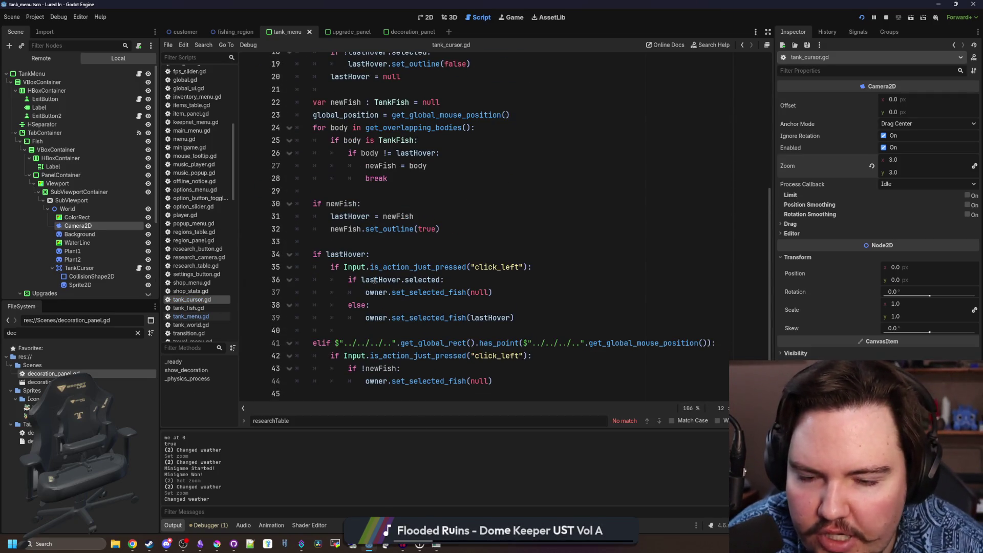
{"action": "left_click", "coordinate": [385, 244]}
{"action": "key", "text": "ctrl+s"}
{"action": "left_click", "coordinate": [393, 251]}
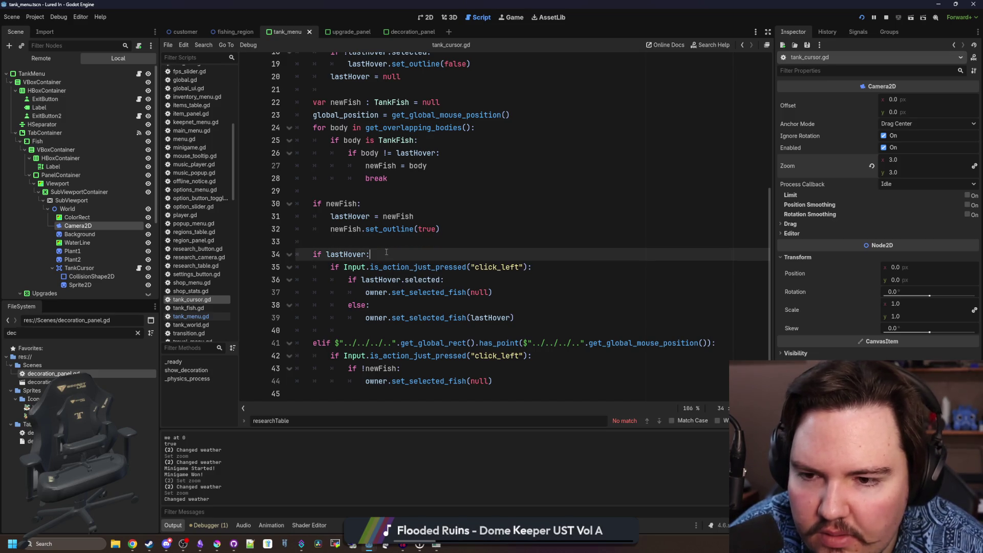
{"action": "key", "text": "ctrl+s"}
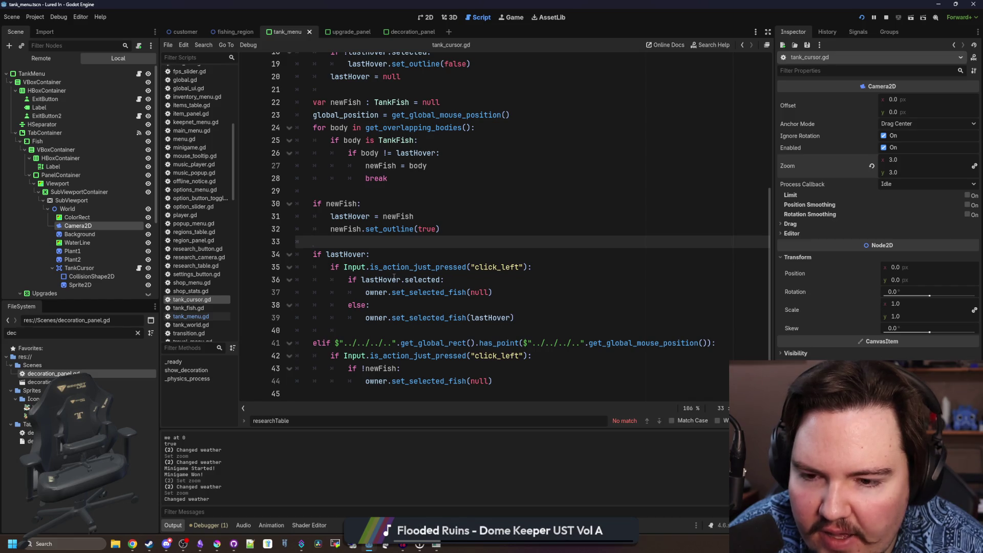
{"action": "scroll", "coordinate": [395, 279], "scroll_direction": "up", "scroll_amount": 2}
{"action": "scroll", "coordinate": [344, 260], "scroll_direction": "up", "scroll_amount": 2}
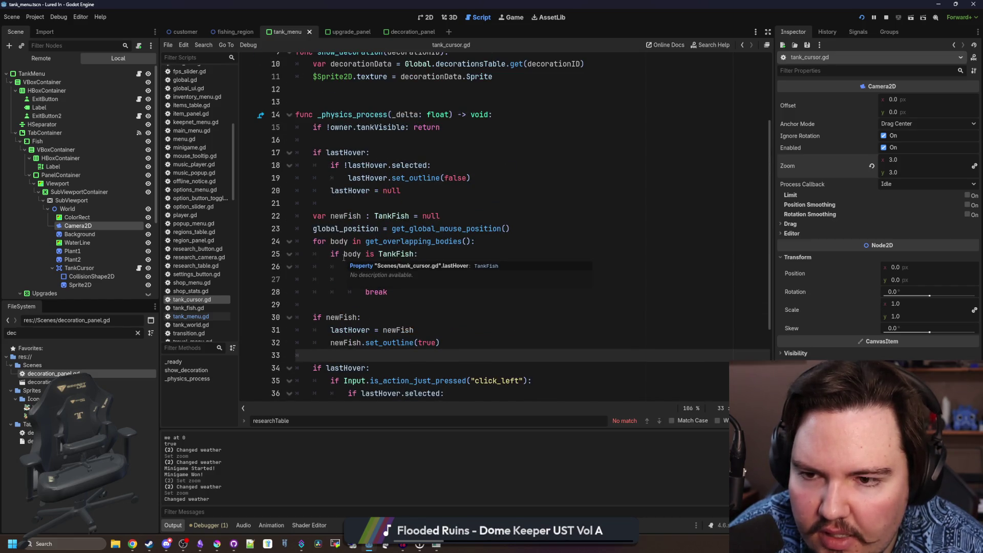
{"action": "scroll", "coordinate": [347, 238], "scroll_direction": "down", "scroll_amount": 3}
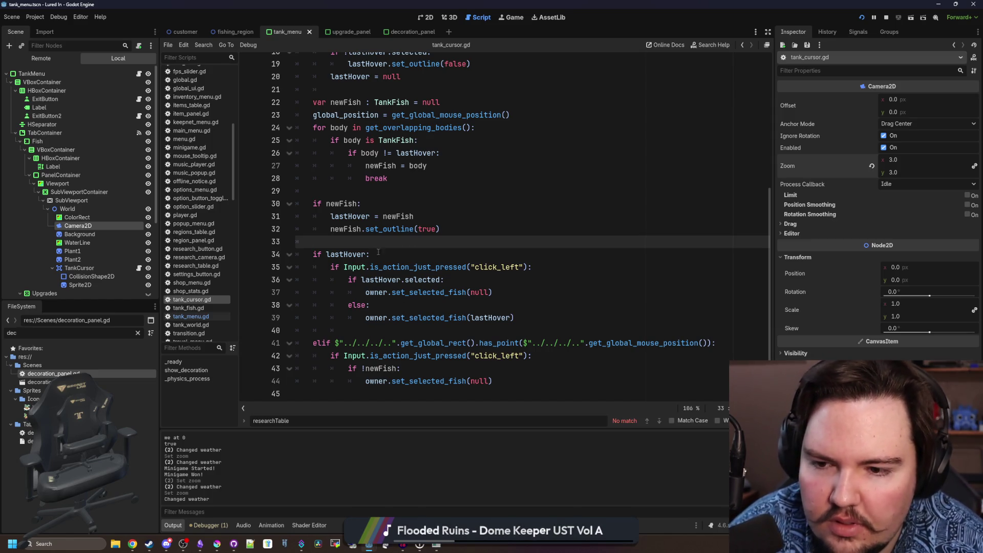
Look through _physics_process and place the caret after the mouse-position assignment on line 23
{"action": "left_click", "coordinate": [547, 320]}
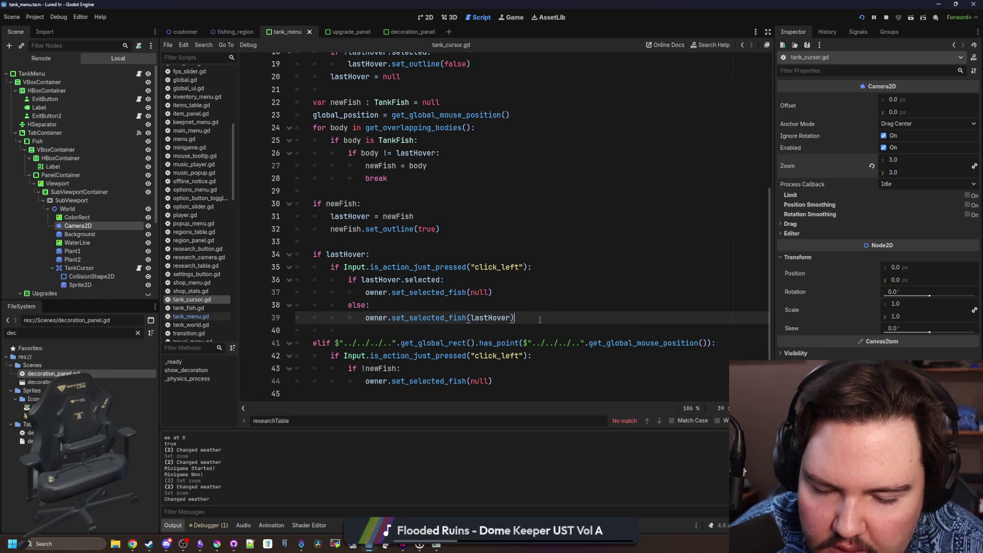
{"action": "scroll", "coordinate": [541, 320], "scroll_direction": "up", "scroll_amount": 3}
{"action": "scroll", "coordinate": [430, 292], "scroll_direction": "up", "scroll_amount": 2}
{"action": "scroll", "coordinate": [359, 275], "scroll_direction": "down", "scroll_amount": 2}
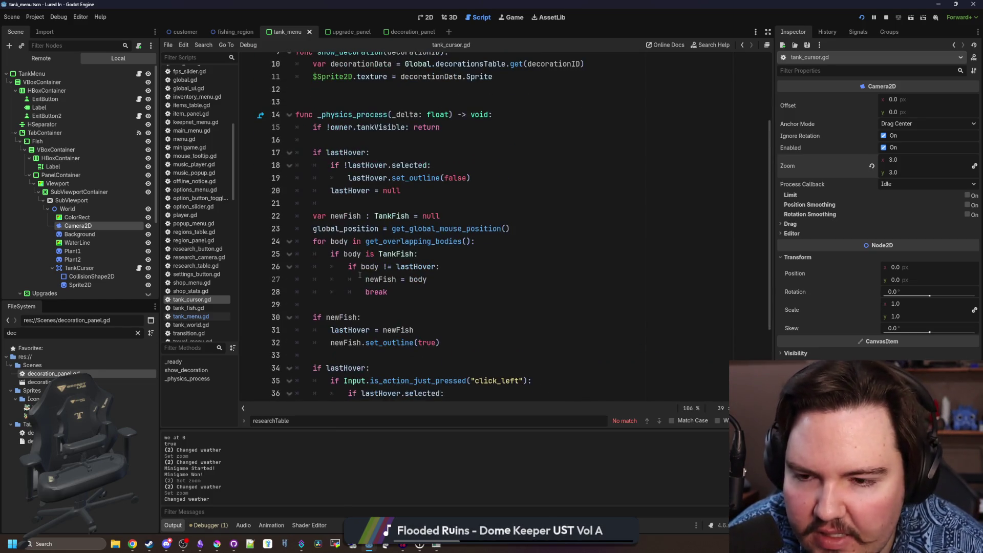
{"action": "scroll", "coordinate": [368, 254], "scroll_direction": "down", "scroll_amount": 3}
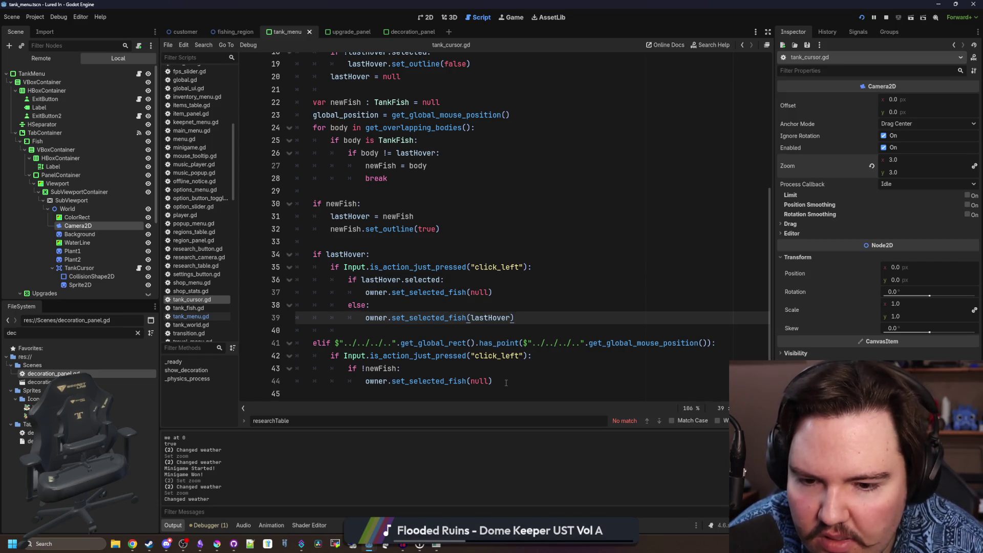
{"action": "left_click", "coordinate": [382, 328]}
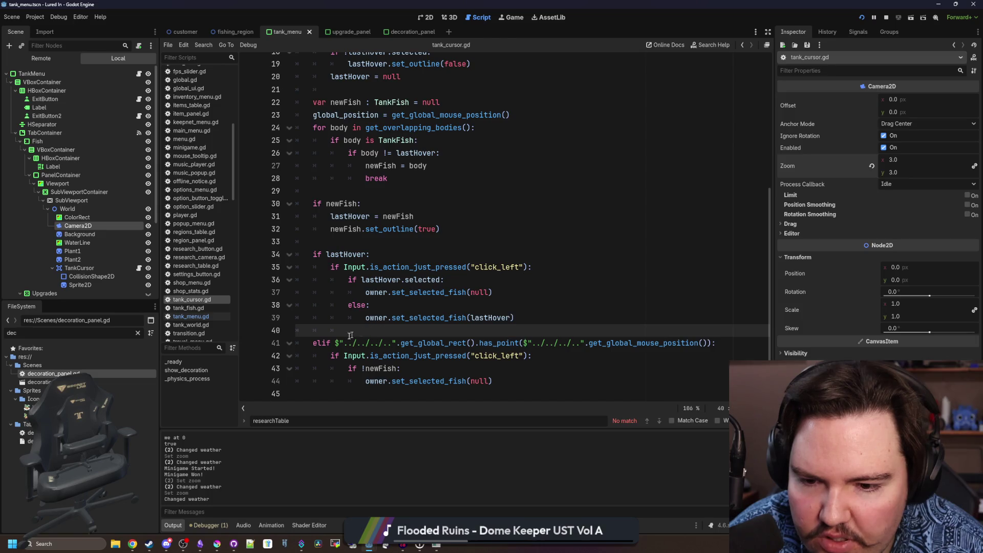
{"action": "left_click", "coordinate": [321, 335]}
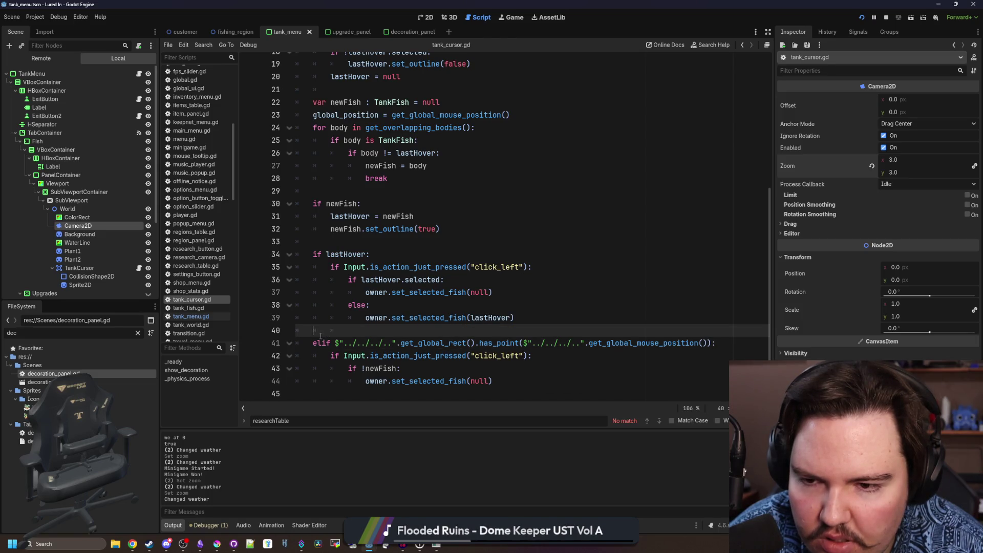
{"action": "scroll", "coordinate": [321, 334], "scroll_direction": "up", "scroll_amount": 1}
{"action": "scroll", "coordinate": [320, 335], "scroll_direction": "up", "scroll_amount": 1}
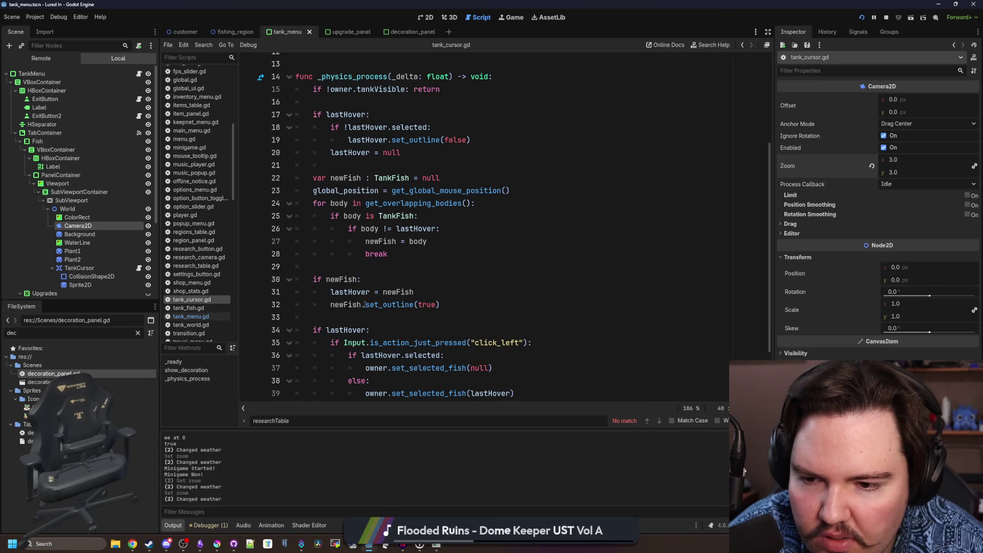
{"action": "scroll", "coordinate": [366, 308], "scroll_direction": "down", "scroll_amount": 2}
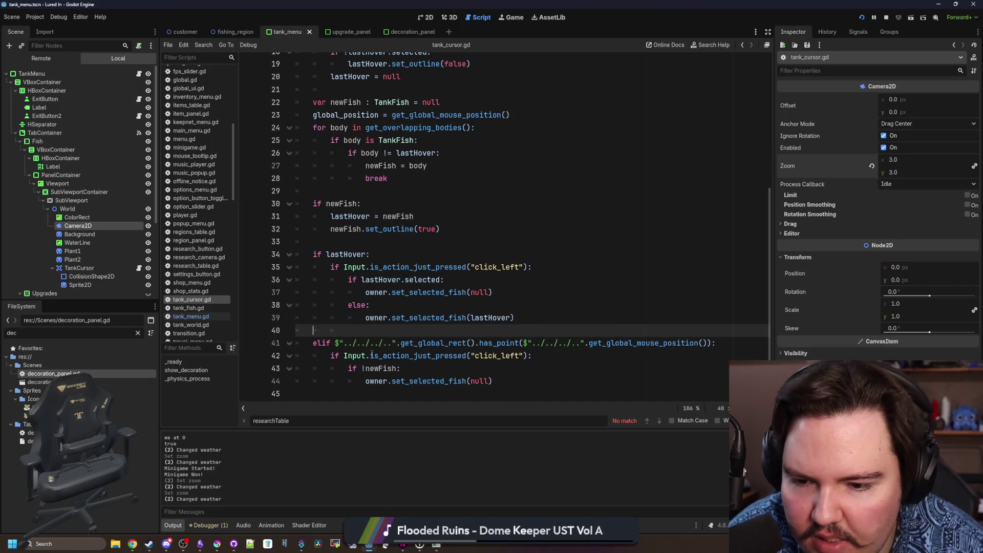
{"action": "scroll", "coordinate": [368, 322], "scroll_direction": "up", "scroll_amount": 3}
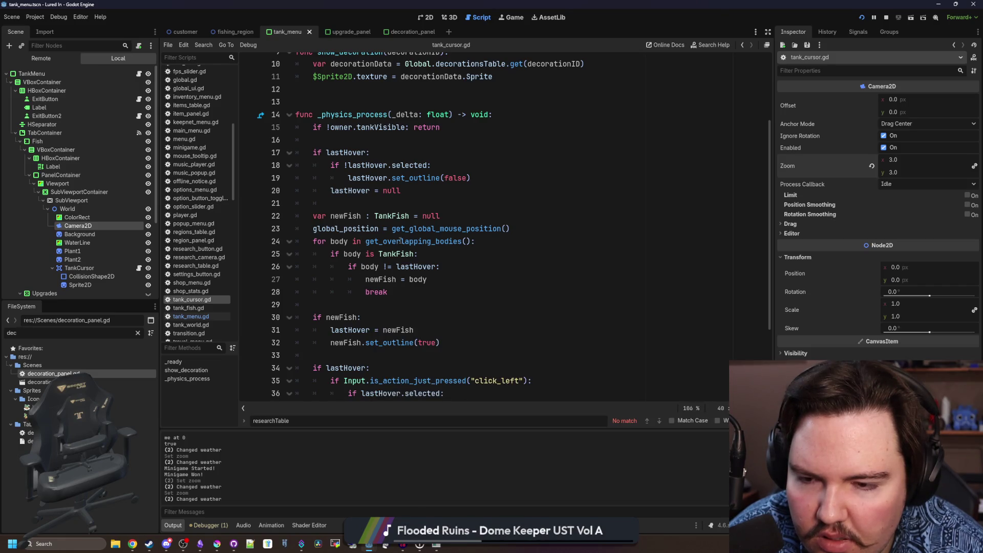
{"action": "left_click", "coordinate": [510, 228]}
Declare var decorationID : String = "" below the lastHover declaration
{"action": "key", "text": "Return"}
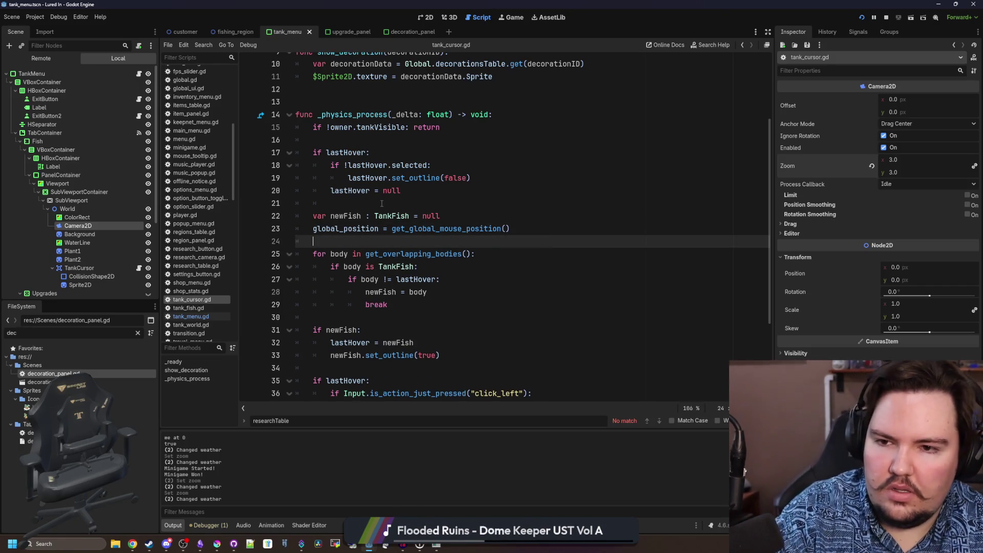
{"action": "key", "text": "Return"}
{"action": "type", "text": "if"}
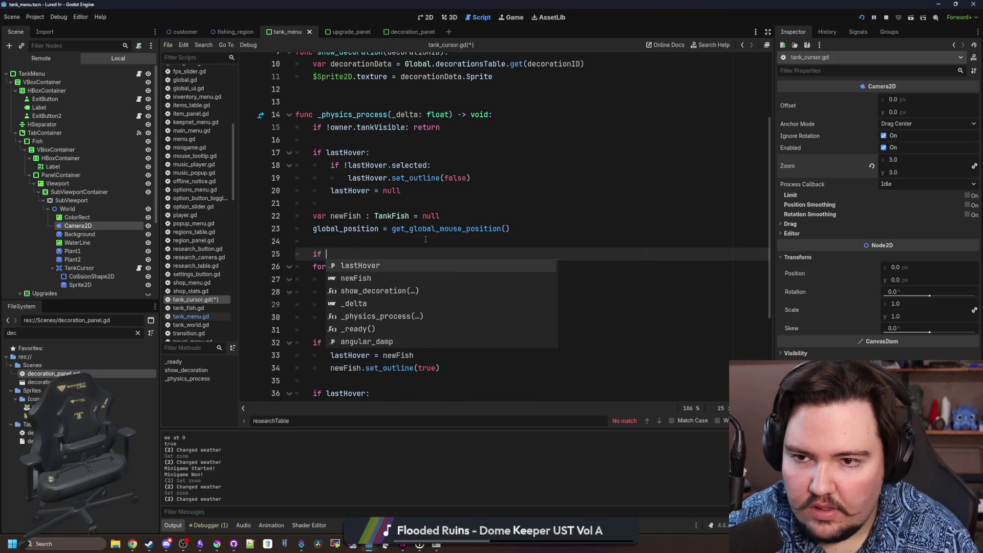
{"action": "type", "text": "decor"}
{"action": "scroll", "coordinate": [425, 241], "scroll_direction": "up", "scroll_amount": 3}
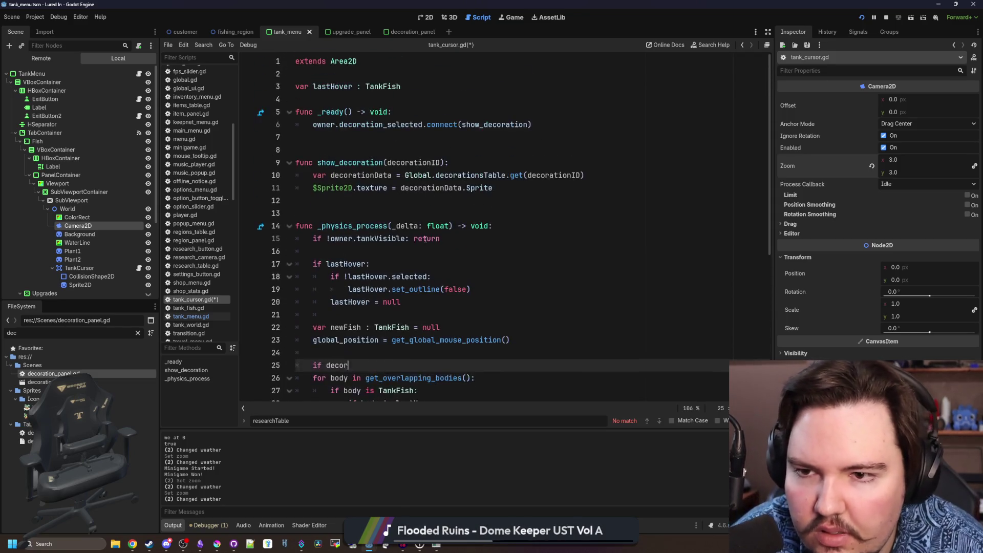
{"action": "left_click", "coordinate": [351, 140]}
{"action": "left_click", "coordinate": [412, 187]}
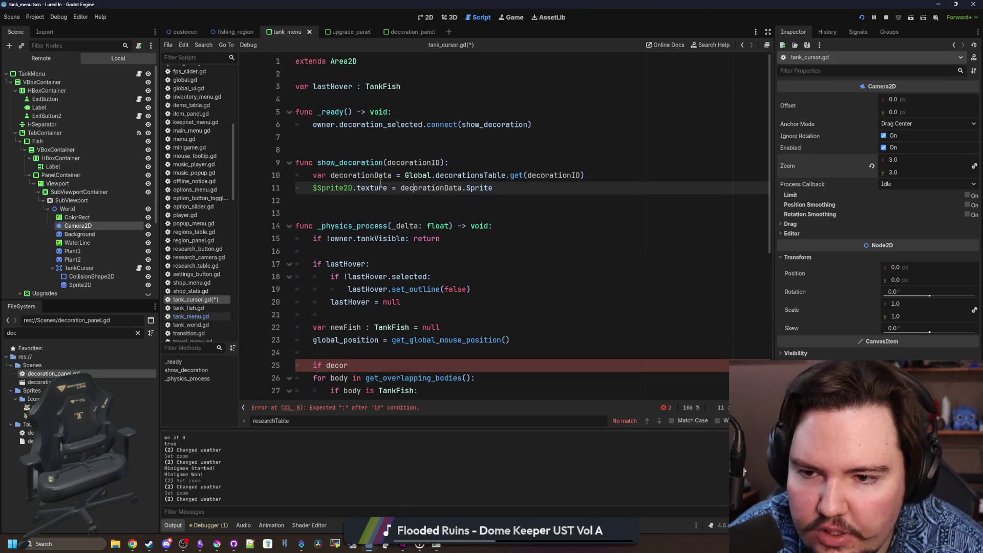
{"action": "left_click", "coordinate": [418, 87]}
{"action": "key", "text": "Return"}
{"action": "type", "text": "var decorationID : String"}
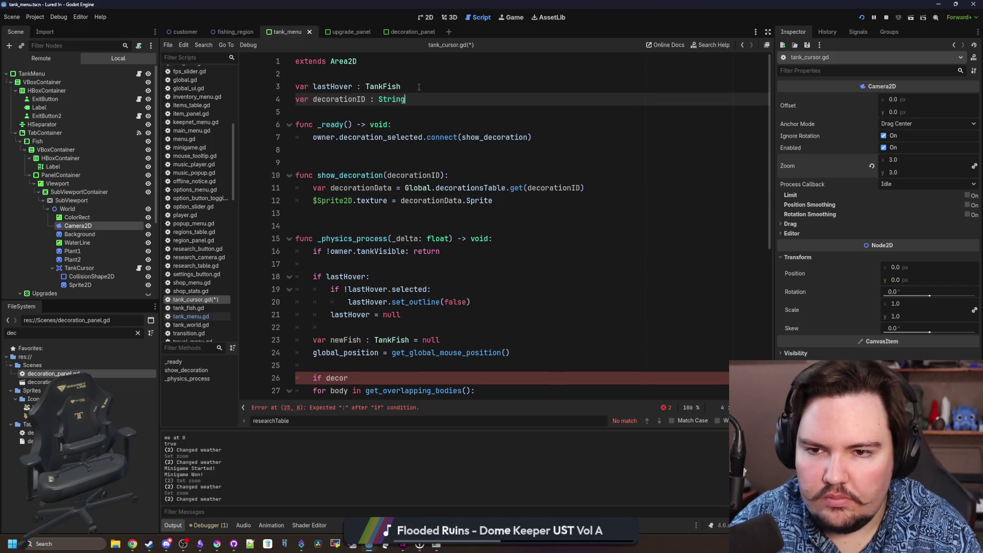
{"action": "type", "text": " = \""}
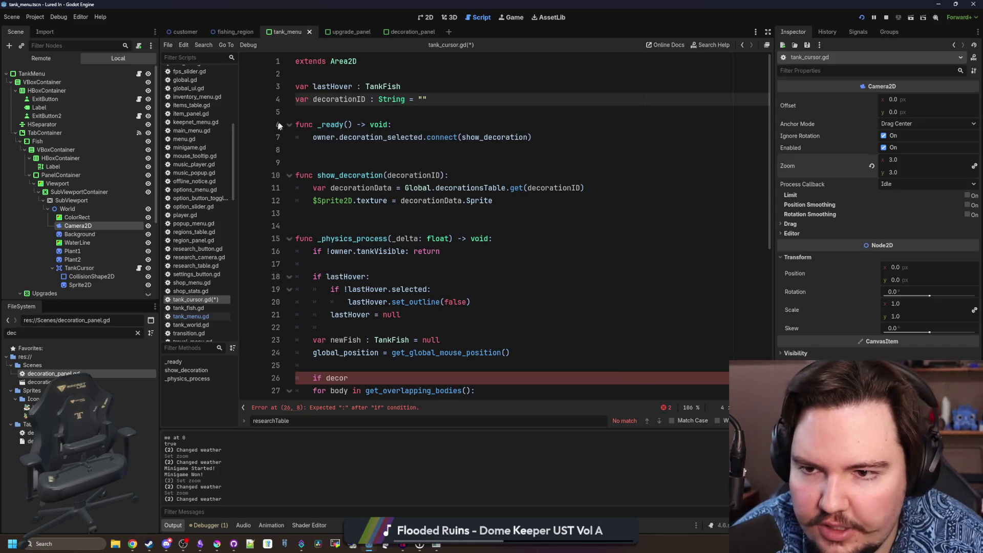
{"action": "double_click", "coordinate": [338, 99]}
Rename show_decoration's parameter to newID and store it with decorationID = newID
{"action": "left_click", "coordinate": [526, 207]}
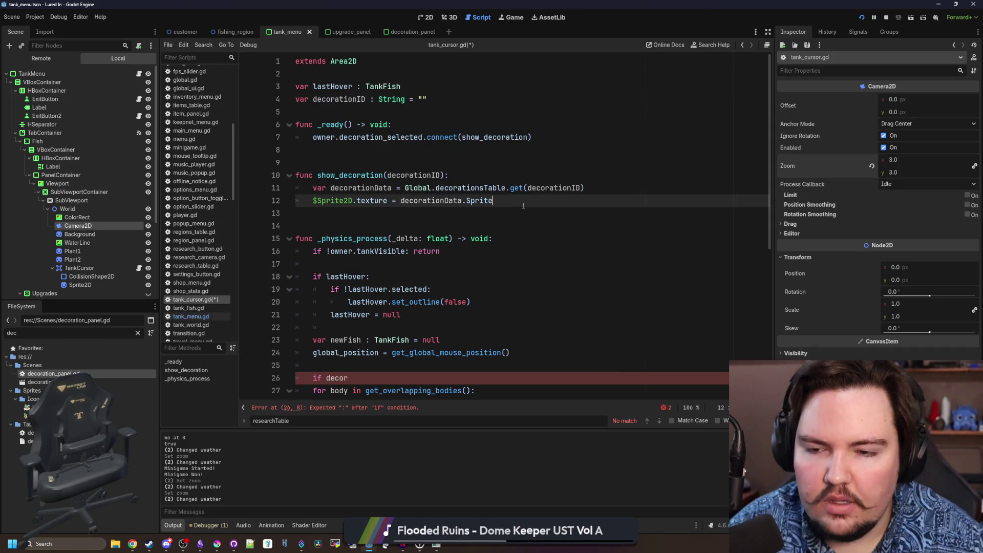
{"action": "key", "text": "Return"}
{"action": "type", "text": "decorationID = decorationID"}
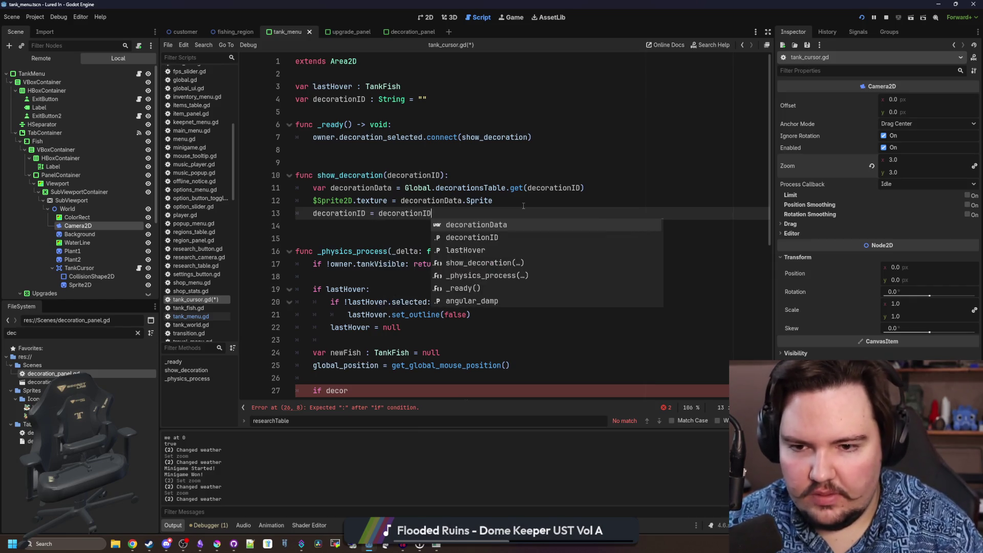
{"action": "key", "text": "Escape"}
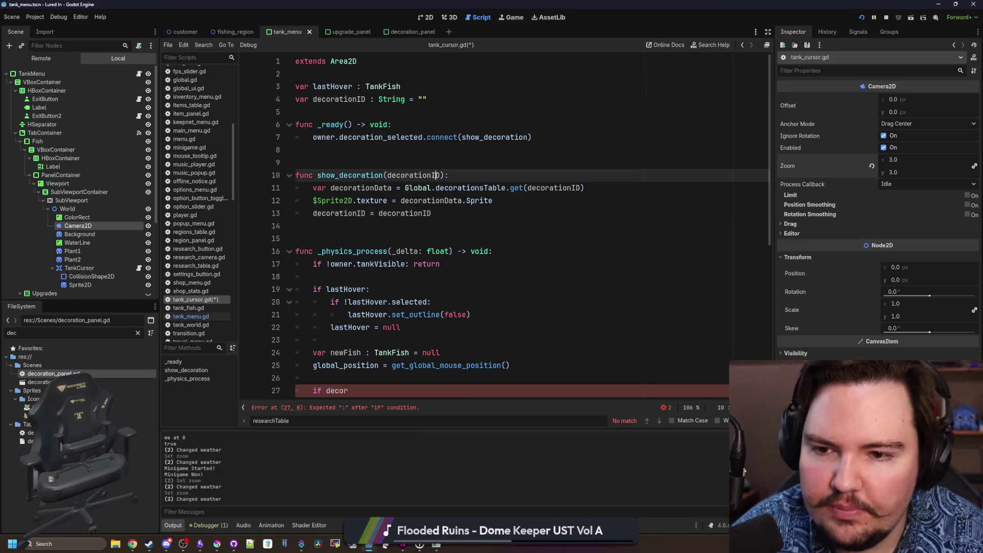
{"action": "double_click", "coordinate": [413, 175]}
{"action": "type", "text": "new"}
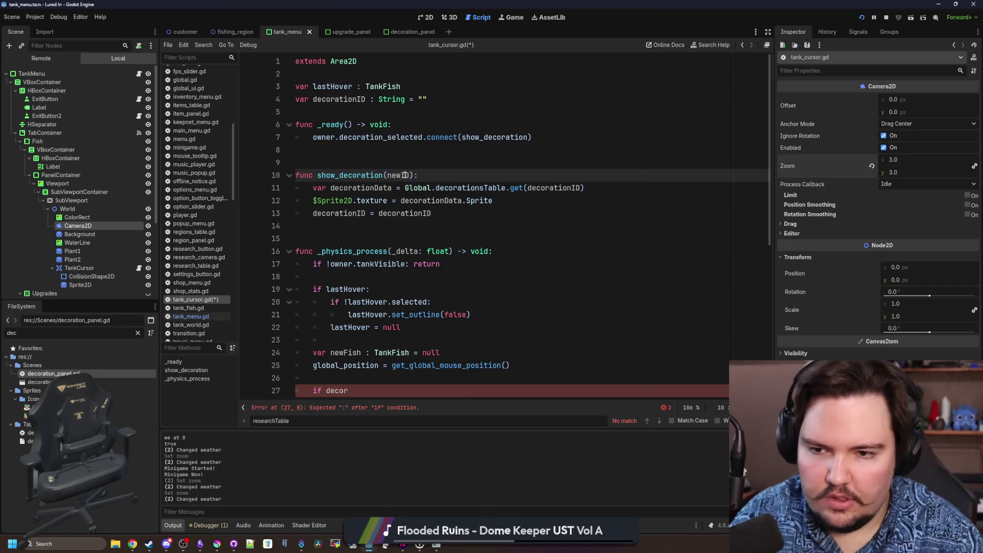
{"action": "double_click", "coordinate": [555, 187]}
{"action": "type", "text": "newID"}
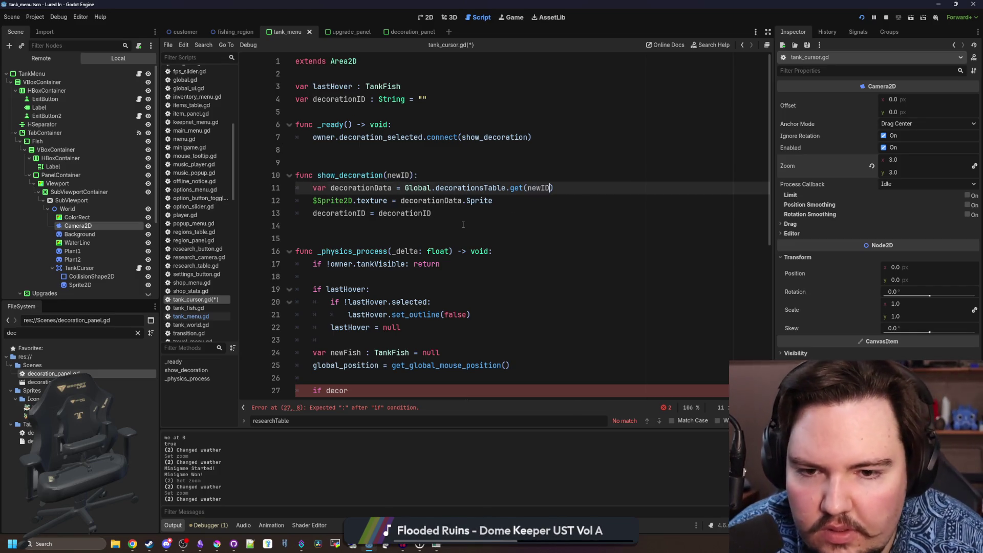
{"action": "double_click", "coordinate": [405, 213]}
{"action": "type", "text": "newID"}
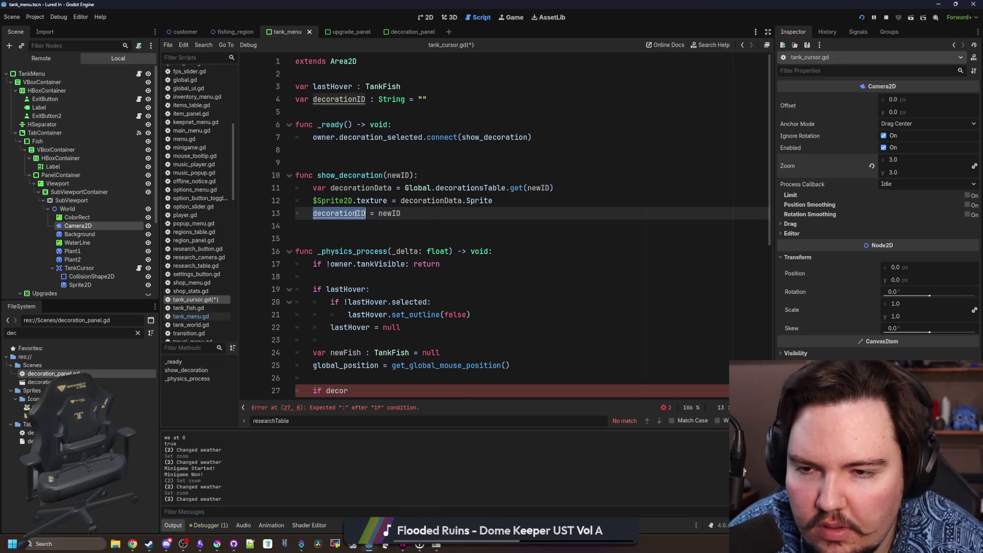
{"action": "scroll", "coordinate": [348, 276], "scroll_direction": "down", "scroll_amount": 4}
Add an 'if decorationID: return' guard in _physics_process, save, and make room for another condition above it
{"action": "double_click", "coordinate": [338, 239]}
{"action": "type", "text": "ationID: return"}
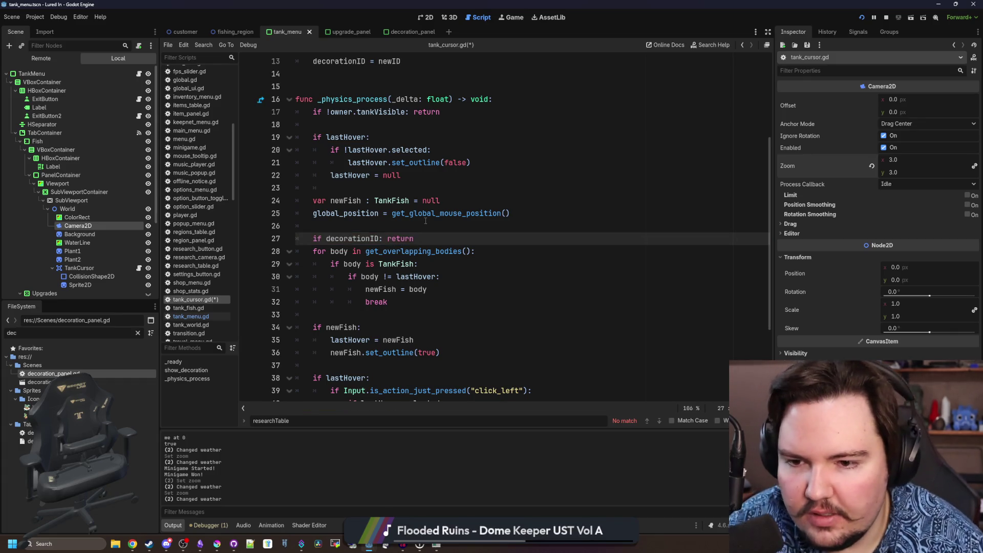
{"action": "key", "text": "Return"}
{"action": "scroll", "coordinate": [425, 221], "scroll_direction": "down", "scroll_amount": 2}
{"action": "scroll", "coordinate": [426, 226], "scroll_direction": "down", "scroll_amount": 2}
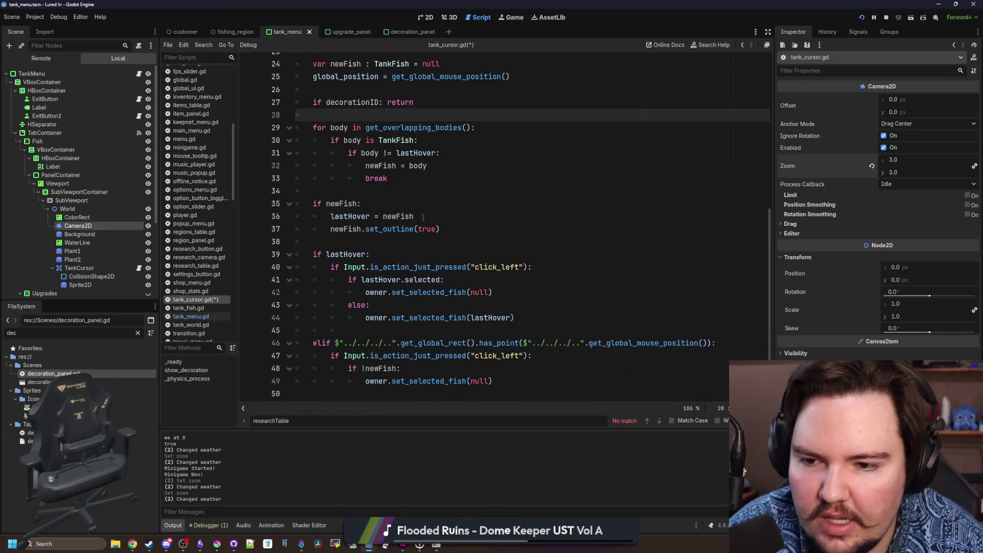
{"action": "scroll", "coordinate": [473, 216], "scroll_direction": "up", "scroll_amount": 2}
{"action": "scroll", "coordinate": [473, 215], "scroll_direction": "up", "scroll_amount": 3}
{"action": "left_click", "coordinate": [332, 279]}
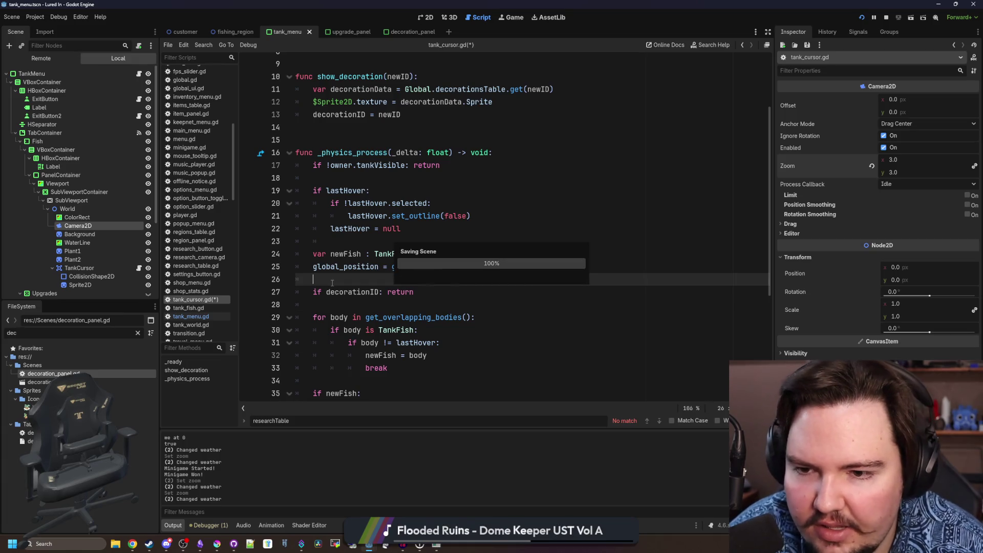
{"action": "key", "text": "ctrl+s"}
{"action": "left_click", "coordinate": [333, 306]}
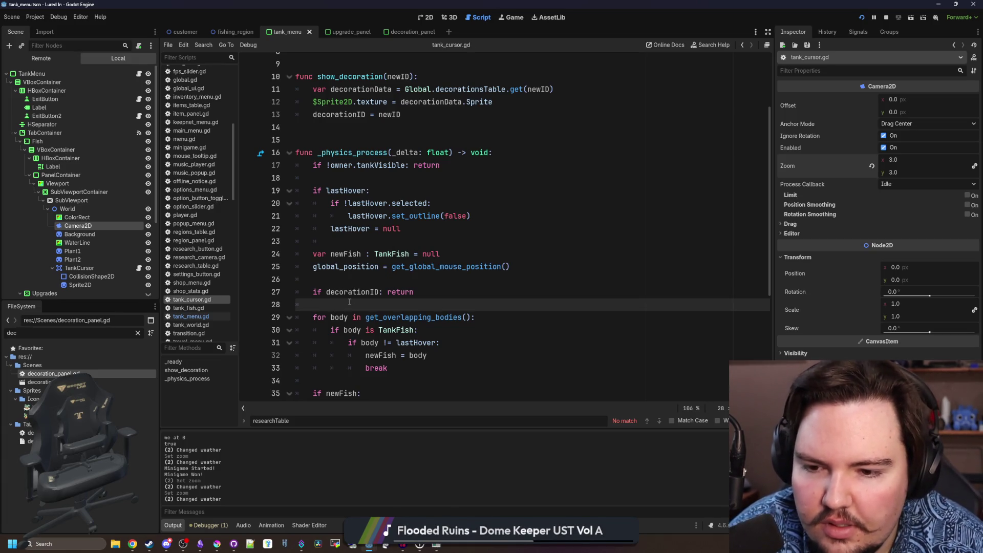
{"action": "scroll", "coordinate": [424, 178], "scroll_direction": "down", "scroll_amount": 3}
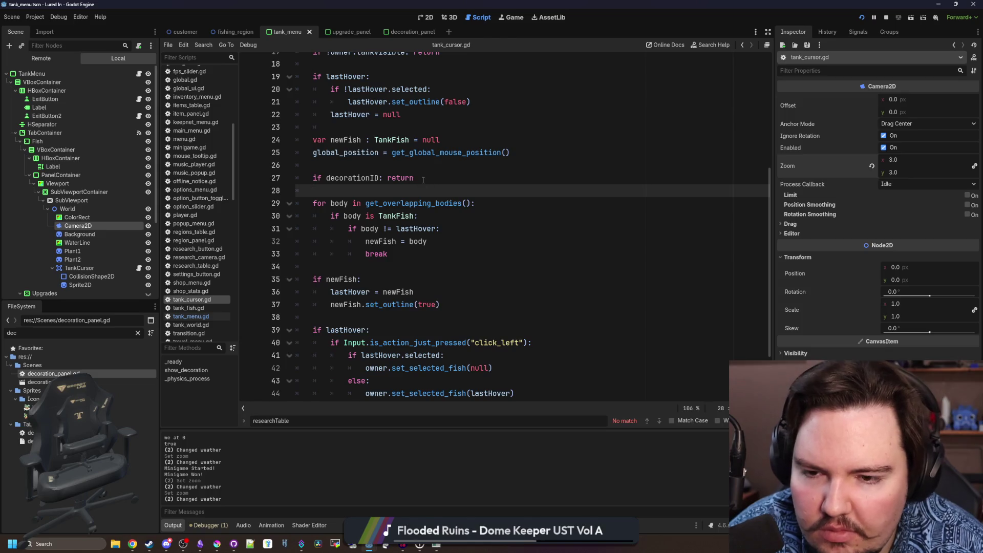
{"action": "scroll", "coordinate": [424, 178], "scroll_direction": "down", "scroll_amount": 2}
{"action": "scroll", "coordinate": [424, 179], "scroll_direction": "up", "scroll_amount": 5}
{"action": "left_click", "coordinate": [349, 280]}
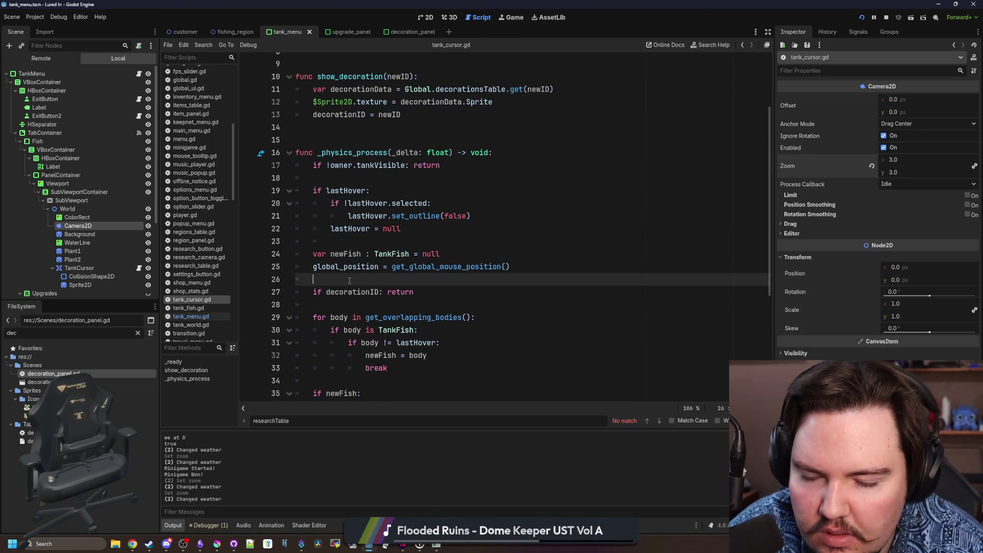
{"action": "key", "text": "Return"}
{"action": "key", "text": "Return"}
{"action": "key", "text": "Up"}
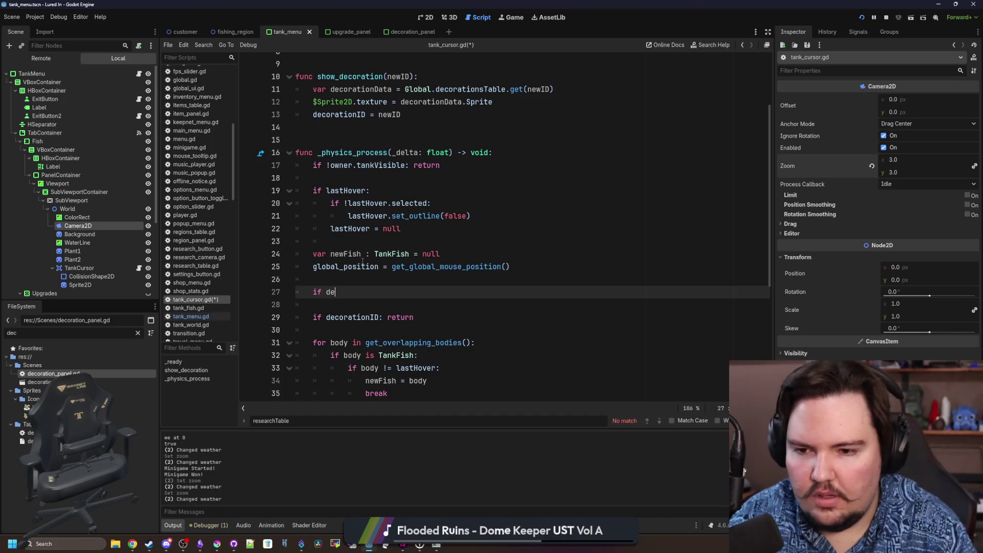
{"action": "type", "text": ":"}
{"action": "key", "text": "Return"}
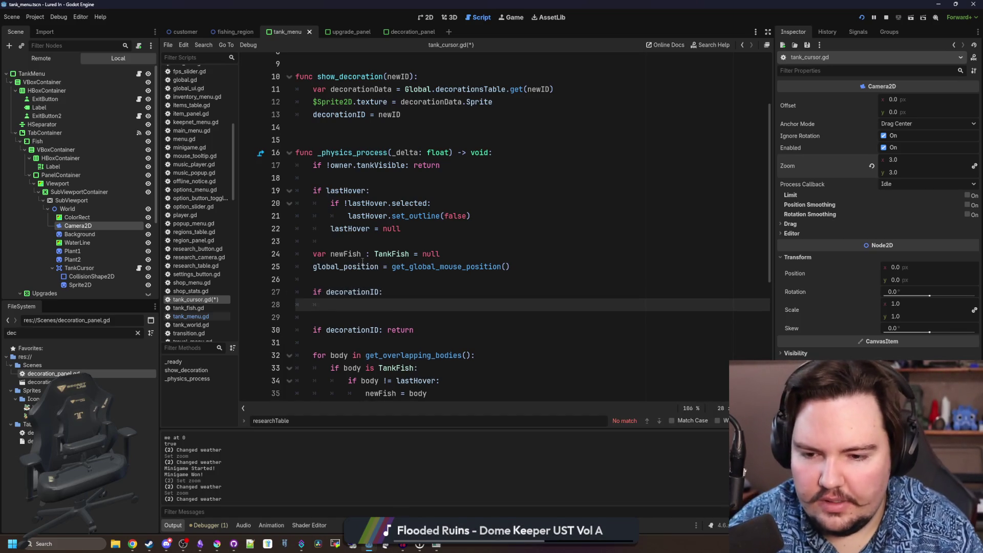
{"action": "type", "text": "if Input.is_action"}
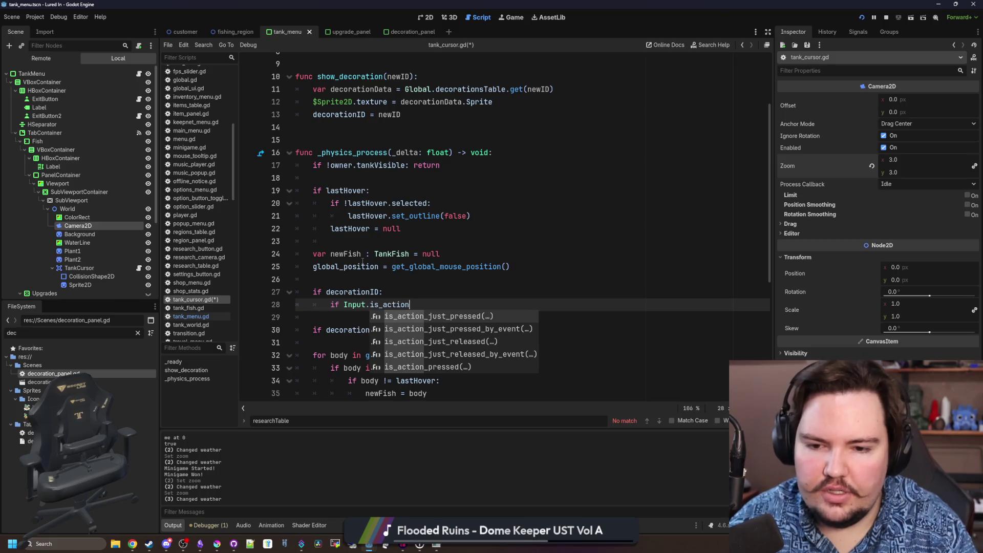
Write an Input.is_action_just_pressed("click_left") check with its body started
{"action": "key", "text": "Return"}
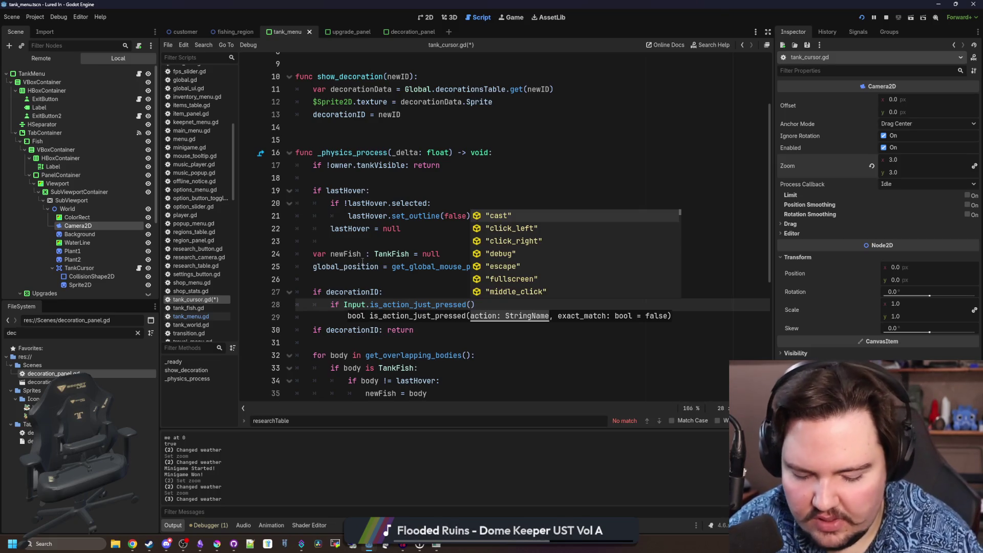
{"action": "type", "text": "\"left"}
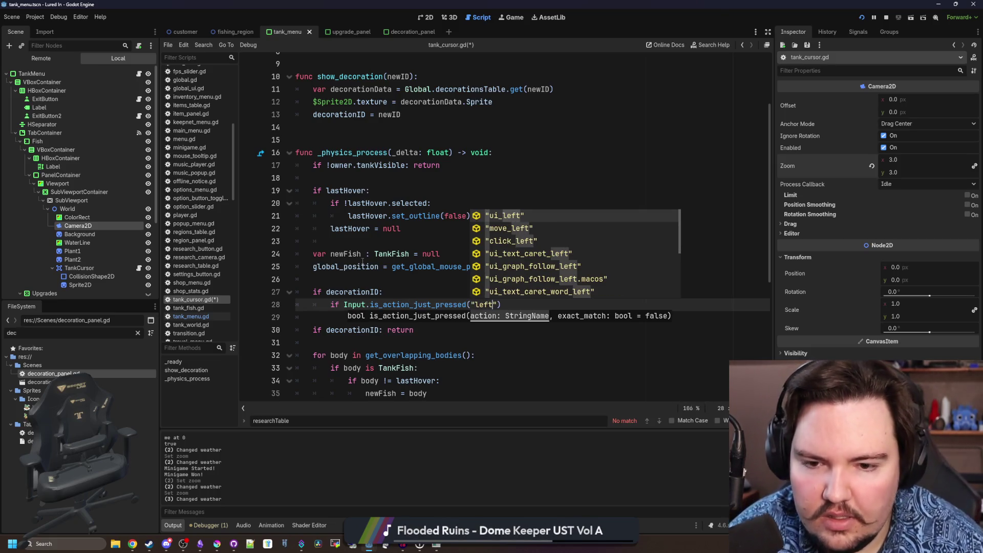
{"action": "key", "text": "Down"}
{"action": "key", "text": "Down"}
{"action": "key", "text": "Return"}
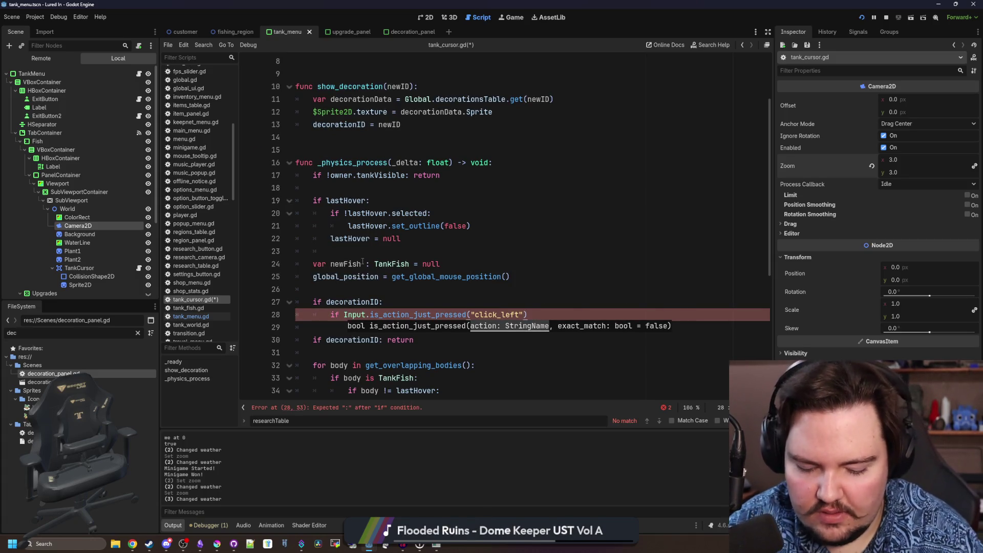
{"action": "type", "text": ":"}
{"action": "key", "text": "Return"}
{"action": "scroll", "coordinate": [364, 262], "scroll_direction": "down", "scroll_amount": 1}
{"action": "type", "text": "if do"}
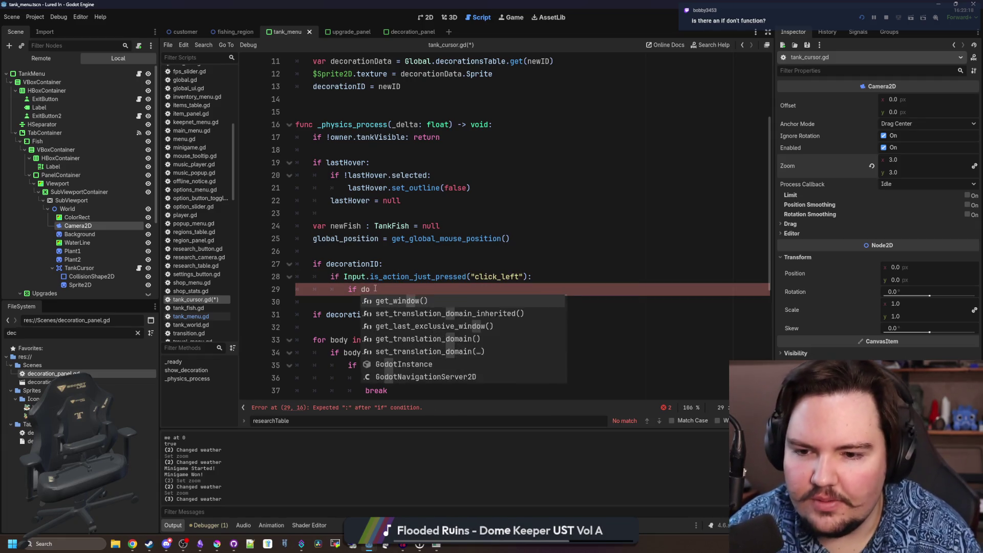
{"action": "key", "text": "BackSpace"}
{"action": "key", "text": "BackSpace"}
{"action": "key", "text": "BackSpace"}
{"action": "key", "text": "BackSpace"}
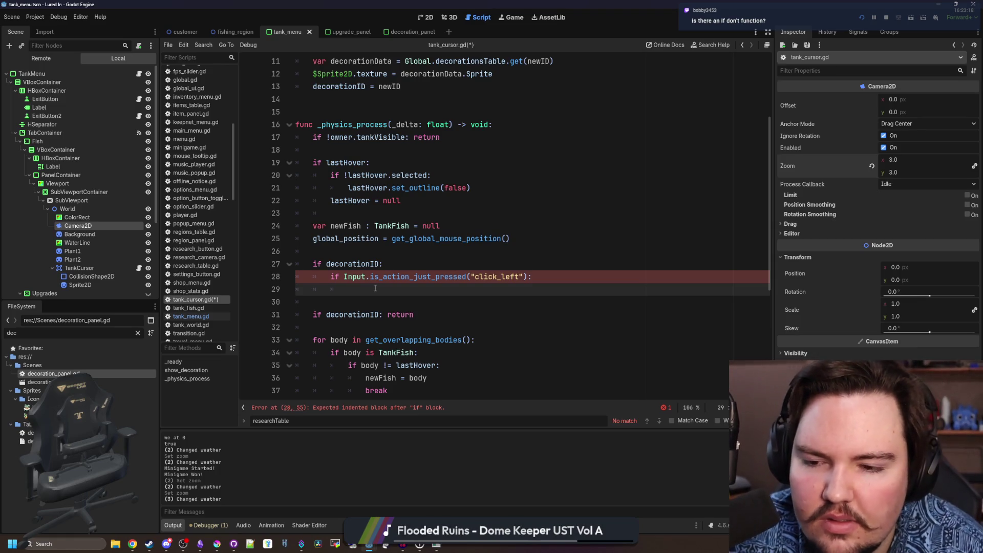
{"action": "scroll", "coordinate": [376, 288], "scroll_direction": "up", "scroll_amount": 2}
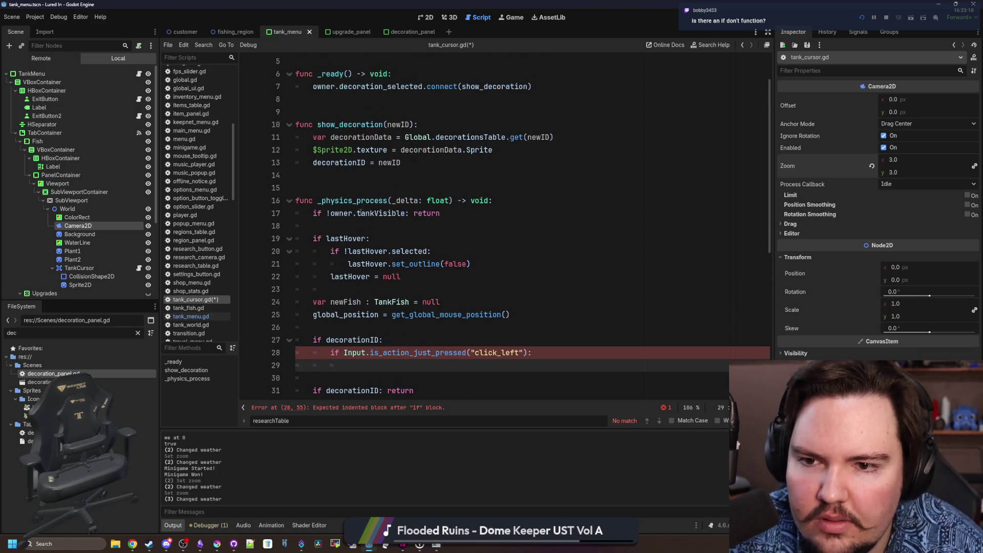
Inside the click check, clear the Sprite2D texture and reset decorationID to "", then save
{"action": "left_click_drag", "start_coordinate": [388, 150], "coordinate": [355, 149]}
{"action": "key", "text": "ctrl+c"}
{"action": "scroll", "coordinate": [384, 270], "scroll_direction": "down", "scroll_amount": 1}
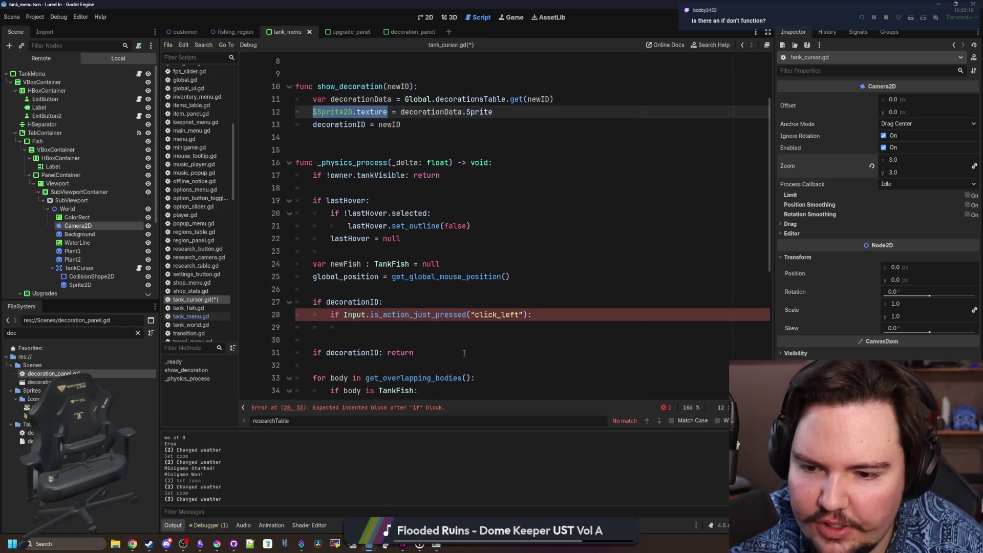
{"action": "left_click", "coordinate": [396, 328]}
{"action": "key", "text": "Down"}
{"action": "key", "text": "ctrl+v"}
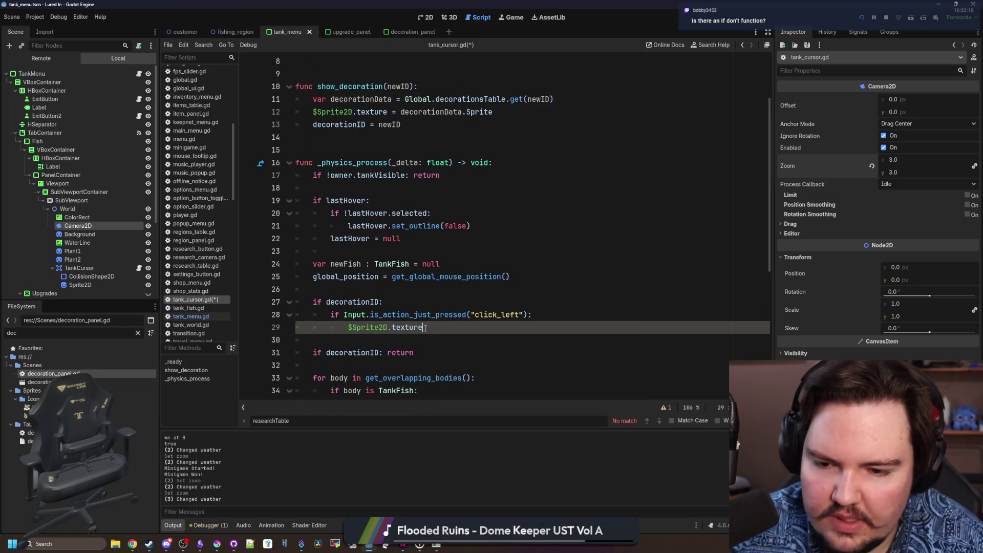
{"action": "type", "text": "= null"}
{"action": "key", "text": "Return"}
{"action": "type", "text": "decorati"}
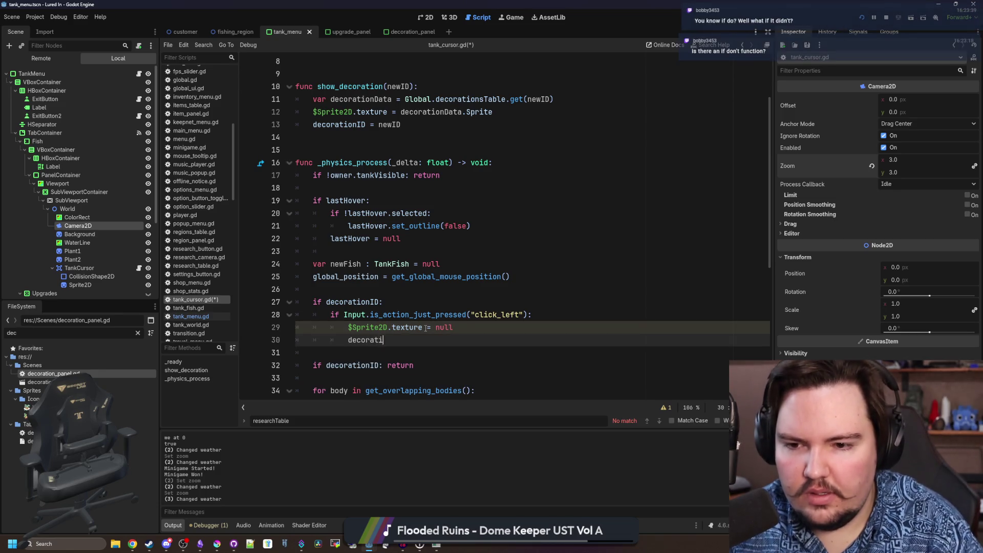
{"action": "type", "text": "onID ="}
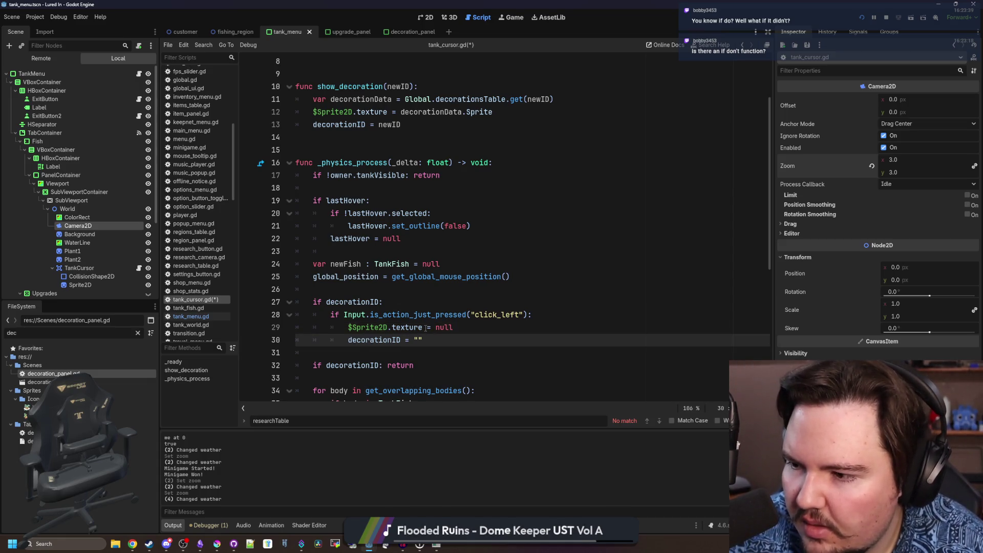
{"action": "key", "text": "ctrl+s"}
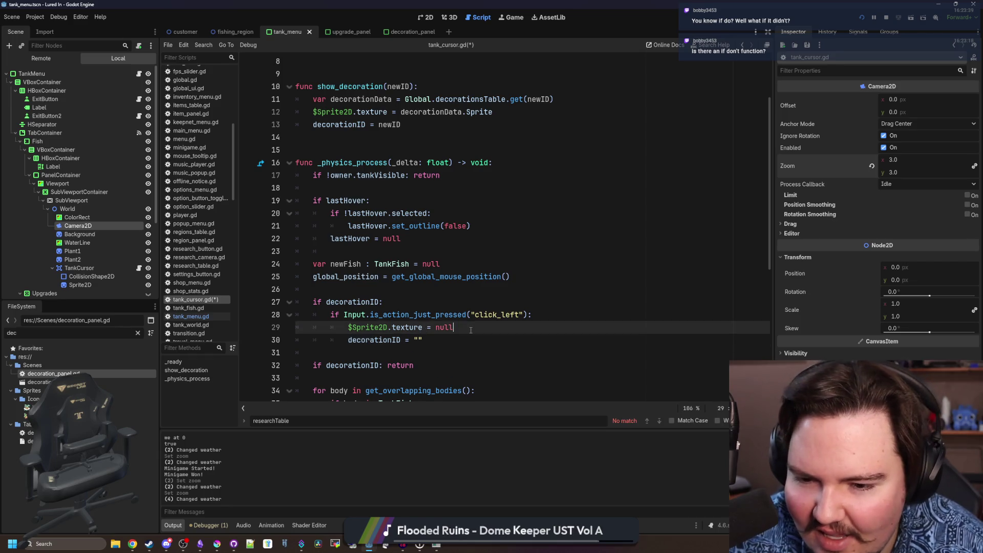
Review lines 26-30 of the click handling, save and run the project
{"action": "left_click", "coordinate": [345, 302]}
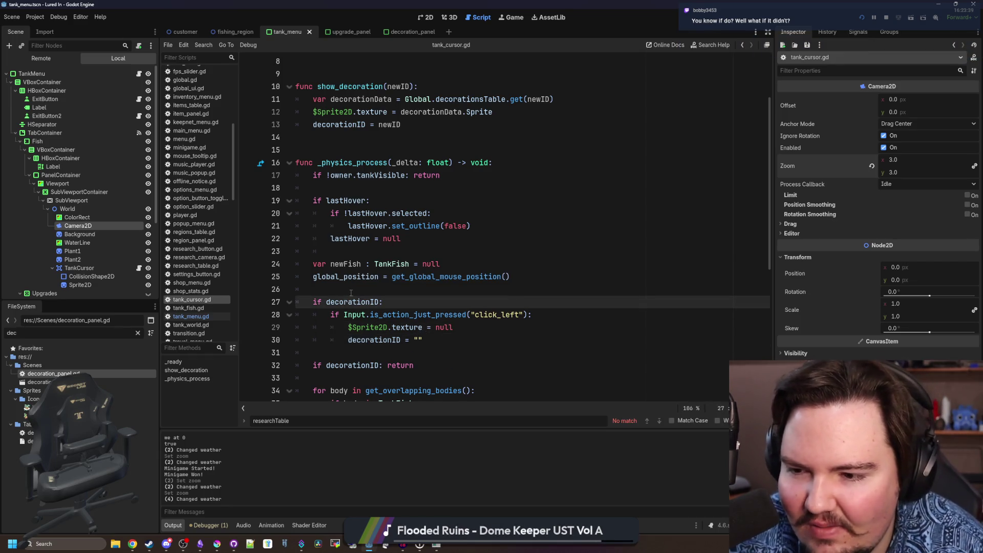
{"action": "key", "text": "Up"}
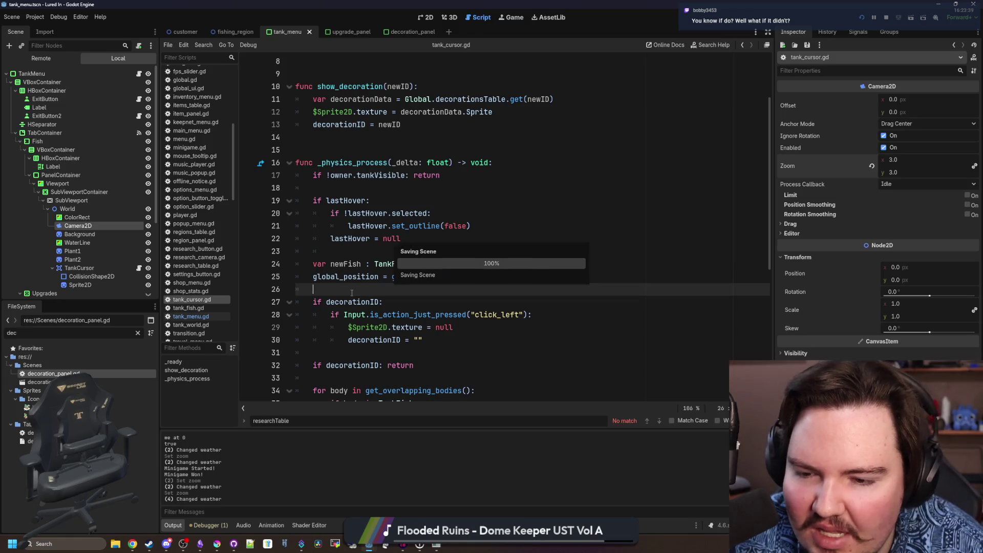
{"action": "left_click", "coordinate": [424, 339]}
{"action": "scroll", "coordinate": [406, 327], "scroll_direction": "down", "scroll_amount": 2}
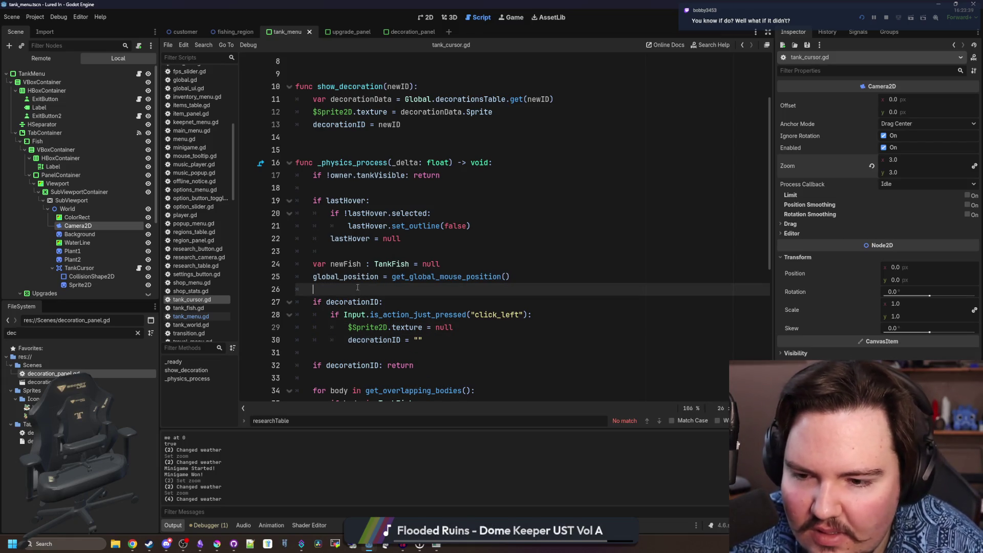
{"action": "left_click", "coordinate": [374, 252]}
{"action": "key", "text": "ctrl+s"}
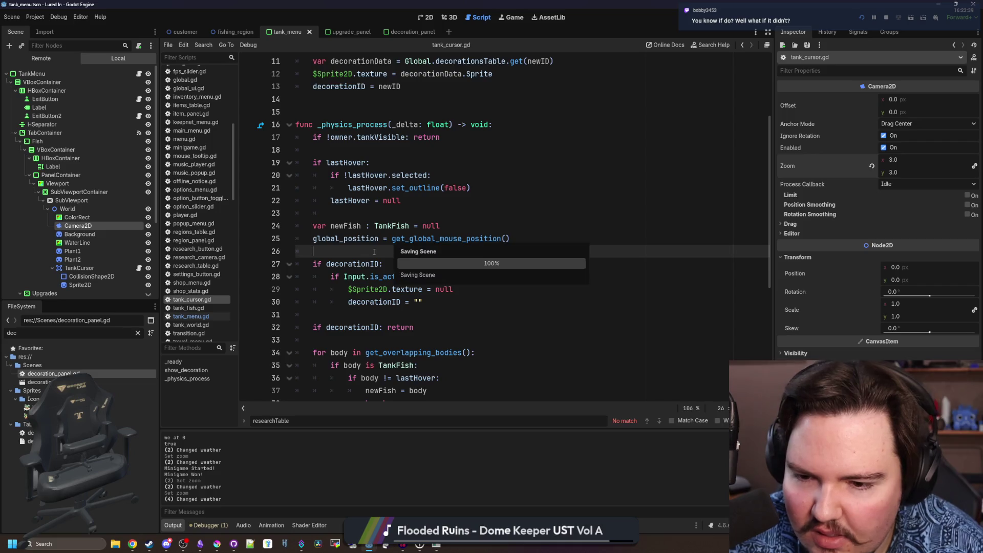
{"action": "left_click", "coordinate": [454, 300]}
Run the game, open Fish Tank 1 and drag the coral decoration around and out of the tank
{"action": "key", "text": "ctrl+s"}
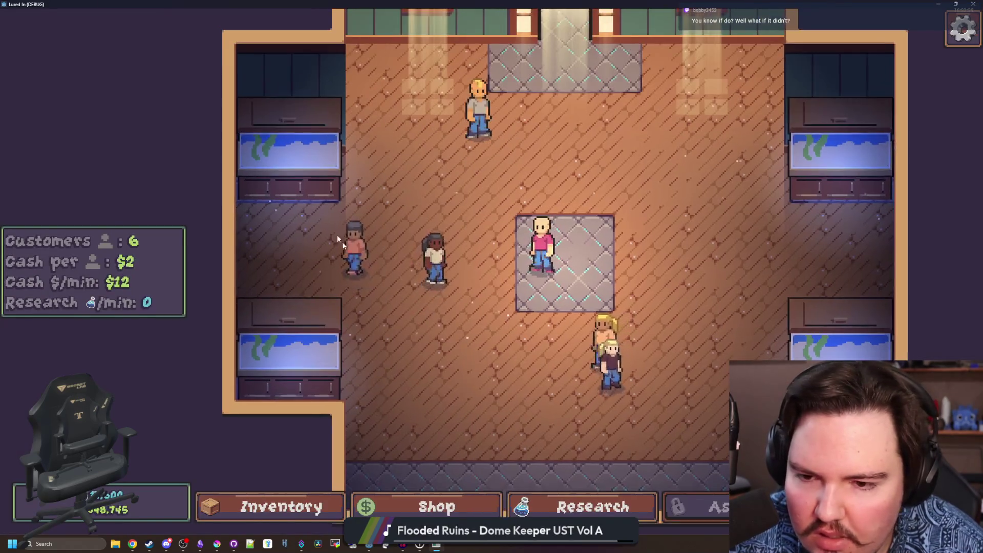
{"action": "left_click", "coordinate": [319, 192]}
{"action": "left_click_drag", "start_coordinate": [496, 350], "coordinate": [434, 280]}
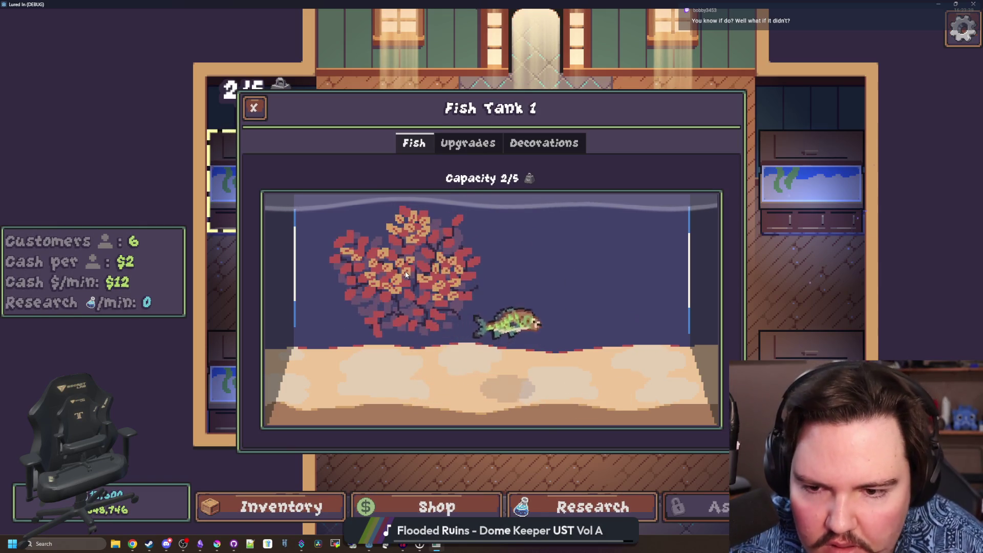
{"action": "left_click_drag", "start_coordinate": [433, 280], "coordinate": [367, 296]}
{"action": "left_click_drag", "start_coordinate": [879, 4], "coordinate": [559, 231]}
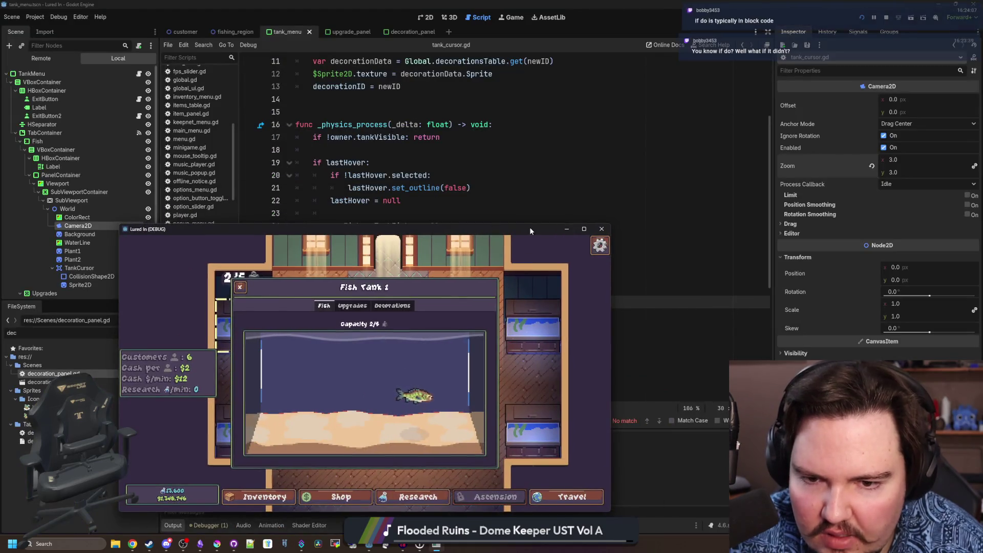
{"action": "double_click", "coordinate": [530, 227]}
Buy Fire Leaf from the Decorations tab, test moving it, then close the debug game
{"action": "left_click", "coordinate": [544, 144]}
{"action": "left_click", "coordinate": [660, 260]}
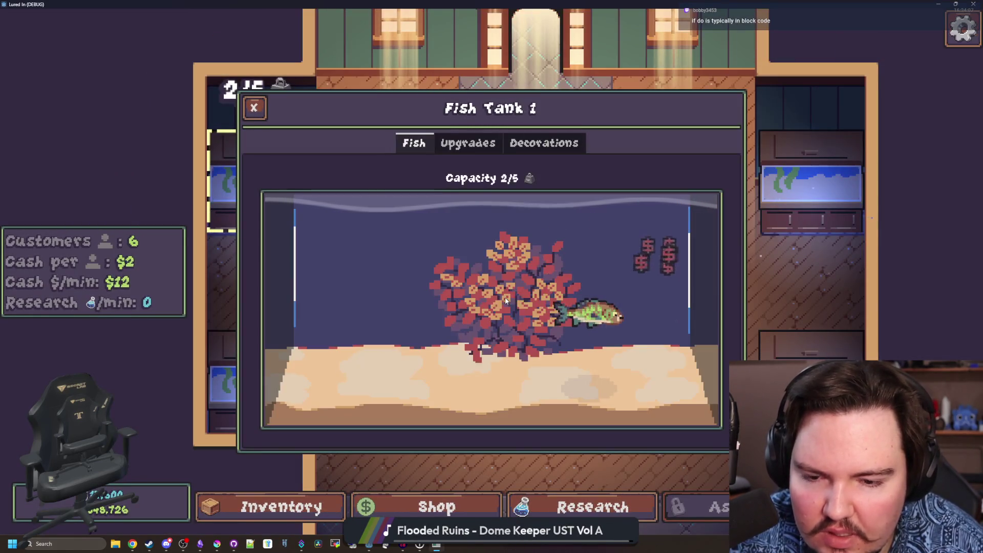
{"action": "left_click_drag", "start_coordinate": [504, 285], "coordinate": [407, 330]}
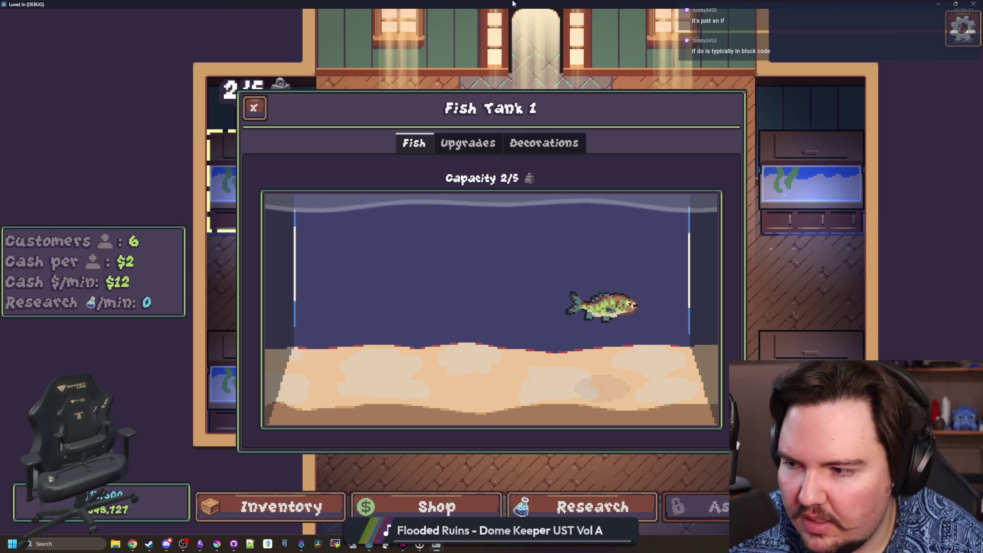
{"action": "key", "text": "super+Down"}
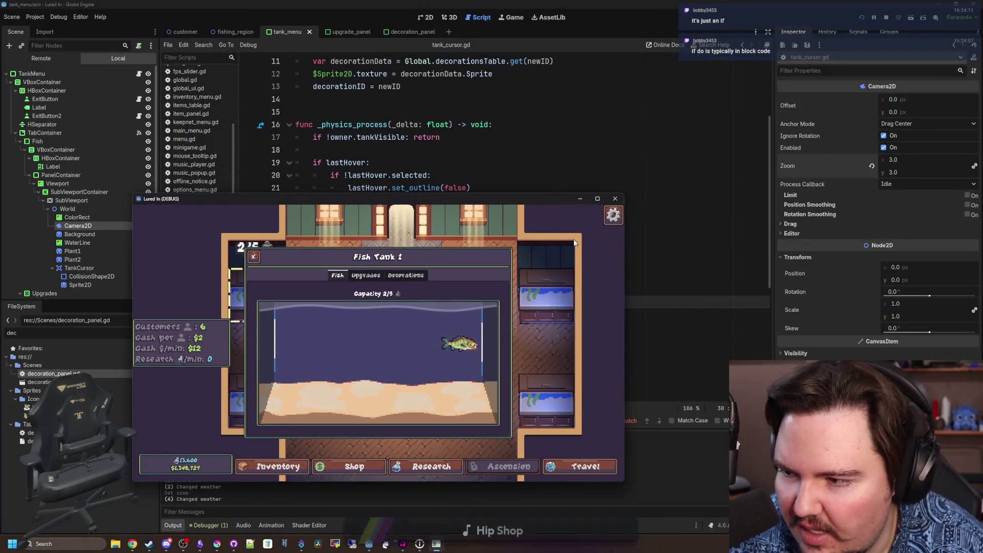
{"action": "left_click", "coordinate": [614, 198]}
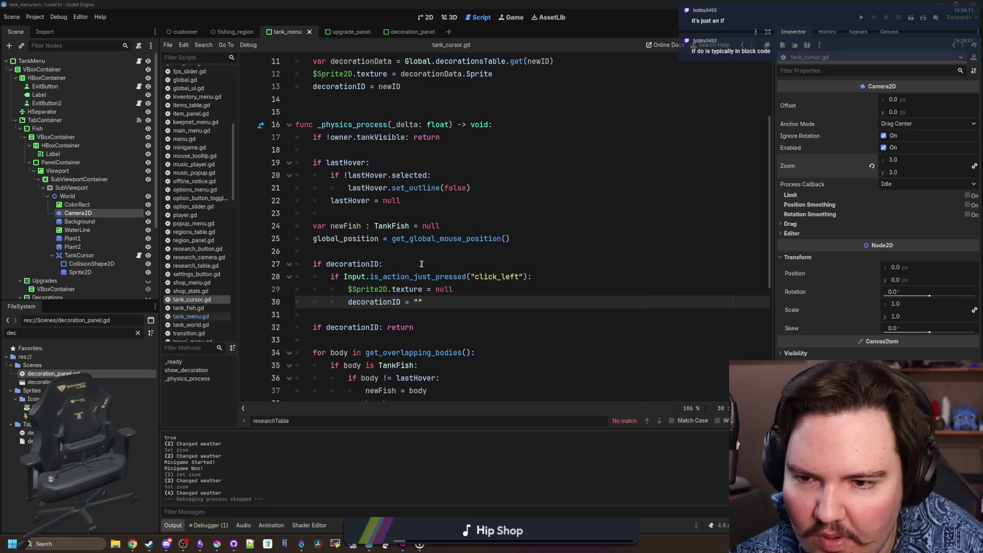
Remove the '!' so line 27 reads 'if decorationID:' and save the script
{"action": "left_click", "coordinate": [390, 252]}
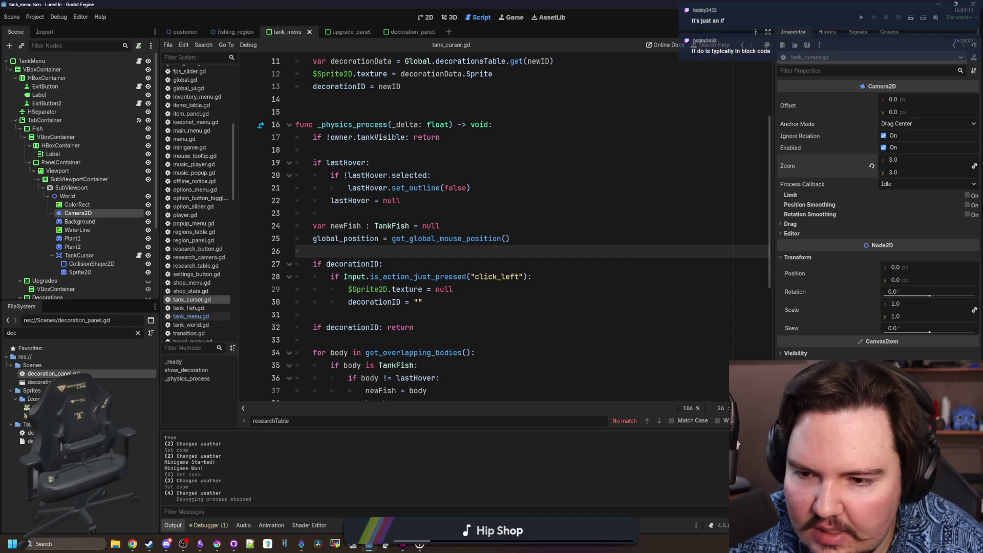
{"action": "left_click", "coordinate": [327, 263]}
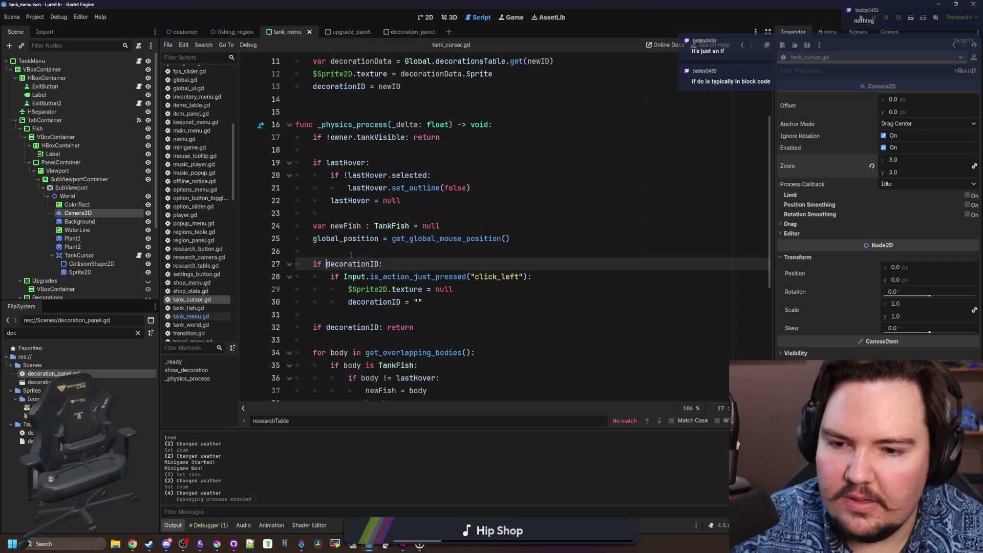
{"action": "key", "text": "BackSpace"}
{"action": "left_click", "coordinate": [351, 254]}
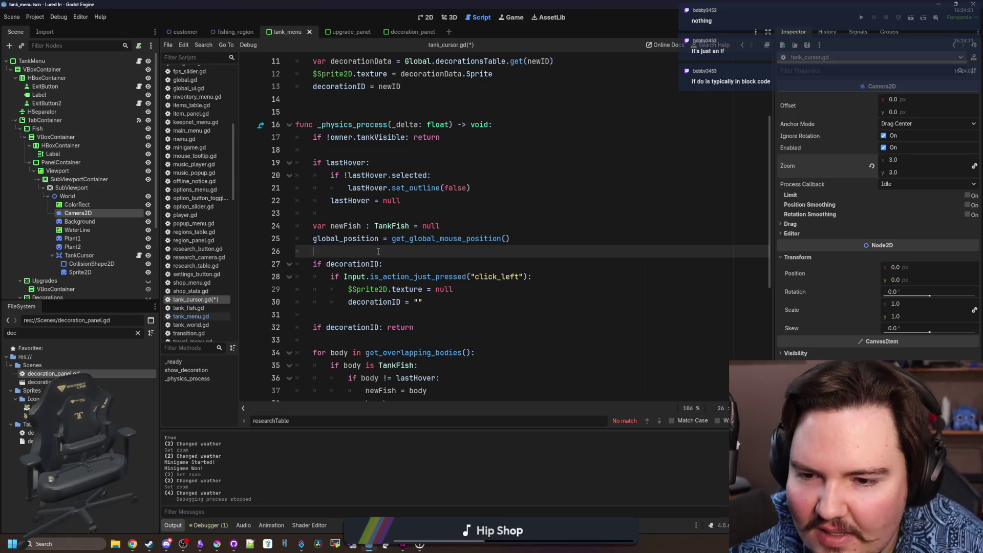
{"action": "scroll", "coordinate": [378, 252], "scroll_direction": "down", "scroll_amount": 1}
{"action": "left_click", "coordinate": [466, 255]}
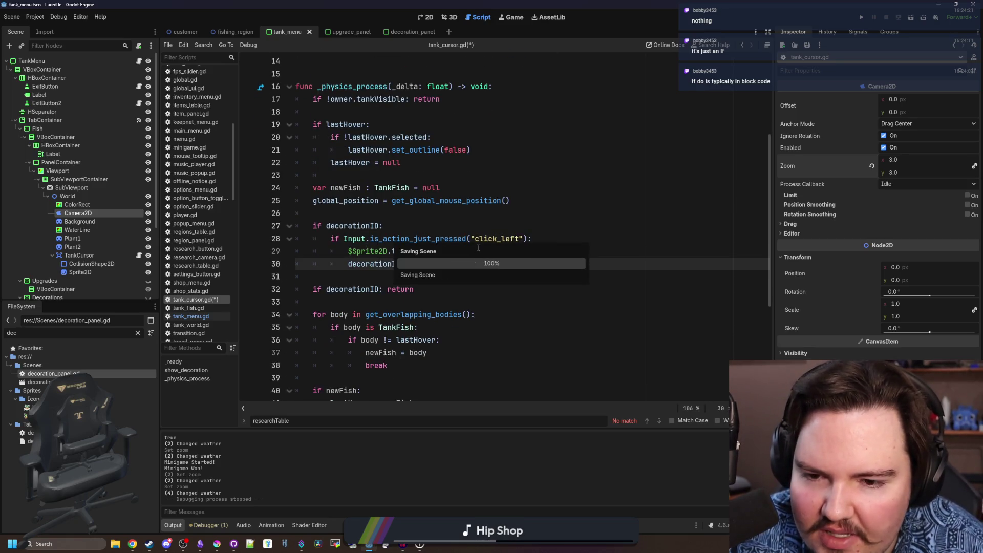
{"action": "key", "text": "ctrl+s"}
Open a new line after the decorationID reset, then go to search the project files for global scripts
{"action": "left_click", "coordinate": [555, 241]}
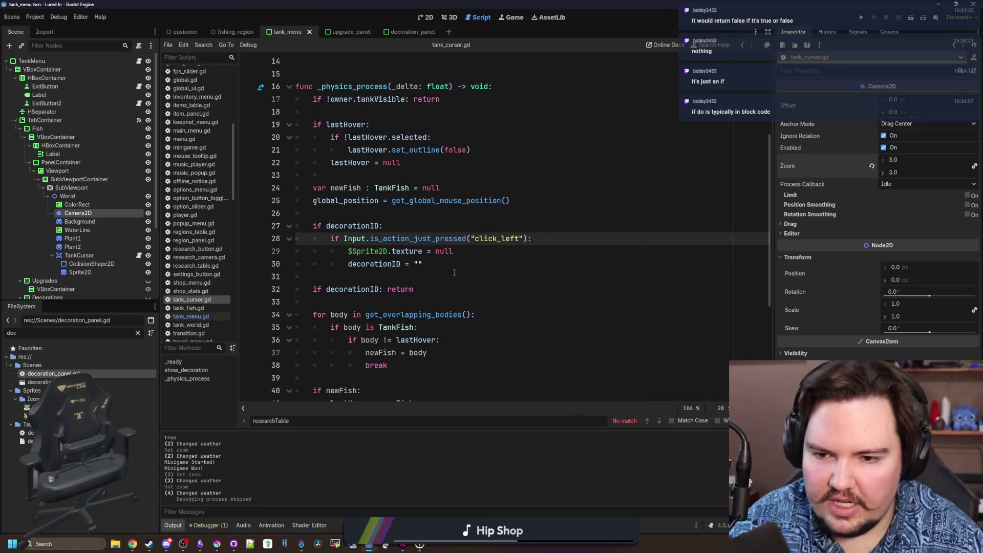
{"action": "left_click", "coordinate": [469, 265]}
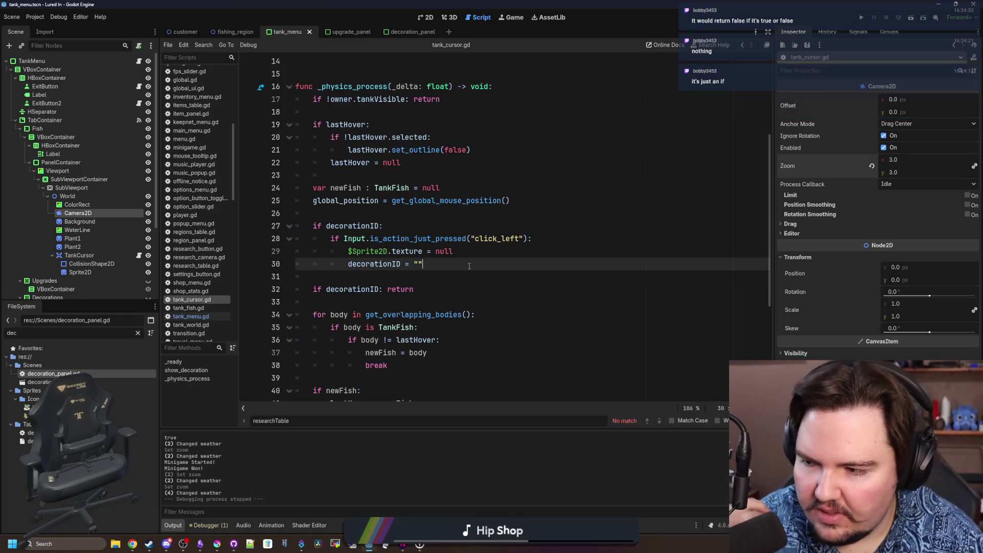
{"action": "key", "text": "Return"}
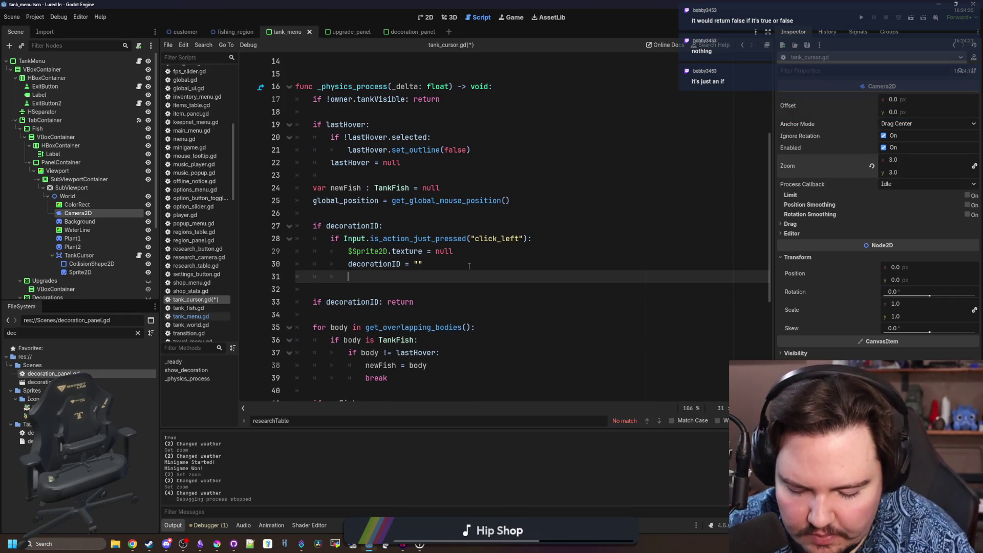
{"action": "scroll", "coordinate": [208, 216], "scroll_direction": "up", "scroll_amount": 5}
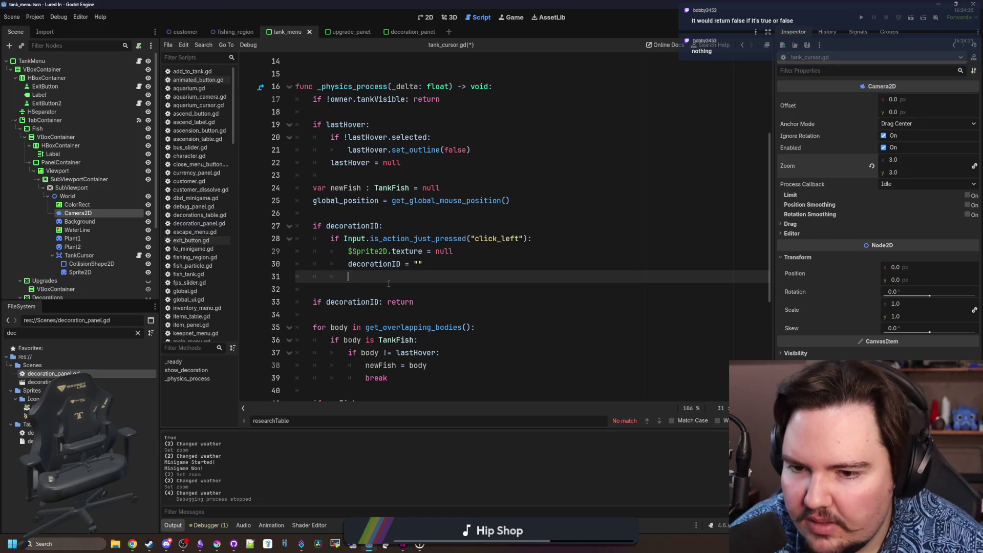
{"action": "key", "text": "Down"}
{"action": "left_click", "coordinate": [139, 333]}
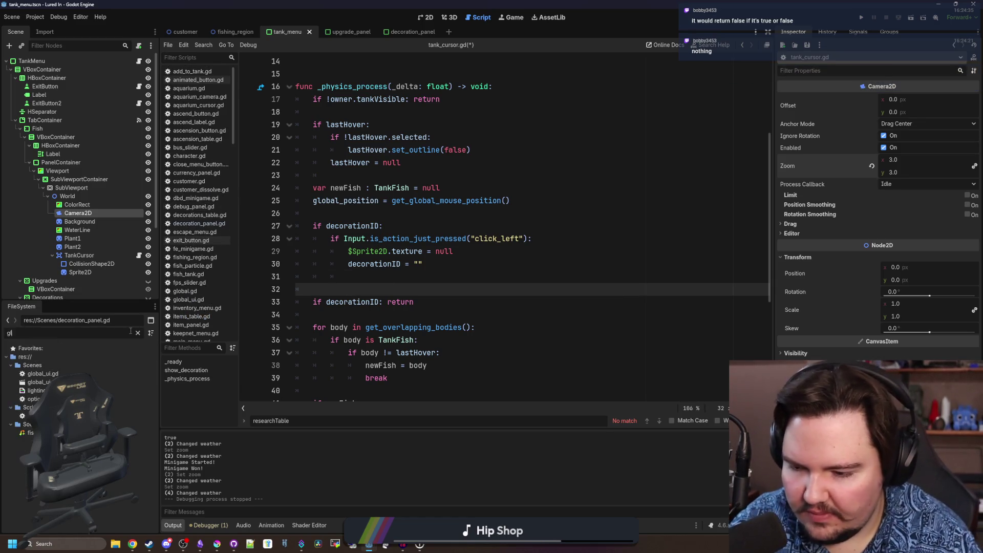
{"action": "type", "text": "glob"}
In global.gd, declare var tankDecorations : Dictionary[int, Array] = {} after tankUpgradeLevels
{"action": "double_click", "coordinate": [35, 399]}
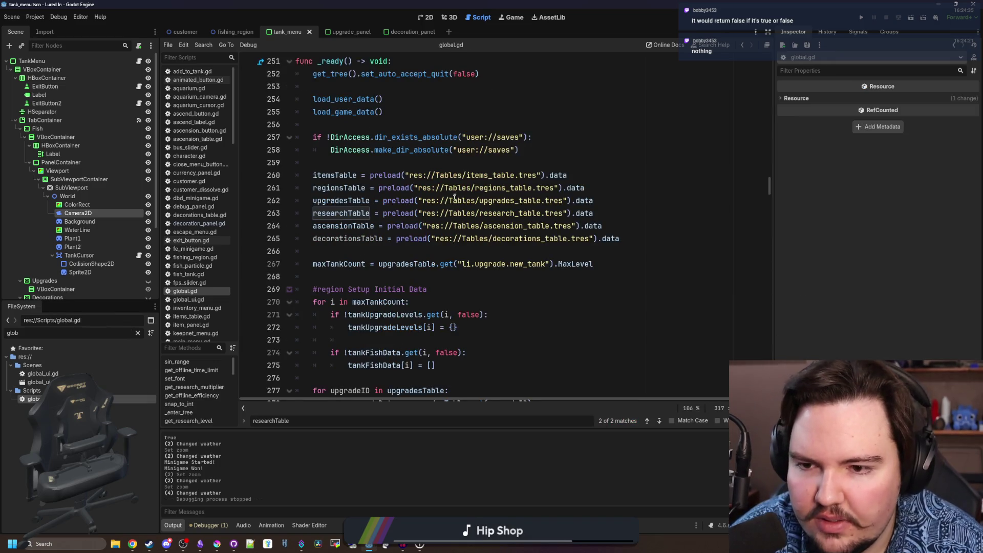
{"action": "left_click_drag", "start_coordinate": [770, 185], "coordinate": [770, 61]}
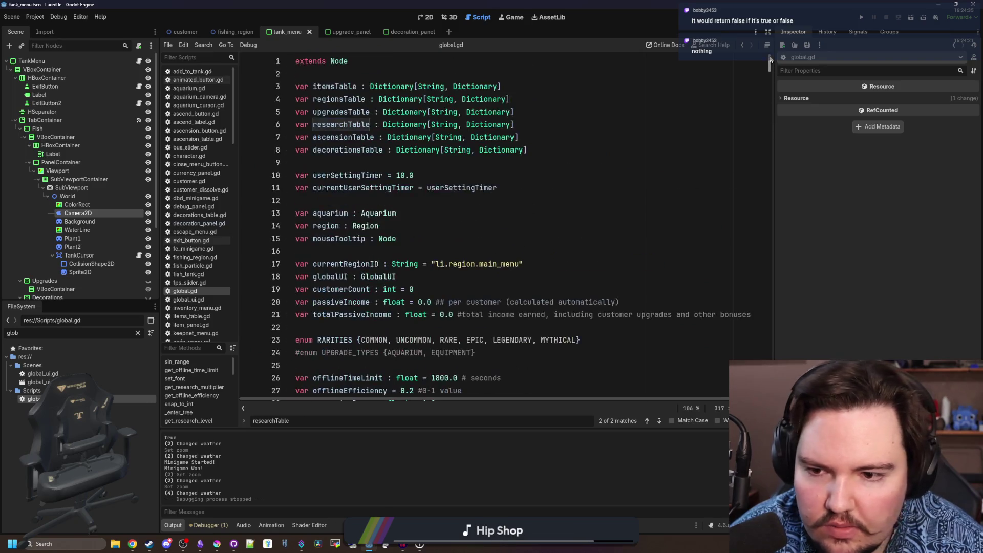
{"action": "scroll", "coordinate": [455, 199], "scroll_direction": "down", "scroll_amount": 2}
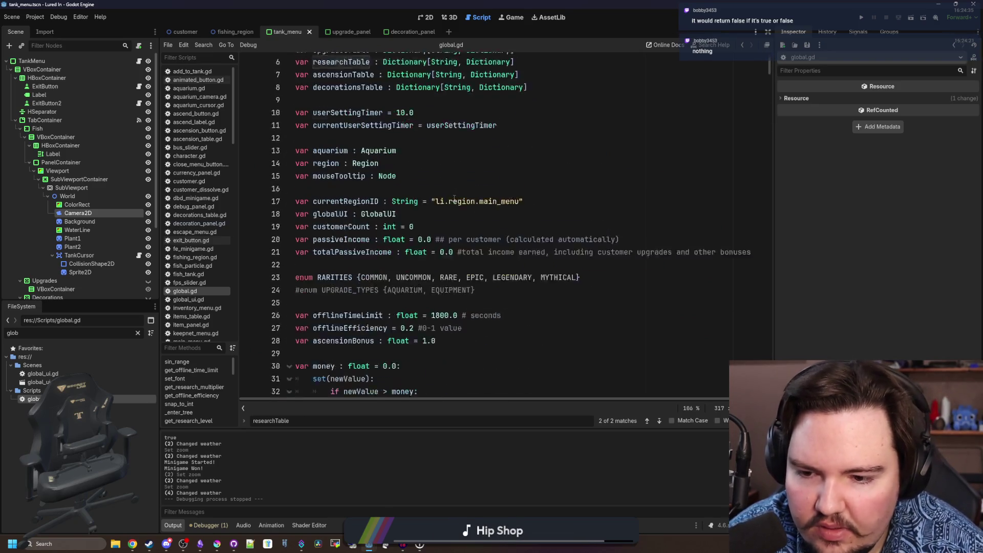
{"action": "scroll", "coordinate": [438, 177], "scroll_direction": "down", "scroll_amount": 1}
{"action": "scroll", "coordinate": [423, 154], "scroll_direction": "down", "scroll_amount": 1}
{"action": "scroll", "coordinate": [412, 131], "scroll_direction": "down", "scroll_amount": 5}
{"action": "scroll", "coordinate": [422, 154], "scroll_direction": "down", "scroll_amount": 4}
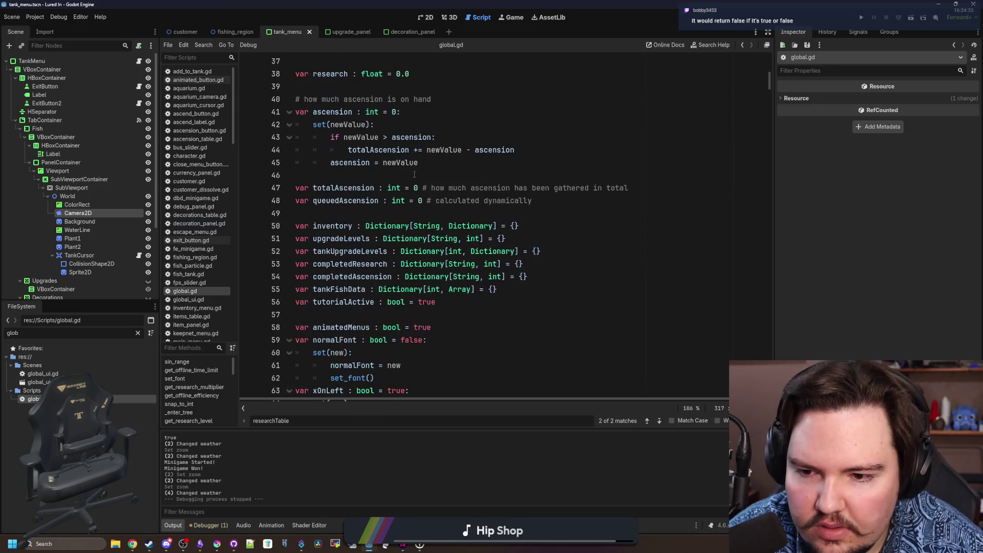
{"action": "scroll", "coordinate": [438, 177], "scroll_direction": "down", "scroll_amount": 2}
{"action": "scroll", "coordinate": [454, 200], "scroll_direction": "down", "scroll_amount": 2}
{"action": "scroll", "coordinate": [462, 219], "scroll_direction": "up", "scroll_amount": 2}
{"action": "left_click", "coordinate": [462, 223]}
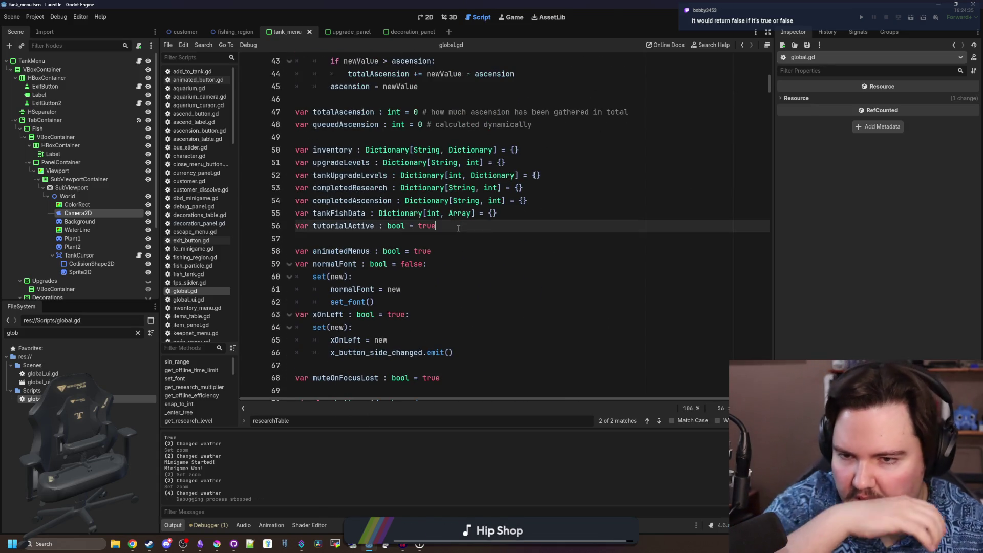
{"action": "scroll", "coordinate": [430, 213], "scroll_direction": "up", "scroll_amount": 1}
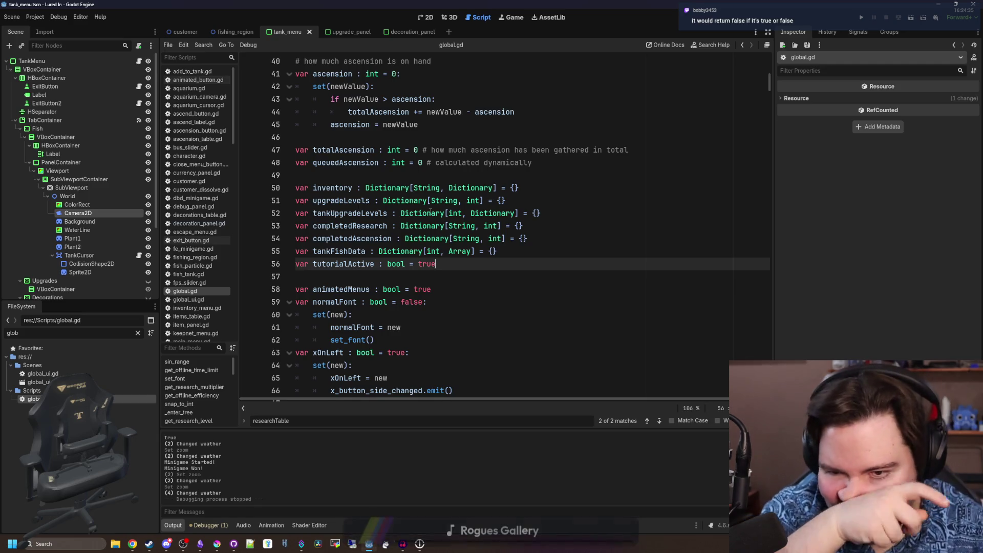
{"action": "left_click", "coordinate": [561, 212]}
{"action": "key", "text": "Return"}
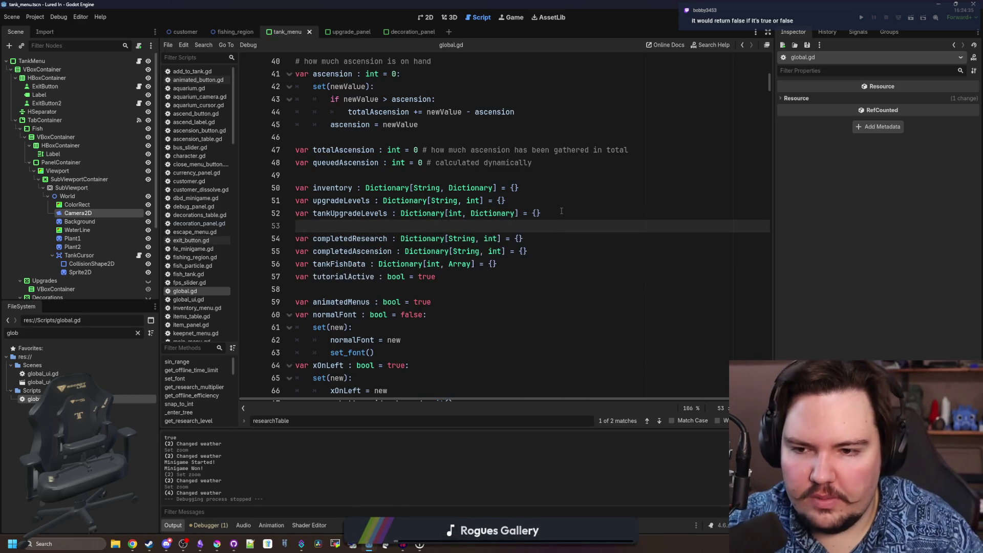
{"action": "type", "text": "var tankDecorati"}
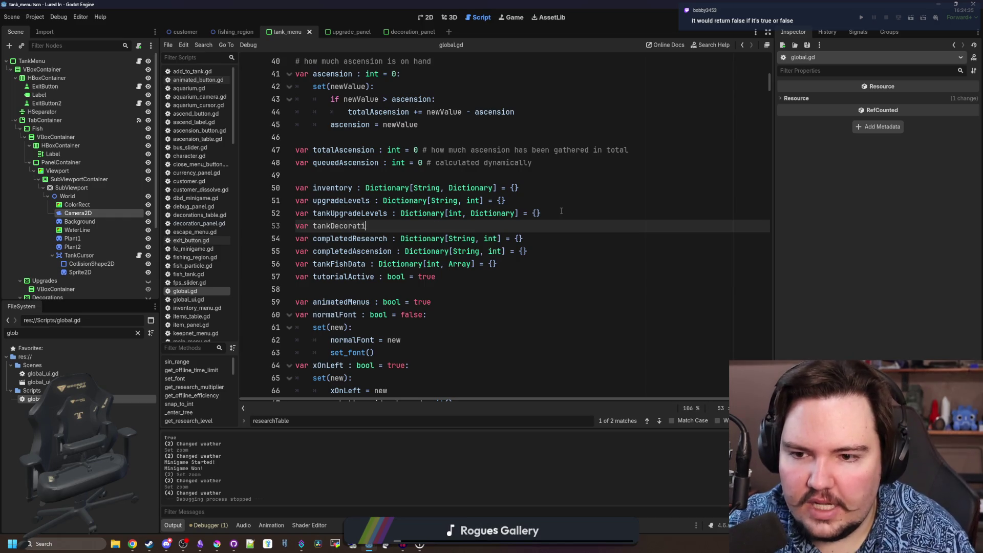
{"action": "type", "text": "ons : Dictio"}
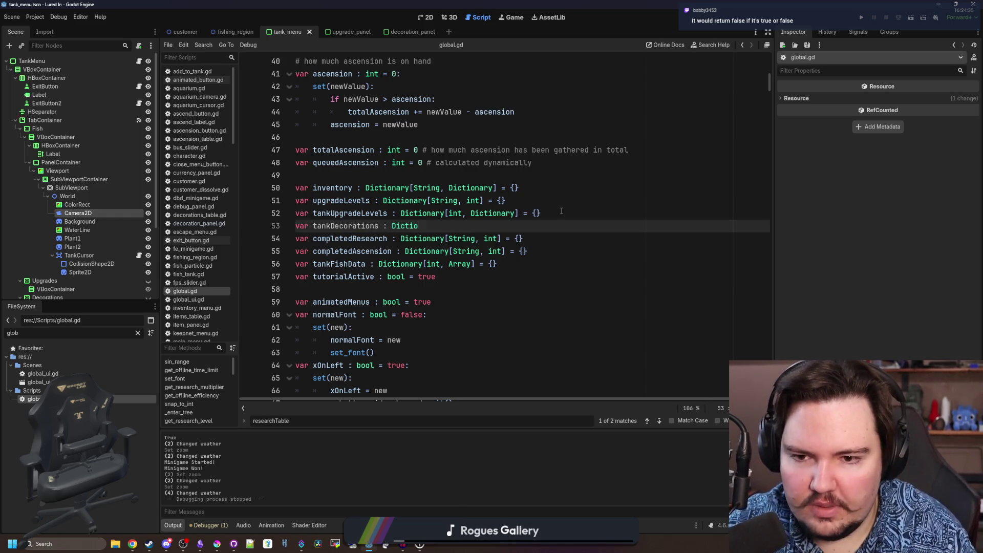
{"action": "type", "text": "nary[int"}
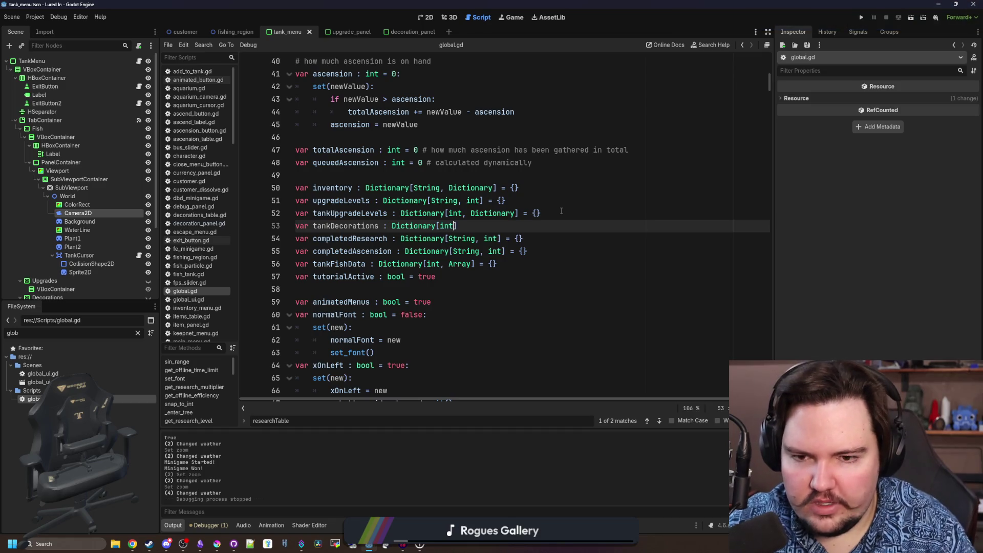
{"action": "type", "text": ", "}
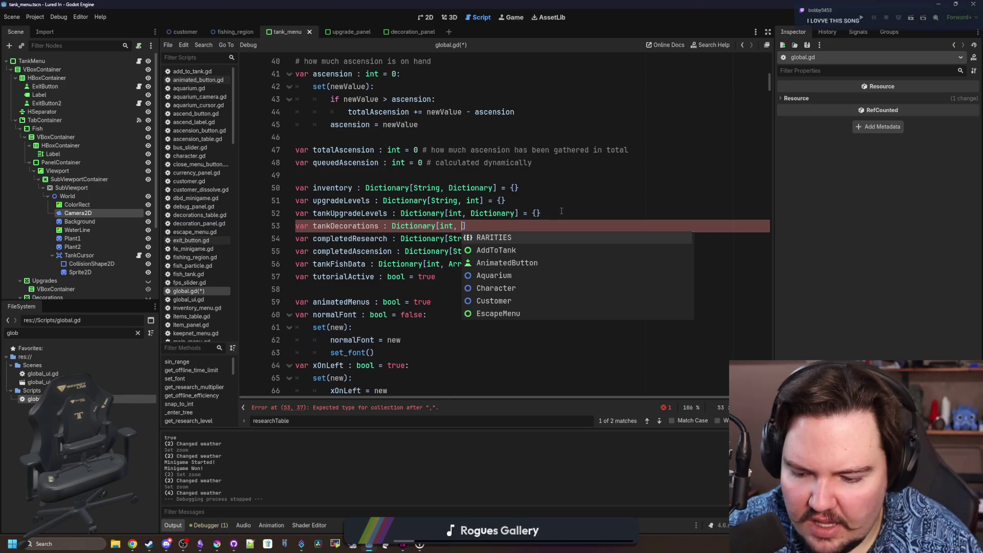
{"action": "type", "text": "Array"}
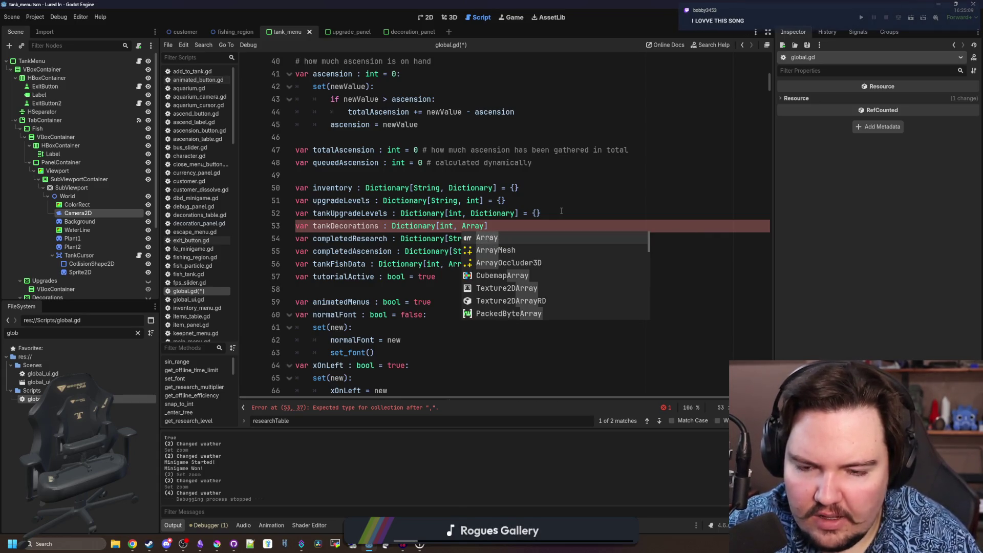
{"action": "type", "text": "]"}
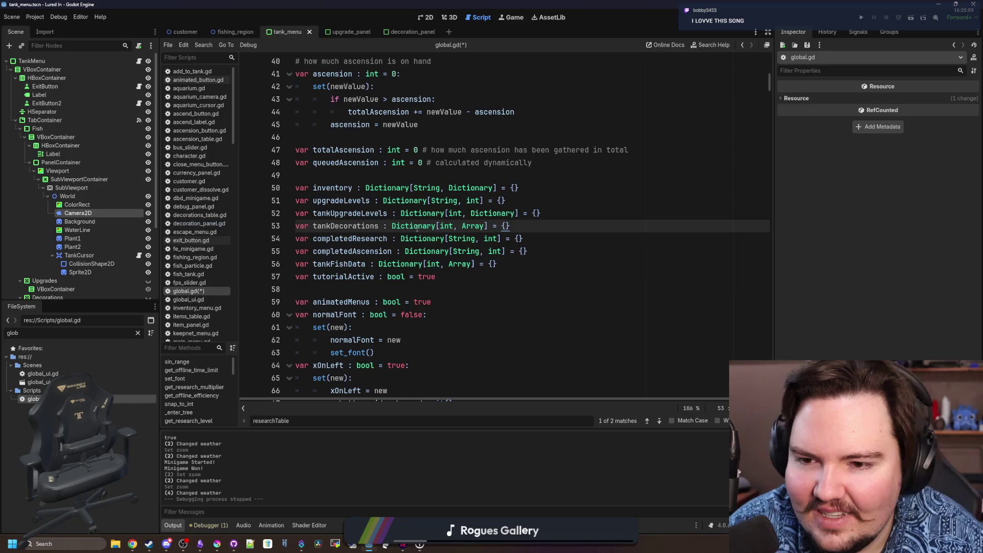
{"action": "double_click", "coordinate": [348, 225]}
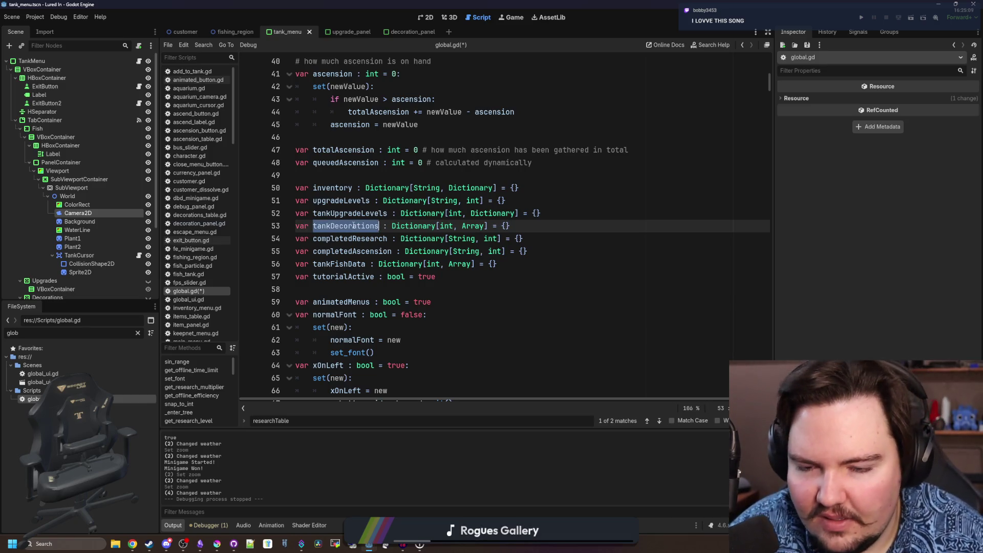
{"action": "scroll", "coordinate": [349, 206], "scroll_direction": "down", "scroll_amount": 3}
{"action": "scroll", "coordinate": [385, 246], "scroll_direction": "down", "scroll_amount": 10}
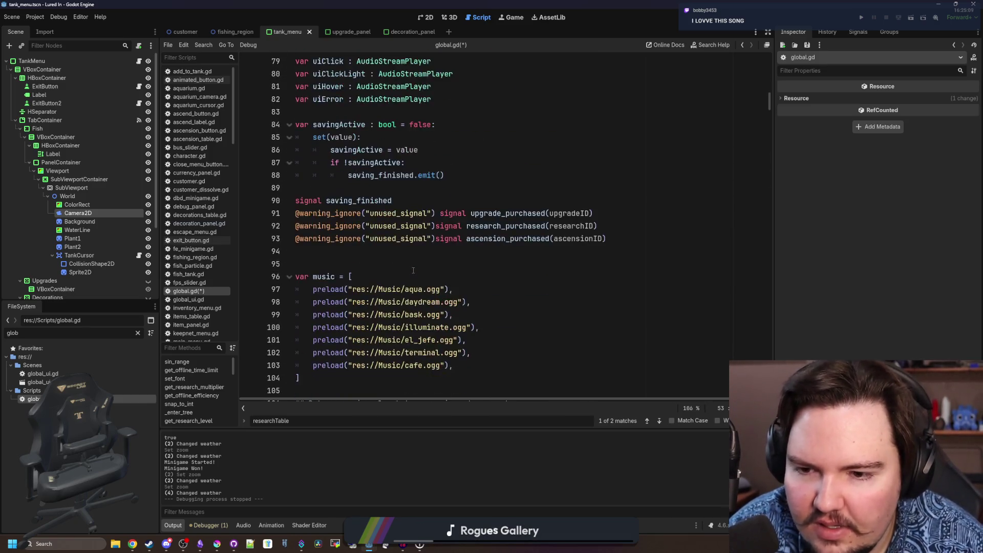
{"action": "scroll", "coordinate": [400, 265], "scroll_direction": "down", "scroll_amount": 7}
{"action": "scroll", "coordinate": [411, 276], "scroll_direction": "down", "scroll_amount": 3}
{"action": "scroll", "coordinate": [411, 276], "scroll_direction": "up", "scroll_amount": 3}
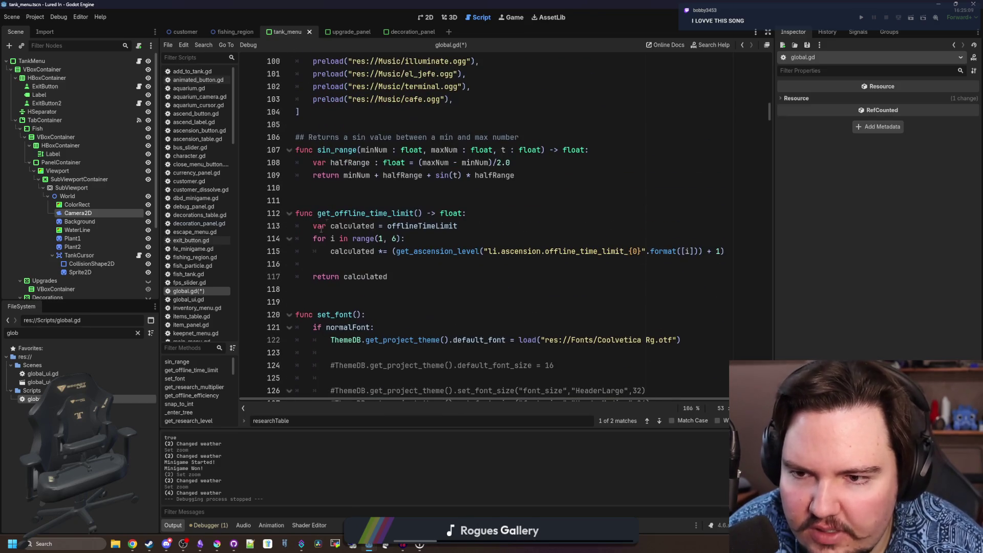
{"action": "scroll", "coordinate": [342, 200], "scroll_direction": "down", "scroll_amount": 2}
Write the header func add_tank_decoration(tankID : int, decorationID : String): below get_offline_time_limit
{"action": "left_click", "coordinate": [328, 215]}
{"action": "key", "text": "Return"}
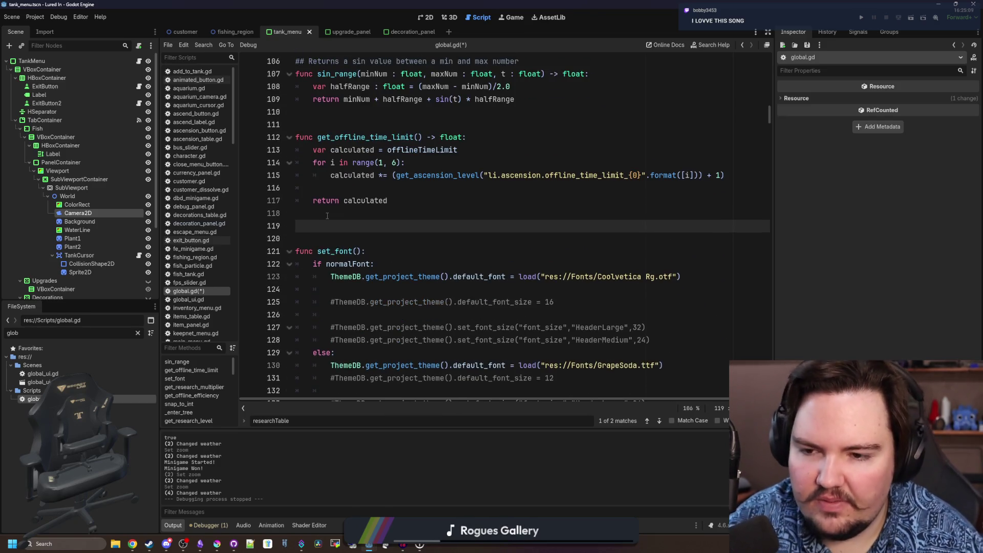
{"action": "key", "text": "Return"}
{"action": "key", "text": "Return"}
{"action": "key", "text": "Up"}
{"action": "type", "text": "func s"}
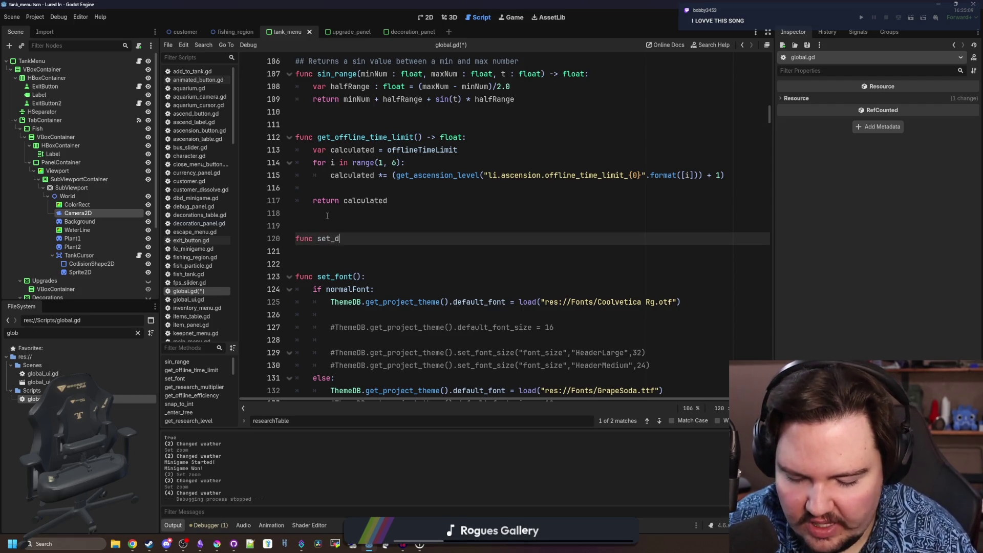
{"action": "type", "text": "et_decor"}
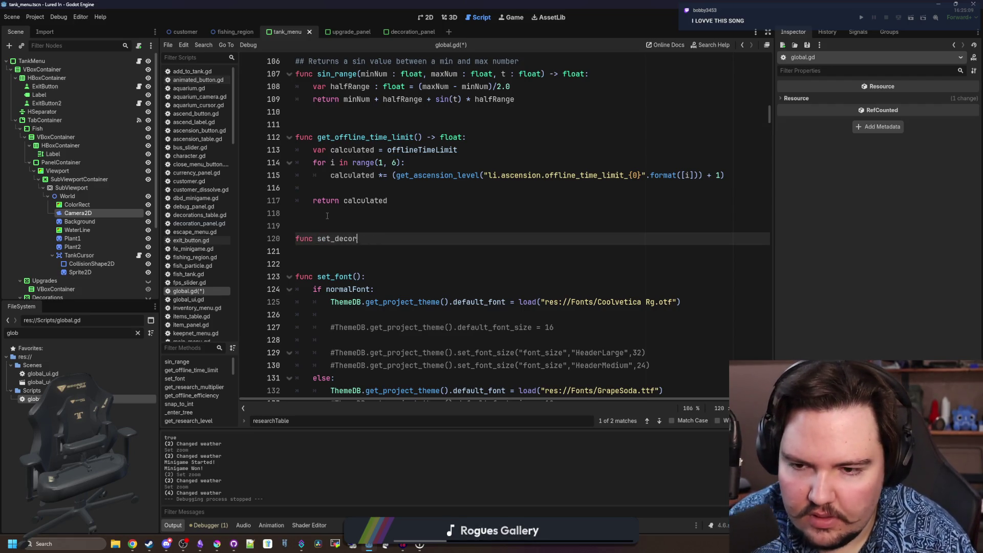
{"action": "key", "text": "BackSpace"}
{"action": "key", "text": "BackSpace"}
{"action": "key", "text": "BackSpace"}
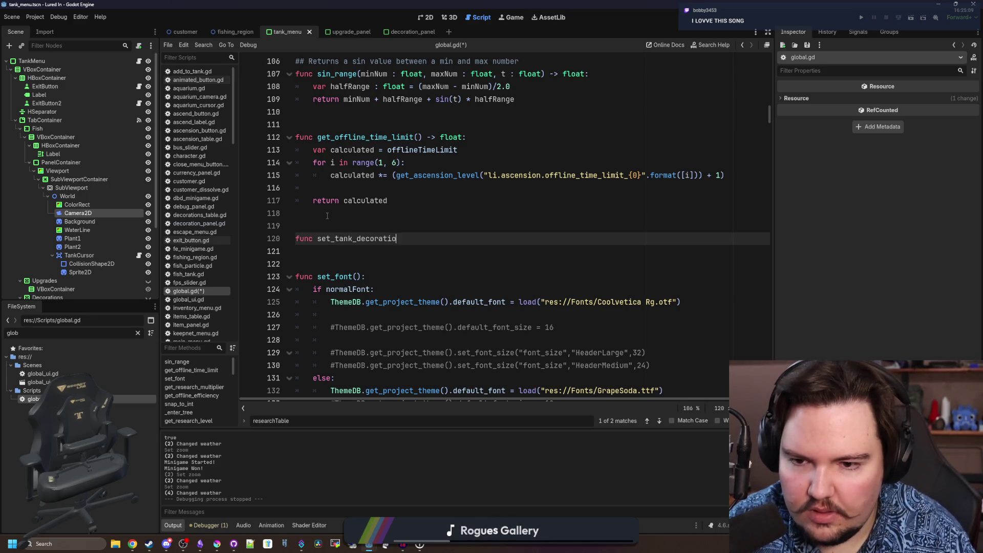
{"action": "key", "text": "Left"}
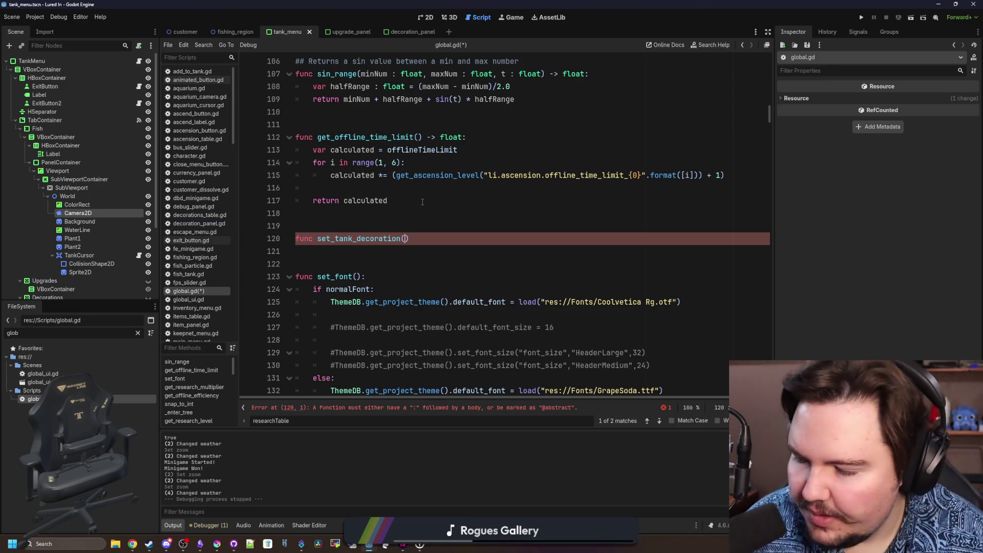
{"action": "double_click", "coordinate": [323, 238]}
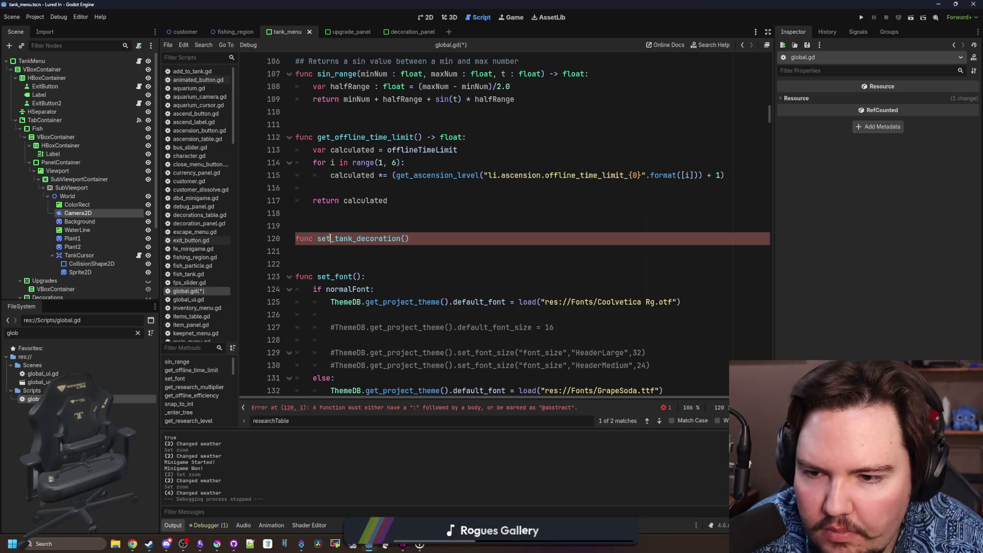
{"action": "type", "text": "add"}
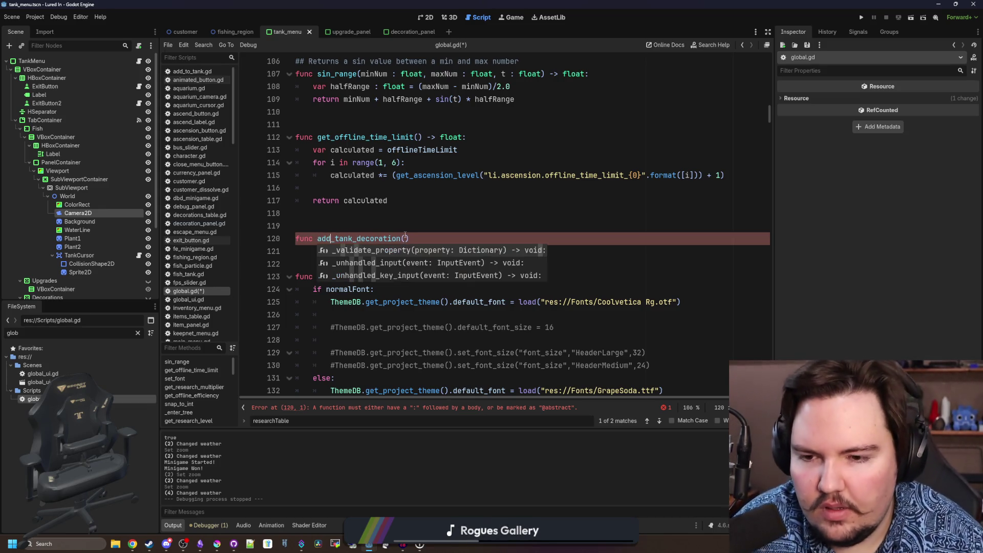
{"action": "left_click", "coordinate": [406, 239]}
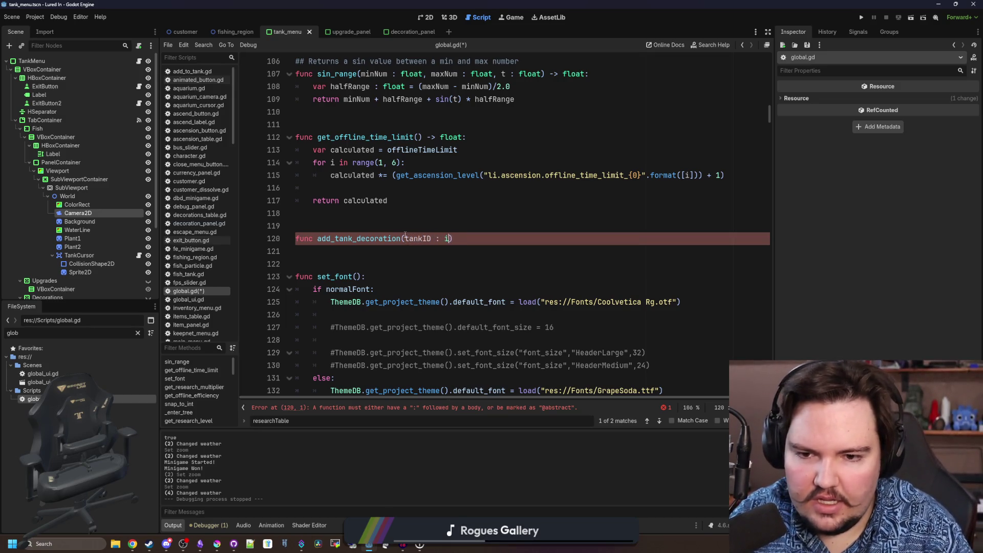
{"action": "type", "text": ", dd"}
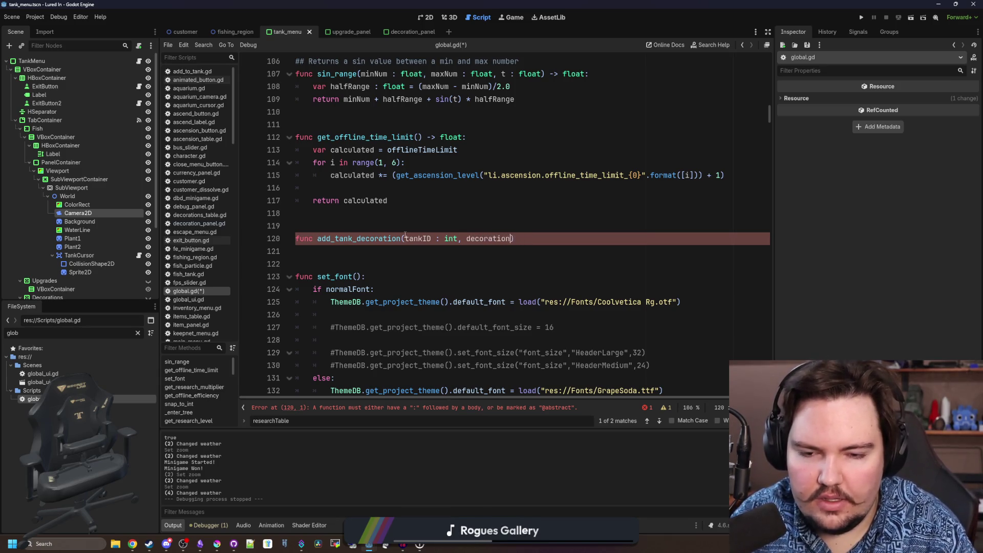
{"action": "type", "text": " Strin"}
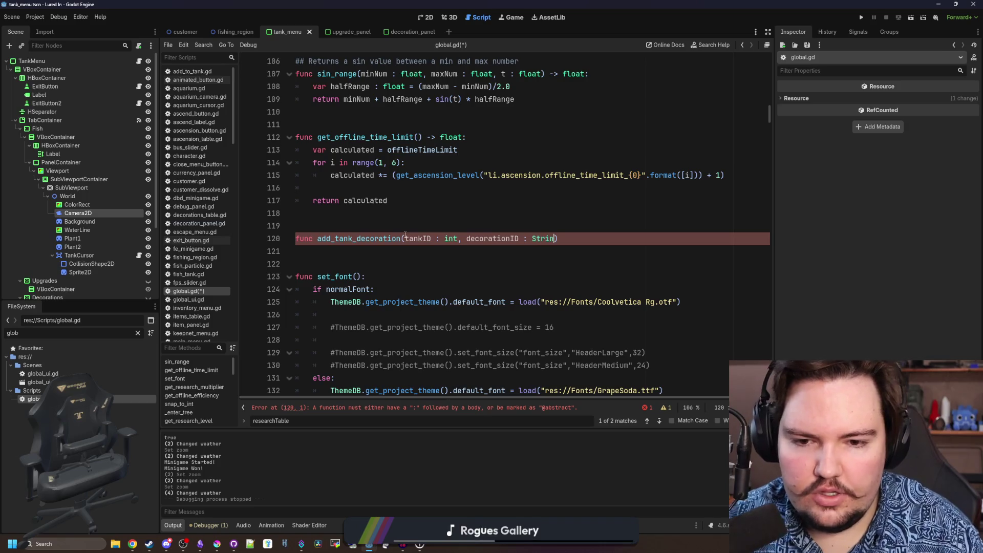
{"action": "type", "text": "g):"}
{"action": "key", "text": "Return"}
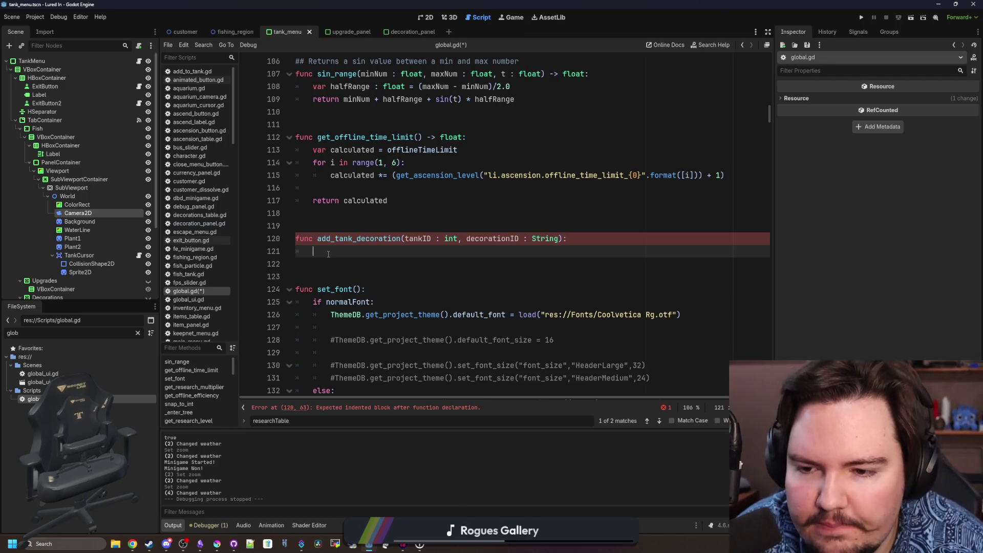
{"action": "type", "text": "dan"}
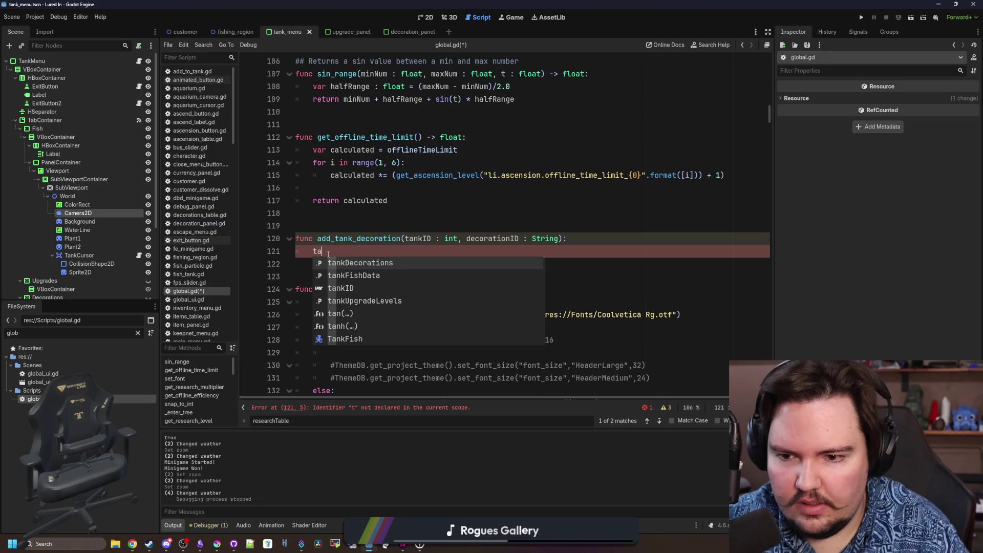
{"action": "type", "text": "k"}
Push an empty dictionary onto tankDecorations[tankID] and add a position : Vector2 parameter
{"action": "key", "text": "Return"}
{"action": "type", "text": "["}
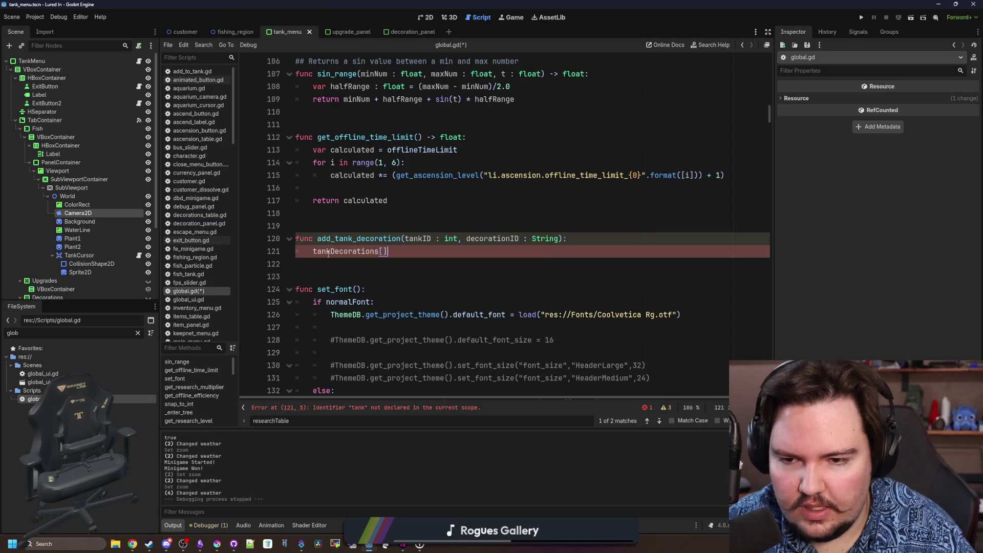
{"action": "type", "text": "ID"}
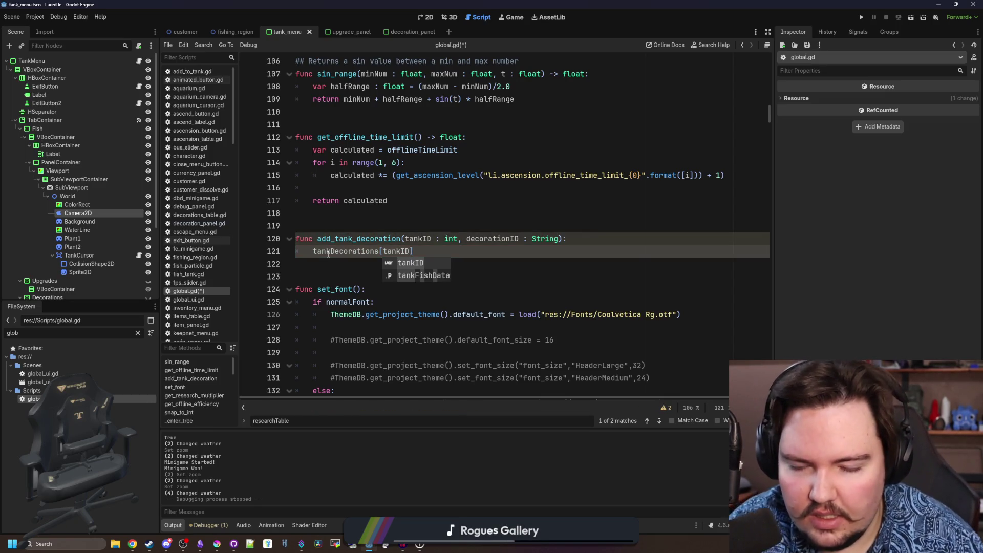
{"action": "type", "text": "]"}
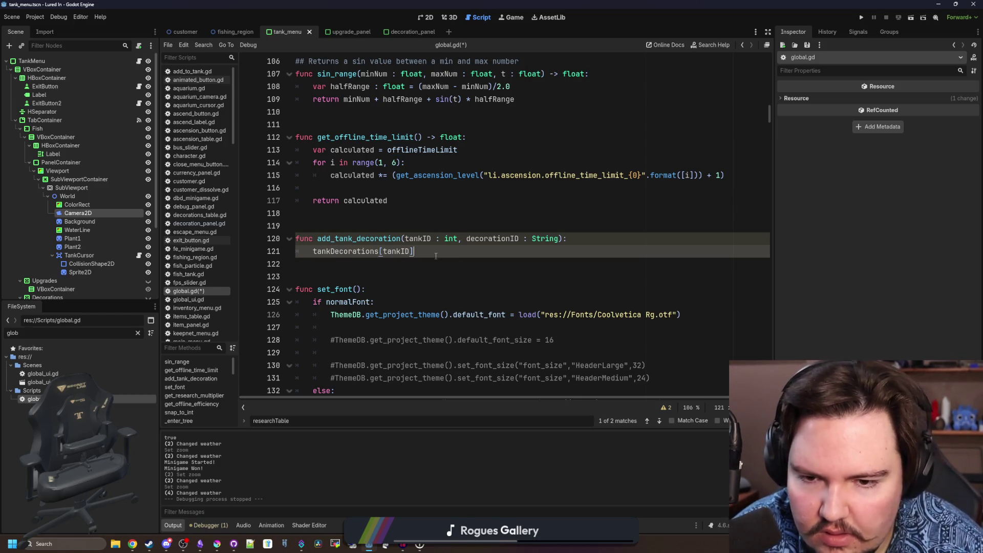
{"action": "type", "text": ".push_back("}
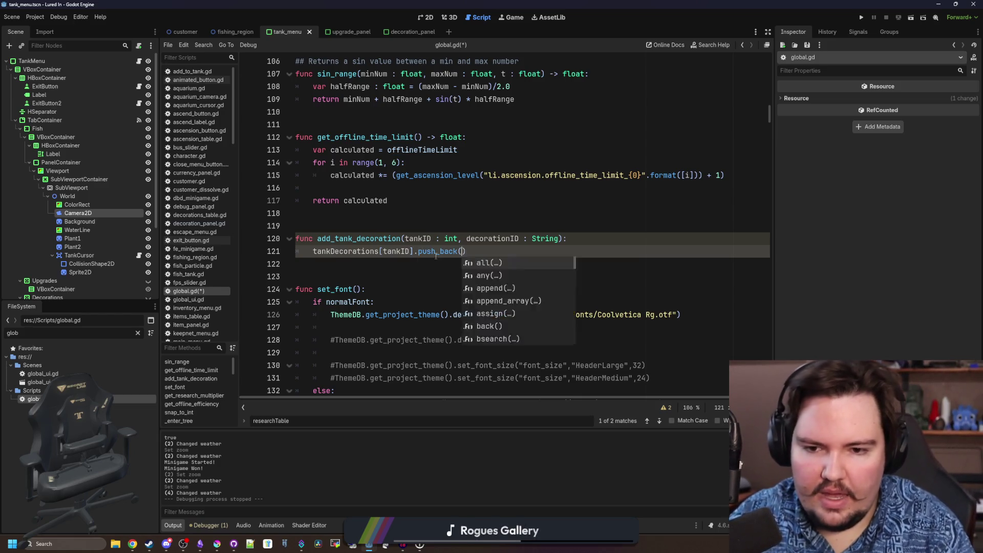
{"action": "key", "text": "Return"}
{"action": "type", "text": "{"}
{"action": "key", "text": "Return"}
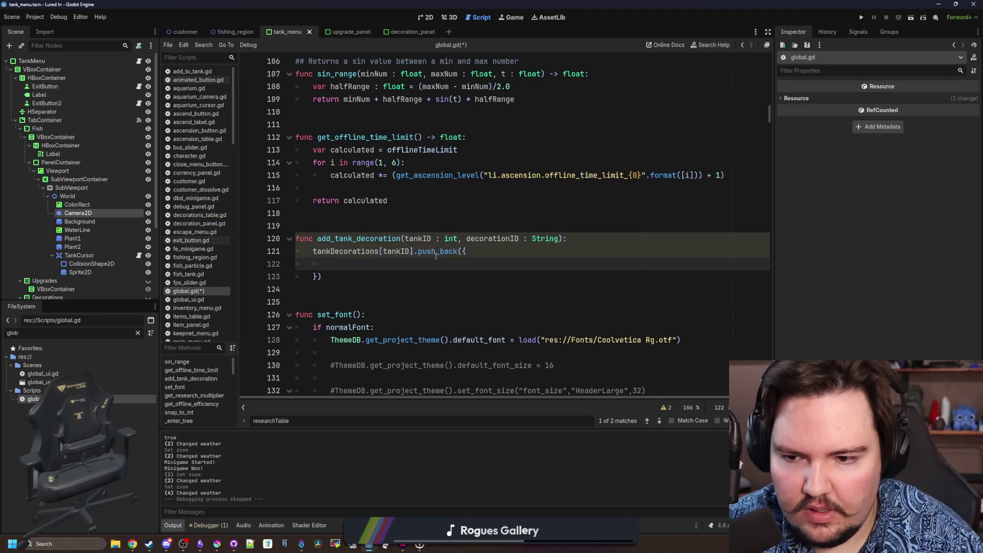
{"action": "left_click", "coordinate": [559, 238]}
{"action": "type", "text": ", p"}
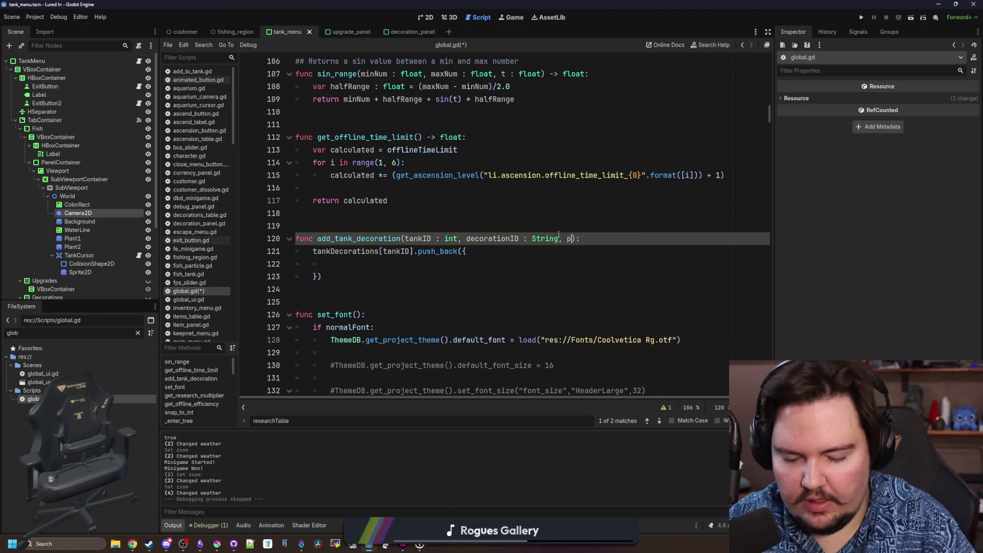
{"action": "type", "text": "osition : Ve"}
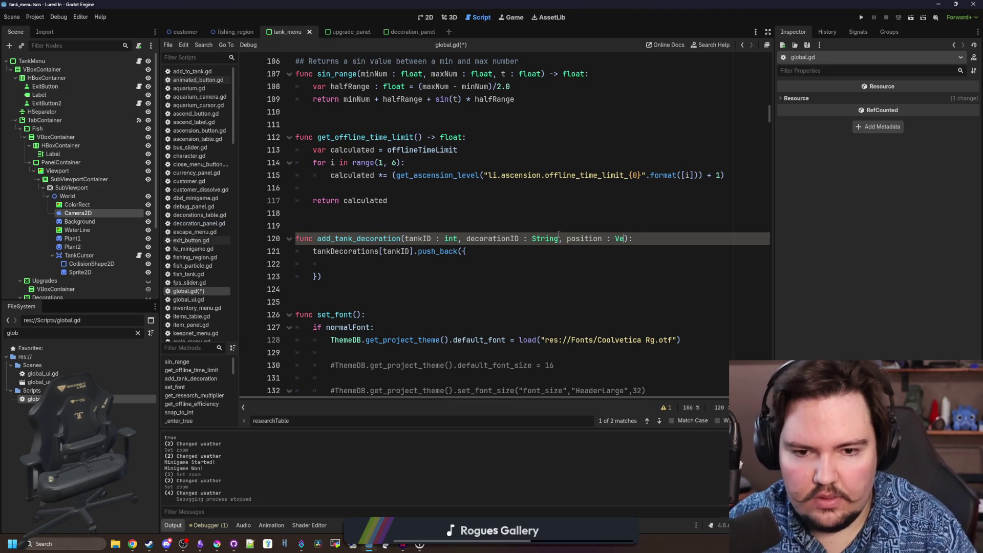
{"action": "type", "text": "ctor2"}
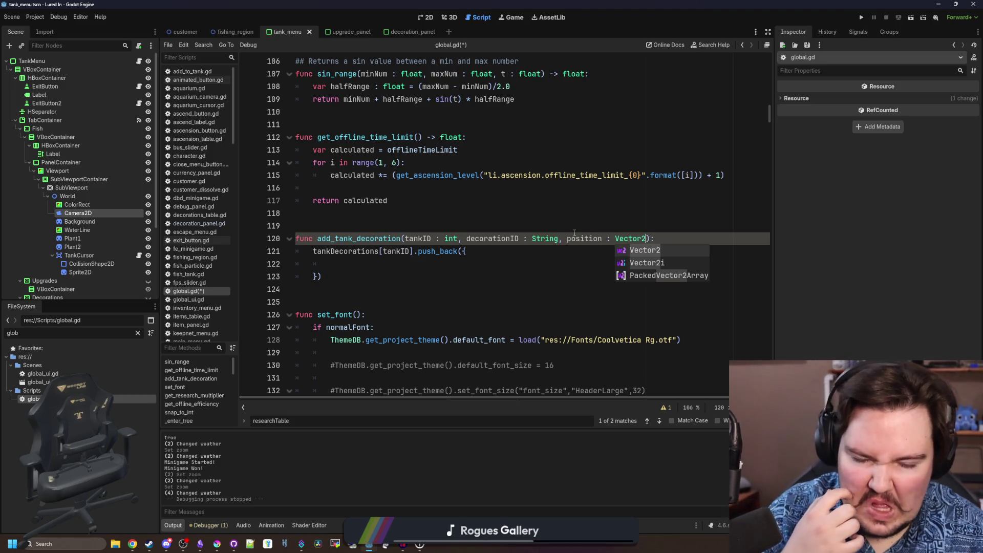
{"action": "type", "text": "i"}
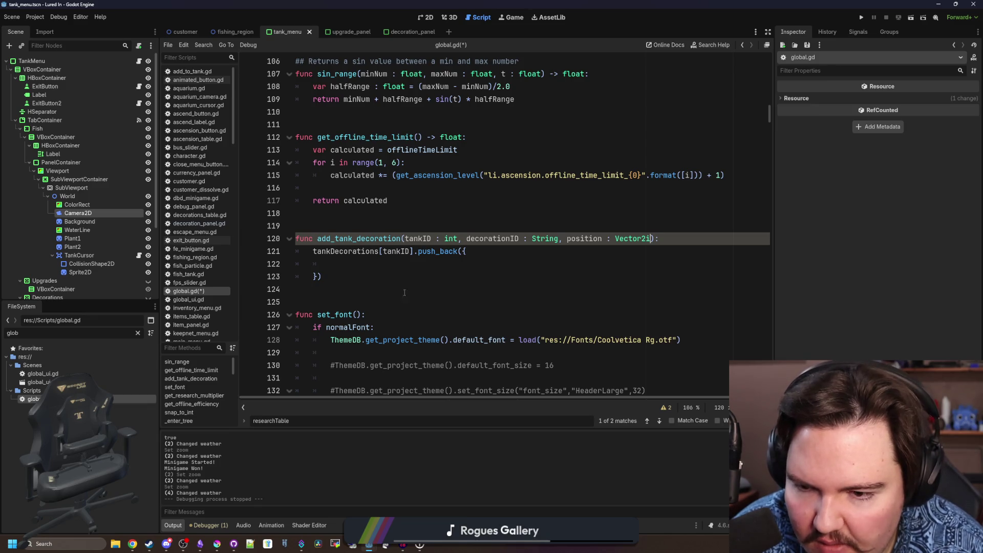
{"action": "left_click", "coordinate": [348, 262]}
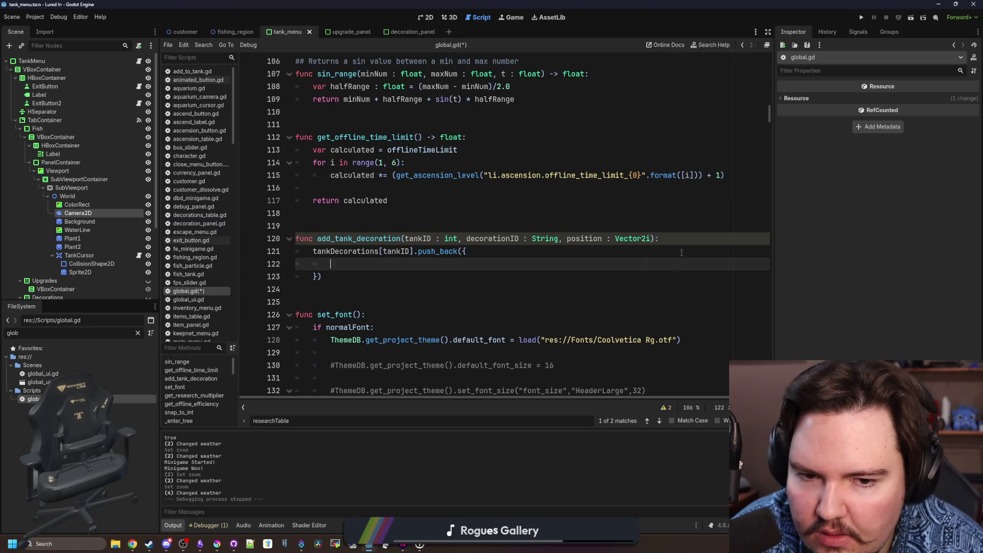
{"action": "left_click", "coordinate": [652, 239]}
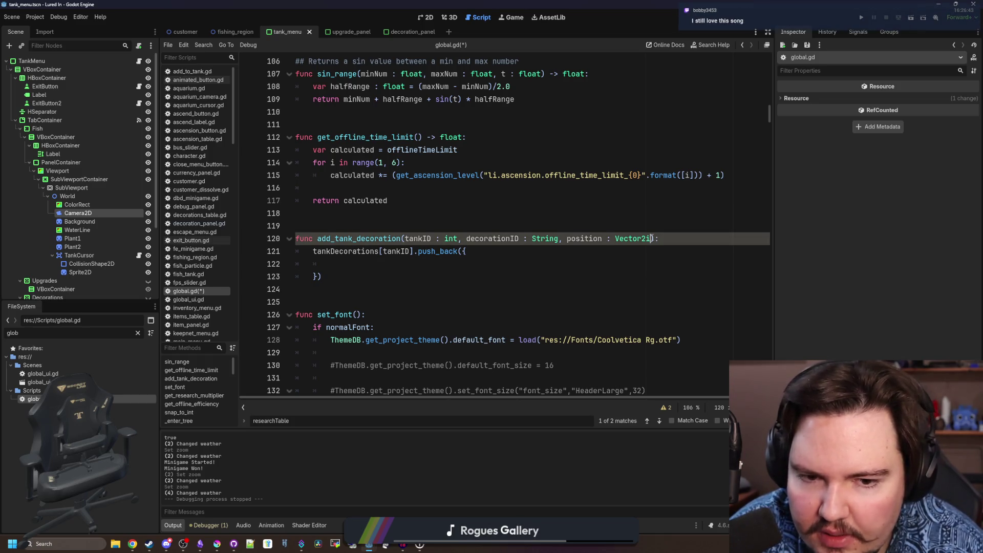
{"action": "mouse_move", "coordinate": [634, 238]}
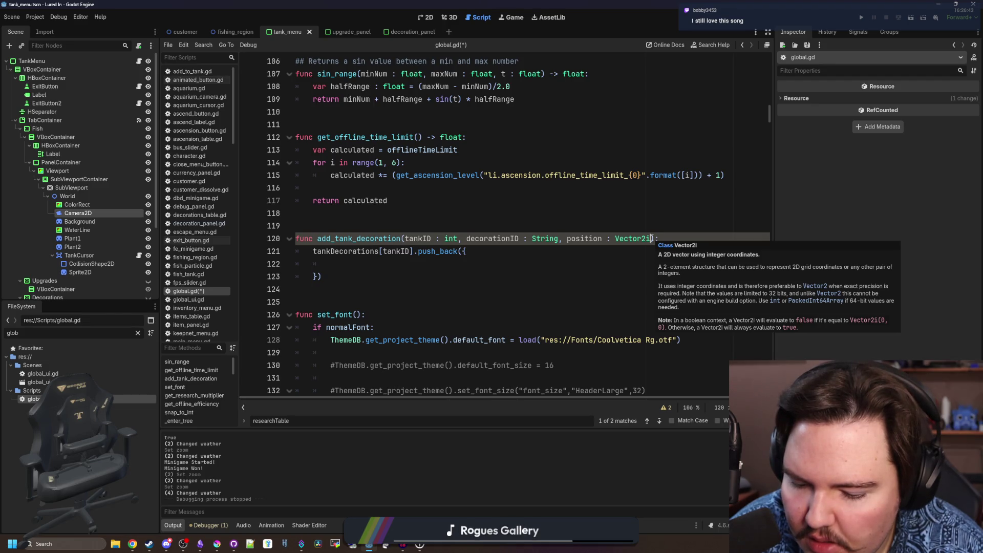
{"action": "key", "text": "BackSpace"}
{"action": "left_click", "coordinate": [392, 267]}
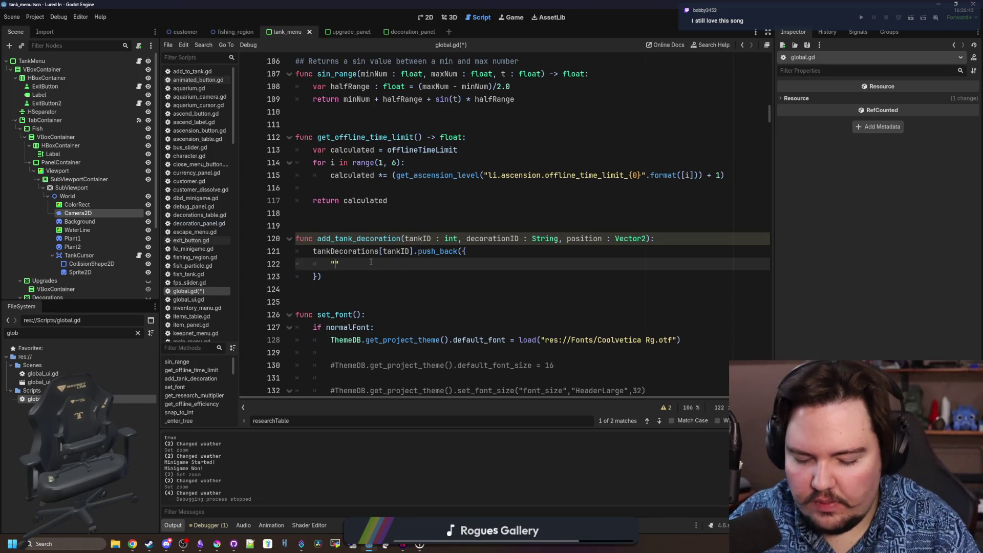
{"action": "type", "text": "\"Position"}
Add the "ID": decorationID entry to the push_back dictionary on its own line
{"action": "left_click", "coordinate": [493, 255]}
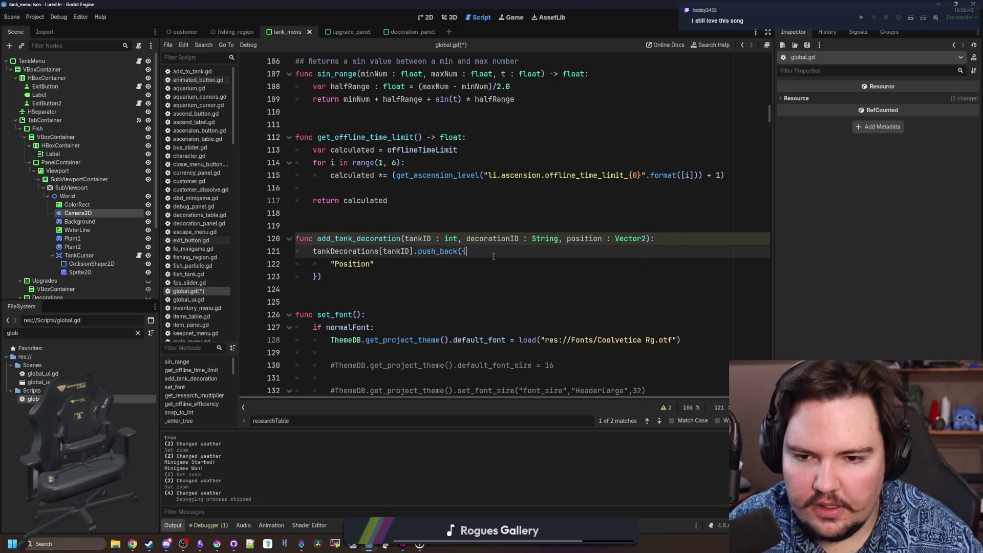
{"action": "key", "text": "Return"}
{"action": "type", "text": "\""}
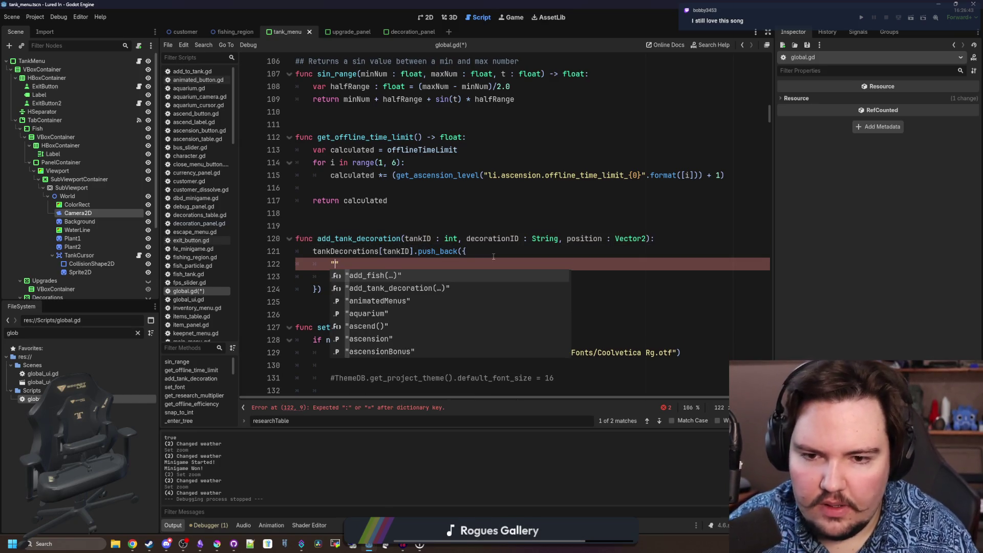
{"action": "type", "text": "ID"}
{"action": "key", "text": "Return"}
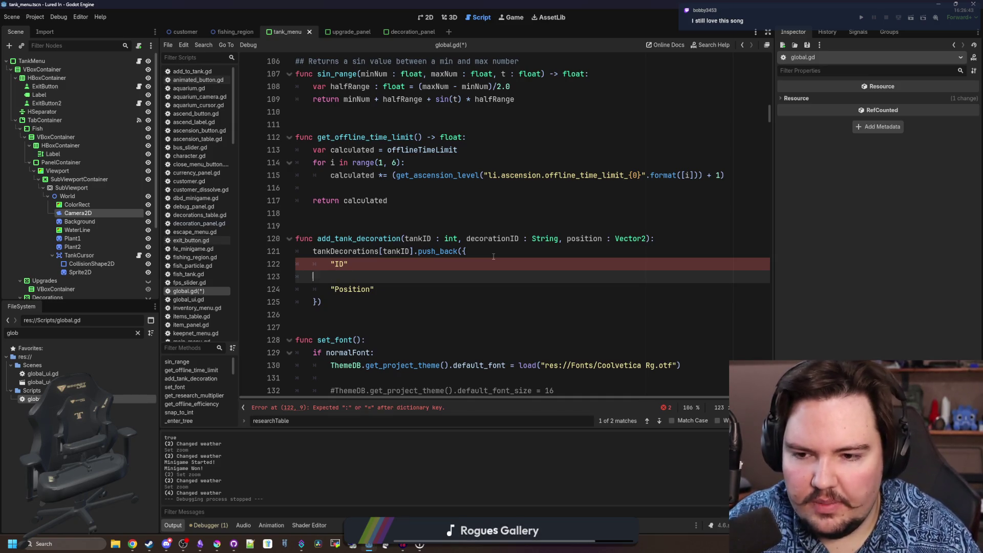
{"action": "key", "text": "BackSpace"}
{"action": "type", "text": ":"}
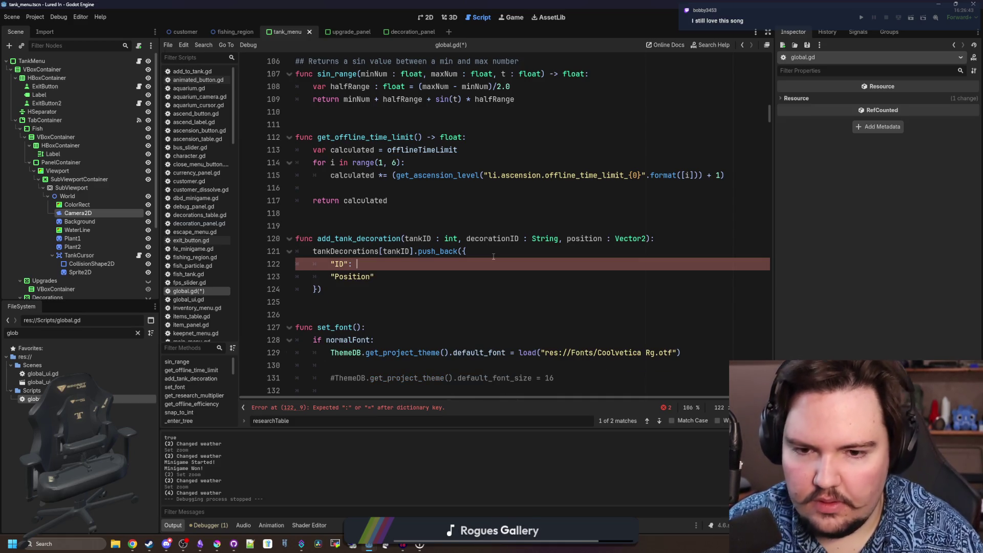
{"action": "type", "text": "decorationID,"}
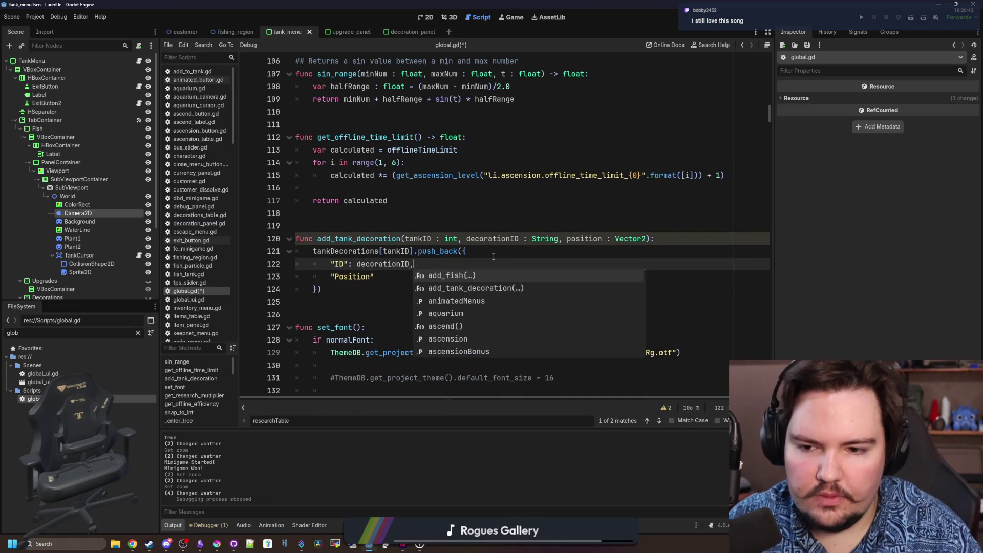
Finish the "Position": position entry and leave room below for a new function
{"action": "left_click", "coordinate": [418, 280]}
{"action": "type", "text": ": position"}
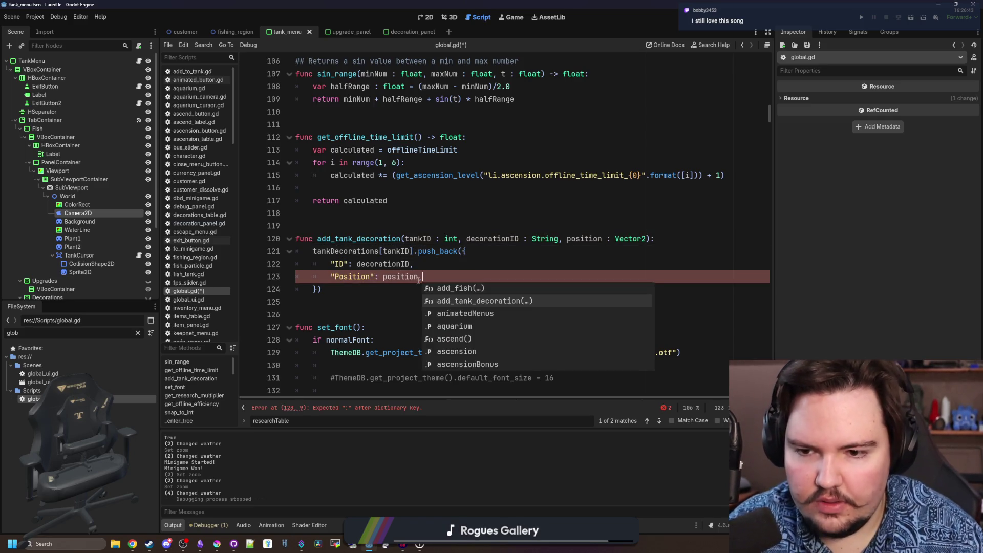
{"action": "left_click", "coordinate": [364, 301]}
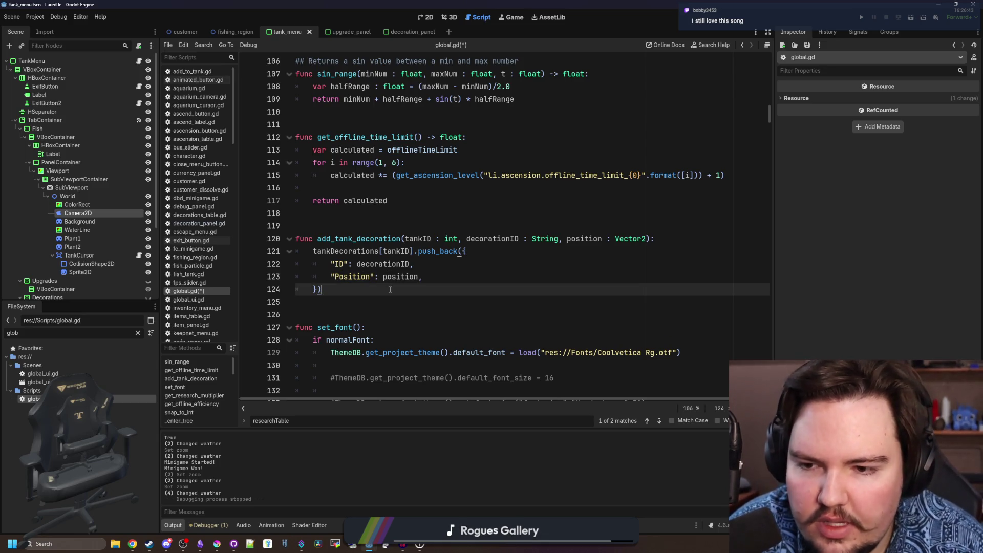
{"action": "key", "text": "Return"}
{"action": "key", "text": "Return"}
{"action": "key", "text": "Return"}
Define func remove_tank_decoration(tankID, decorationID, position) with a for loop over tankDecorations[tankID]
{"action": "key", "text": "Up"}
{"action": "type", "text": "func "}
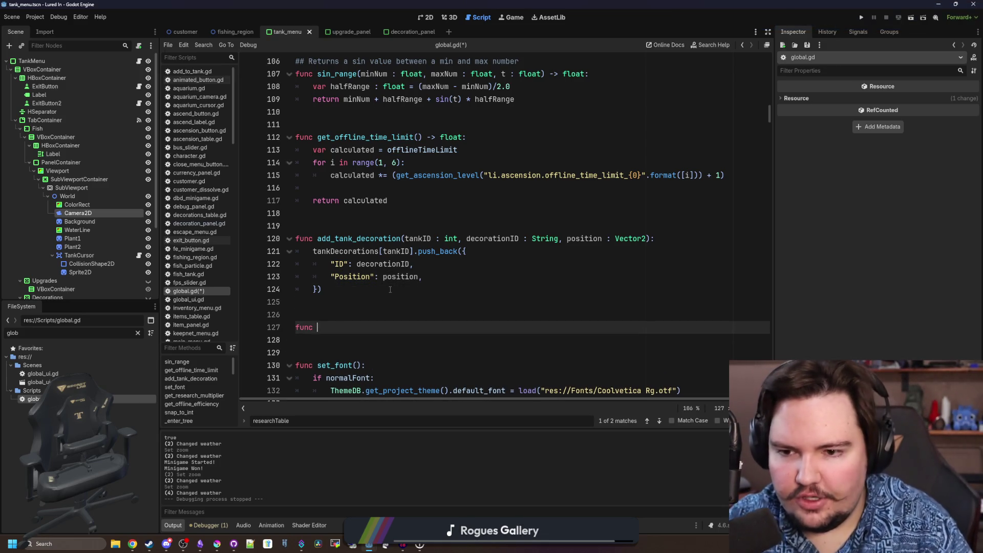
{"action": "type", "text": "remove_tank_decoratio"}
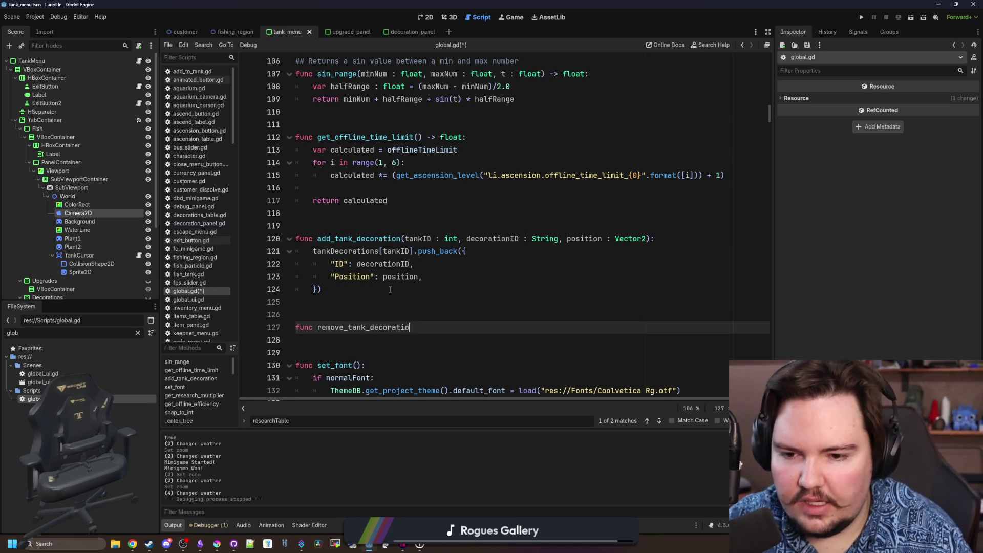
{"action": "type", "text": "n():"}
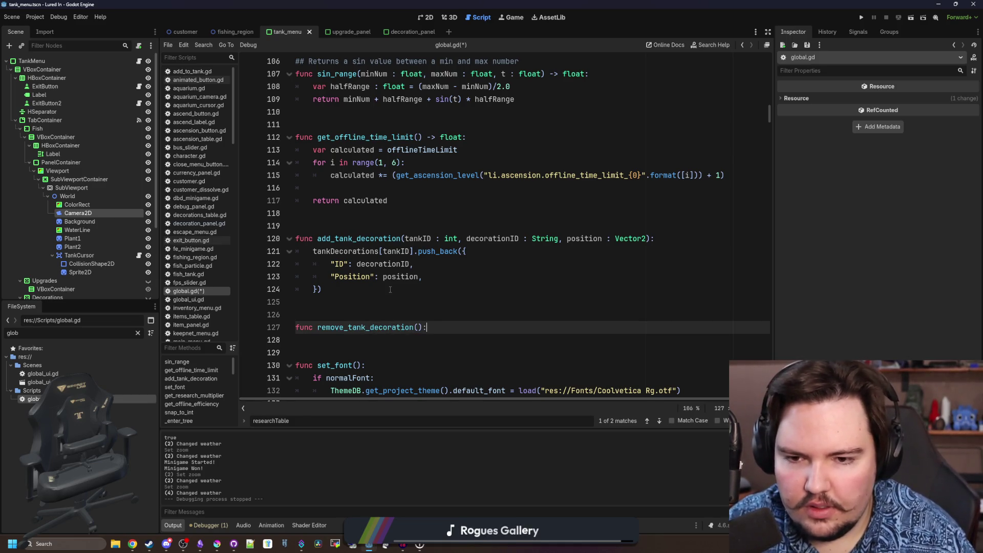
{"action": "key", "text": "Left"}
{"action": "key", "text": "Left"}
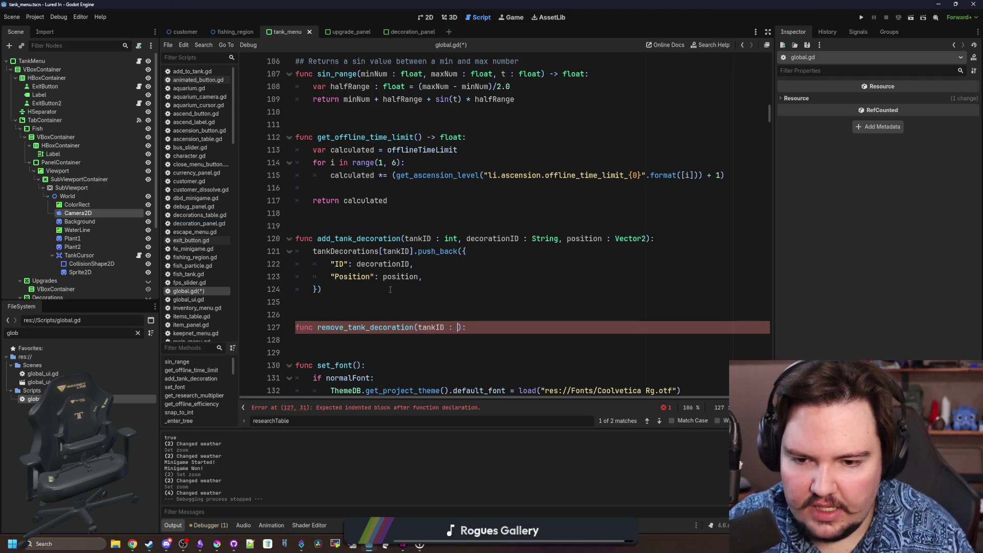
{"action": "type", "text": ", dec"}
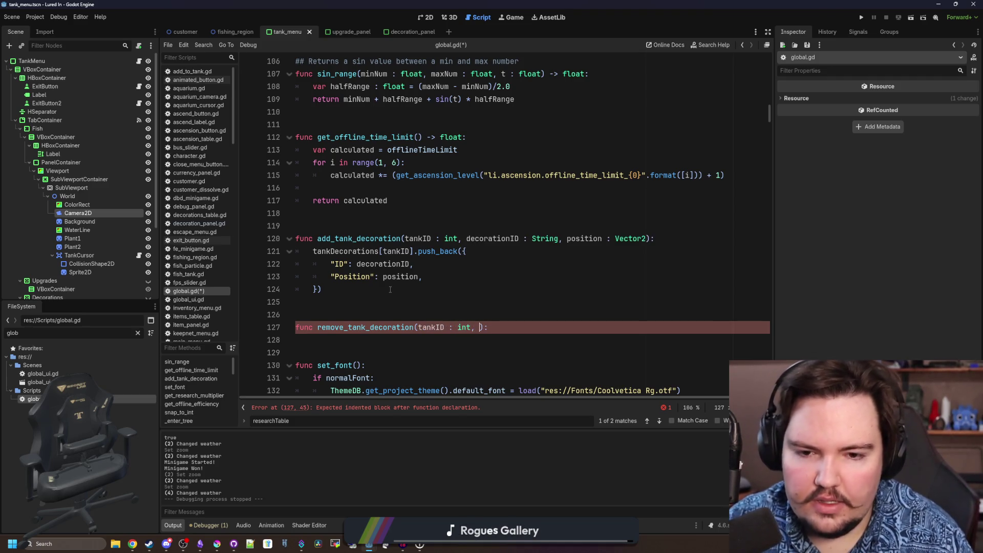
{"action": "type", "text": "orati"}
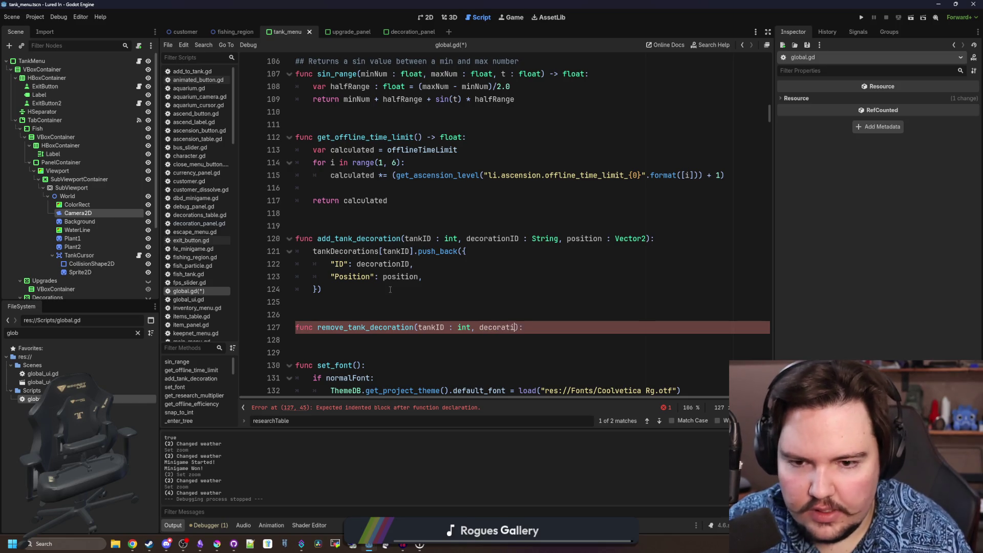
{"action": "type", "text": "onID : String, p"}
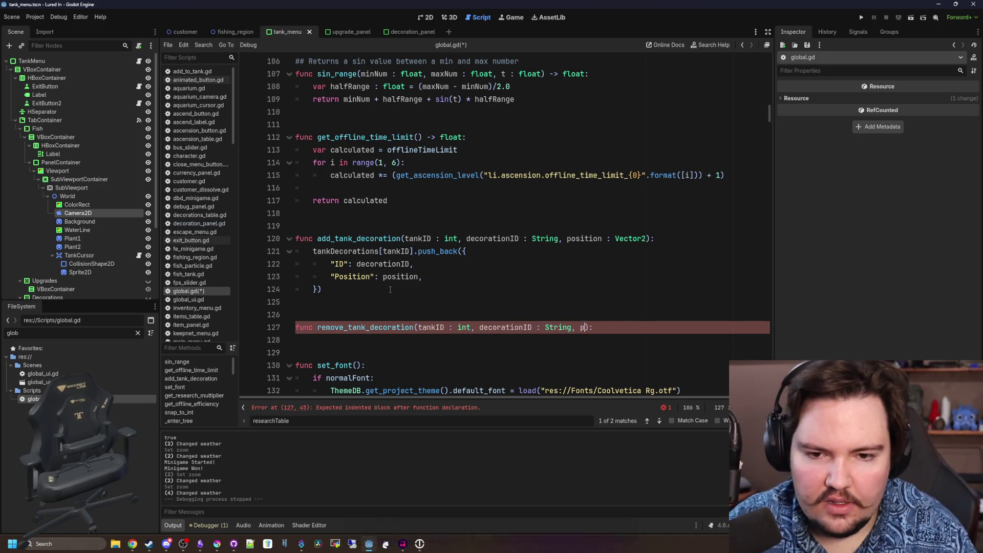
{"action": "type", "text": "osition : Vector2"}
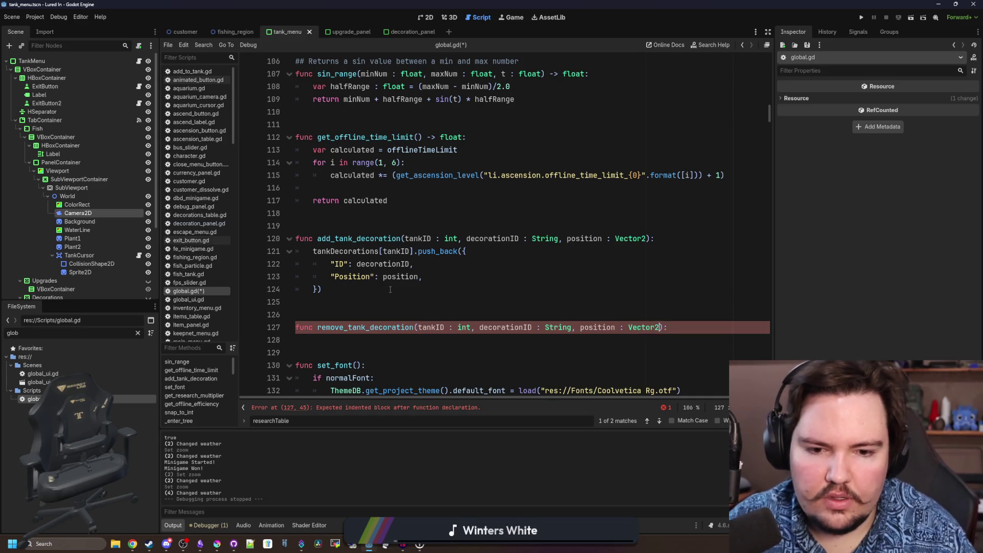
{"action": "key", "text": "Return"}
{"action": "type", "text": "for i in tankD"}
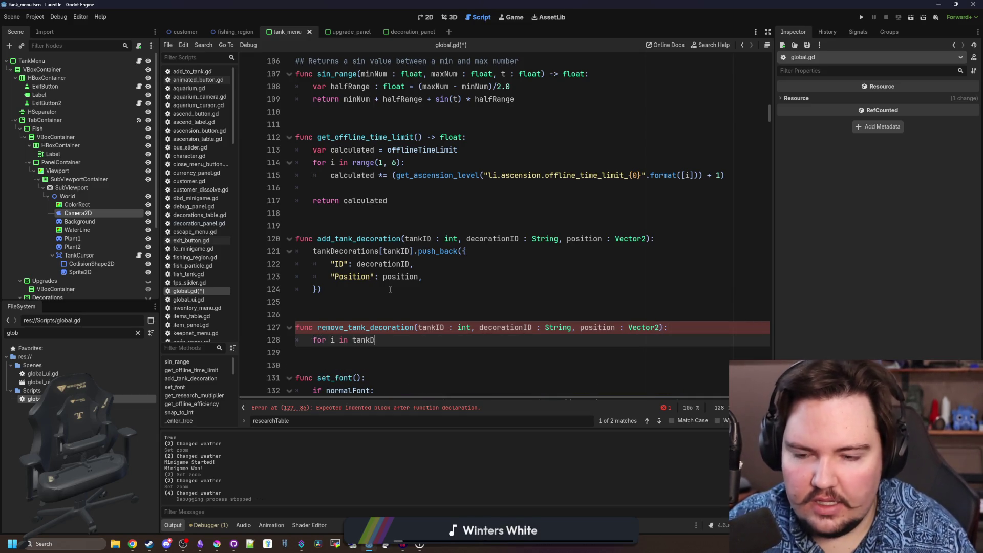
{"action": "type", "text": "eco"}
{"action": "key", "text": "Return"}
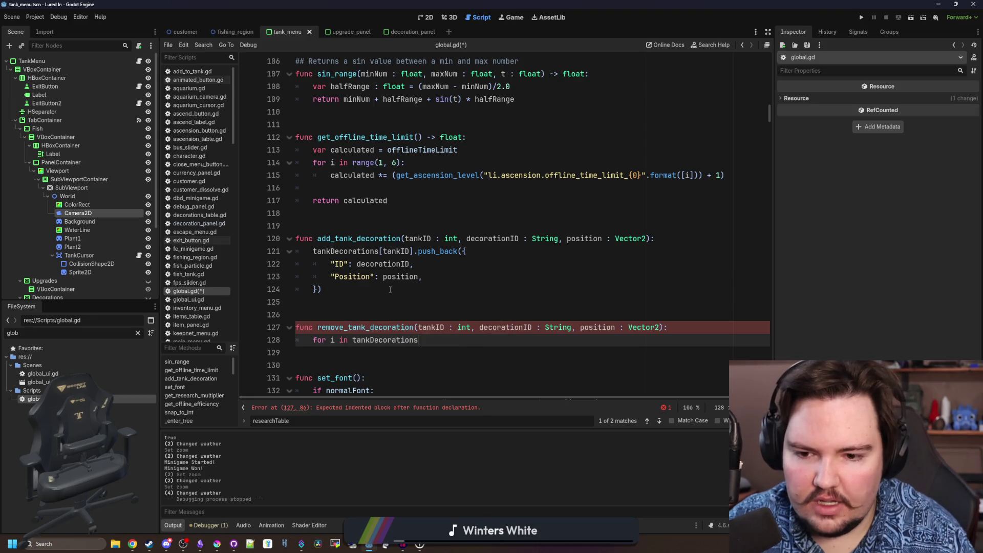
{"action": "type", "text": "[tankID"}
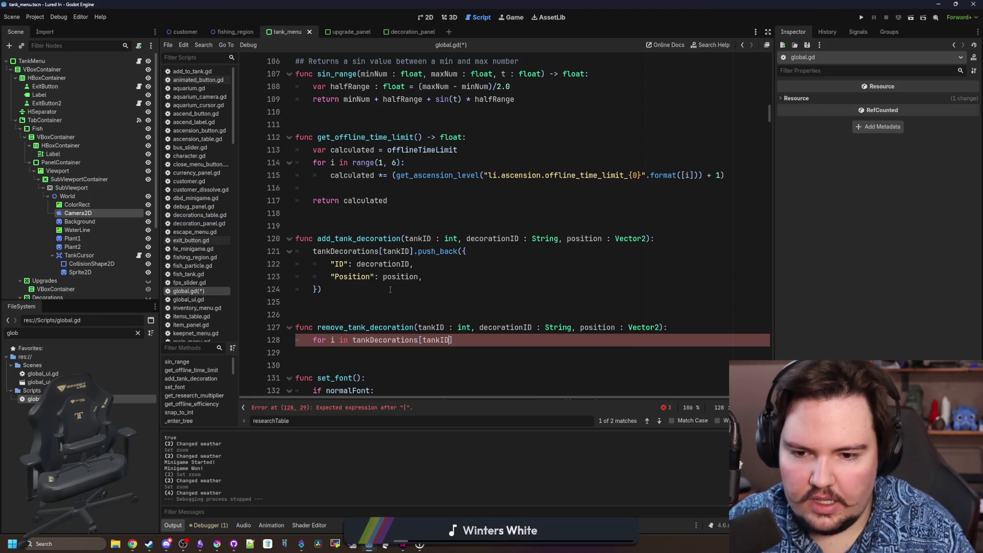
{"action": "type", "text": "]:"}
{"action": "key", "text": "Return"}
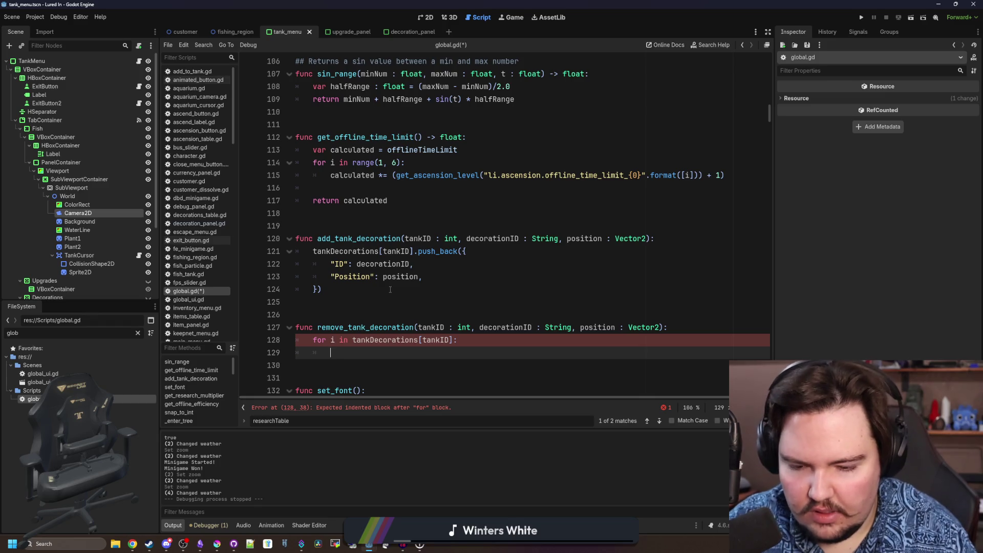
{"action": "type", "text": "if i.ID == "}
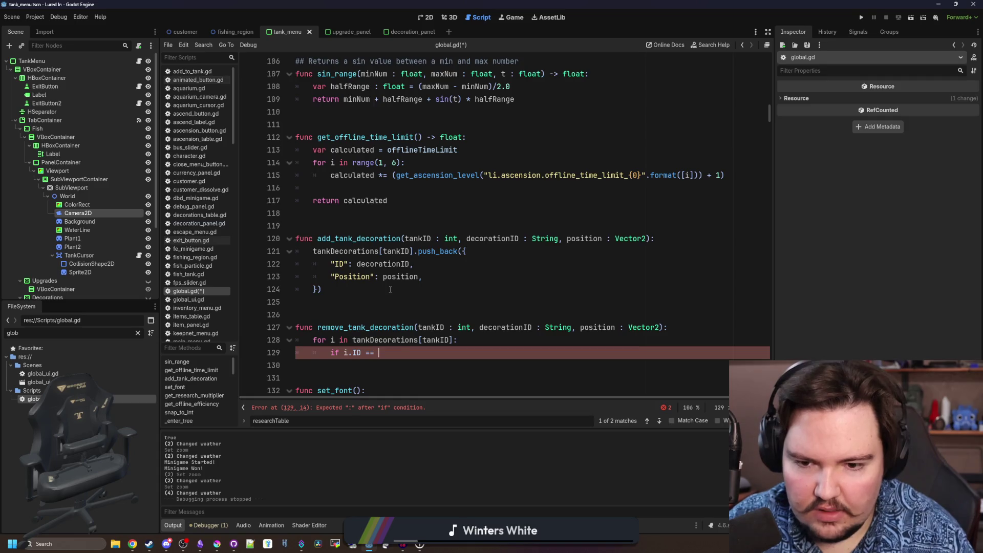
{"action": "type", "text": "decoratio"}
Inside the loop, check each entry's ID against decorationID and its Position with is_equal_approx
{"action": "key", "text": "Return"}
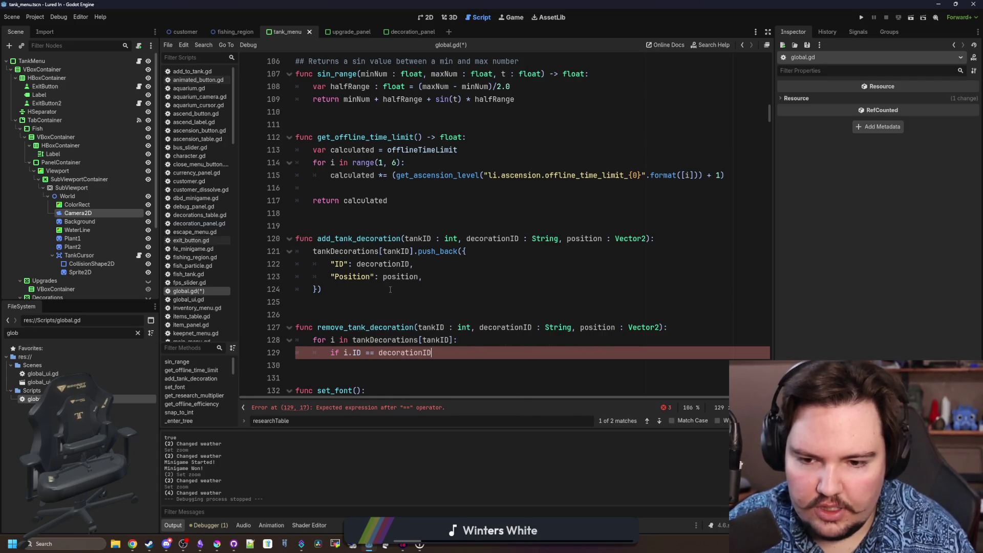
{"action": "type", "text": " &&"}
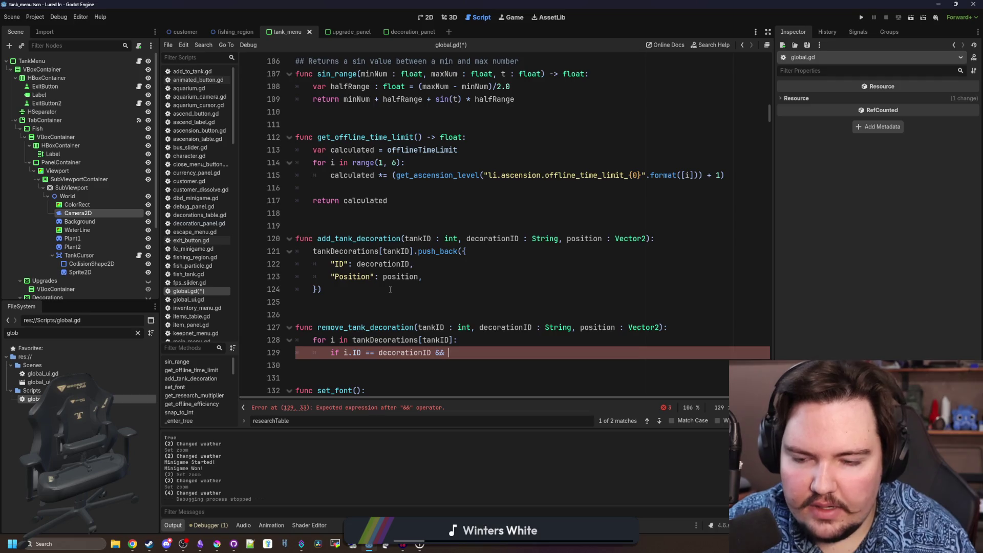
{"action": "type", "text": " pos"}
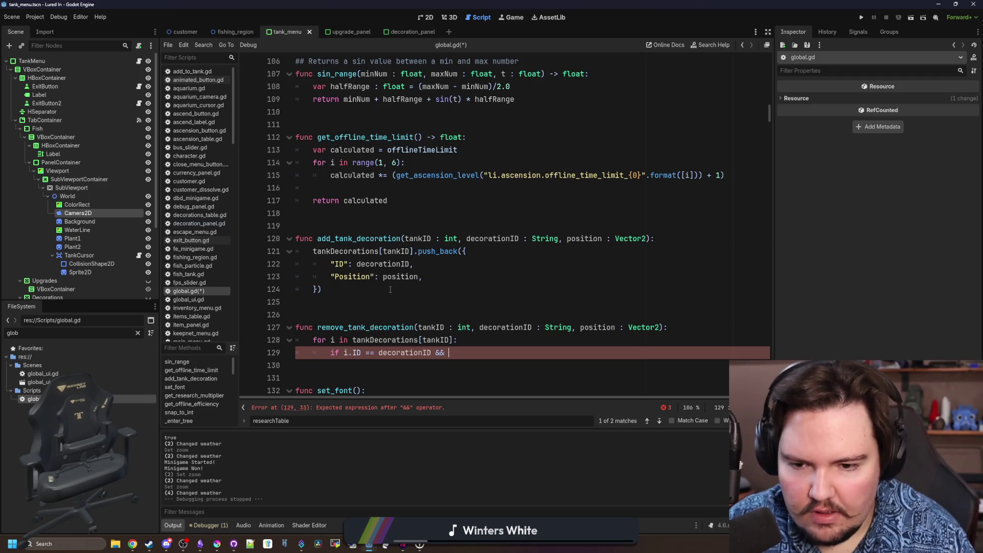
{"action": "type", "text": "ition.is_"}
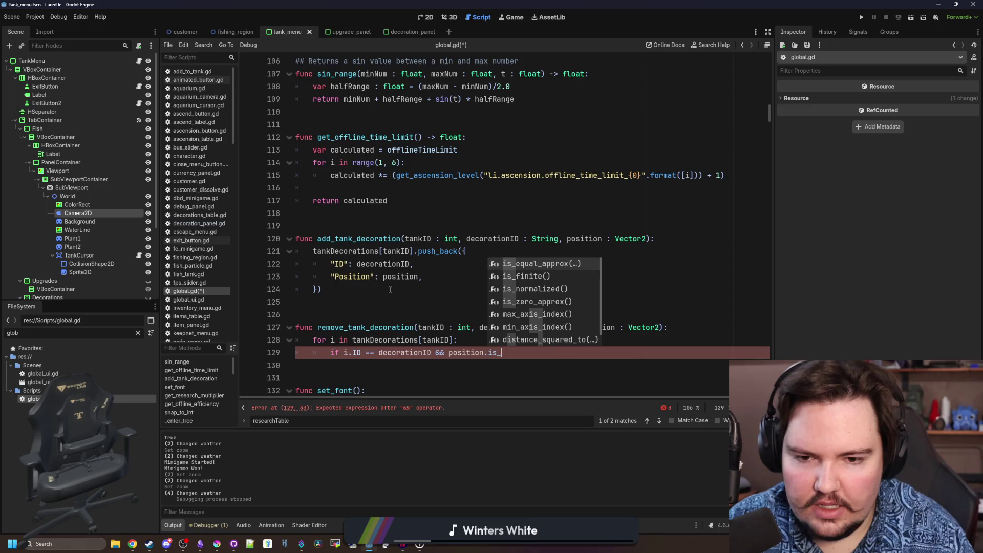
{"action": "key", "text": "Return"}
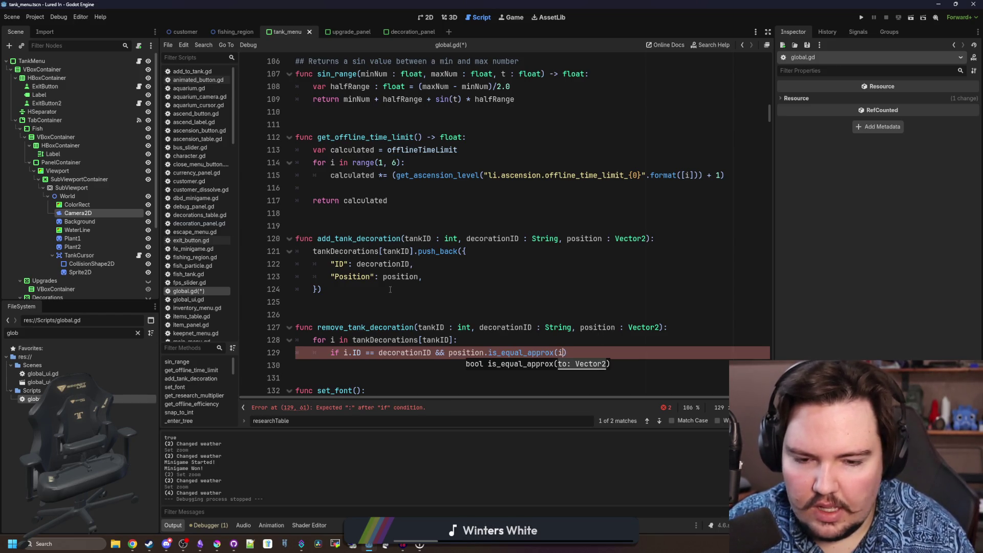
{"action": "type", "text": ".Position"}
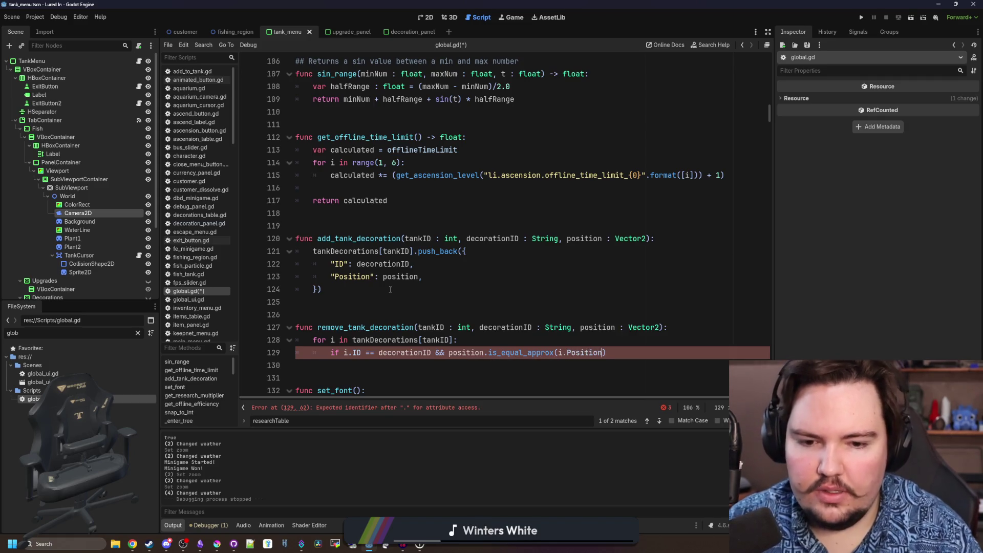
{"action": "key", "text": "End"}
{"action": "type", "text": ":"}
{"action": "key", "text": "Return"}
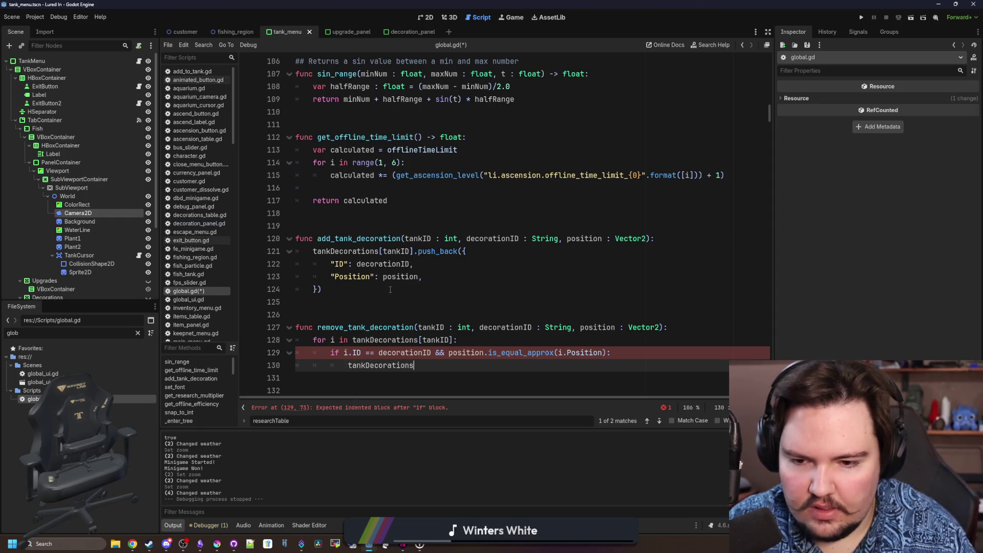
{"action": "scroll", "coordinate": [391, 289], "scroll_direction": "down", "scroll_amount": 2}
{"action": "left_click", "coordinate": [339, 264]}
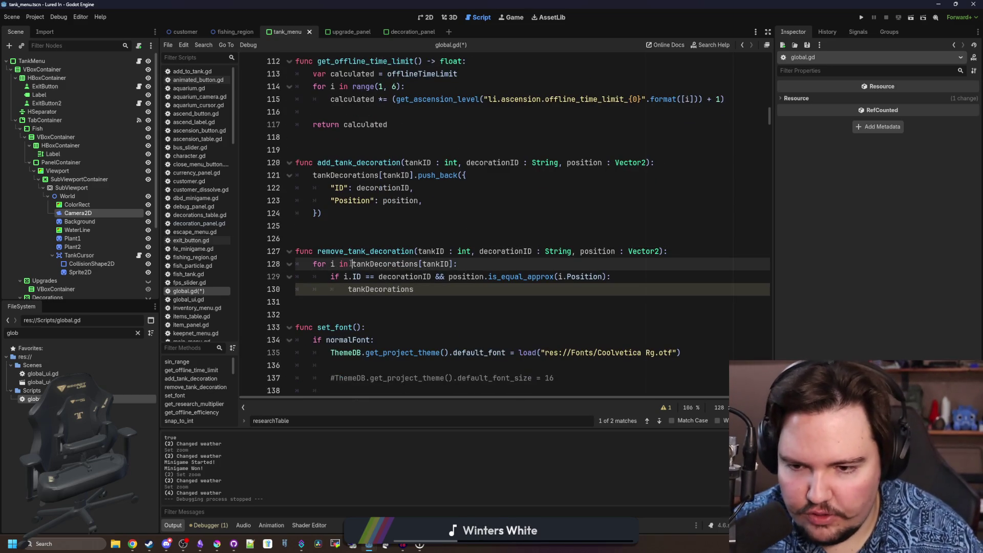
{"action": "type", "text": "range("}
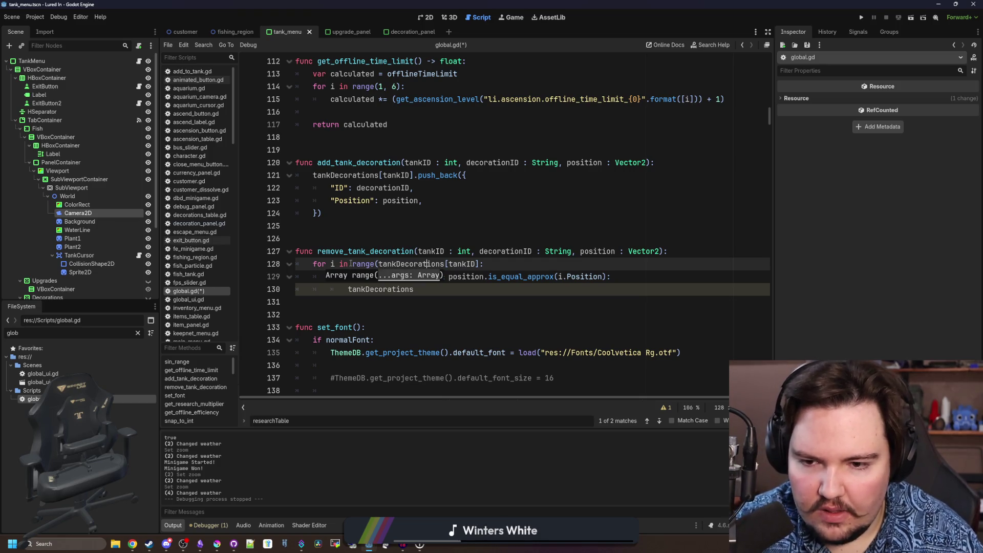
Make the loop iterate indices backwards with range over tankDecorations[tankID] and add a line inside it
{"action": "left_click", "coordinate": [478, 263]}
{"action": "type", "text": "())"}
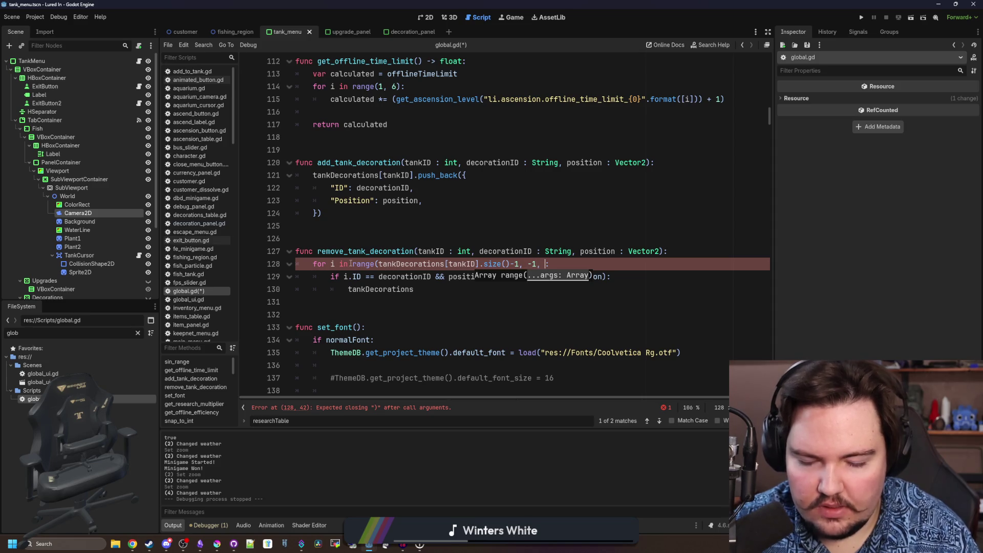
{"action": "type", "text": " :"}
{"action": "type", "text": ")"}
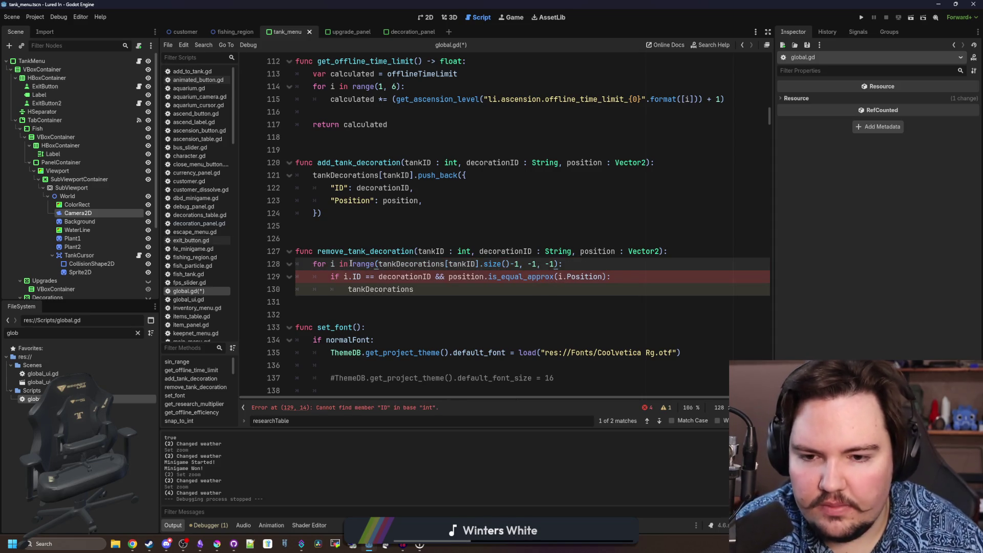
{"action": "key", "text": "Return"}
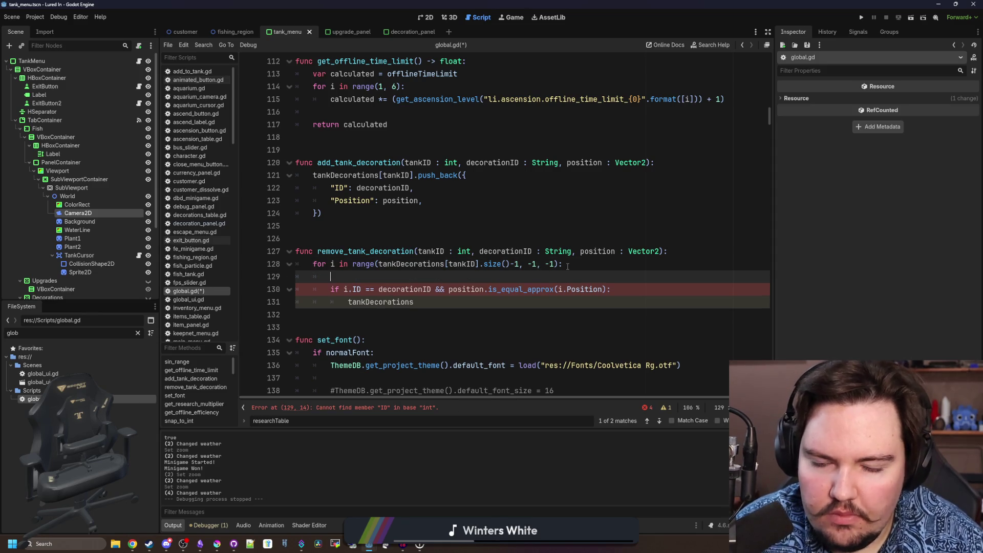
{"action": "key", "text": "Up"}
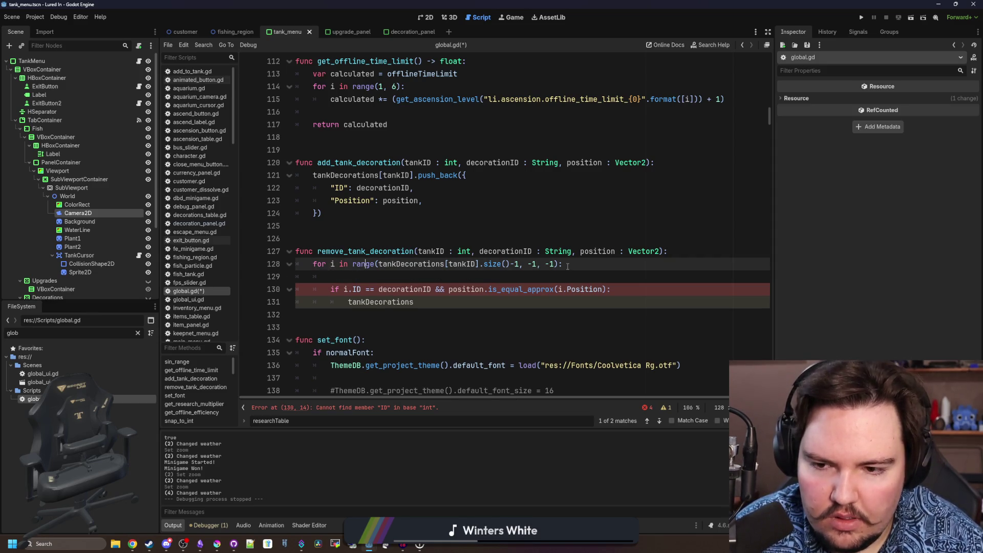
{"action": "key", "text": "Down"}
{"action": "type", "text": "d"}
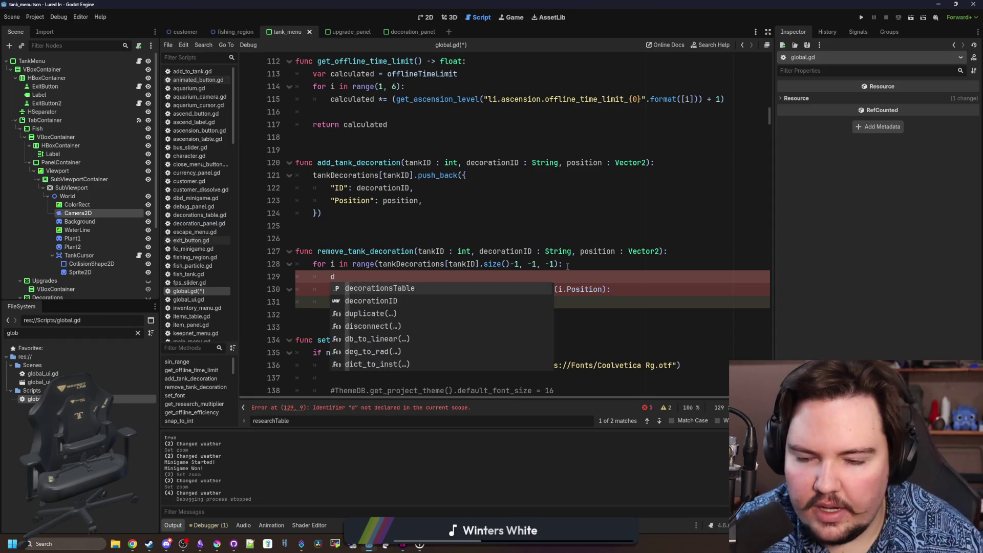
{"action": "key", "text": "BackSpace"}
Consult the range documentation, return to global.gd and begin a var declaration on line 129
{"action": "left_click", "coordinate": [366, 264], "text": "ctrl"}
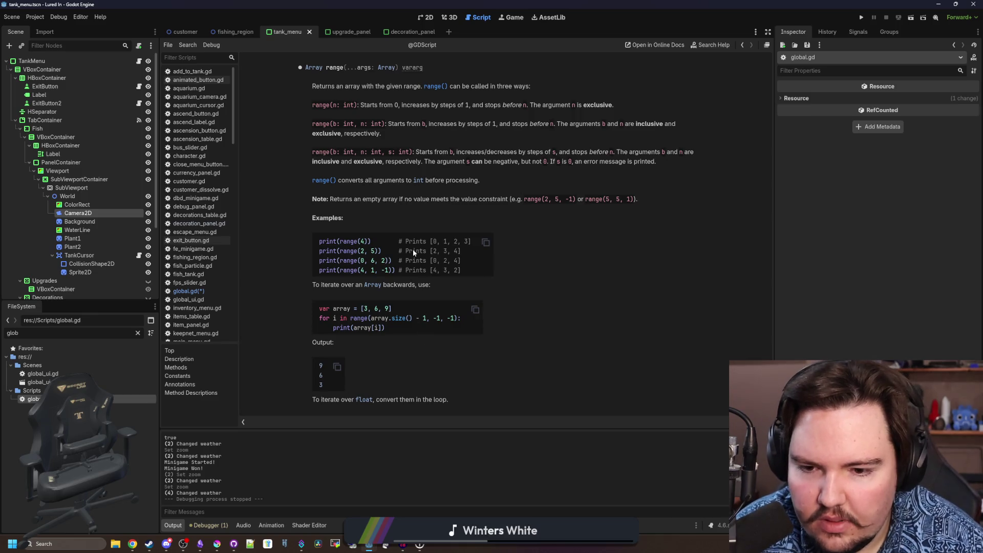
{"action": "key", "text": "alt+Left"}
{"action": "left_click", "coordinate": [377, 275]}
{"action": "type", "text": "var "}
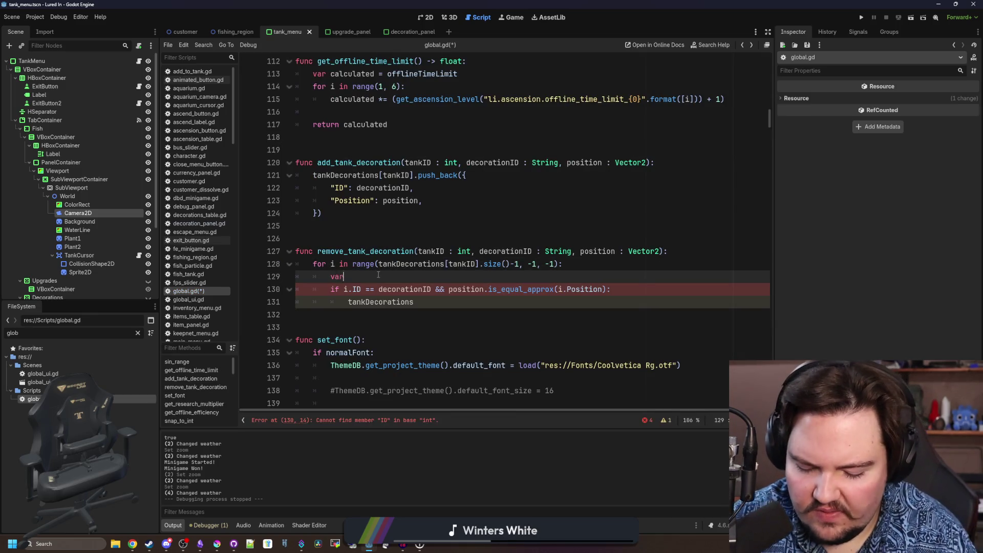
{"action": "type", "text": "decoration ="}
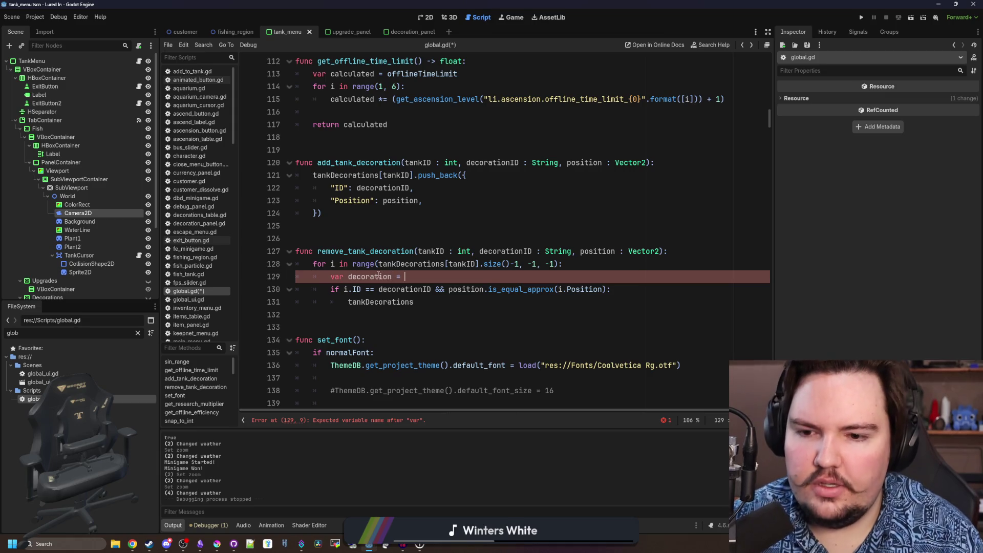
{"action": "type", "text": " tankDecorations["}
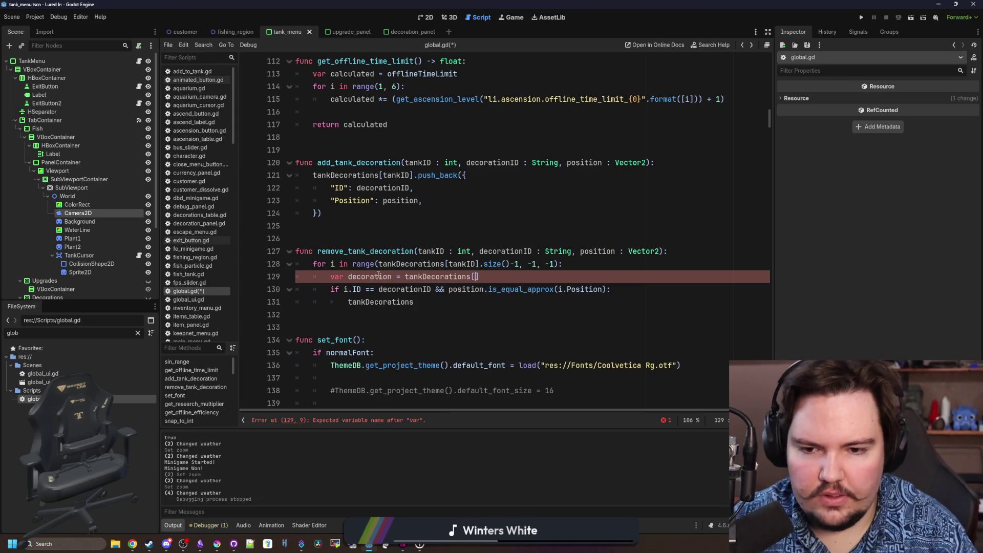
{"action": "type", "text": "tankID]"}
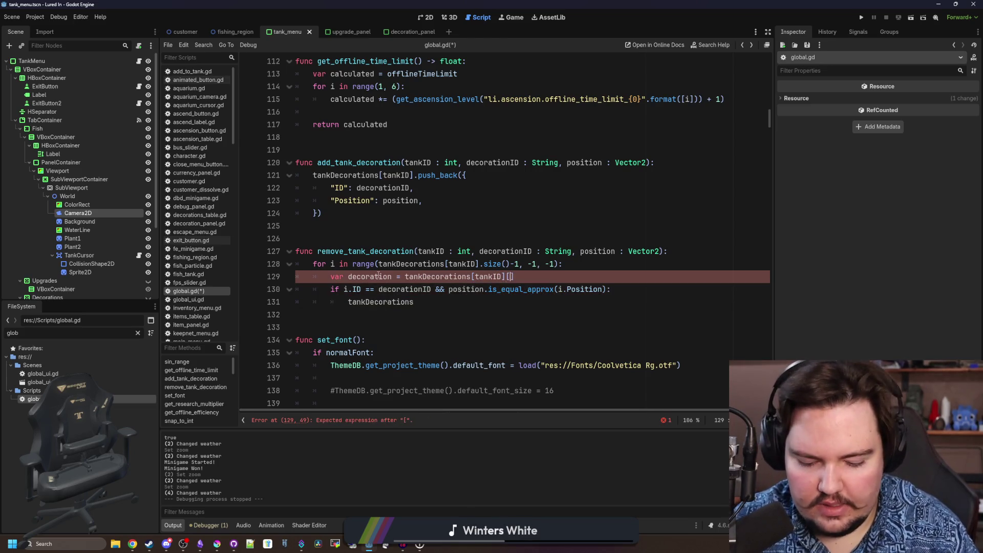
{"action": "type", "text": "[i"}
Store tankDecorations[tankID][i] as decoration and use it in the ID and Position checks
{"action": "key", "text": "Escape"}
{"action": "left_click", "coordinate": [350, 290]}
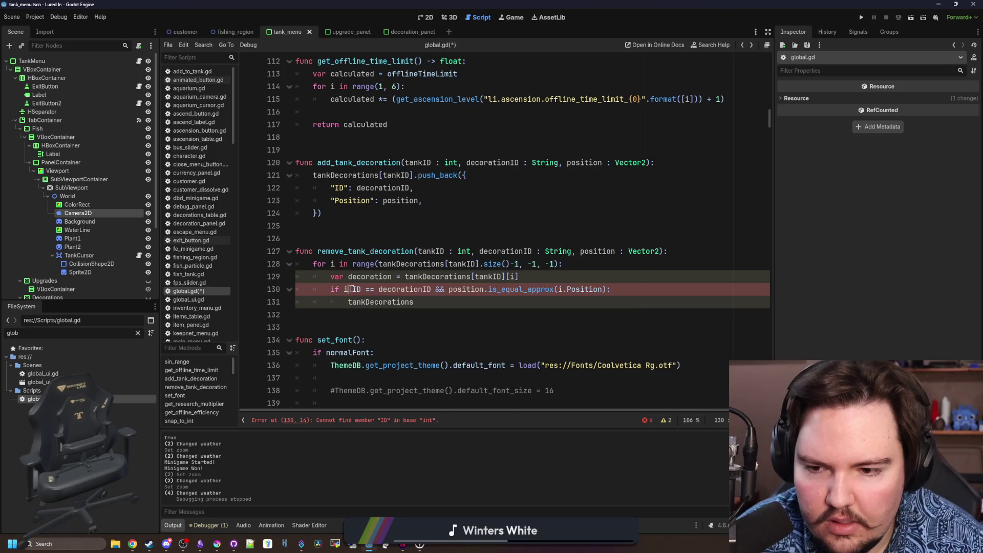
{"action": "key", "text": "BackSpace"}
{"action": "type", "text": "decoration"}
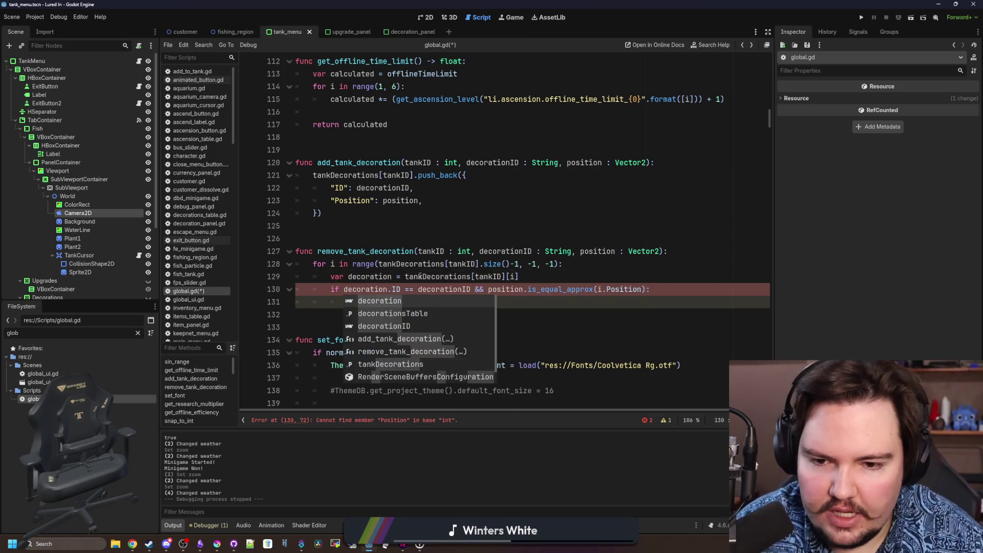
{"action": "left_click", "coordinate": [421, 276]}
{"action": "left_click", "coordinate": [603, 289]}
{"action": "key", "text": "BackSpace"}
{"action": "type", "text": "decora"}
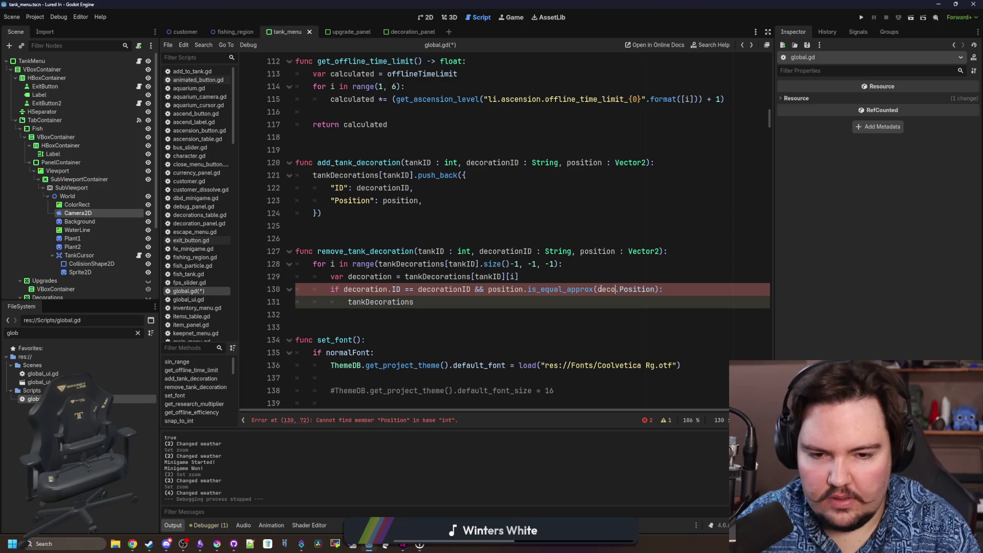
{"action": "type", "text": "tion"}
Remove the matched entry with tankDecorations[tankID].remove_at(i) and save global.gd
{"action": "left_click", "coordinate": [551, 305]}
{"action": "type", "text": "["}
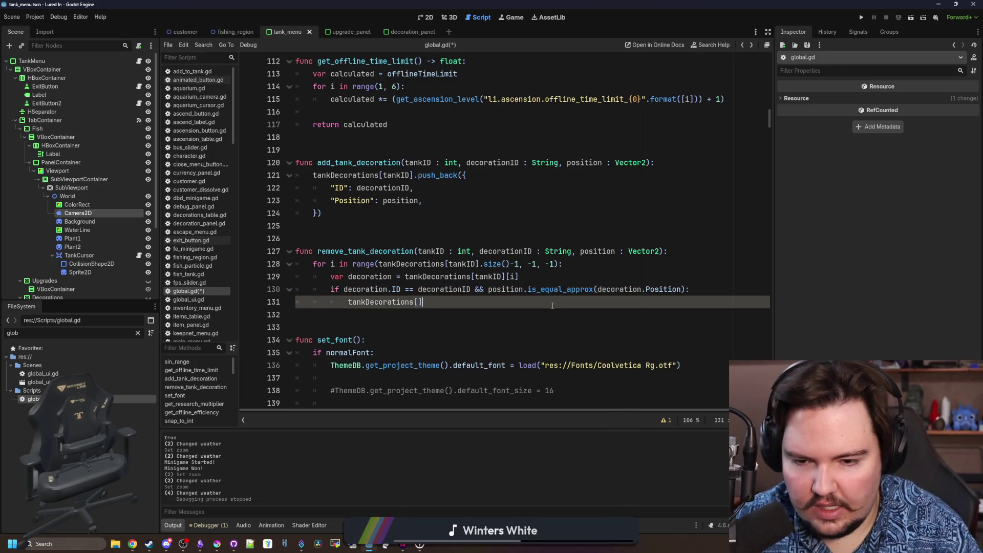
{"action": "type", "text": "tankID"}
{"action": "type", "text": "."}
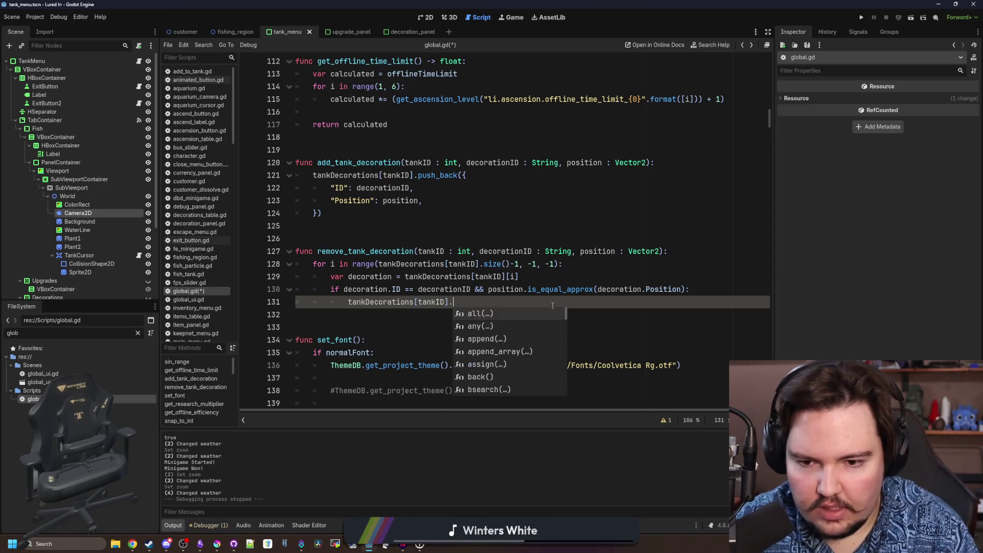
{"action": "type", "text": "remov"}
{"action": "key", "text": "Return"}
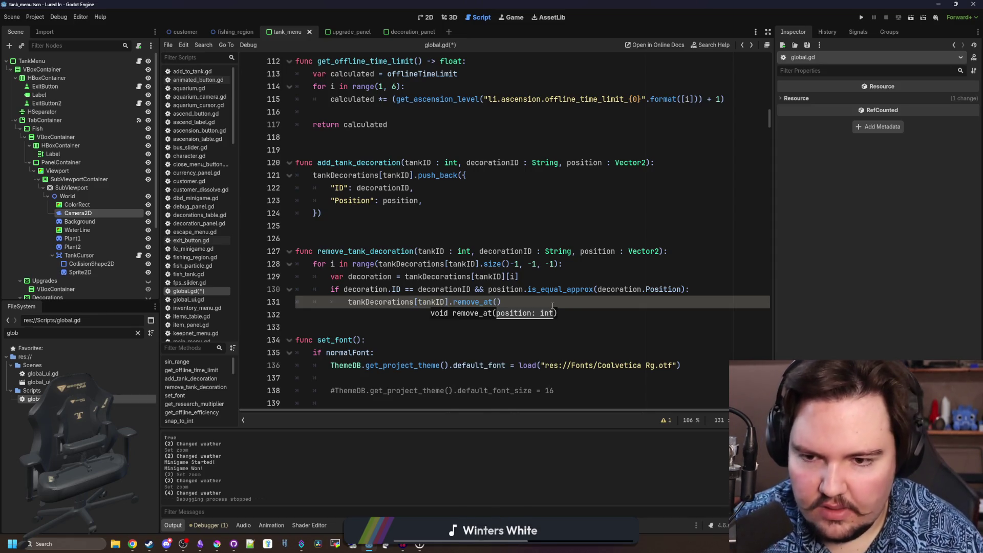
{"action": "type", "text": "i"}
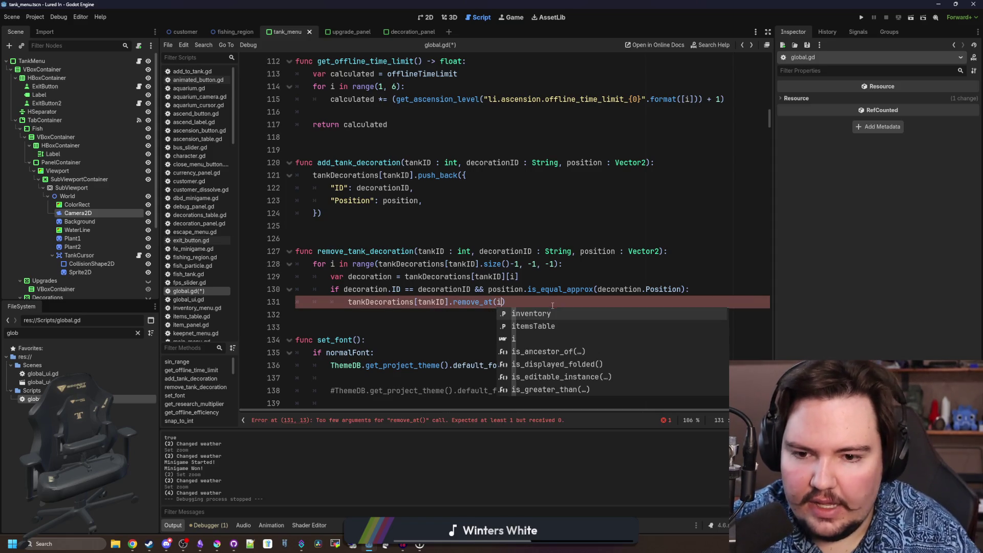
{"action": "key", "text": "Escape"}
{"action": "left_click", "coordinate": [377, 238]}
{"action": "left_click", "coordinate": [331, 213]}
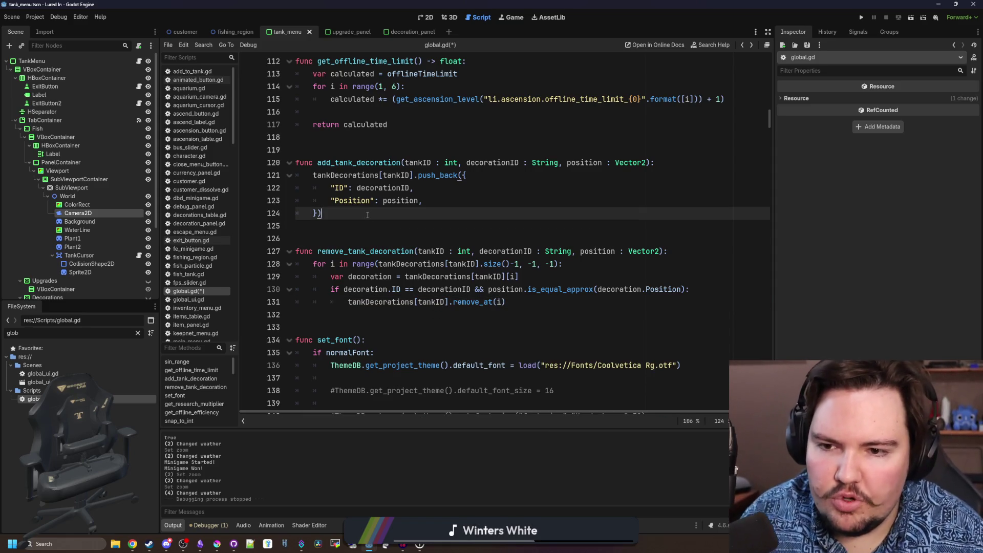
{"action": "left_click", "coordinate": [337, 227]}
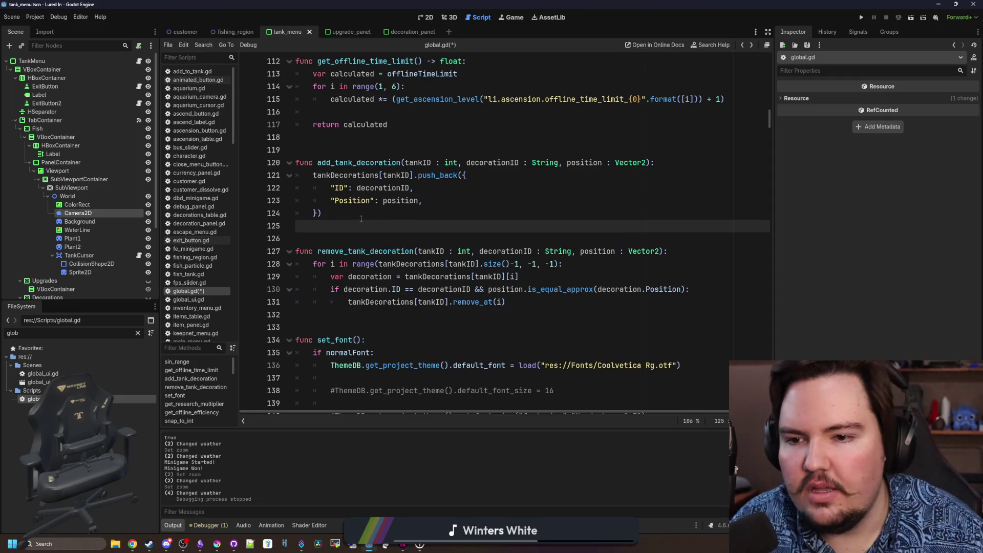
{"action": "left_click", "coordinate": [361, 218]}
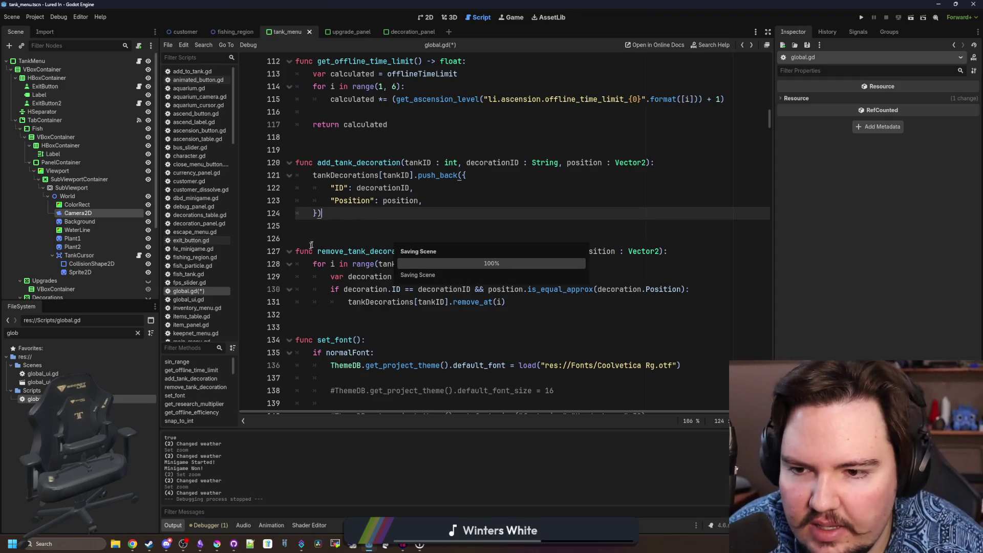
{"action": "key", "text": "Down"}
{"action": "key", "text": "ctrl+s"}
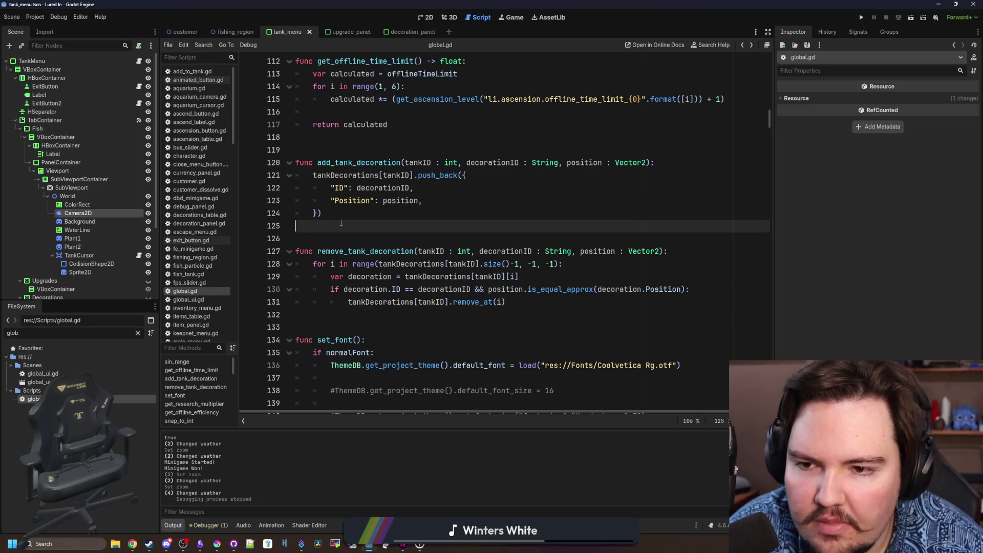
Review add_tank_decoration and switch to the tank_cursor.gd script
{"action": "left_click", "coordinate": [370, 212]}
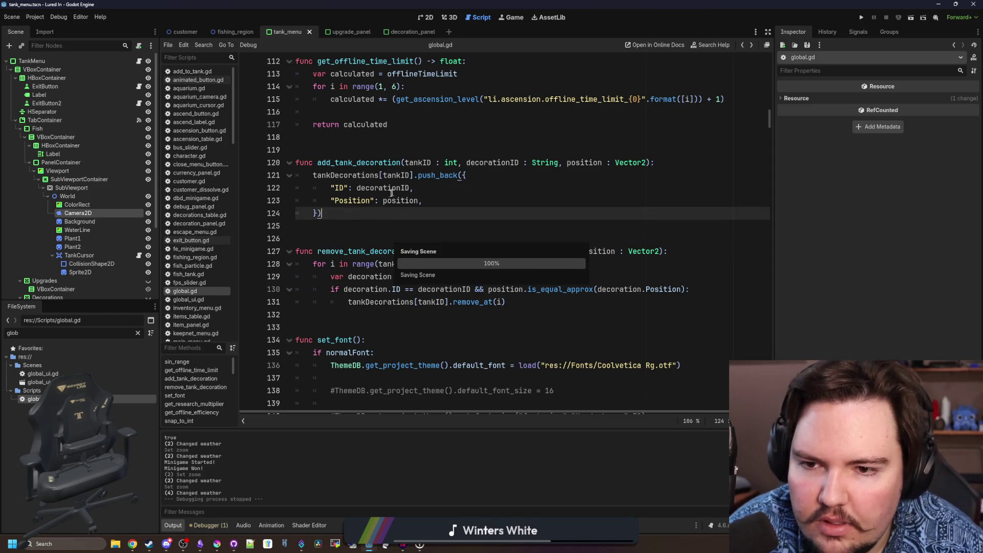
{"action": "double_click", "coordinate": [405, 162]}
{"action": "key", "text": "Up"}
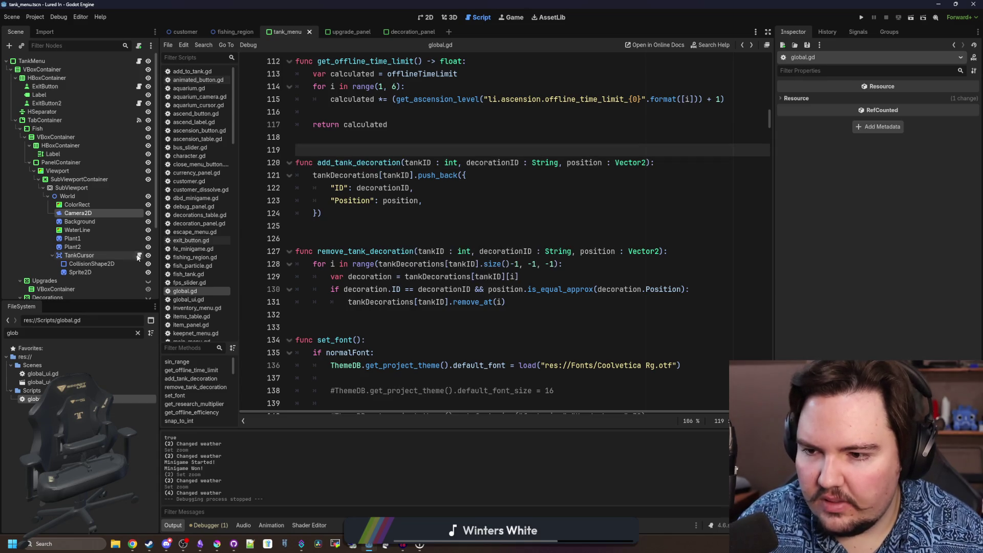
{"action": "left_click", "coordinate": [138, 256]}
{"action": "scroll", "coordinate": [406, 278], "scroll_direction": "down", "scroll_amount": 4}
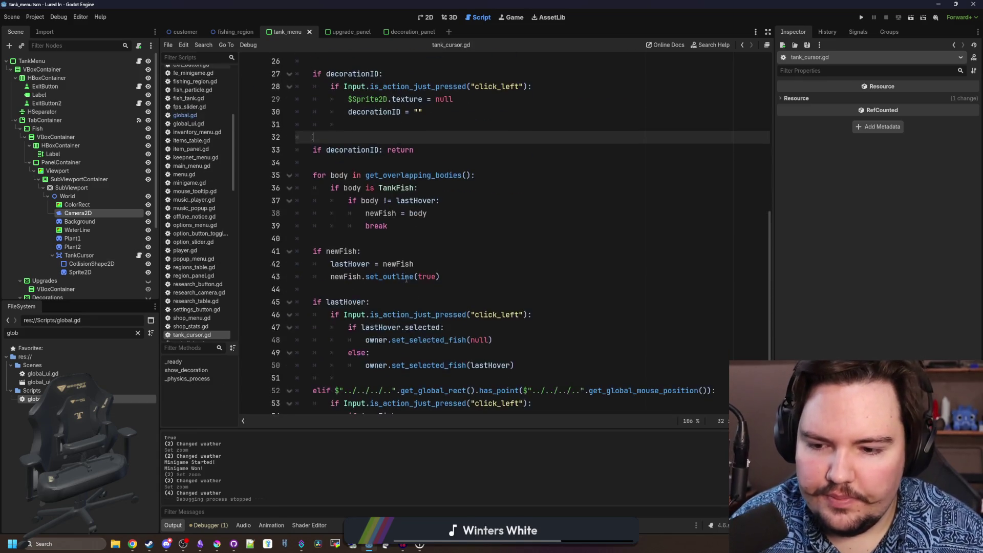
{"action": "scroll", "coordinate": [406, 278], "scroll_direction": "up", "scroll_amount": 4}
Compare the add_tank_decoration call with its definition in global.gd and place_decoration in tank_menu.gd
{"action": "left_click", "coordinate": [438, 263]}
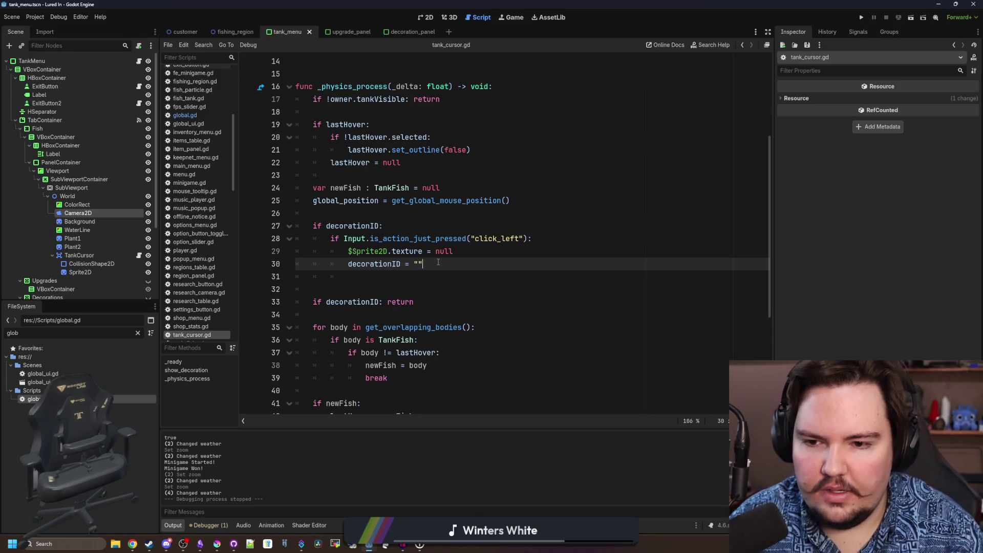
{"action": "left_click", "coordinate": [543, 238]}
{"action": "key", "text": "Return"}
{"action": "type", "text": "add_tank_decoration("}
{"action": "key", "text": "Return"}
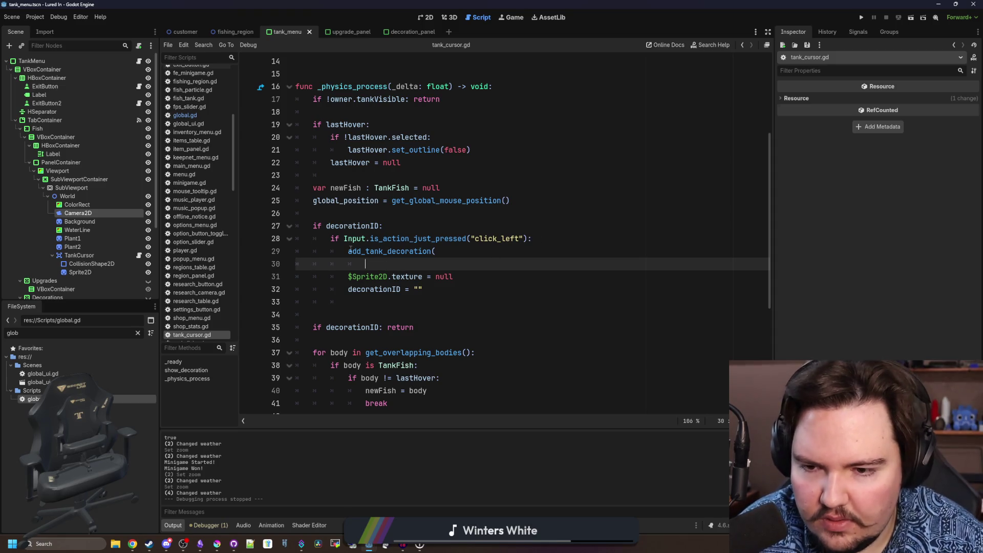
{"action": "left_click", "coordinate": [350, 251]}
{"action": "type", "text": "Global."}
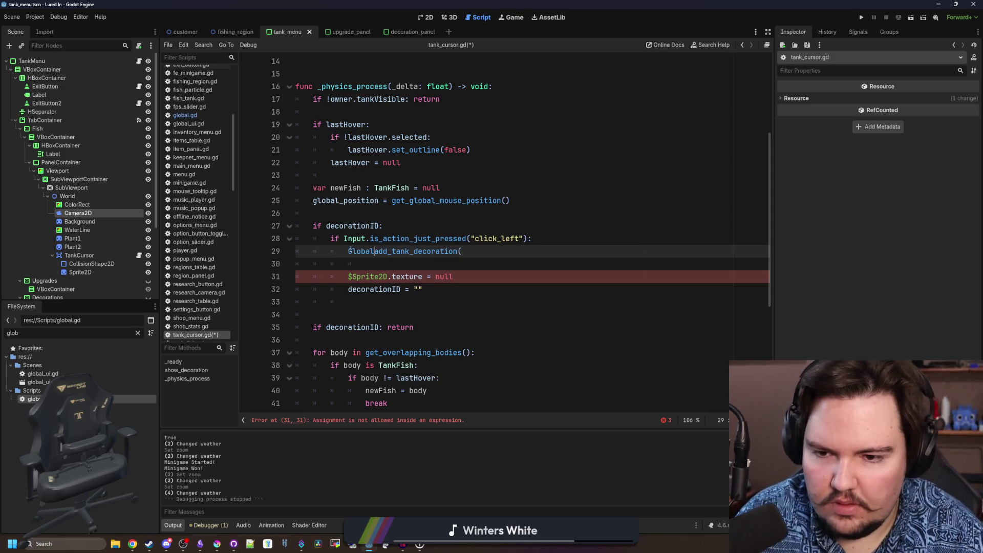
{"action": "left_click", "coordinate": [430, 252], "text": "ctrl"}
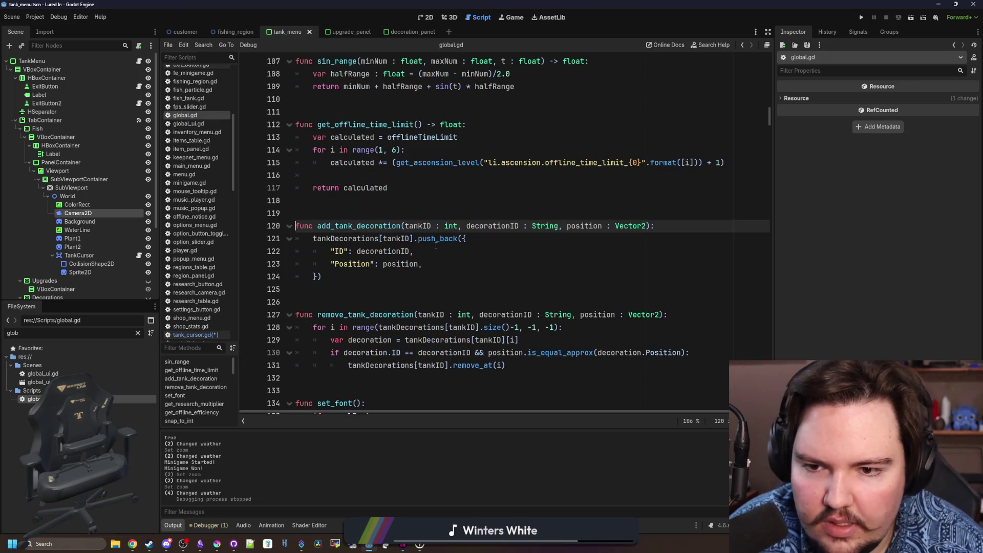
{"action": "scroll", "coordinate": [435, 245], "scroll_direction": "down", "scroll_amount": 2}
{"action": "key", "text": "alt+Left"}
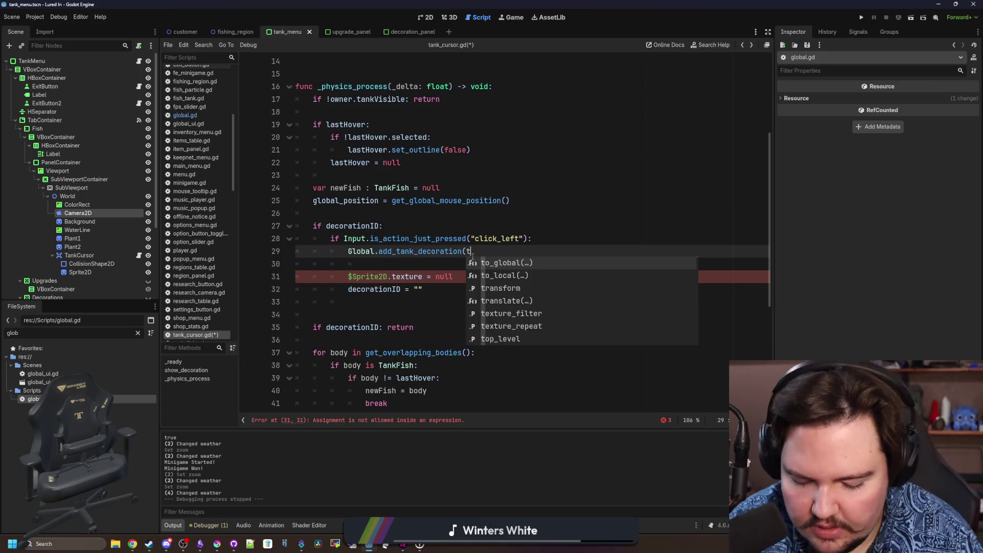
{"action": "type", "text": "f"}
{"action": "key", "text": "BackSpace"}
{"action": "type", "text": "owner"}
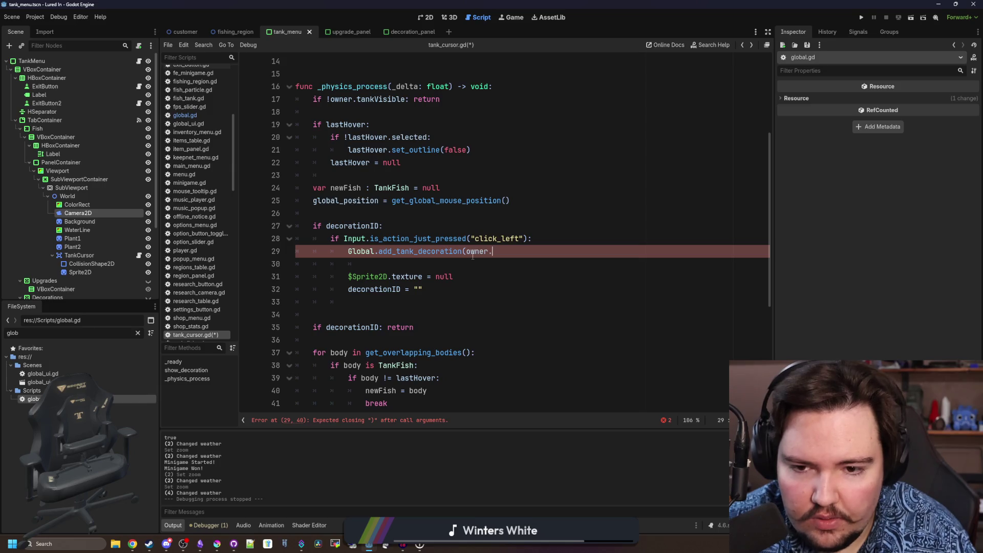
{"action": "type", "text": ".tankID"}
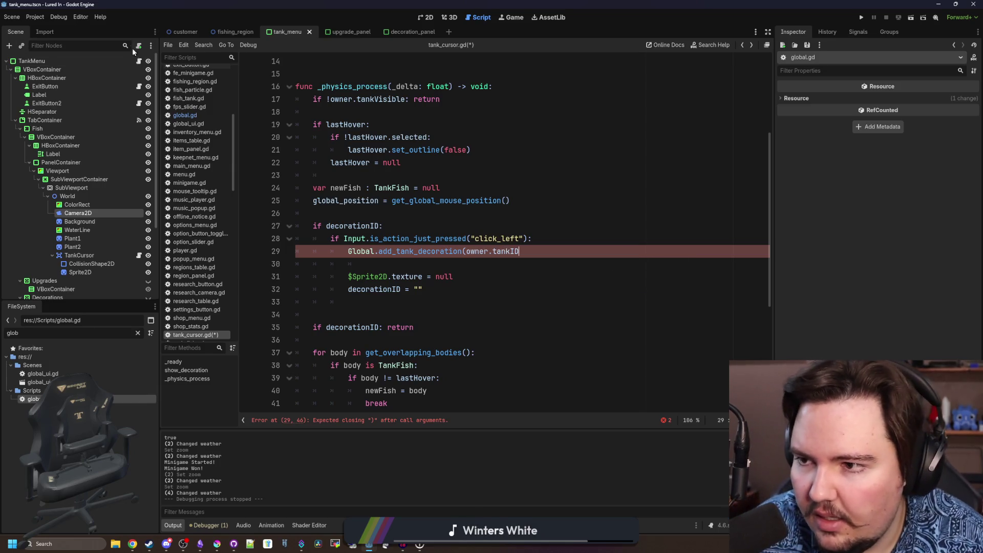
{"action": "left_click", "coordinate": [139, 61]}
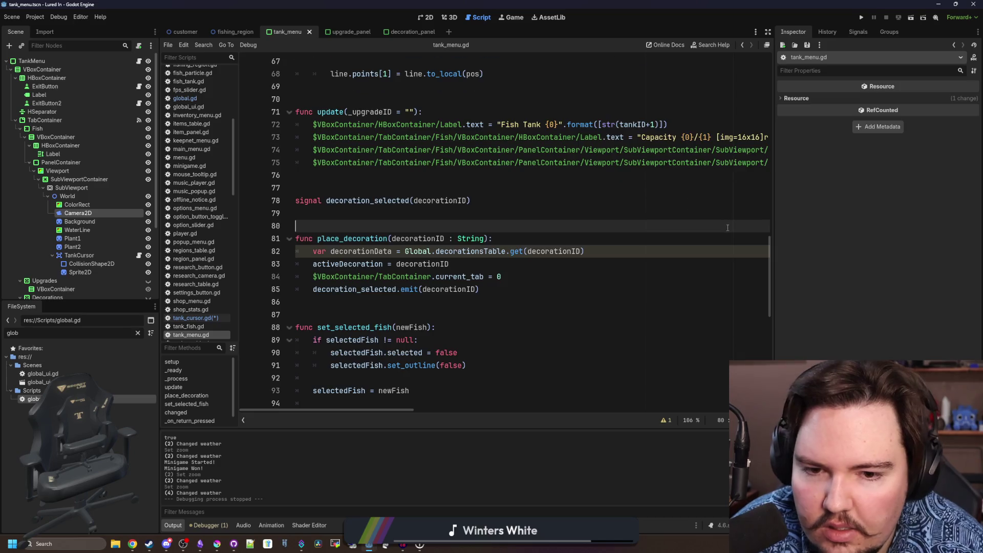
{"action": "left_click_drag", "start_coordinate": [773, 276], "coordinate": [774, 69]}
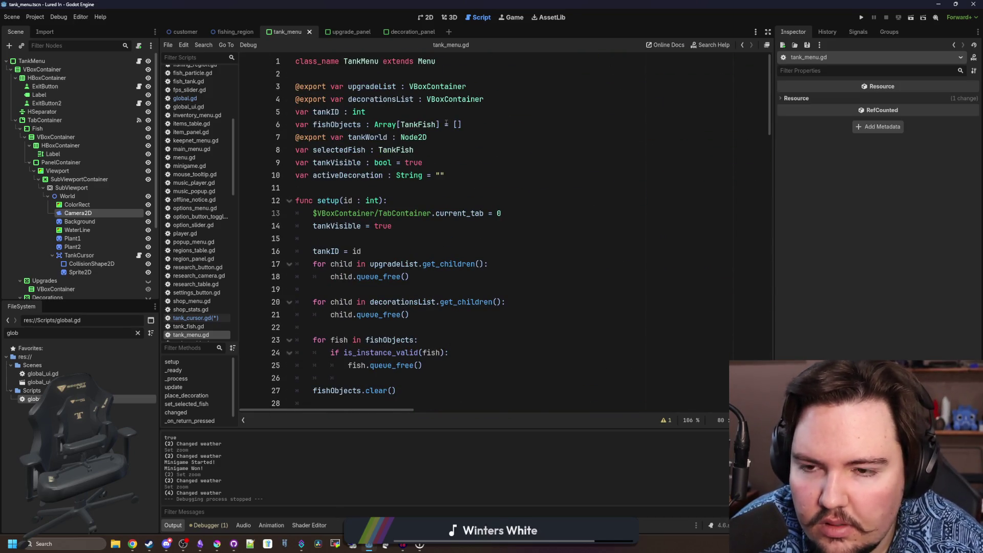
{"action": "left_click", "coordinate": [742, 44]}
{"action": "type", "text": "Global.add_tank_decoration(owner.tankID, decorati8on"}
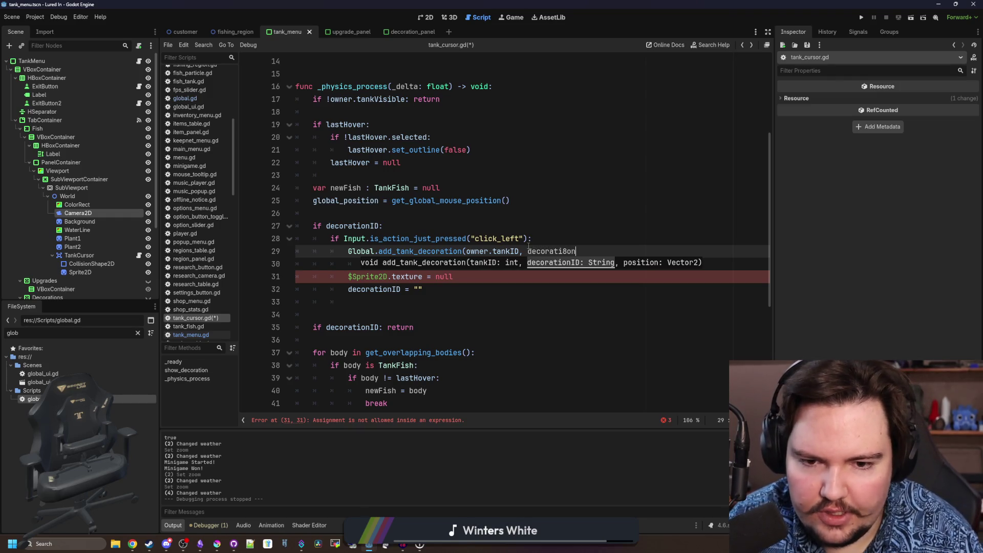
Pass decorationID and global_position to add_tank_decoration, remove the blank lines and save tank_cursor.gd
{"action": "key", "text": "BackSpace"}
{"action": "key", "text": "BackSpace"}
{"action": "key", "text": "BackSpace"}
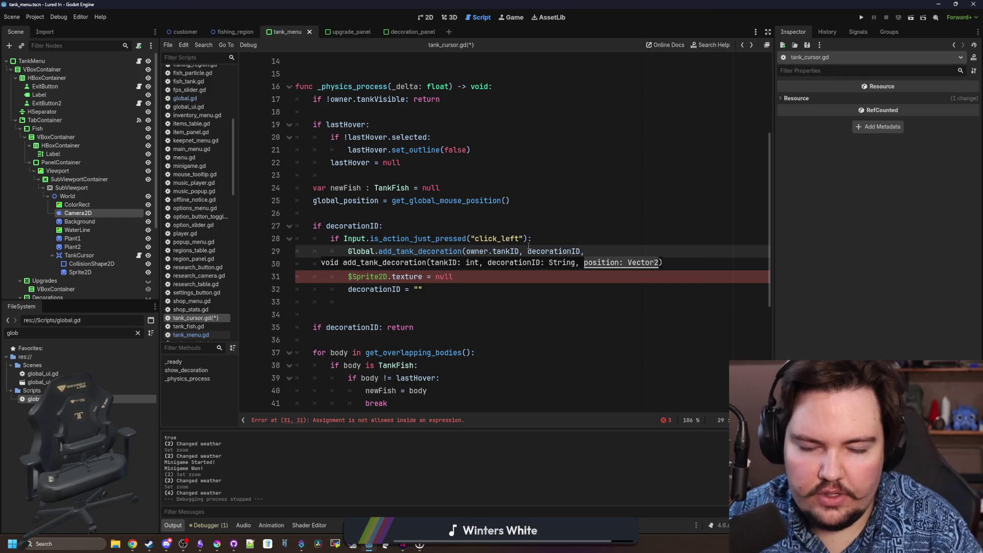
{"action": "type", "text": "global_pos"}
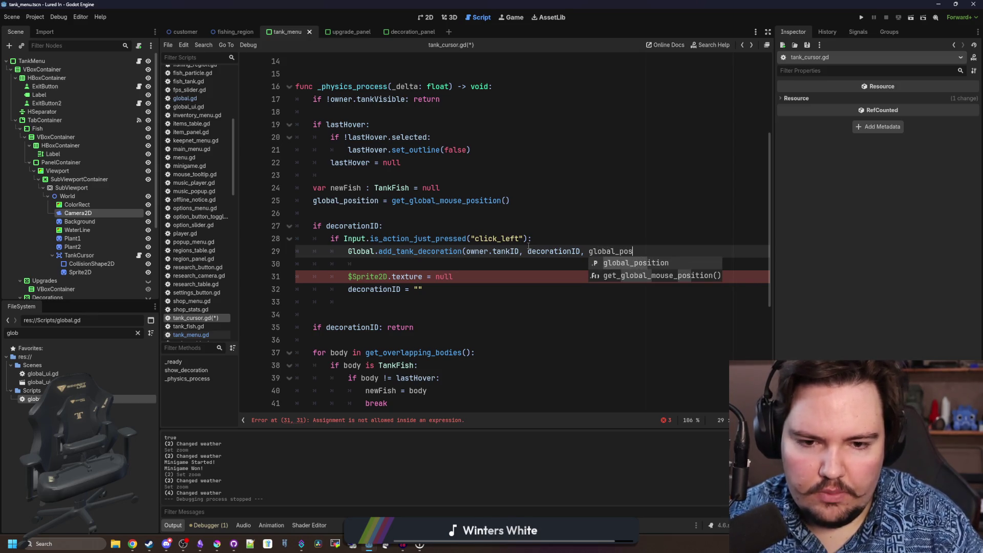
{"action": "type", "text": "ition)"}
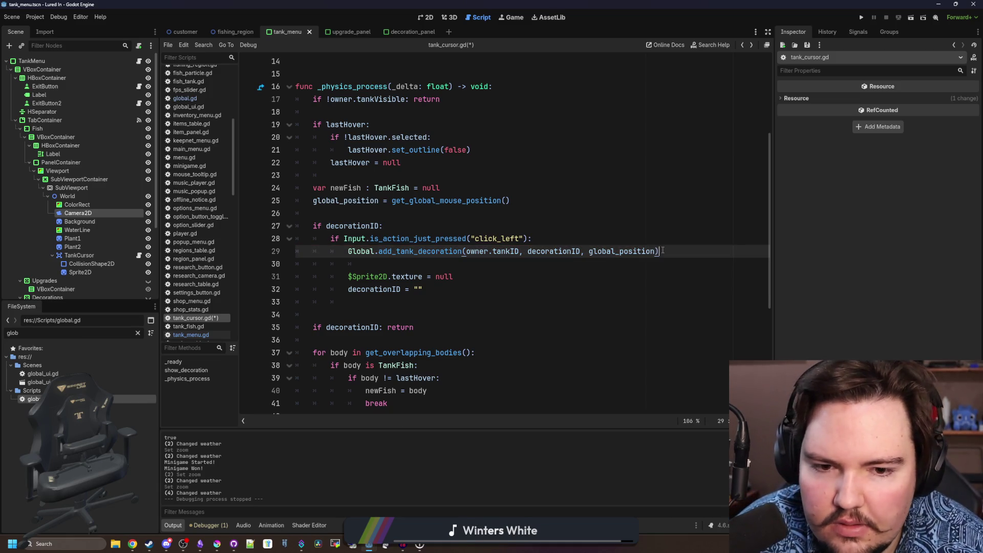
{"action": "left_click", "coordinate": [417, 264]}
{"action": "key", "text": "BackSpace"}
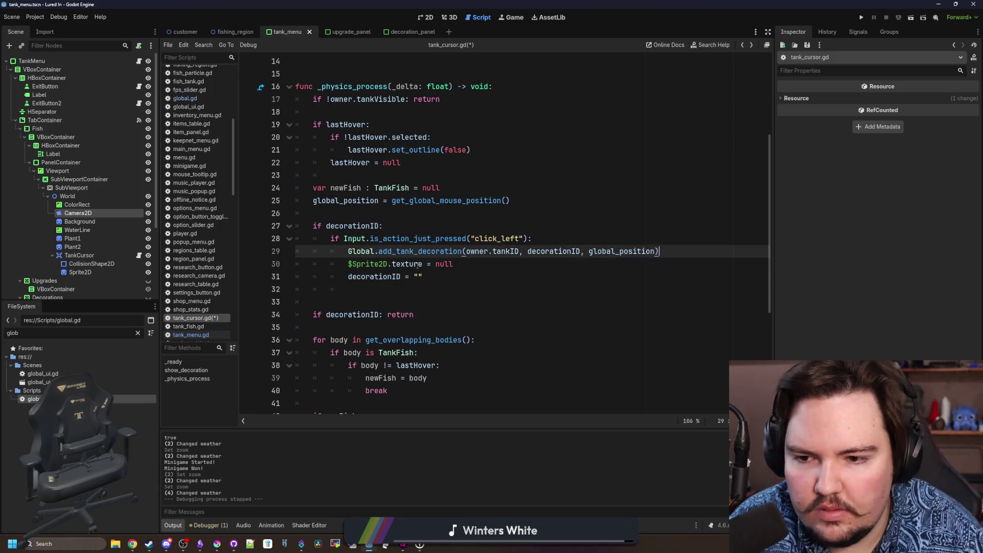
{"action": "left_click", "coordinate": [396, 294]}
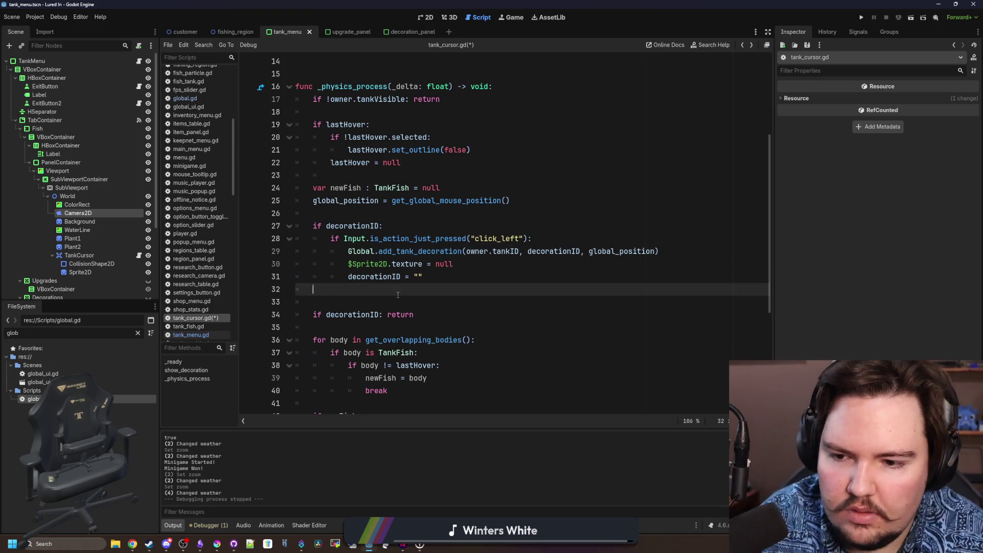
{"action": "key", "text": "BackSpace"}
{"action": "left_click", "coordinate": [461, 264]}
{"action": "left_click", "coordinate": [545, 238]}
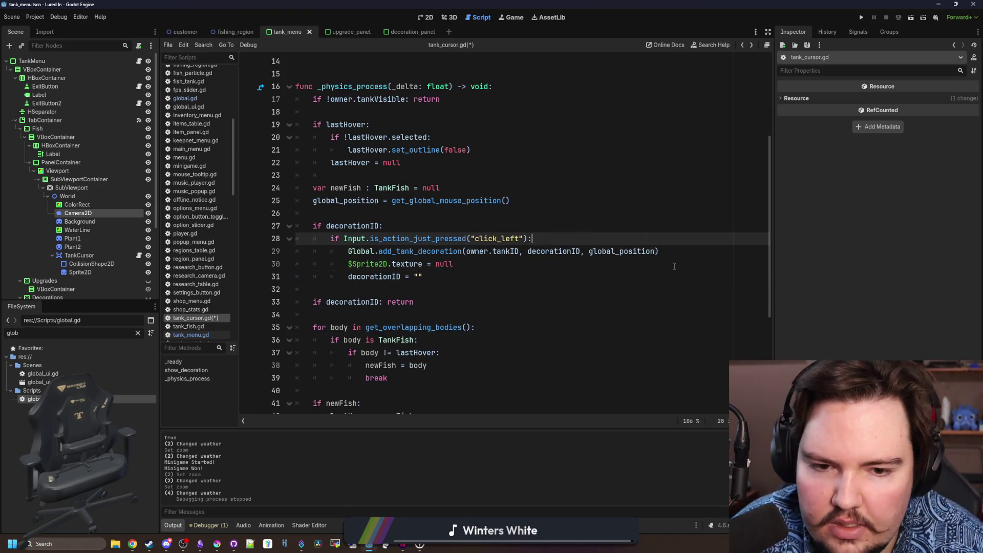
{"action": "key", "text": "Down"}
{"action": "key", "text": "ctrl+s"}
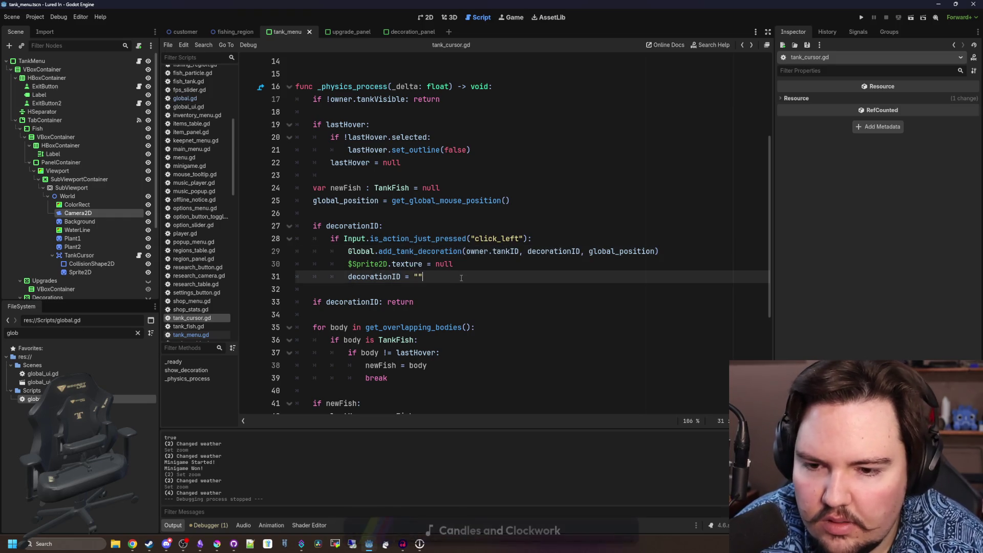
Jump to add_tank_decoration in global.gd and on to the tankDecorations declaration
{"action": "left_click", "coordinate": [461, 265]}
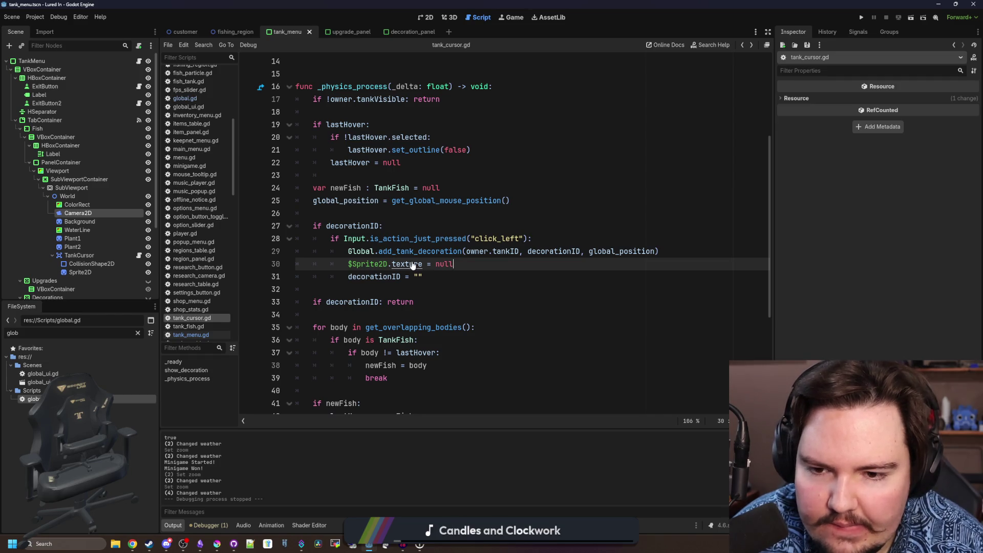
{"action": "left_click", "coordinate": [441, 254], "text": "ctrl"}
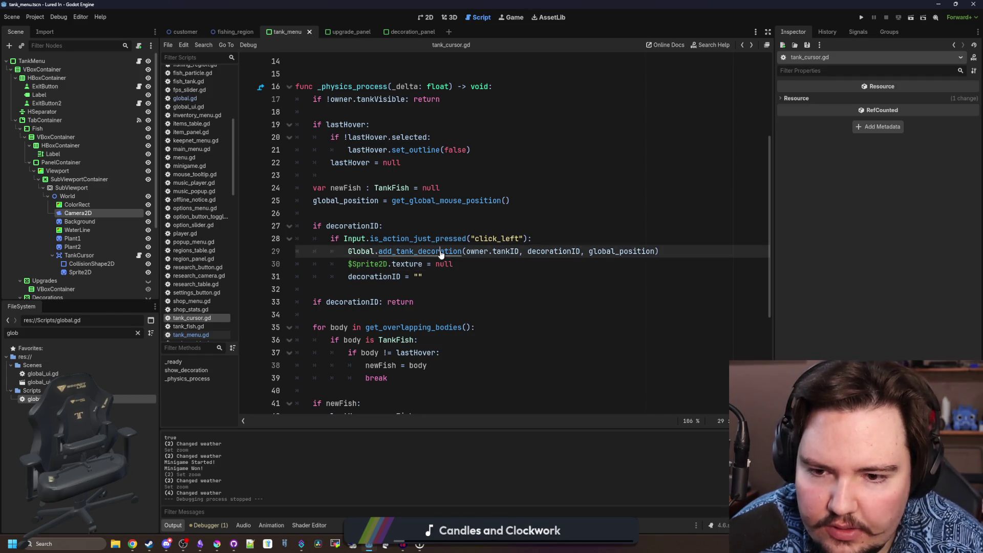
{"action": "left_click", "coordinate": [338, 239], "text": "ctrl"}
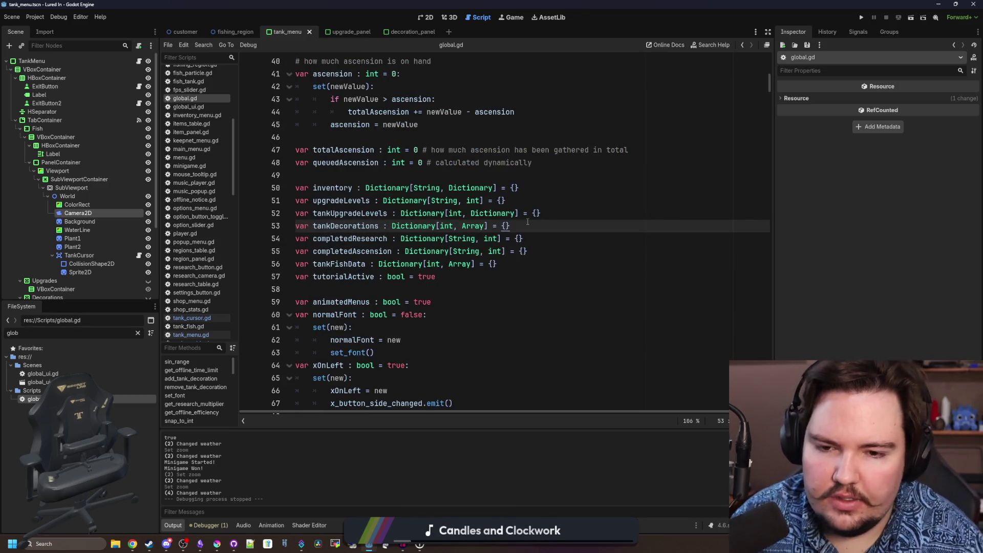
Give tankDecorations a set(val) block that assigns the value and emits decorations_changed
{"action": "left_click", "coordinate": [528, 223]}
{"action": "type", "text": ":"}
{"action": "key", "text": "Return"}
{"action": "type", "text": "set("}
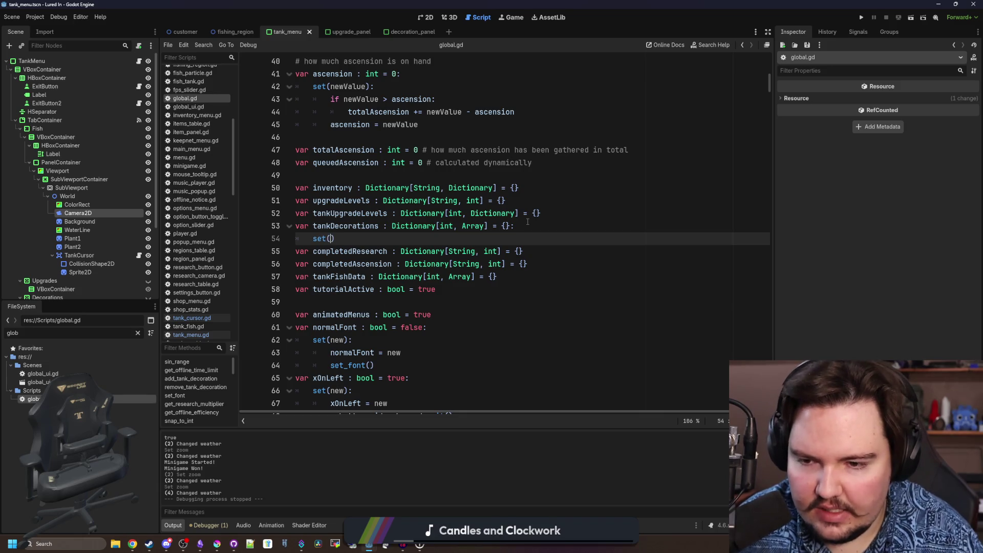
{"action": "type", "text": "val)"}
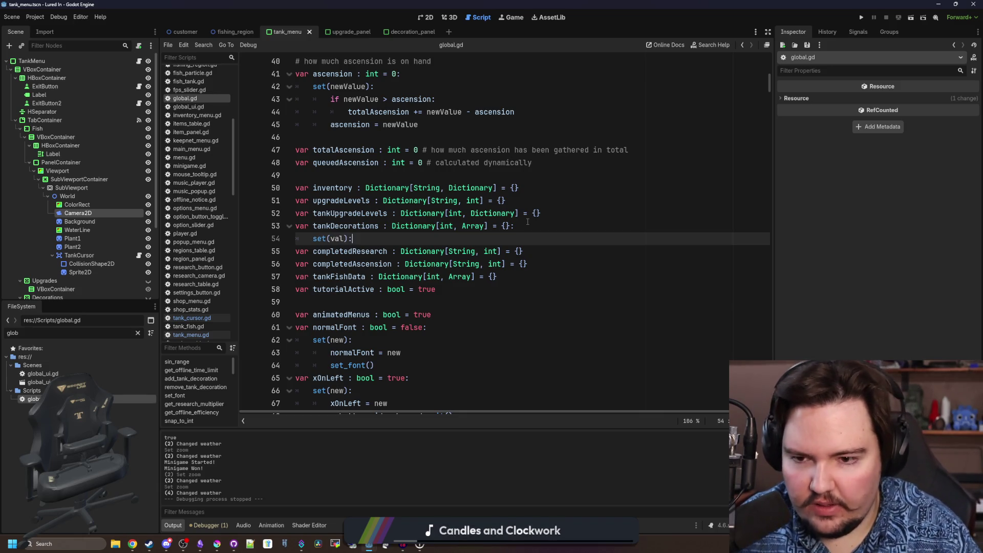
{"action": "type", "text": ":"}
{"action": "key", "text": "Return"}
{"action": "type", "text": "ankDecora"}
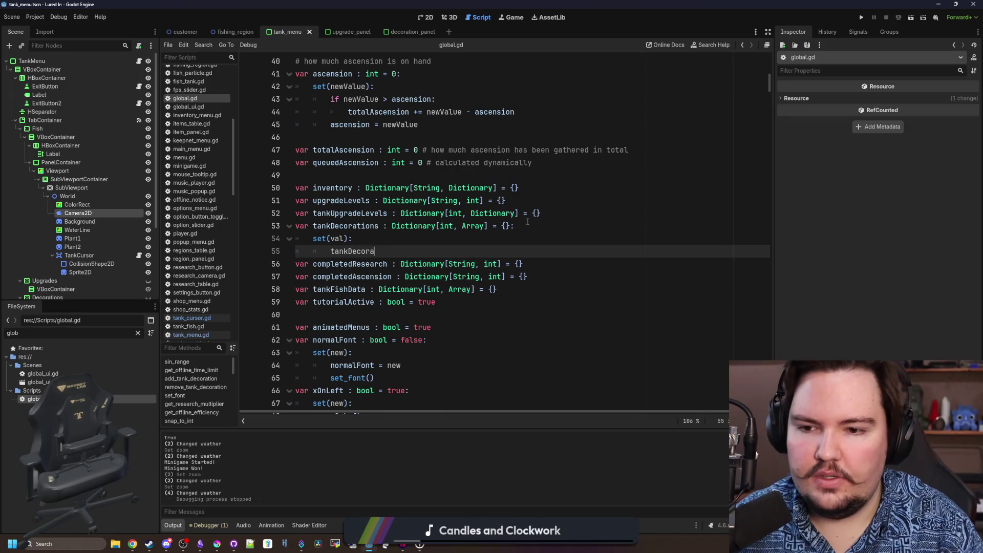
{"action": "type", "text": "= val"}
{"action": "key", "text": "Return"}
{"action": "type", "text": "decorations_changed.emi"}
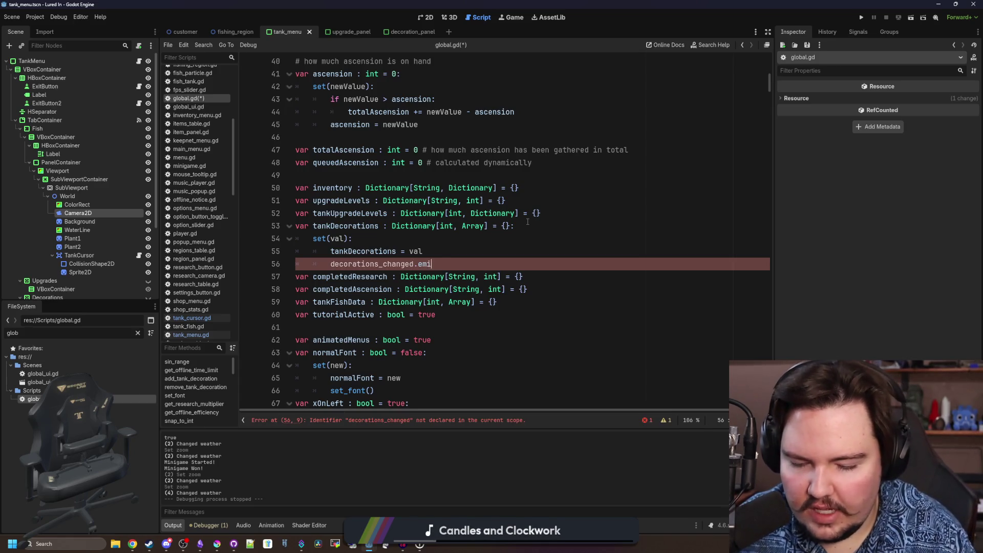
{"action": "type", "text": "t()"}
{"action": "key", "text": "Return"}
{"action": "key", "text": "Return"}
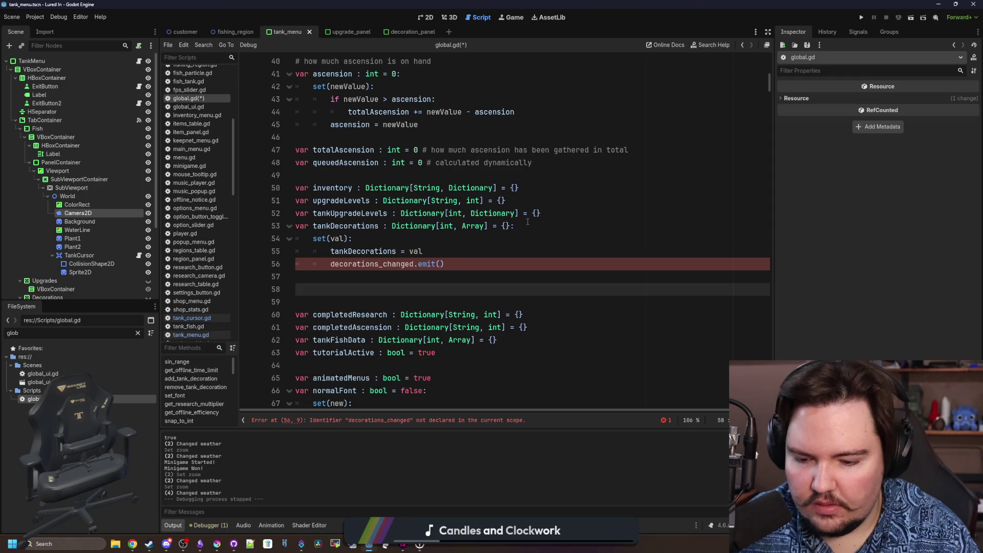
{"action": "type", "text": "signal decorations_c"}
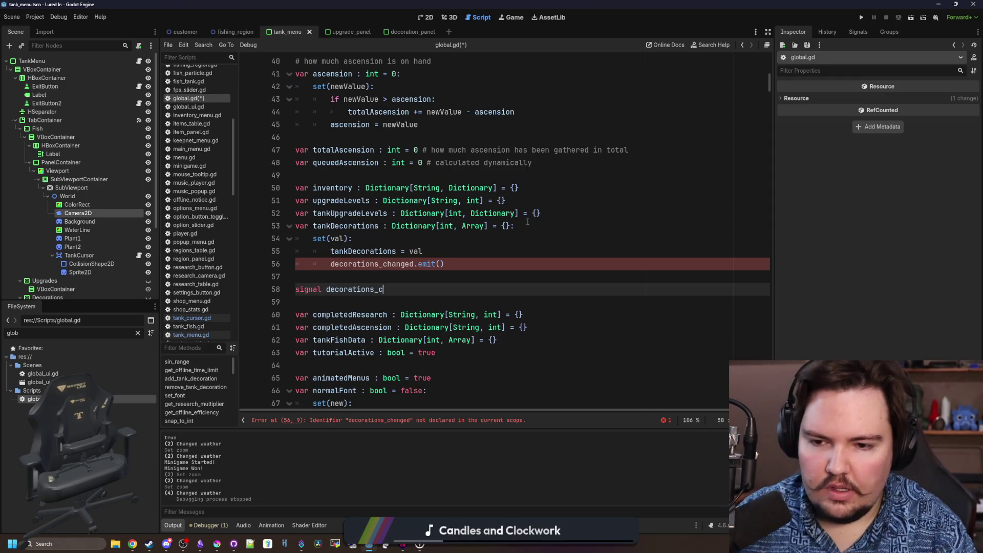
{"action": "type", "text": "hanged()"}
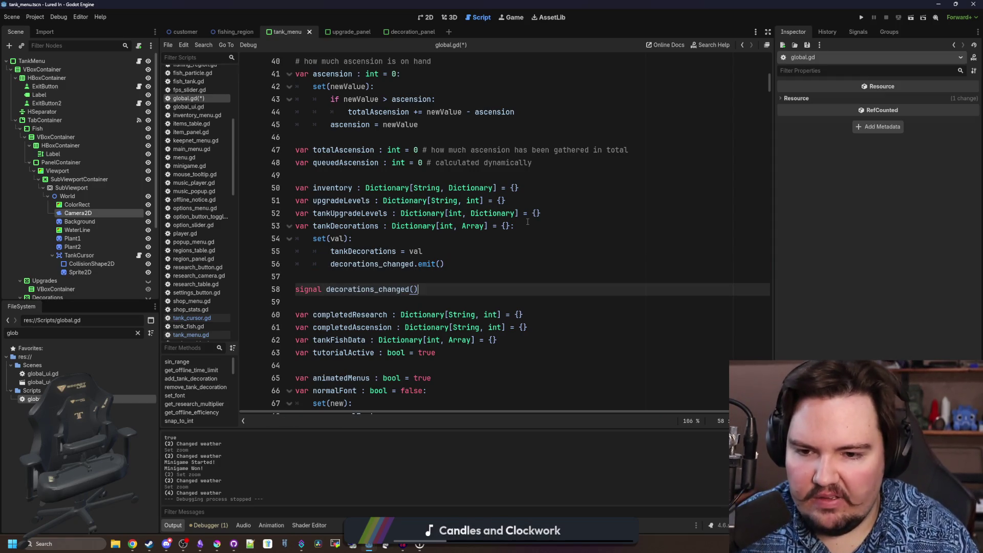
Declare signal decorations_changed below it and return to tank_cursor.gd
{"action": "key", "text": "BackSpace"}
{"action": "key", "text": "BackSpace"}
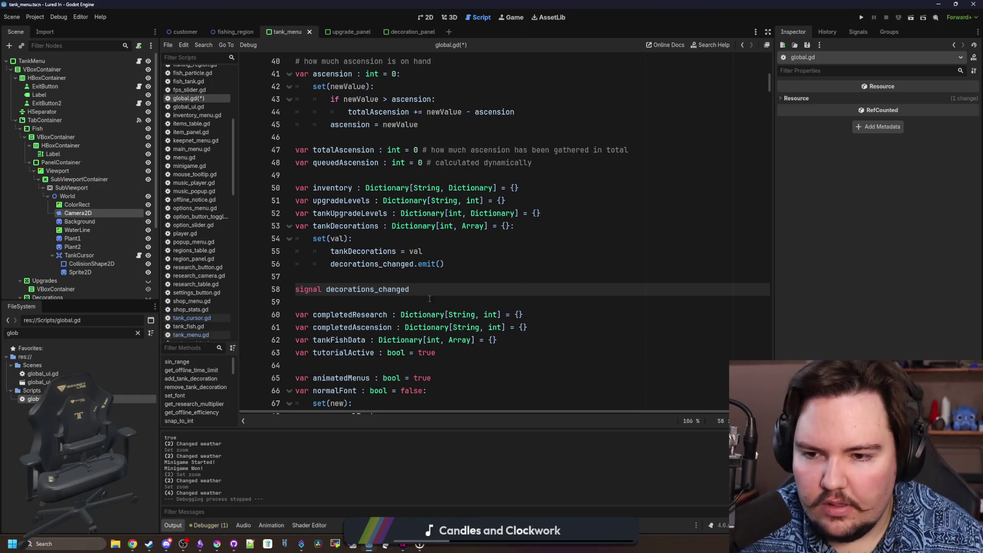
{"action": "left_click_drag", "start_coordinate": [414, 290], "coordinate": [305, 272]}
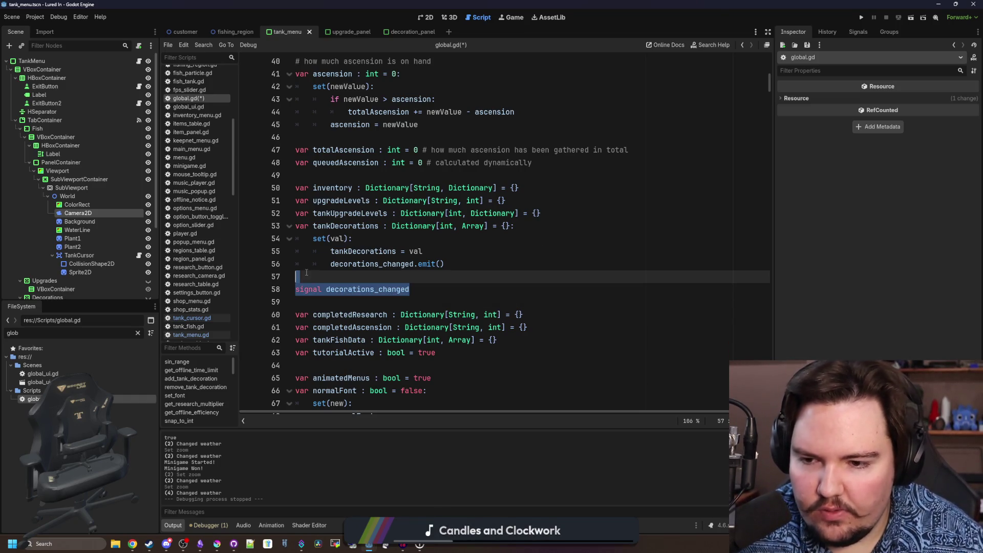
{"action": "left_click", "coordinate": [306, 273]}
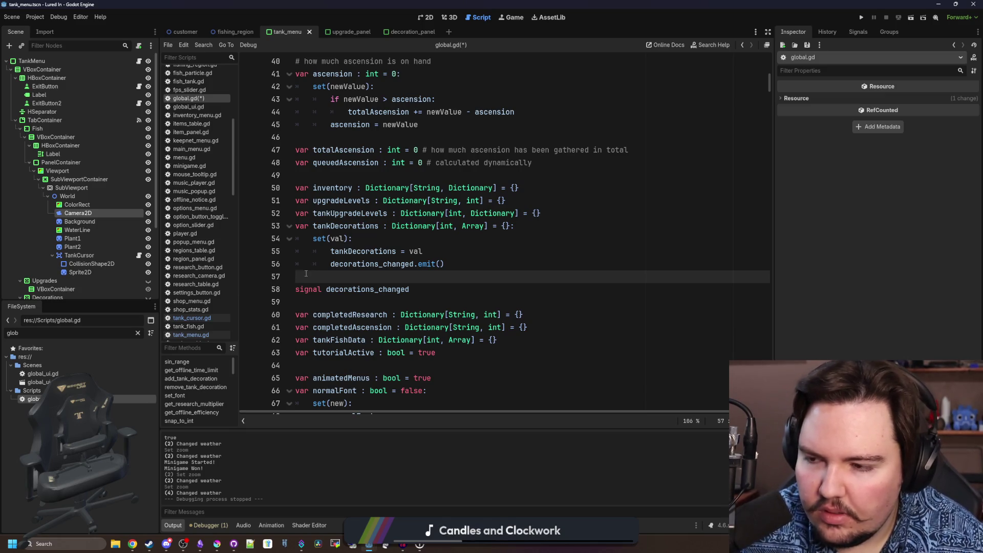
{"action": "left_click", "coordinate": [138, 255]}
{"action": "left_click", "coordinate": [455, 287]}
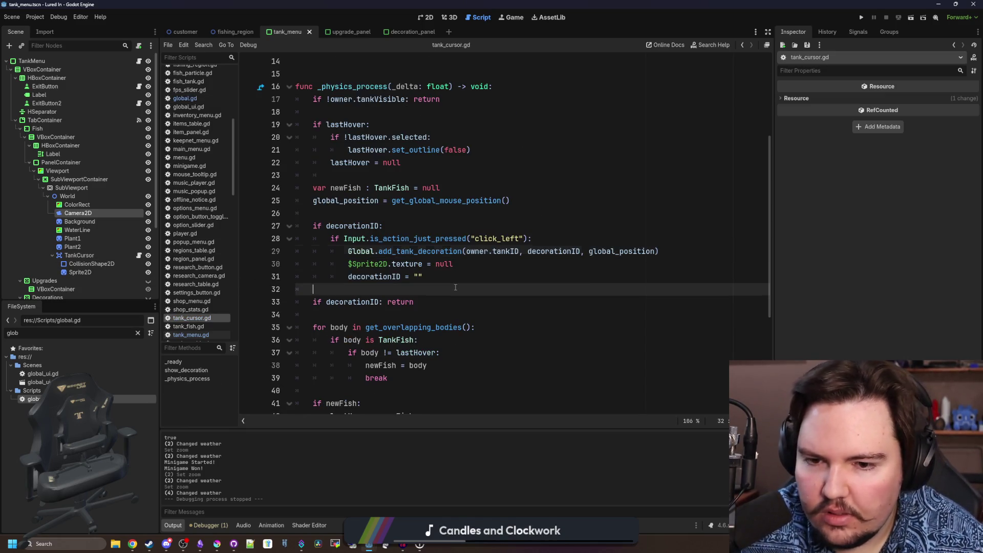
Save the project, reopen global.gd and bring up the String class documentation
{"action": "left_click", "coordinate": [370, 224]}
{"action": "key", "text": "ctrl+s"}
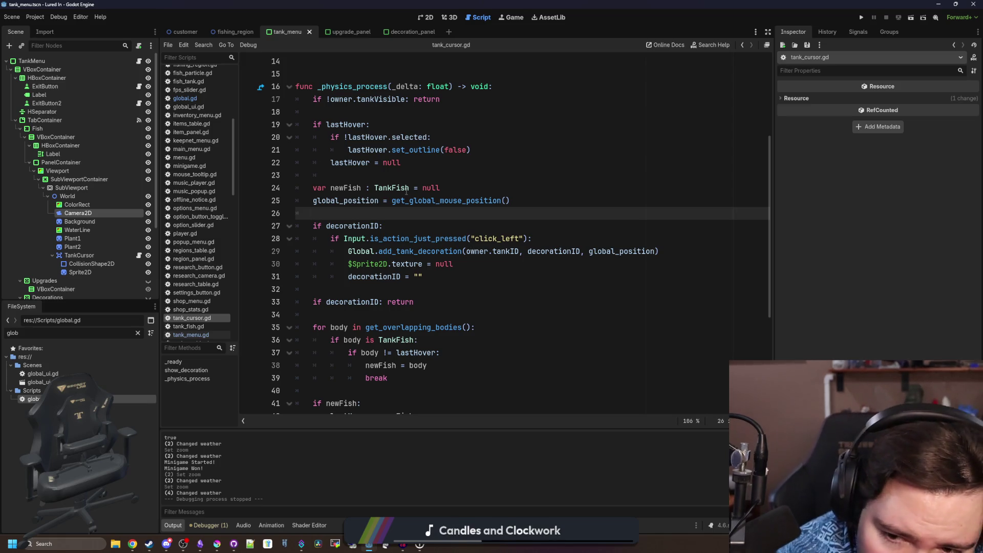
{"action": "left_click", "coordinate": [449, 278]}
{"action": "left_click", "coordinate": [387, 213]}
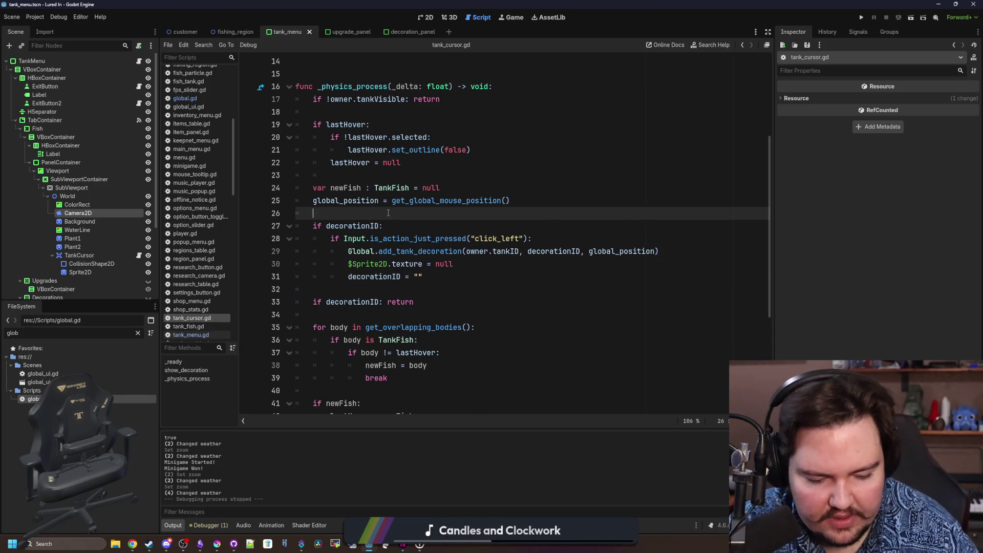
{"action": "left_click", "coordinate": [185, 98]}
{"action": "left_click", "coordinate": [430, 187], "text": "ctrl"}
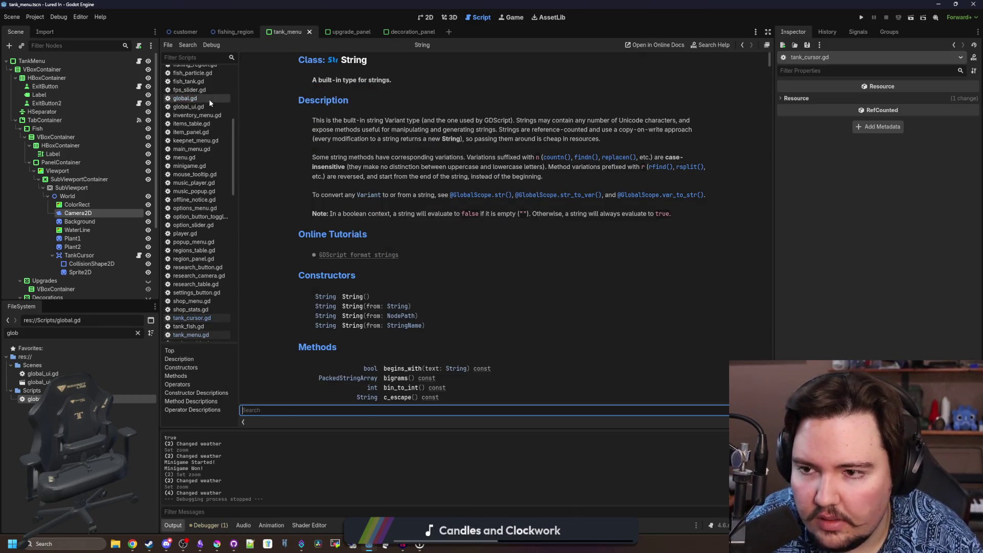
Search global.gd for save_game_data and move into its userData dictionary
{"action": "left_click", "coordinate": [189, 98]}
{"action": "key", "text": "ctrl+f"}
{"action": "type", "text": "save_"}
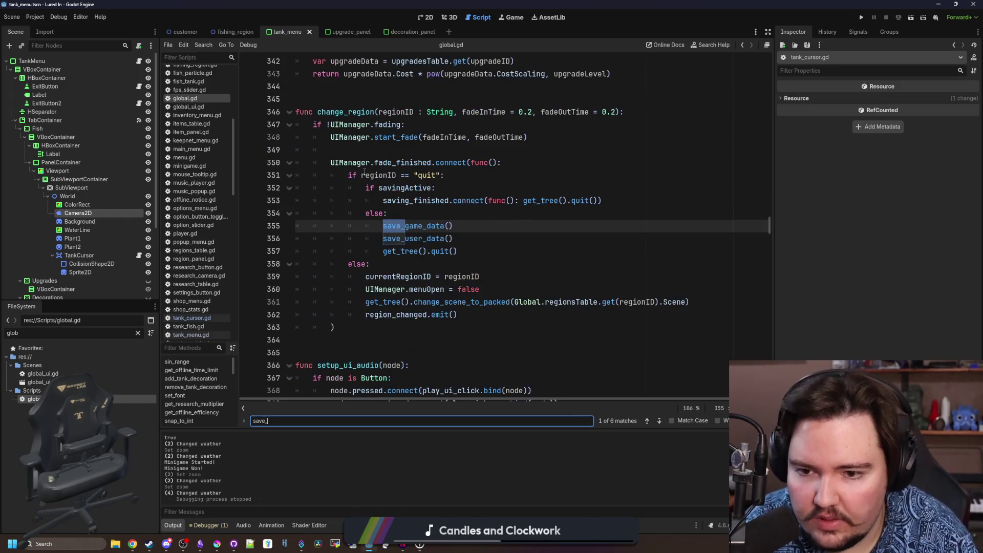
{"action": "left_click", "coordinate": [398, 226]}
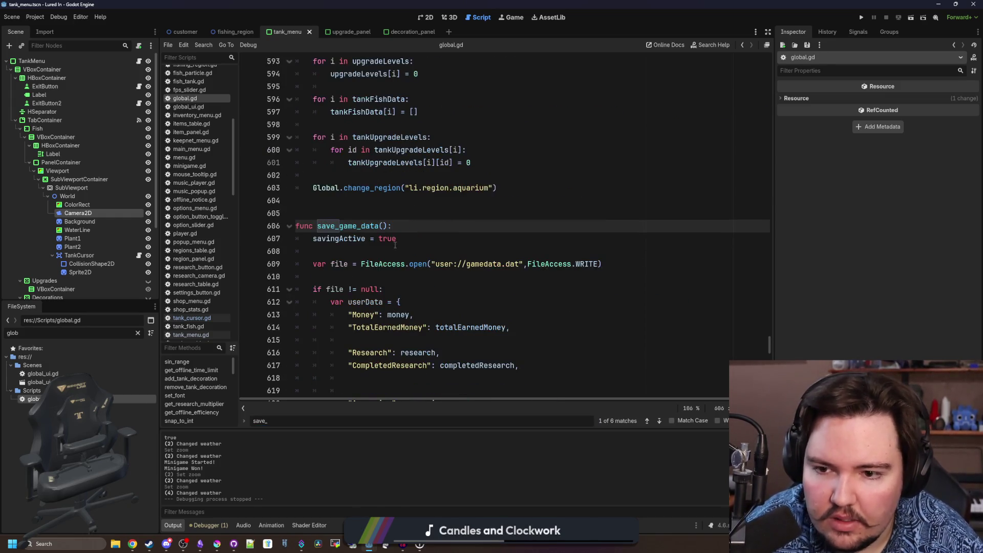
{"action": "scroll", "coordinate": [382, 258], "scroll_direction": "down", "scroll_amount": 2}
{"action": "scroll", "coordinate": [400, 246], "scroll_direction": "down", "scroll_amount": 2}
{"action": "left_click", "coordinate": [446, 239]}
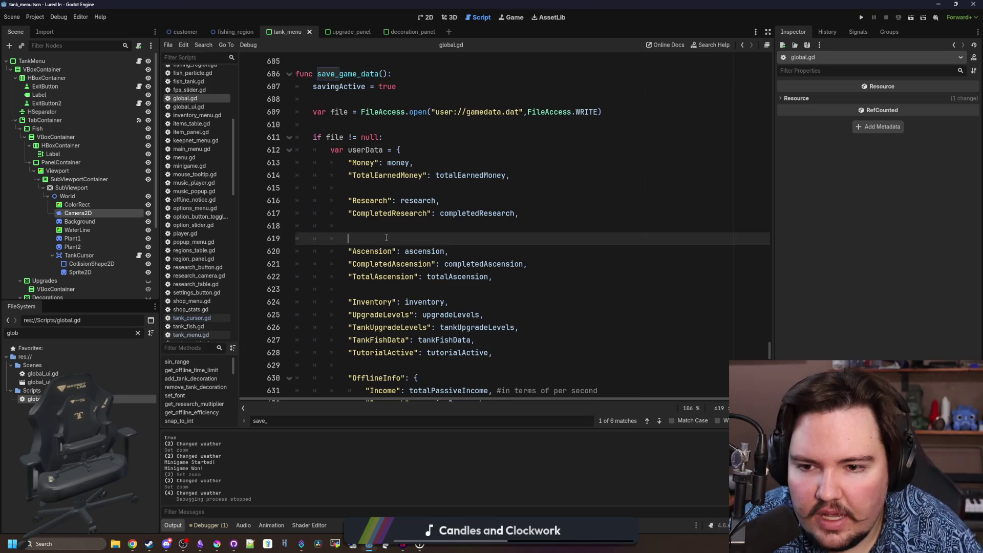
{"action": "scroll", "coordinate": [446, 239], "scroll_direction": "down", "scroll_amount": 1}
{"action": "key", "text": "Up"}
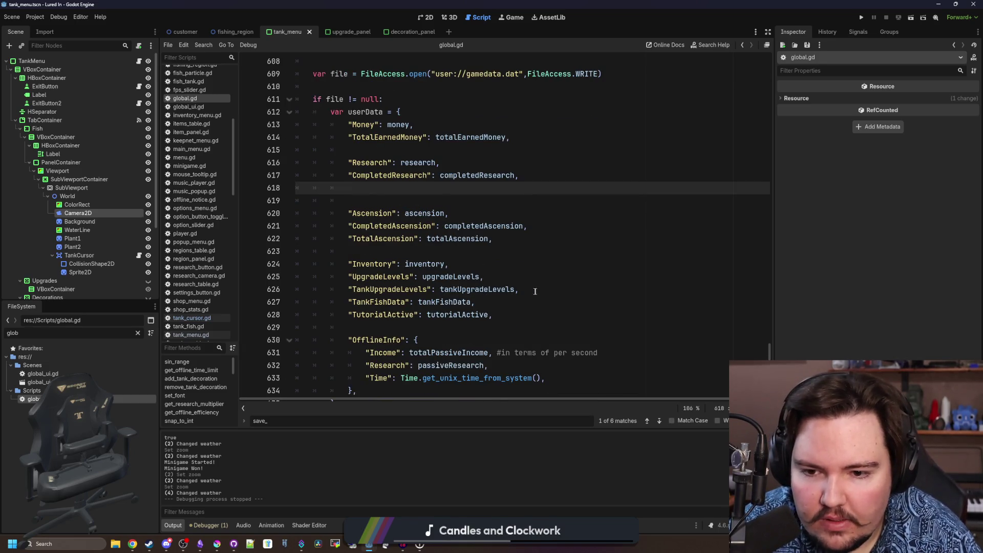
Add a "TankDecorations": tankDecorations entry after TankFishData and move to the tankFishData load line
{"action": "left_click", "coordinate": [507, 302]}
{"action": "key", "text": "Return"}
{"action": "type", "text": "\"T"}
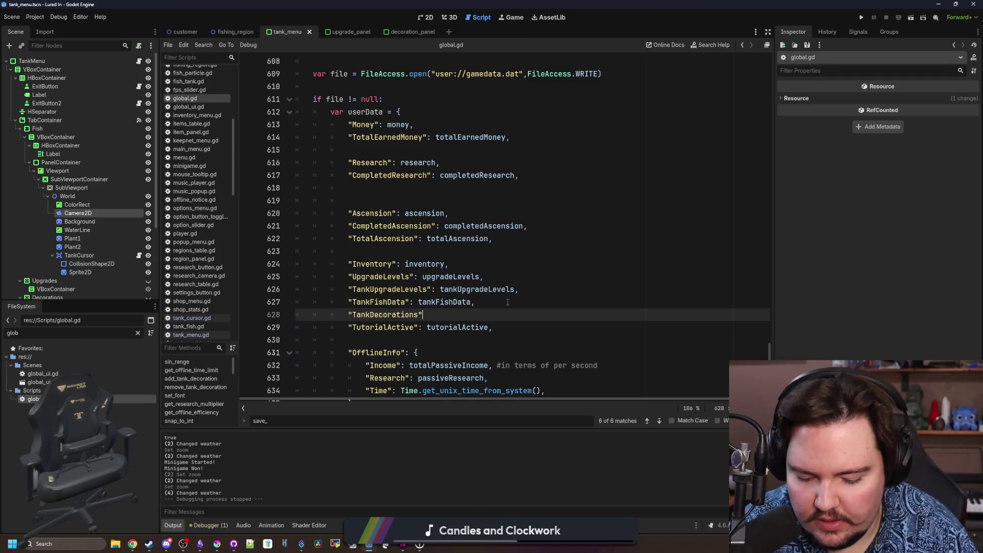
{"action": "type", "text": "ankDe"}
{"action": "key", "text": "Return"}
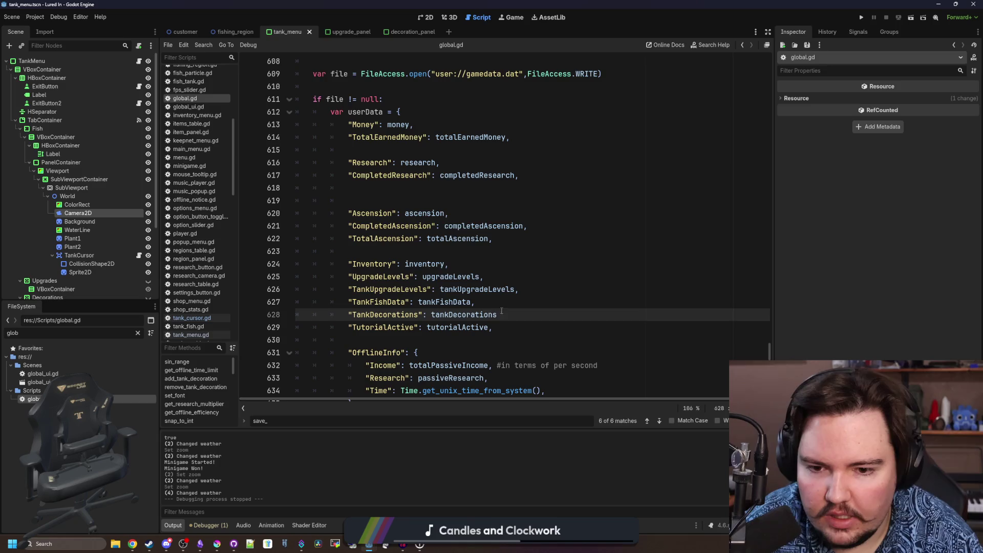
{"action": "scroll", "coordinate": [471, 314], "scroll_direction": "down", "scroll_amount": 4}
{"action": "scroll", "coordinate": [471, 313], "scroll_direction": "down", "scroll_amount": 3}
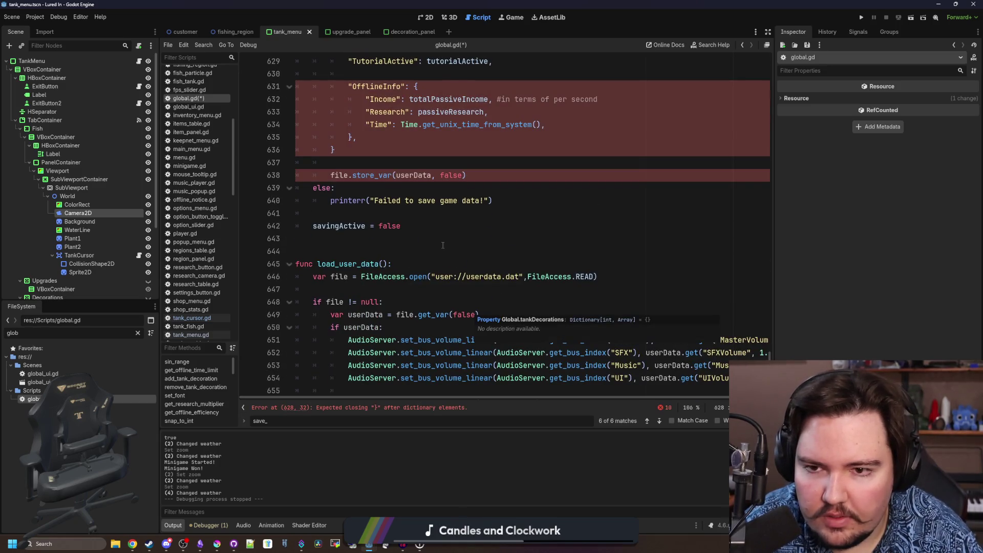
{"action": "scroll", "coordinate": [443, 246], "scroll_direction": "up", "scroll_amount": 3}
{"action": "left_click", "coordinate": [517, 162]}
{"action": "scroll", "coordinate": [517, 162], "scroll_direction": "down", "scroll_amount": 5}
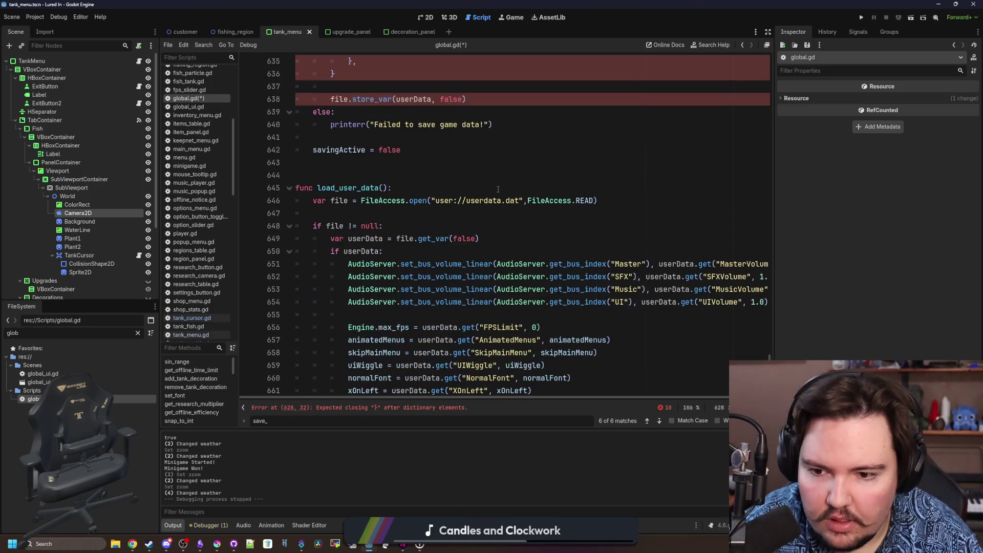
{"action": "scroll", "coordinate": [461, 230], "scroll_direction": "down", "scroll_amount": 3}
{"action": "left_click", "coordinate": [419, 263]}
{"action": "scroll", "coordinate": [420, 268], "scroll_direction": "down", "scroll_amount": 2}
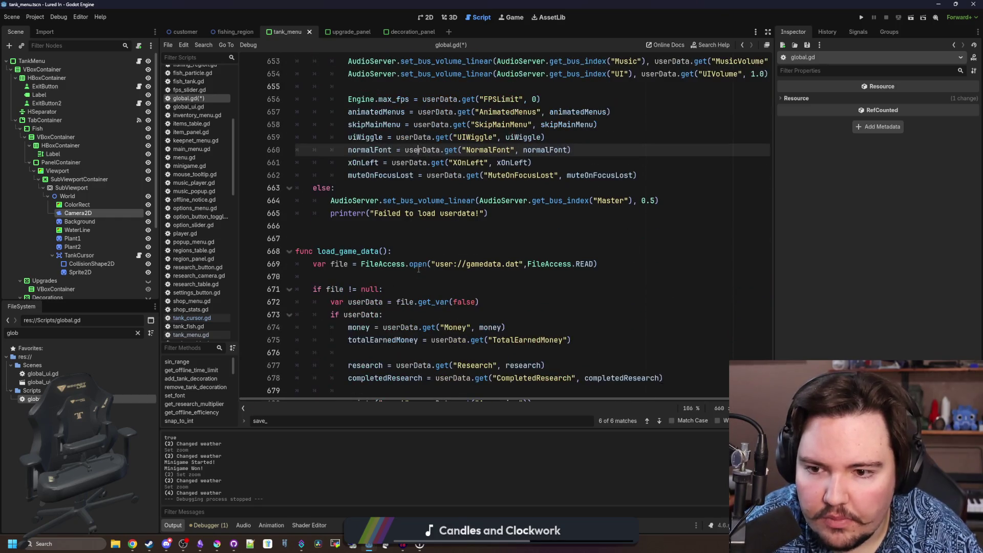
{"action": "scroll", "coordinate": [438, 277], "scroll_direction": "down", "scroll_amount": 3}
{"action": "scroll", "coordinate": [460, 288], "scroll_direction": "down", "scroll_amount": 1}
{"action": "scroll", "coordinate": [485, 301], "scroll_direction": "down", "scroll_amount": 2}
{"action": "scroll", "coordinate": [486, 301], "scroll_direction": "down", "scroll_amount": 1}
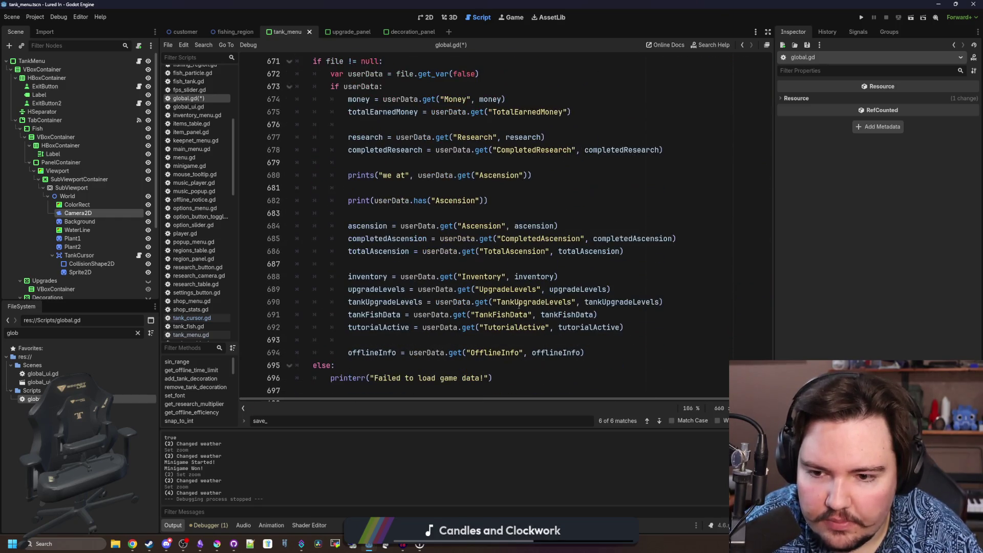
{"action": "left_click", "coordinate": [635, 318]}
Add tankDecorations = userData.get("TankDecorations", tankDecorations) to load_game_data and save
{"action": "key", "text": "Return"}
{"action": "type", "text": "tankDecorations = usertD"}
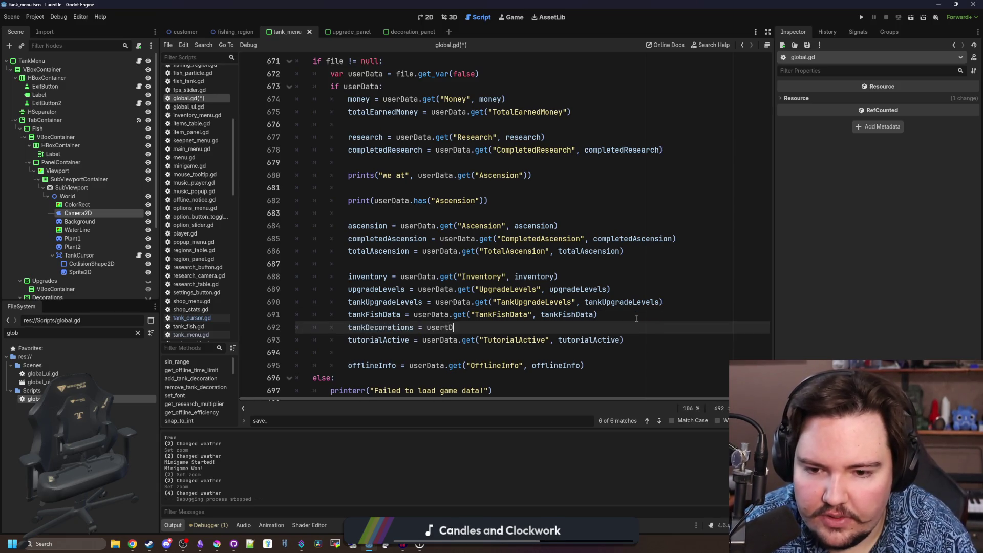
{"action": "key", "text": "BackSpace"}
{"action": "key", "text": "BackSpace"}
{"action": "type", "text": "Data"}
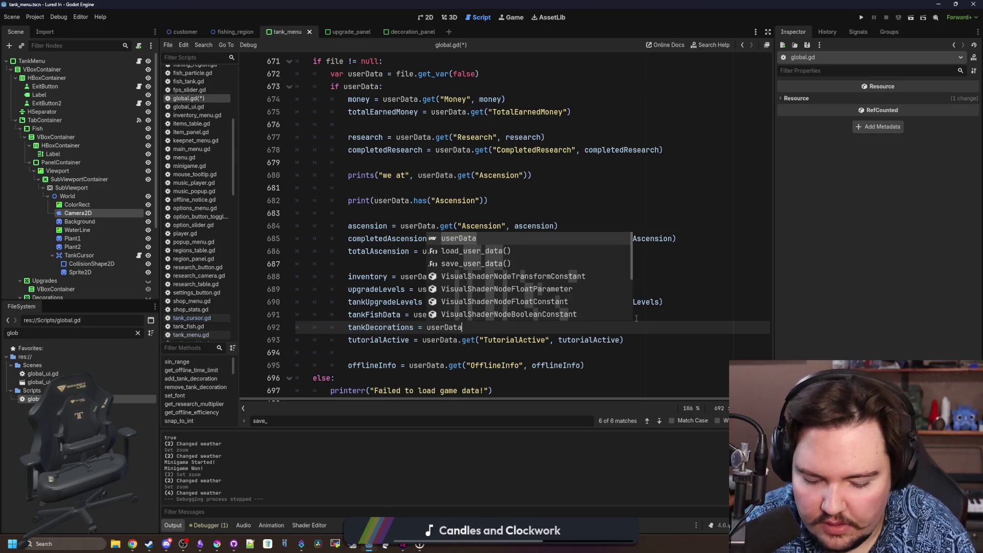
{"action": "type", "text": ".get(\"Tan"}
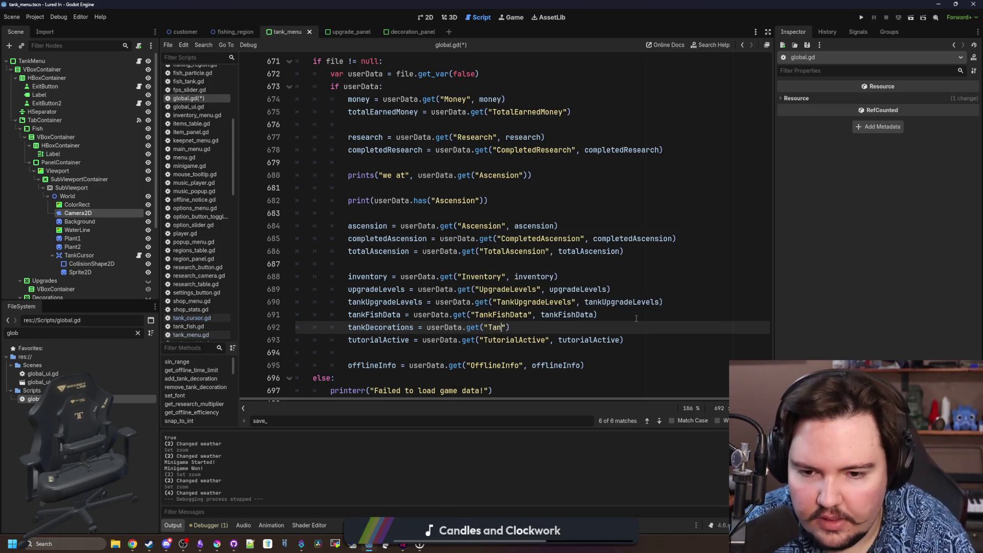
{"action": "type", "text": "kDecorations\""}
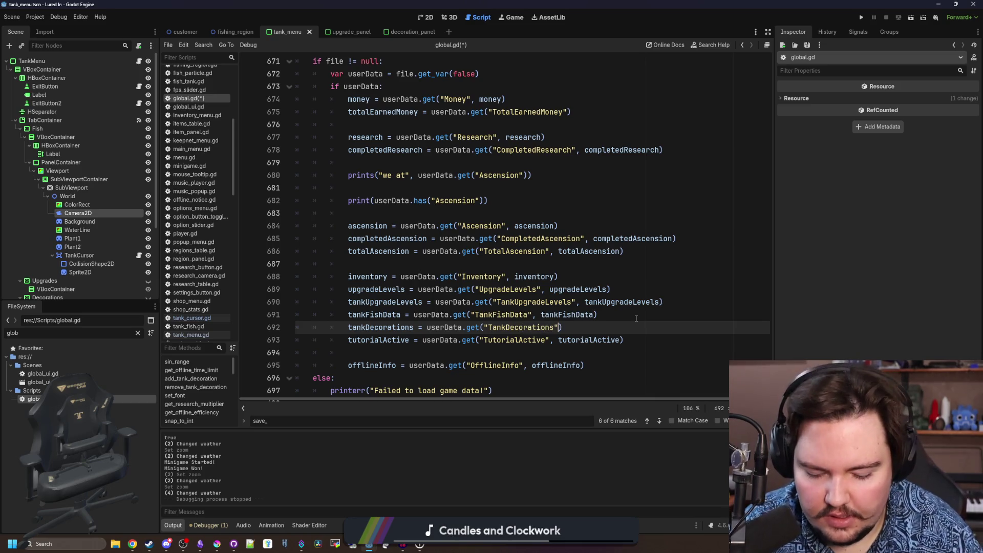
{"action": "type", "text": ", tank"}
{"action": "key", "text": "Return"}
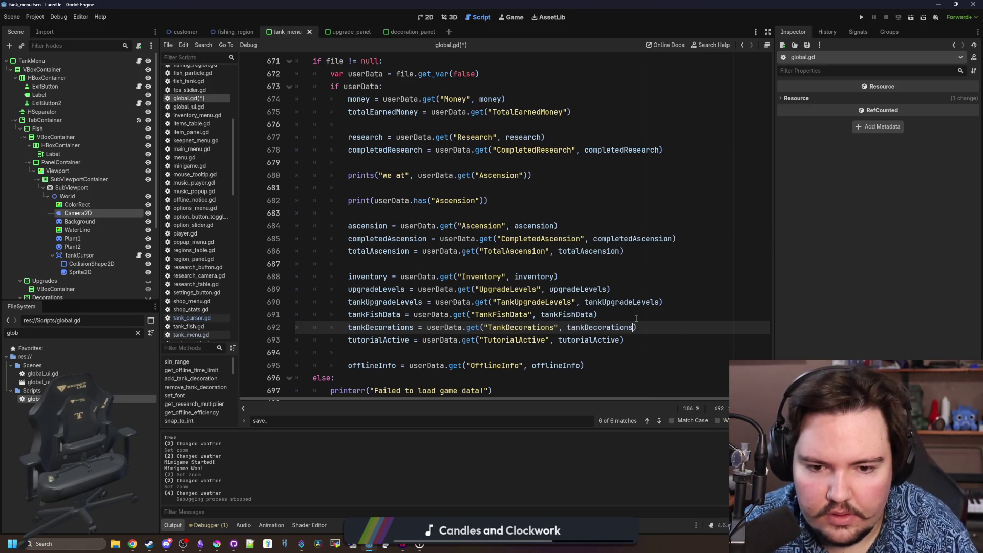
{"action": "left_click", "coordinate": [501, 265]}
{"action": "key", "text": "ctrl+s"}
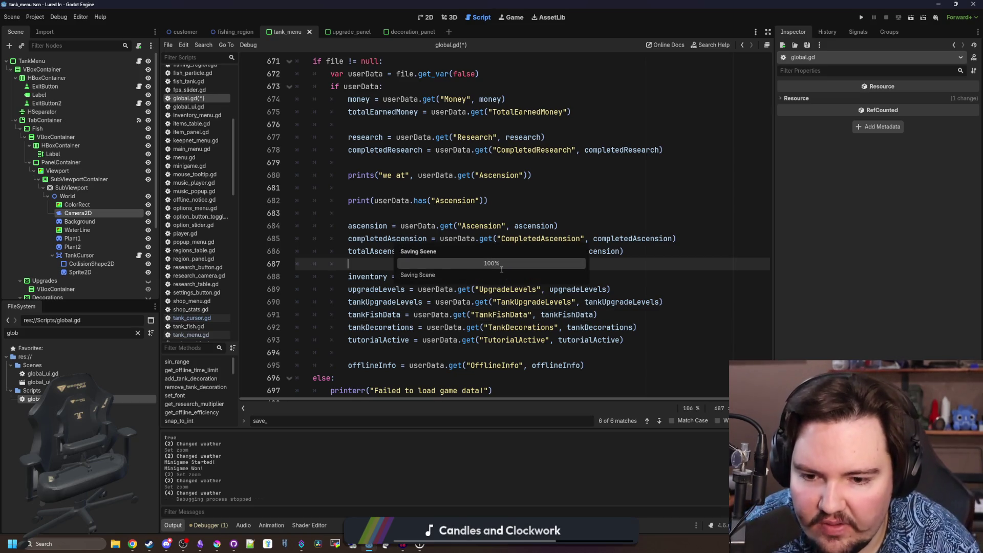
{"action": "scroll", "coordinate": [461, 270], "scroll_direction": "up", "scroll_amount": 8}
{"action": "scroll", "coordinate": [415, 275], "scroll_direction": "up", "scroll_amount": 7}
{"action": "left_click", "coordinate": [375, 280]}
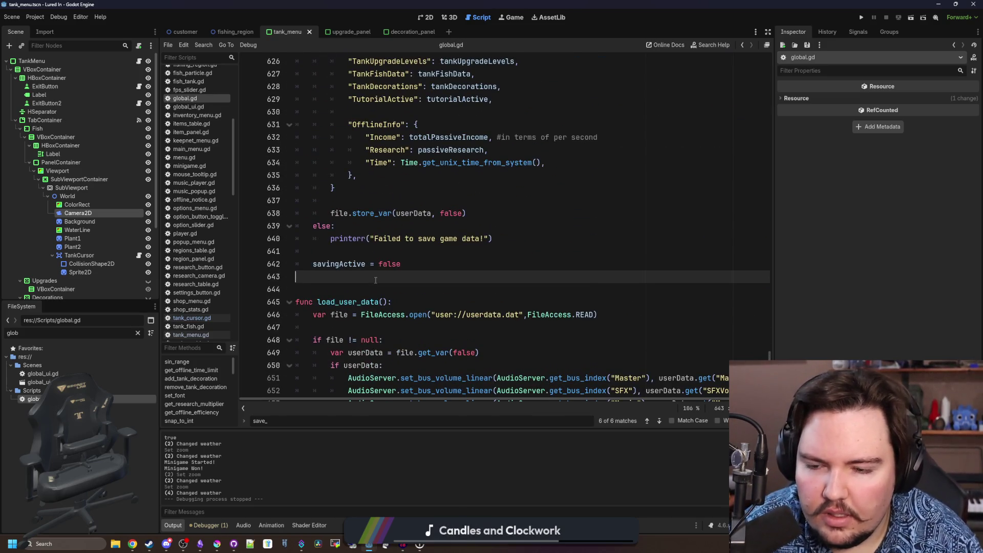
{"action": "scroll", "coordinate": [461, 262], "scroll_direction": "up", "scroll_amount": 8}
{"action": "scroll", "coordinate": [539, 249], "scroll_direction": "up", "scroll_amount": 4}
{"action": "left_click", "coordinate": [569, 243]}
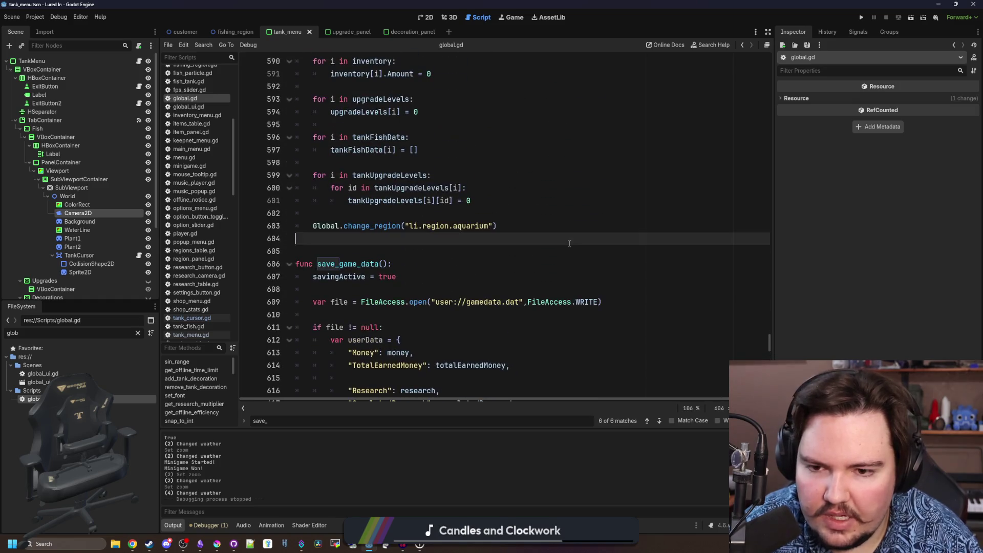
In the _ready setup loop, add 'if !tankDecorations.get(i, false):' after the tankFishData check
{"action": "key", "text": "ctrl+f"}
{"action": "type", "text": "_ready"}
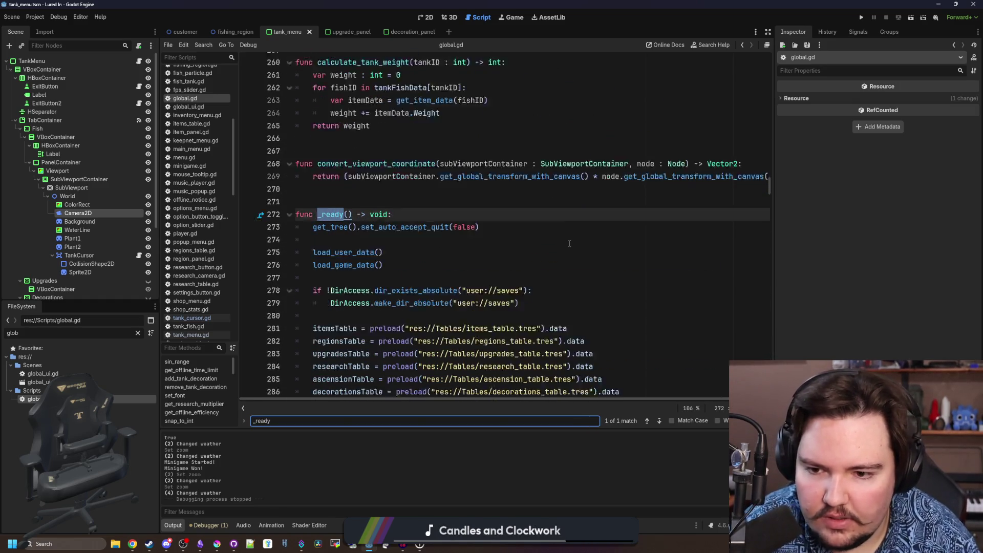
{"action": "scroll", "coordinate": [570, 243], "scroll_direction": "down", "scroll_amount": 5}
{"action": "scroll", "coordinate": [455, 245], "scroll_direction": "down", "scroll_amount": 2}
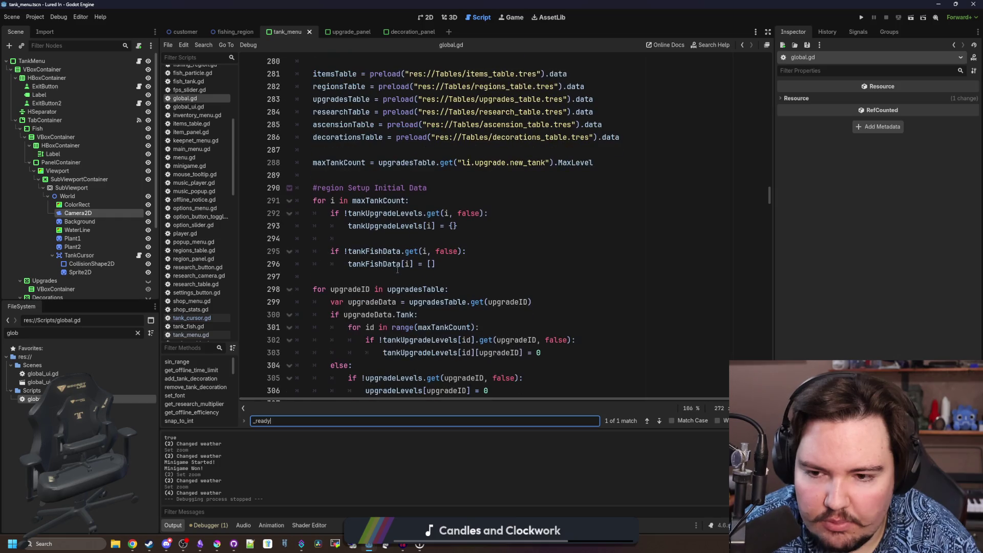
{"action": "left_click", "coordinate": [448, 263]}
{"action": "key", "text": "Return"}
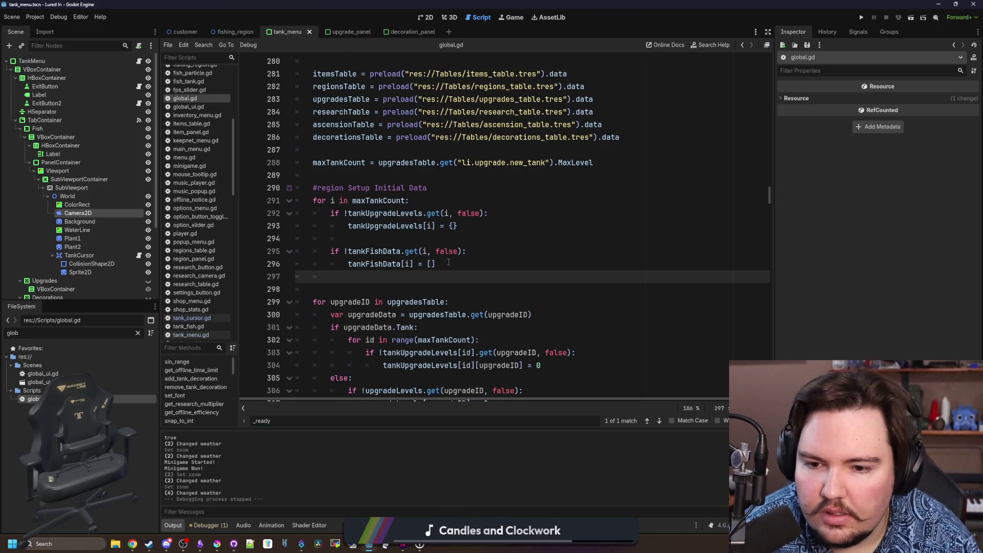
{"action": "key", "text": "Return"}
{"action": "type", "text": "if !t"}
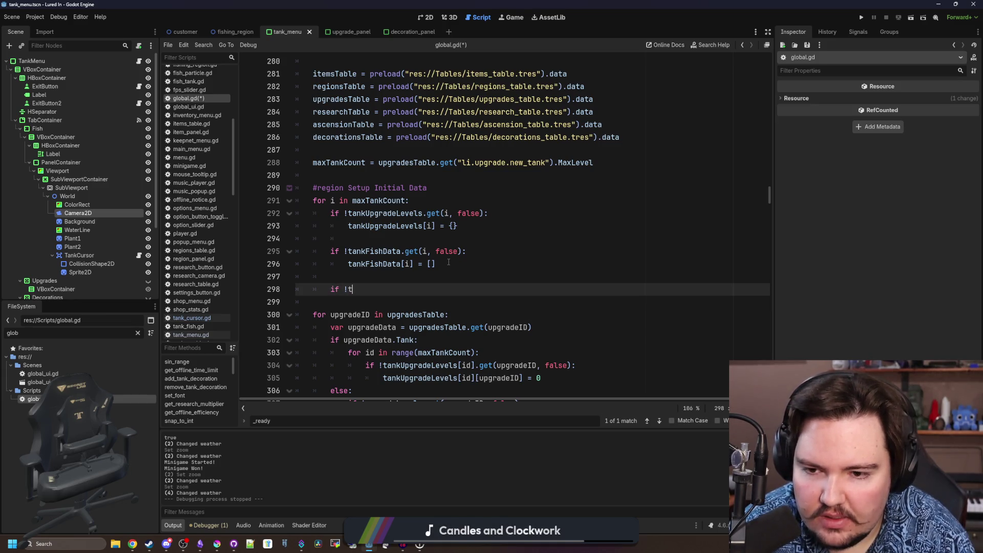
{"action": "type", "text": "an"}
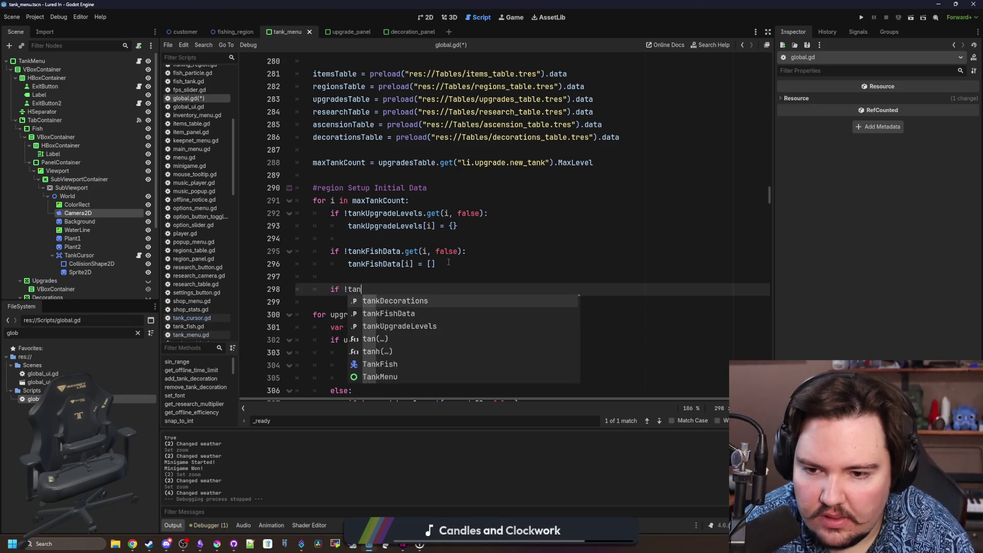
{"action": "type", "text": "kDecorations["}
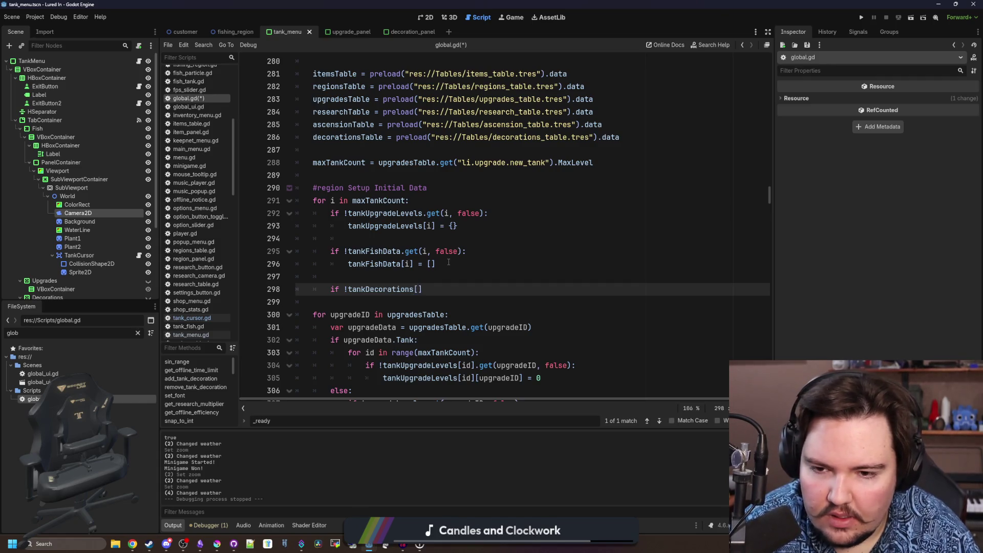
{"action": "key", "text": "BackSpace"}
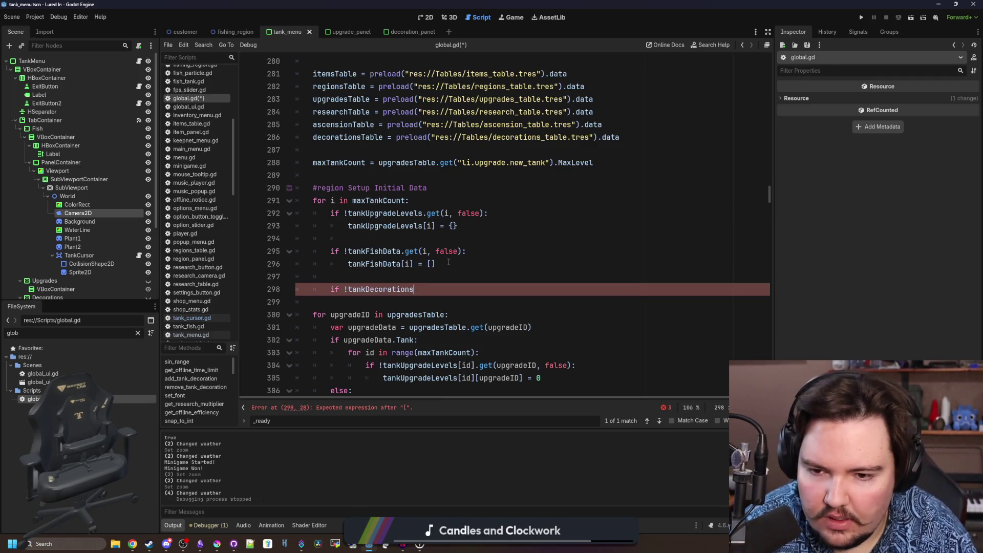
{"action": "type", "text": ".get(i, false):"}
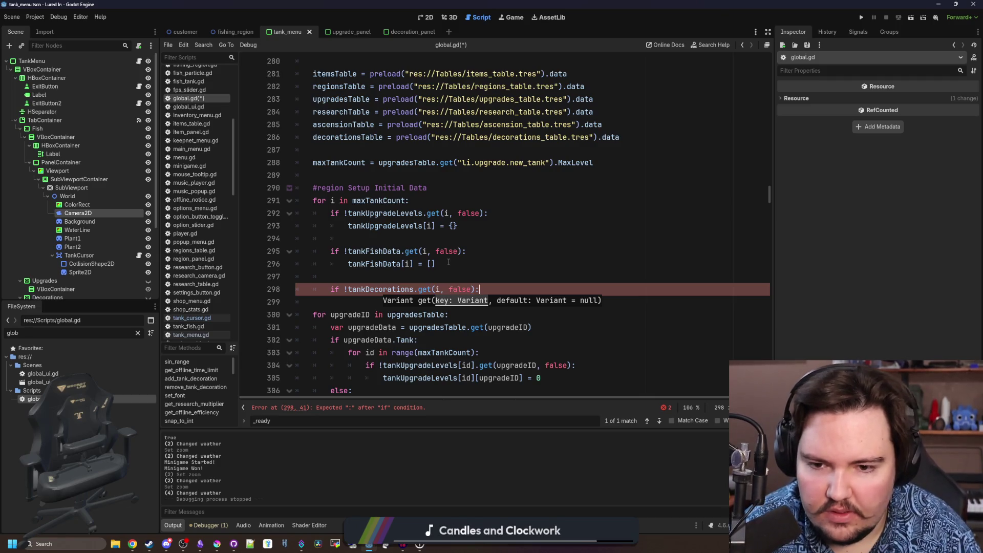
{"action": "key", "text": "Return"}
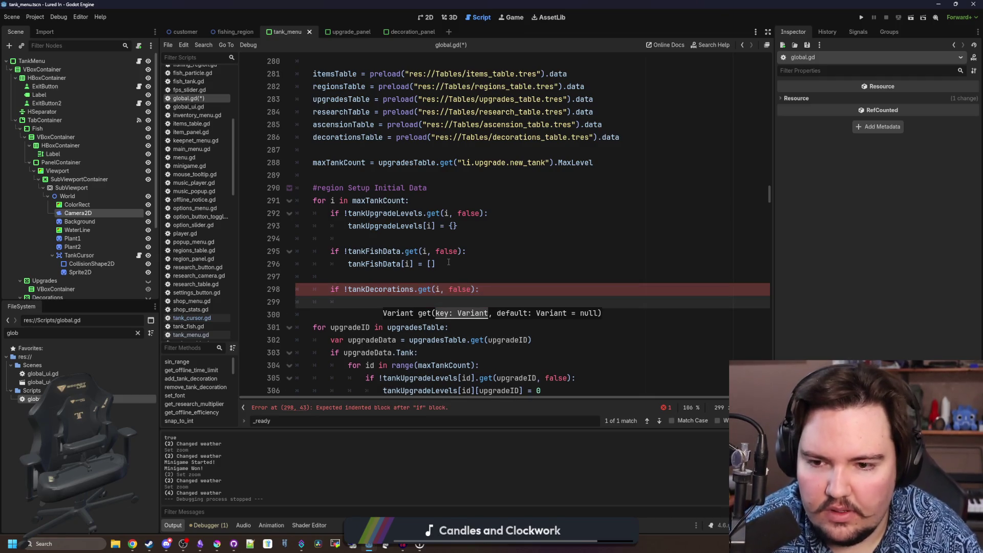
{"action": "type", "text": "tankDecorations[i] = ["}
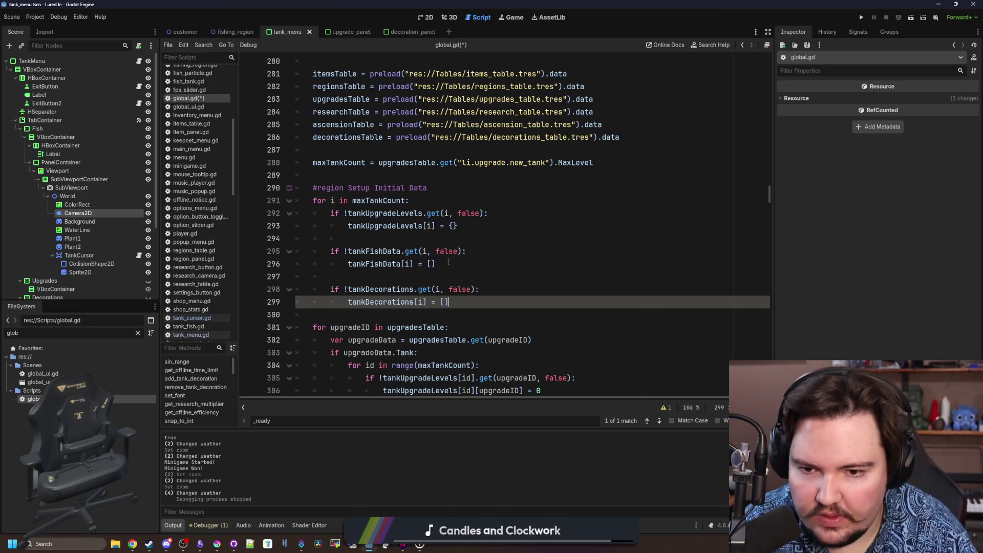
Default tankDecorations[i] to an empty list, save global.gd and switch to tank_menu.gd
{"action": "left_click", "coordinate": [448, 262]}
{"action": "mouse_move", "coordinate": [448, 346]}
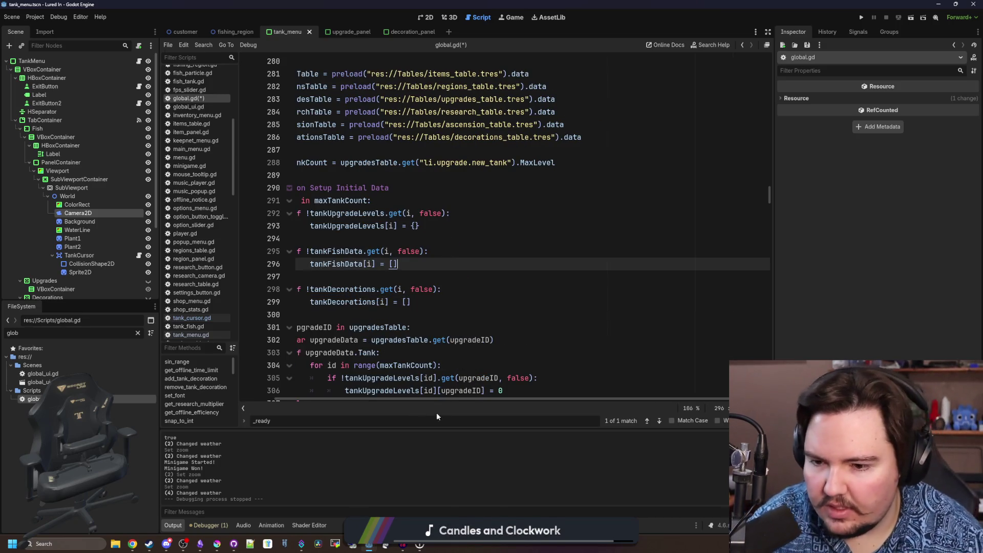
{"action": "key", "text": "Down"}
{"action": "key", "text": "ctrl+s"}
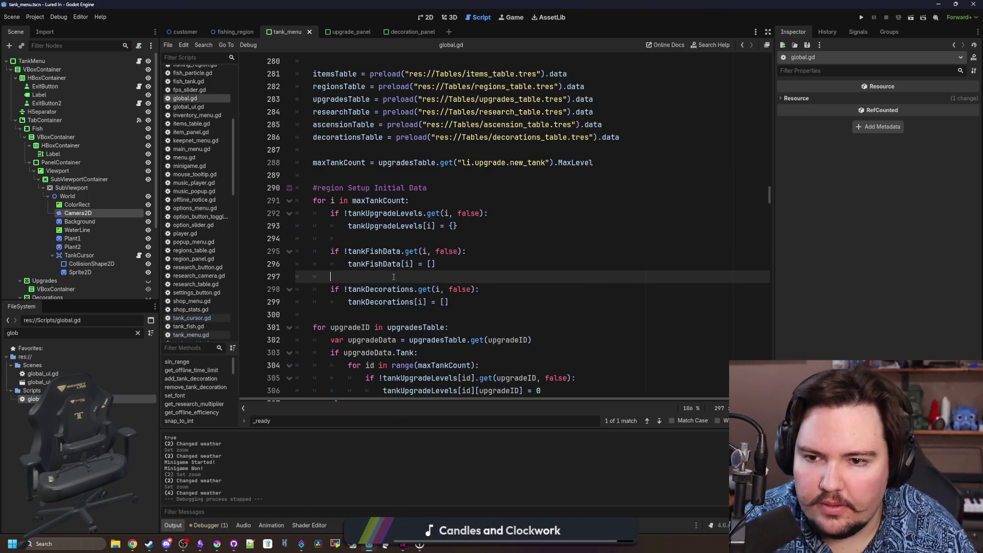
{"action": "scroll", "coordinate": [353, 185], "scroll_direction": "up", "scroll_amount": 1}
{"action": "left_click", "coordinate": [356, 199]}
{"action": "left_click", "coordinate": [379, 185]}
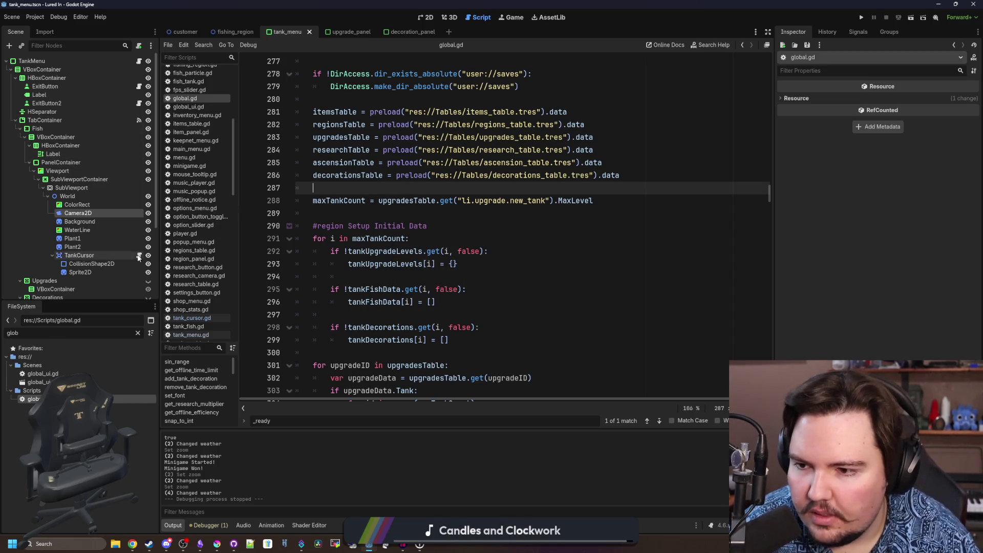
{"action": "left_click", "coordinate": [139, 61]}
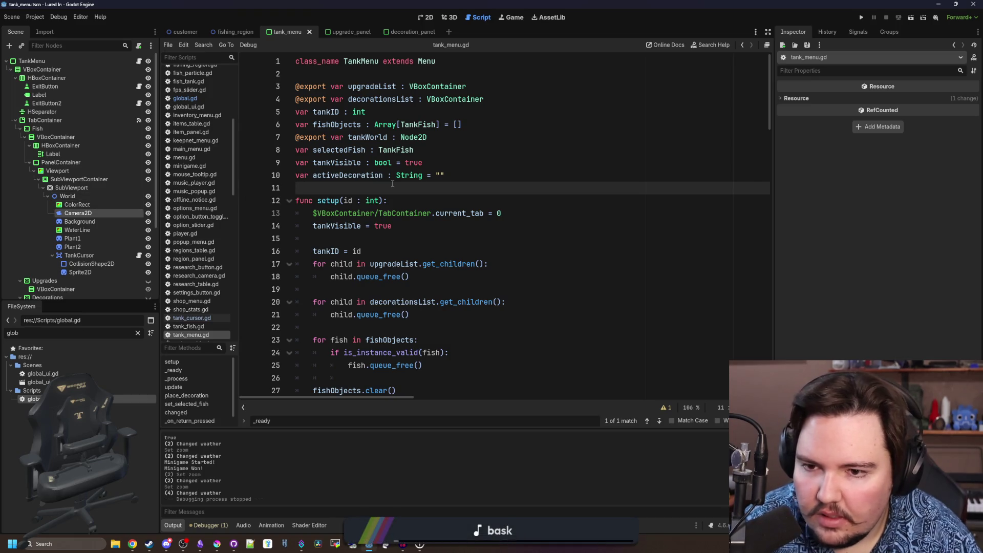
Attach world.gd to World, detach it, then create and attach a new tank_world.gd script
{"action": "left_click", "coordinate": [78, 197]}
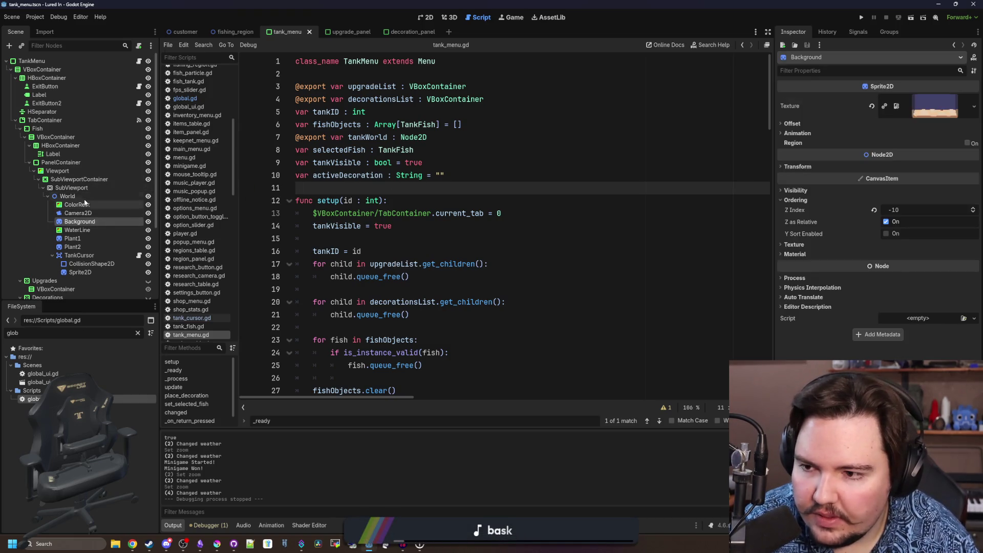
{"action": "left_click", "coordinate": [139, 45]}
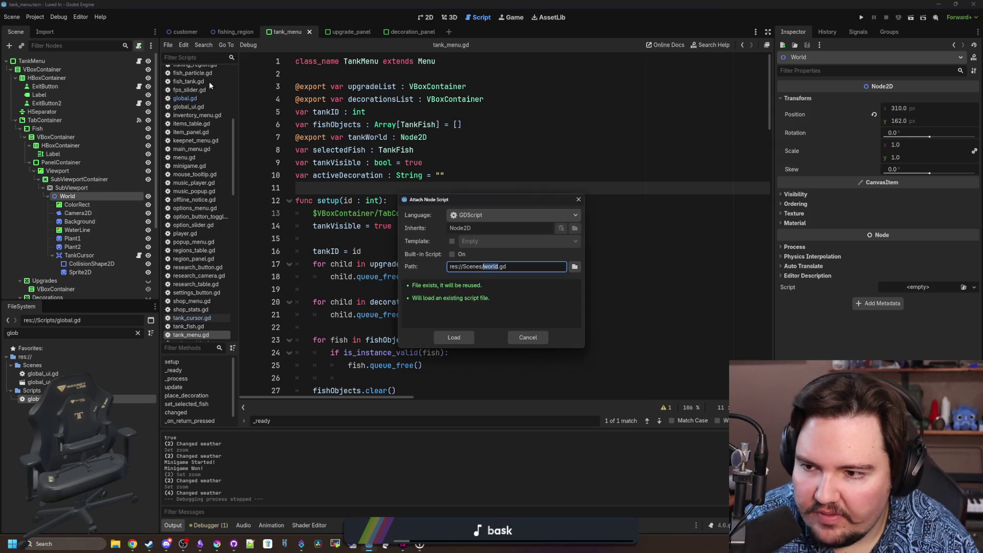
{"action": "left_click", "coordinate": [469, 336]}
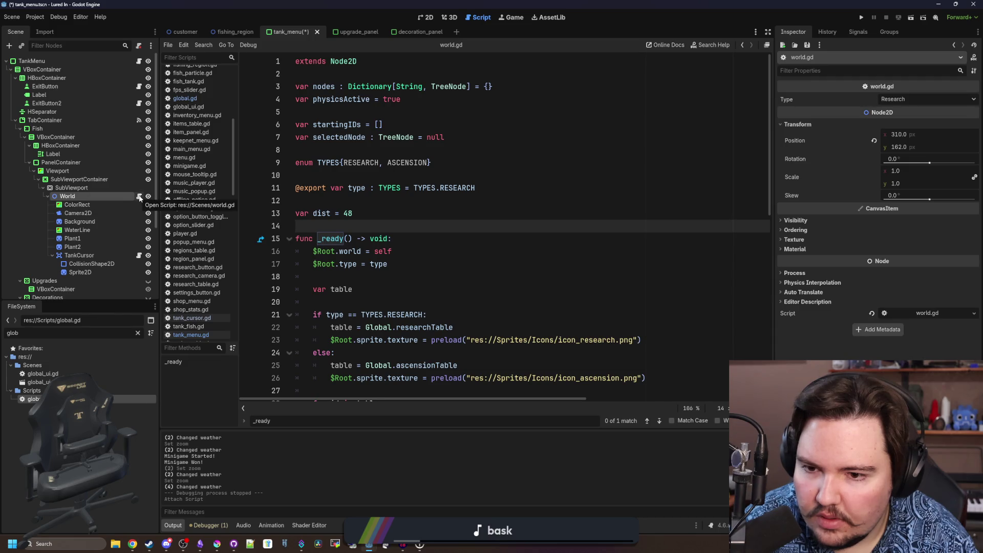
{"action": "left_click", "coordinate": [139, 46]}
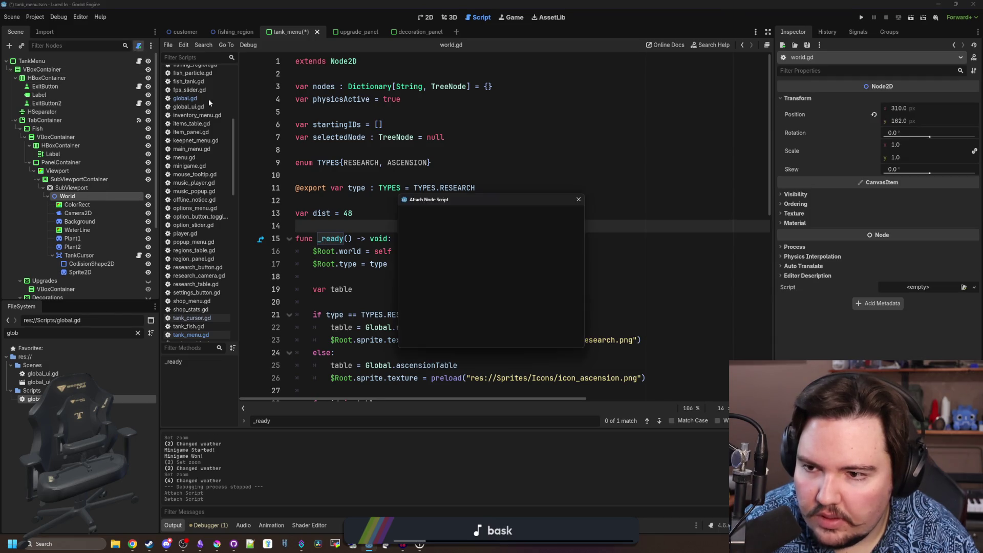
{"action": "type", "text": "tank_world.gd"}
{"action": "key", "text": "Return"}
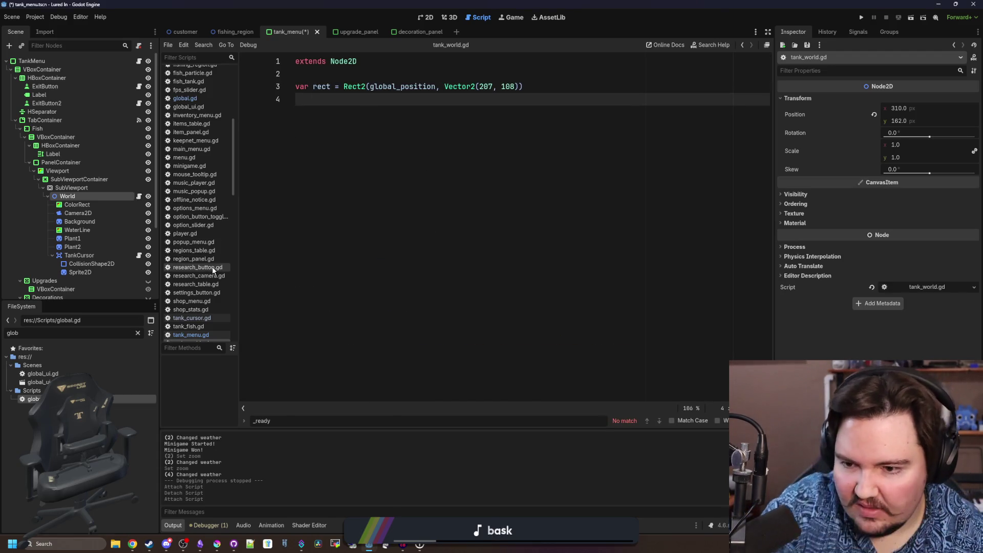
{"action": "scroll", "coordinate": [220, 302], "scroll_direction": "down", "scroll_amount": 3}
Replace the rect line with _ready connecting Global.decorations_changed to update_decorations
{"action": "left_click_drag", "start_coordinate": [523, 86], "coordinate": [282, 88]}
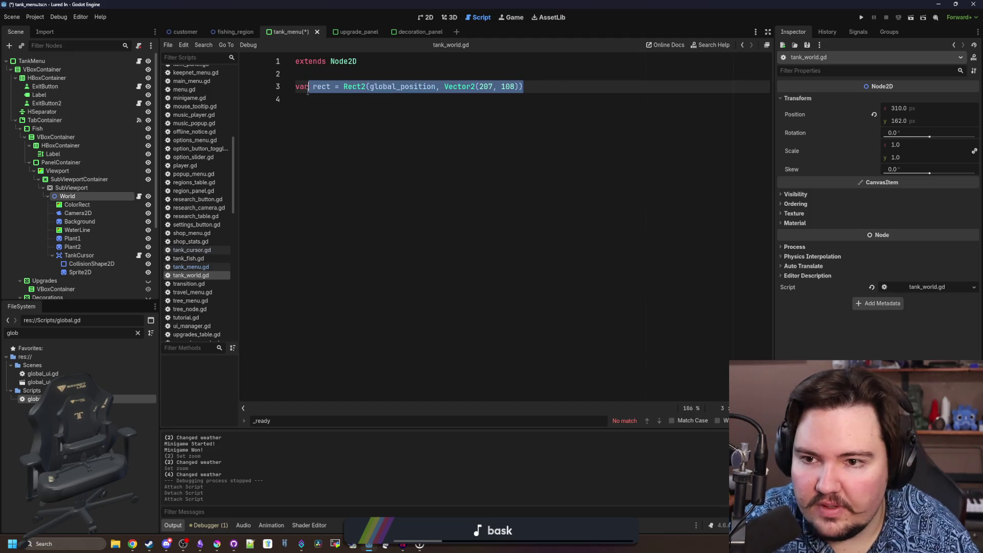
{"action": "key", "text": "BackSpace"}
{"action": "type", "text": "unc _r"}
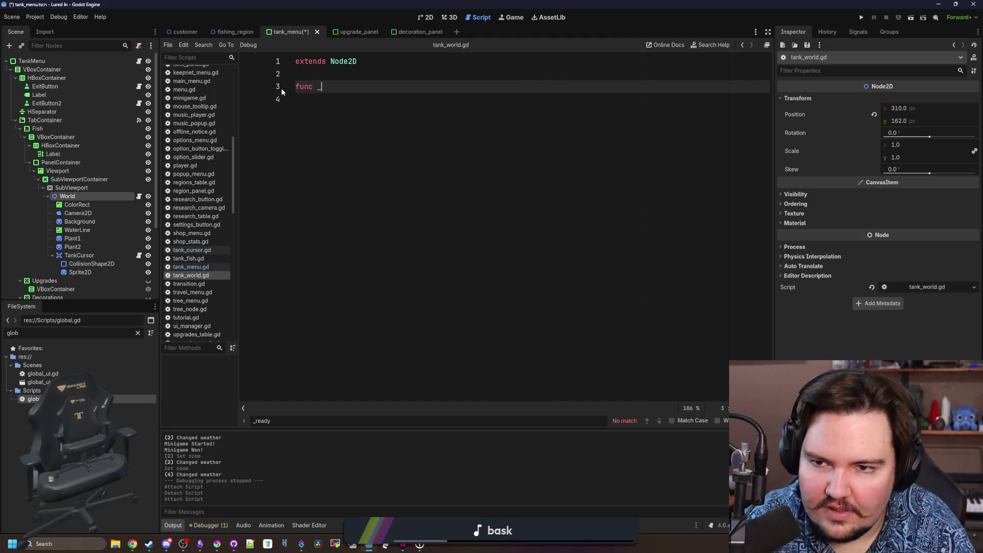
{"action": "key", "text": "Return"}
{"action": "key", "text": "Return"}
{"action": "type", "text": "Glob"}
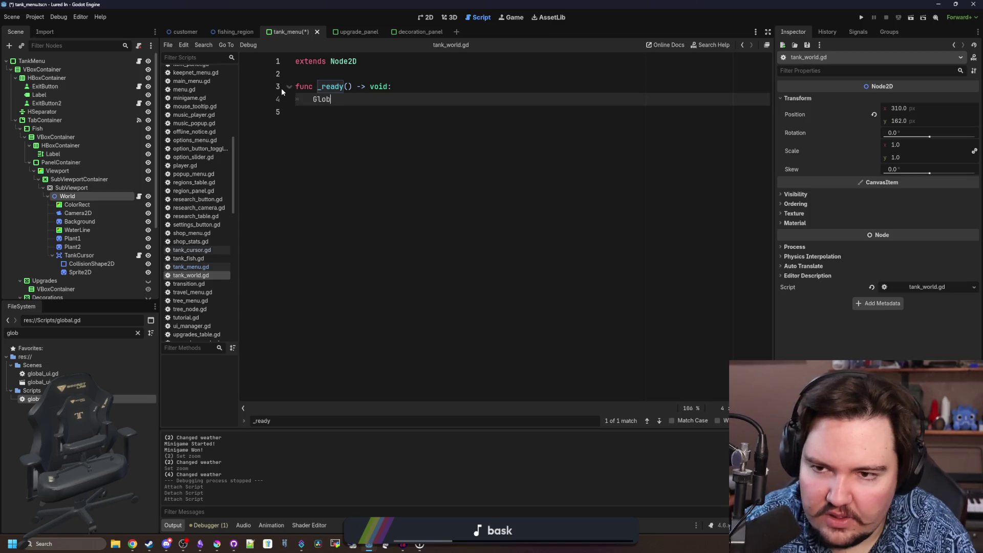
{"action": "type", "text": "al.decor"}
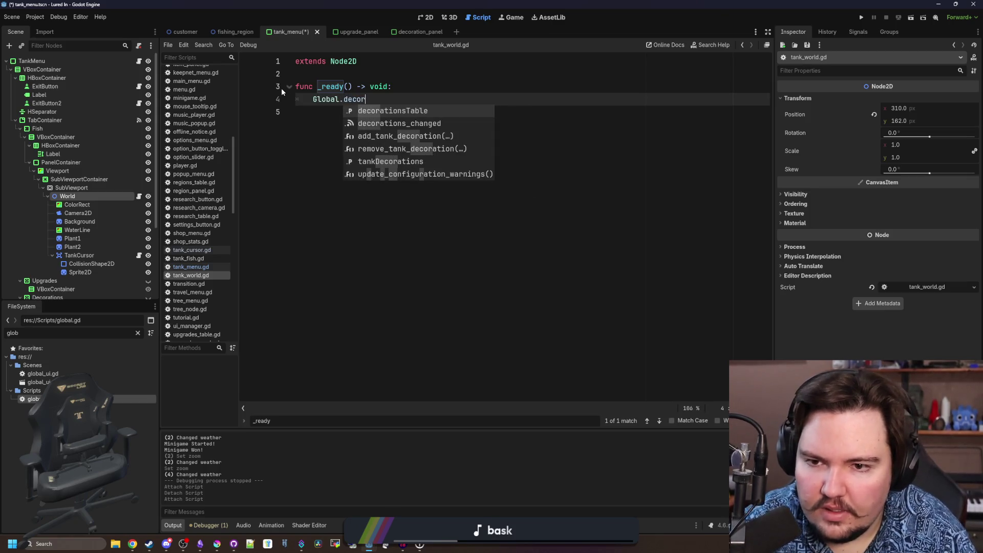
{"action": "key", "text": "Down"}
{"action": "key", "text": "Return"}
{"action": "type", "text": ".connect(update_decorations"}
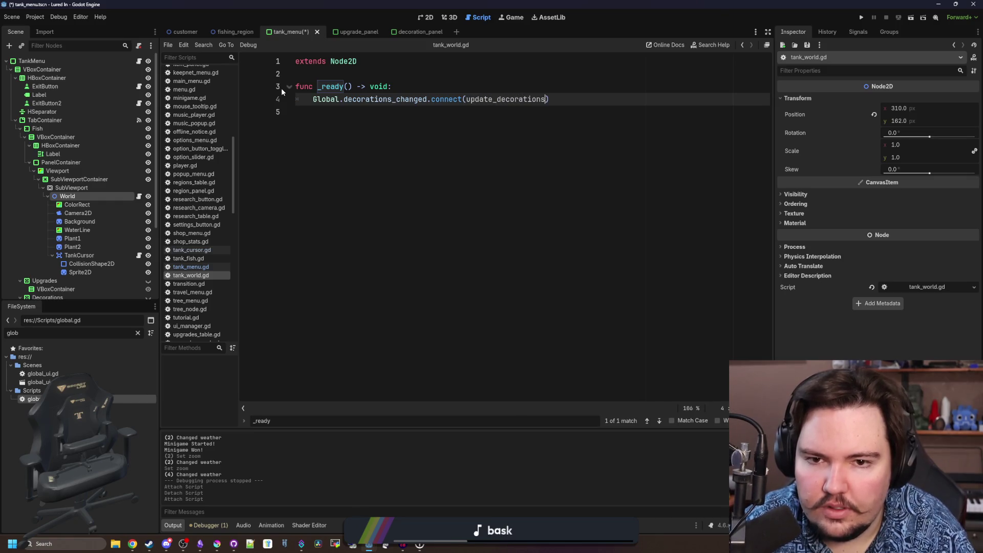
{"action": "key", "text": "End"}
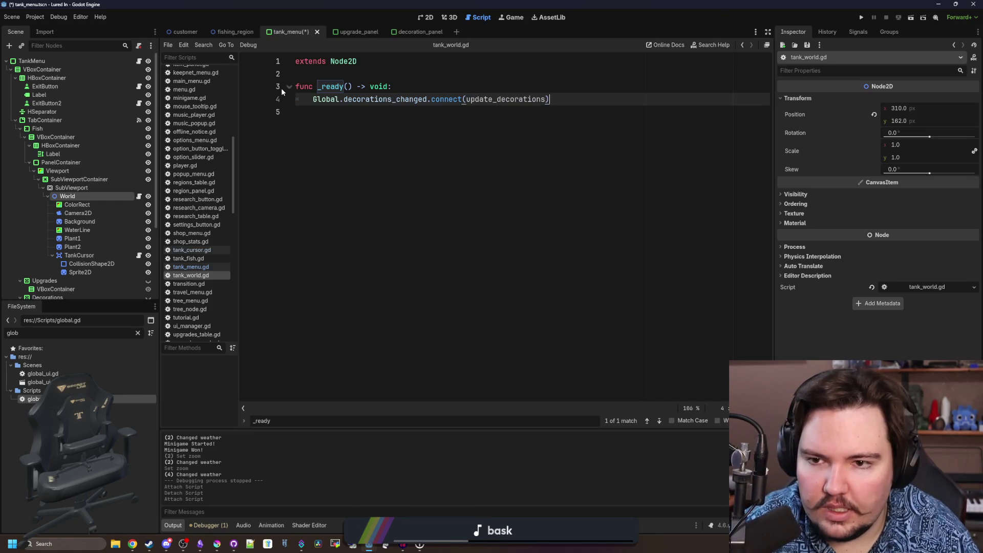
{"action": "key", "text": "Return"}
{"action": "key", "text": "Return"}
{"action": "key", "text": "Return"}
{"action": "type", "text": "func update_"}
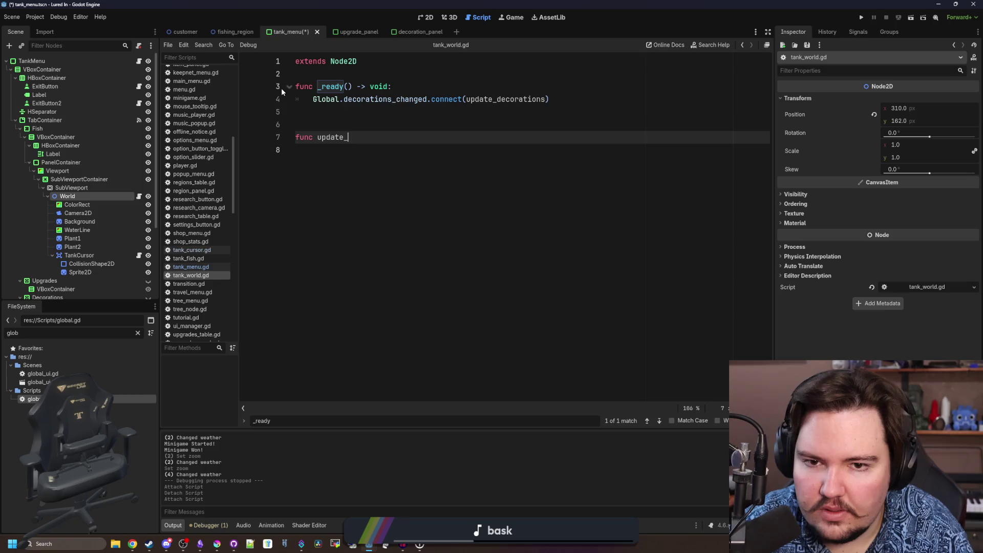
{"action": "type", "text": "decorations"}
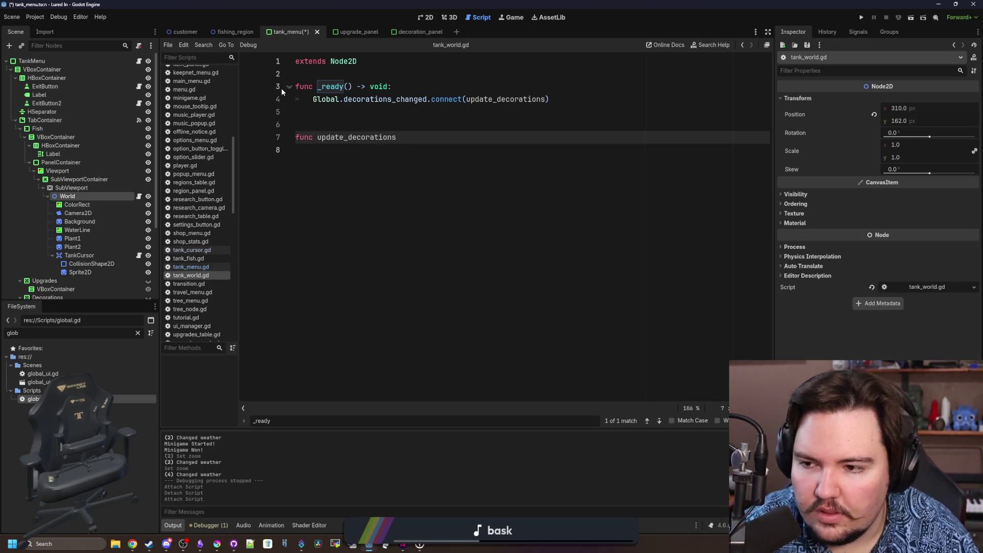
Start an owner line in _ready and switch over to the tank_menu.gd script
{"action": "left_click", "coordinate": [431, 117]}
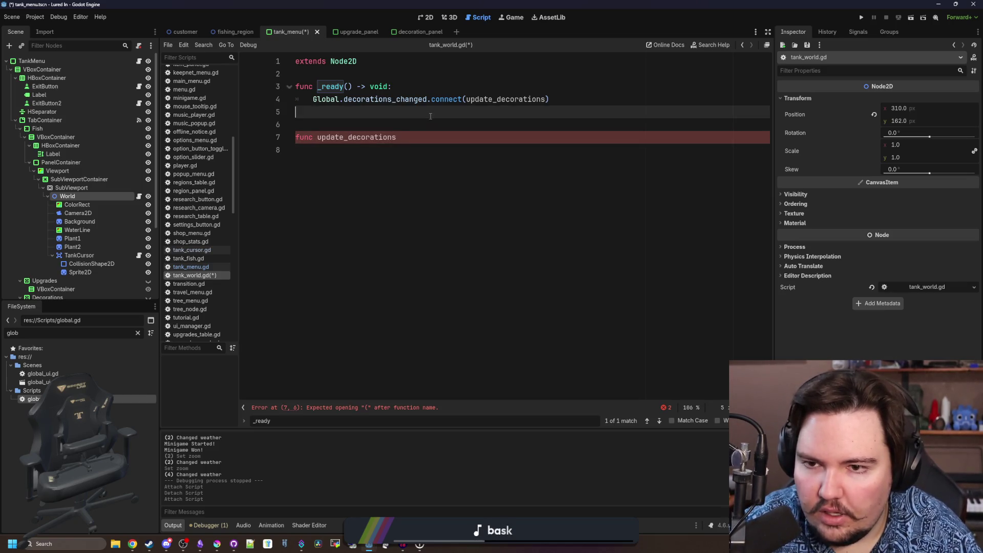
{"action": "type", "text": "Glown"}
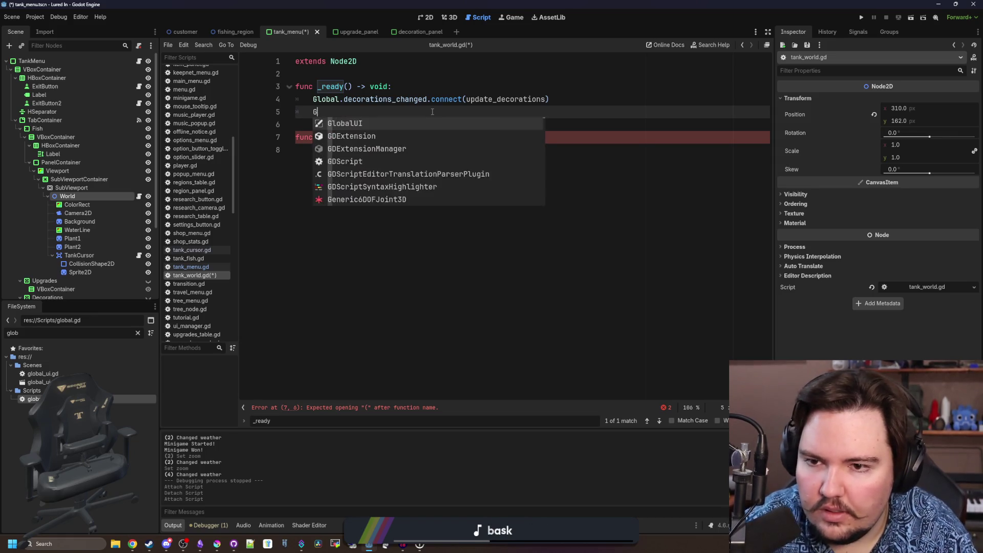
{"action": "type", "text": "er.v"}
{"action": "key", "text": "BackSpace"}
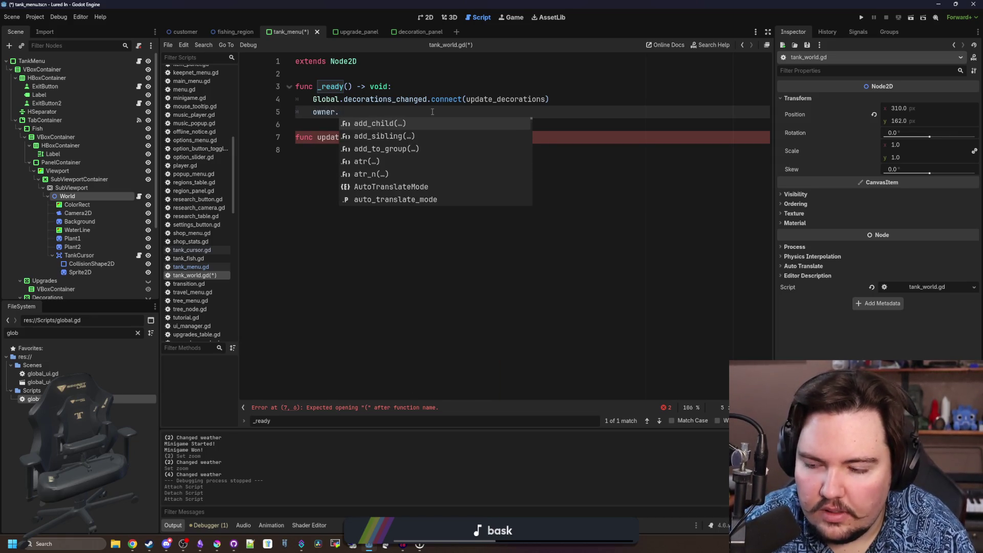
{"action": "type", "text": "visib"}
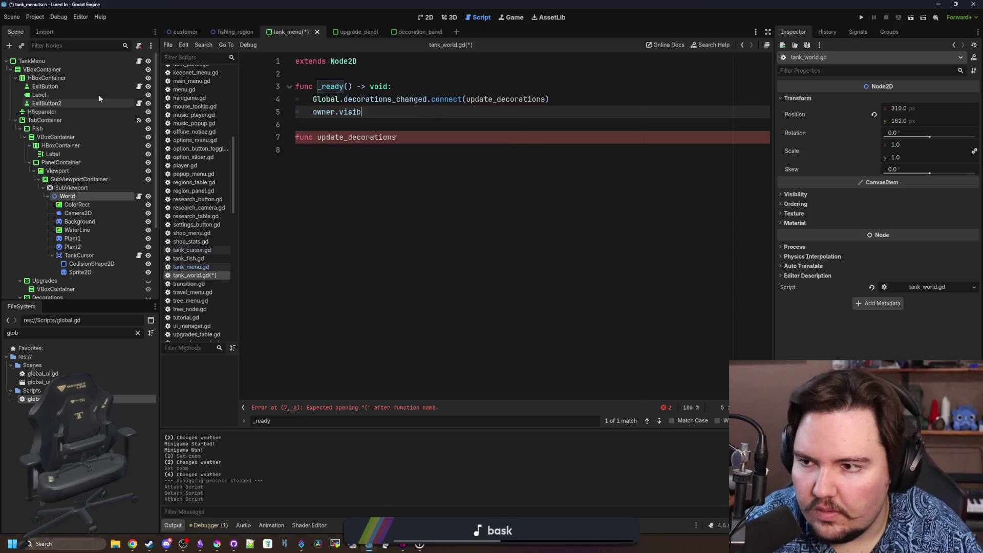
{"action": "left_click", "coordinate": [139, 61]}
{"action": "scroll", "coordinate": [446, 66], "scroll_direction": "down", "scroll_amount": 3, "text": "ctrl"}
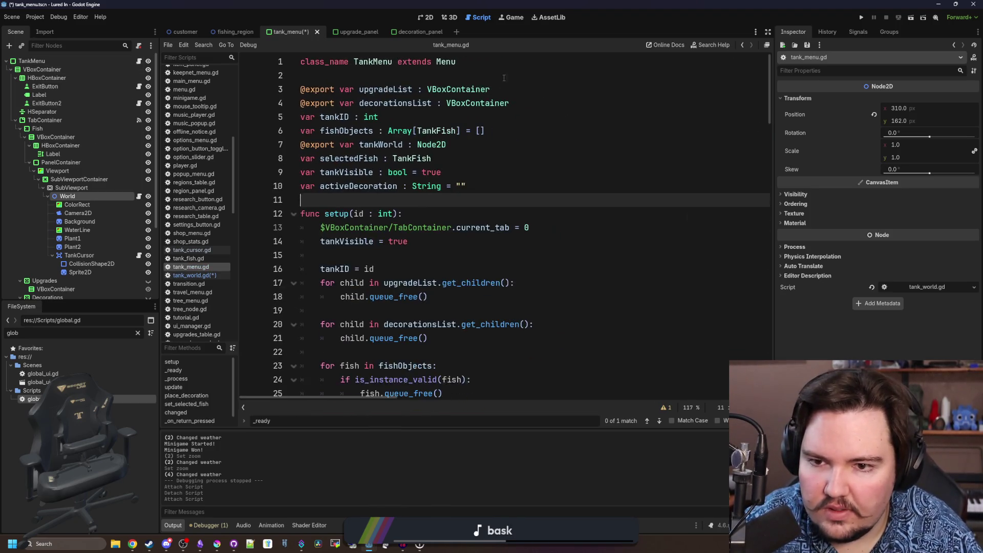
View the Menu base class's changed function in menu.gd and return to tank_world.gd
{"action": "left_click", "coordinate": [446, 65], "text": "ctrl"}
{"action": "scroll", "coordinate": [360, 162], "scroll_direction": "up", "scroll_amount": 10}
{"action": "scroll", "coordinate": [361, 162], "scroll_direction": "up", "scroll_amount": 10}
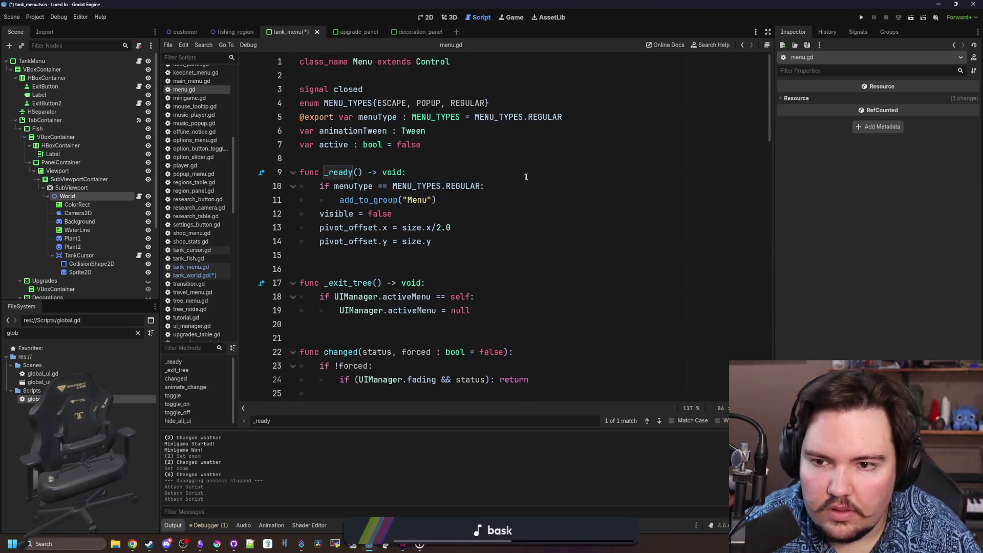
{"action": "left_click", "coordinate": [360, 159]}
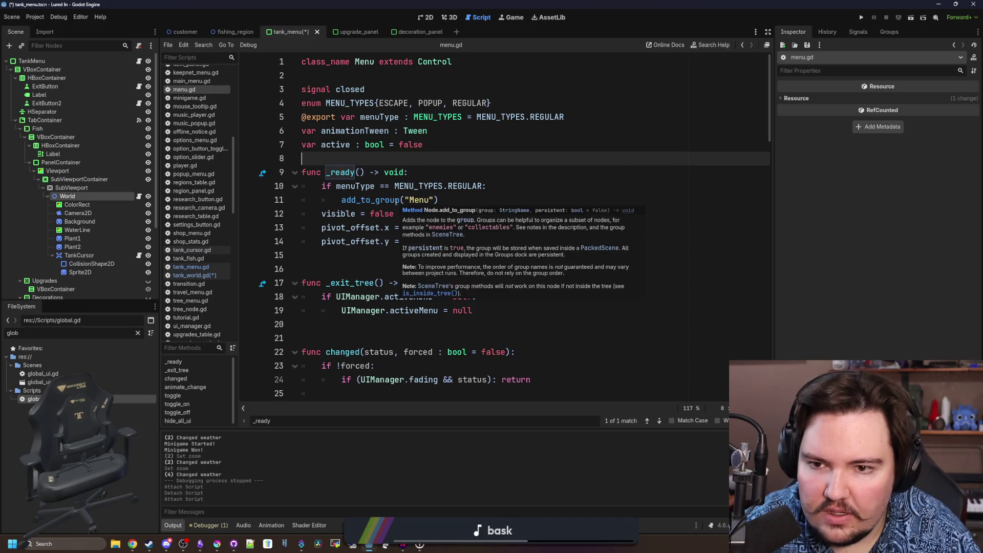
{"action": "scroll", "coordinate": [406, 172], "scroll_direction": "down", "scroll_amount": 4}
{"action": "scroll", "coordinate": [405, 170], "scroll_direction": "down", "scroll_amount": 4}
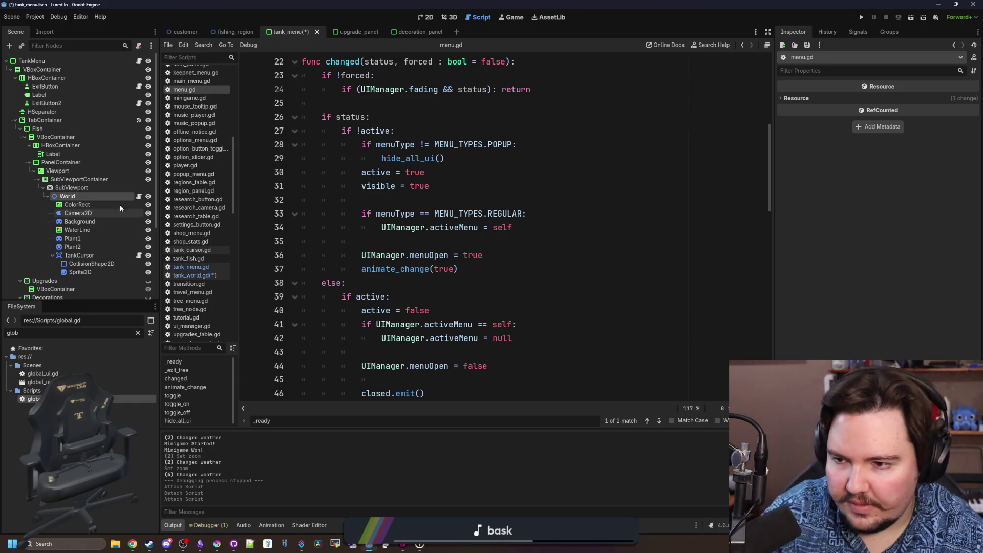
{"action": "key", "text": "alt+Left"}
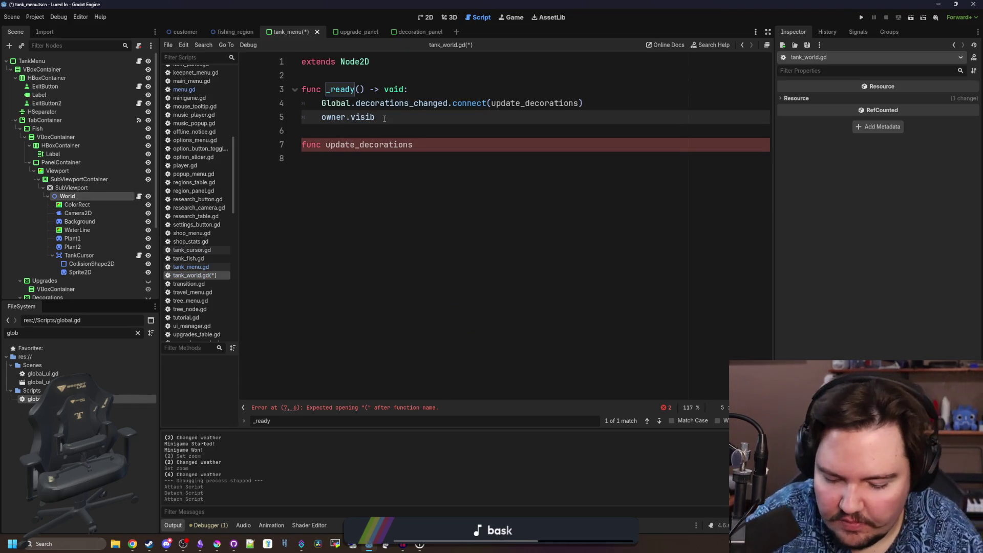
{"action": "type", "text": "ity_changed.connect"}
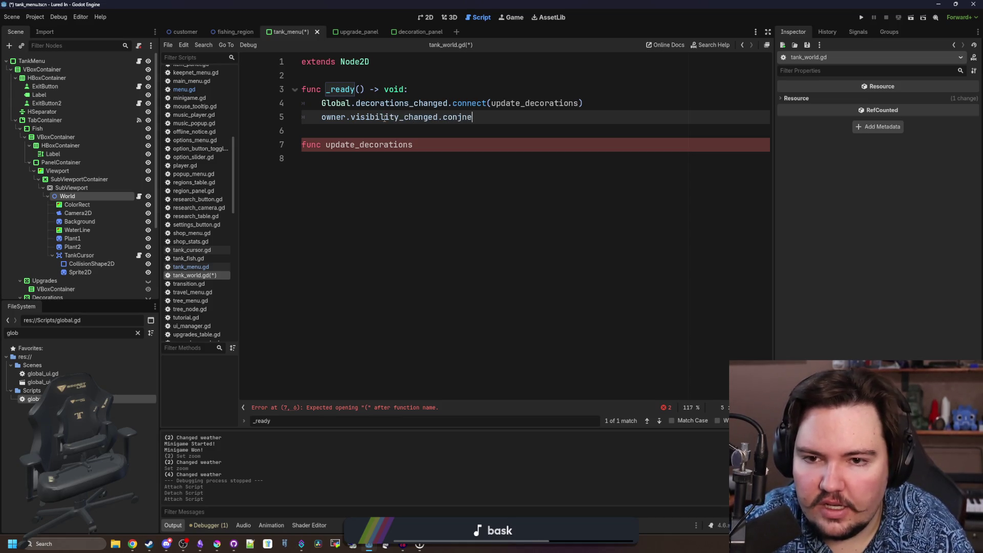
{"action": "type", "text": "("}
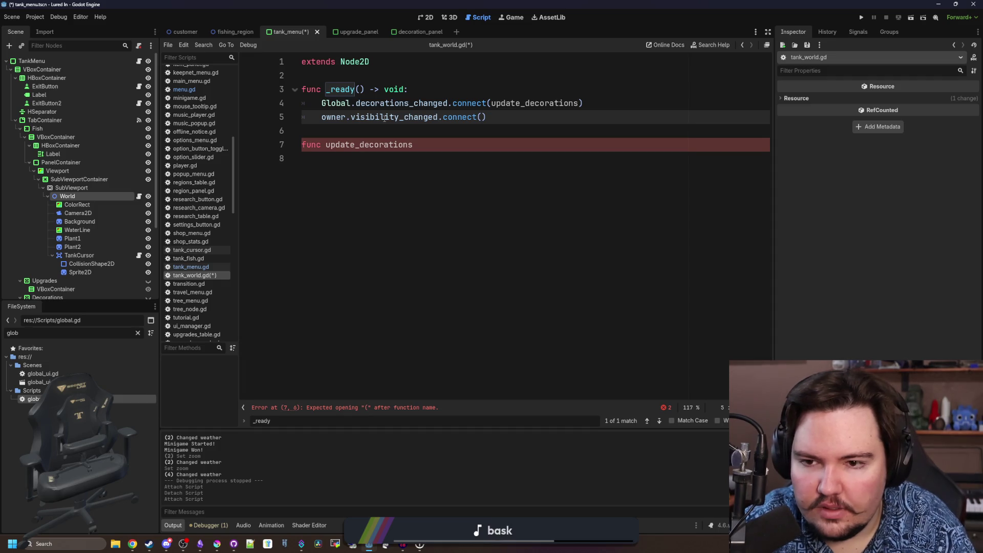
{"action": "type", "text": "update_decor"}
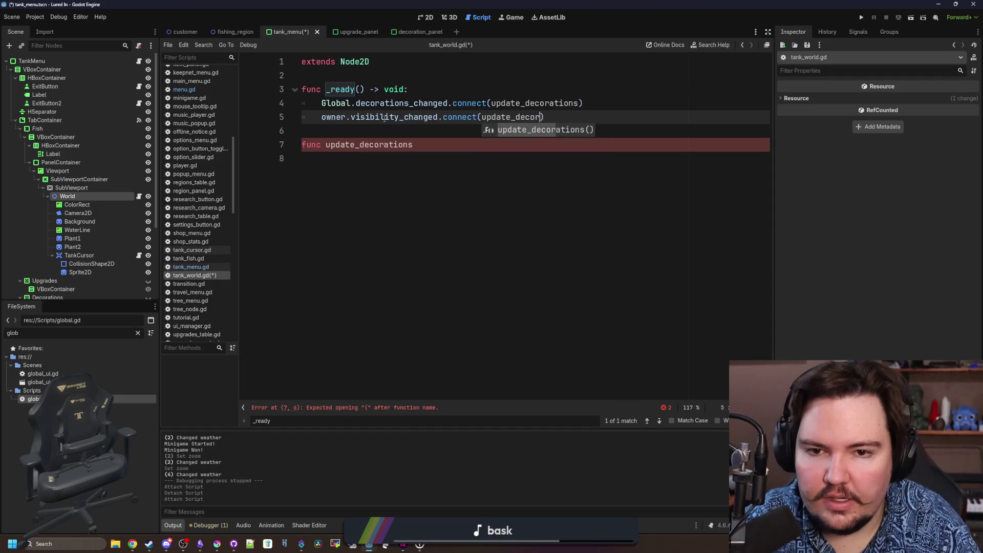
{"action": "type", "text": "ations)"}
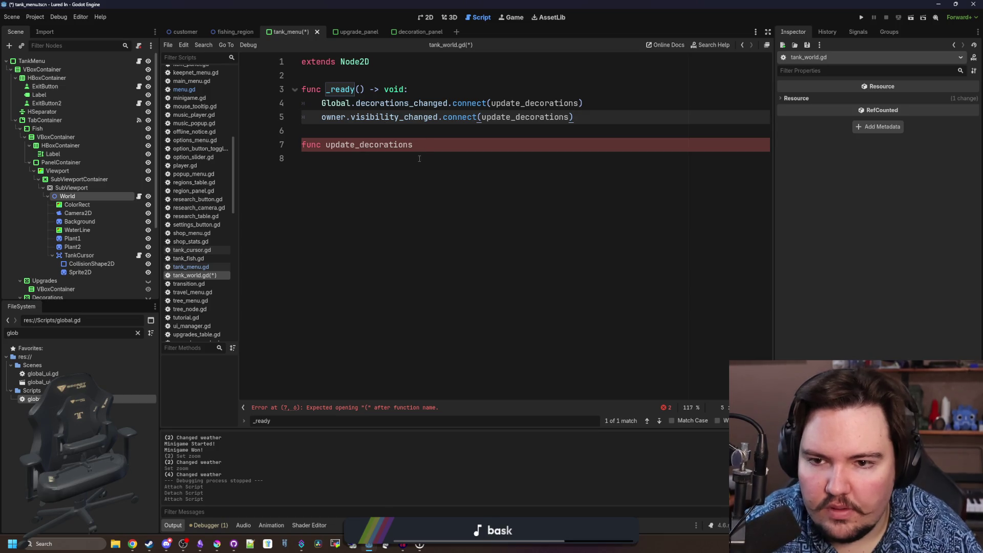
Connect owner.visibility_changed to update_decorations and complete the update_decorations header with an empty body
{"action": "left_click", "coordinate": [428, 149]}
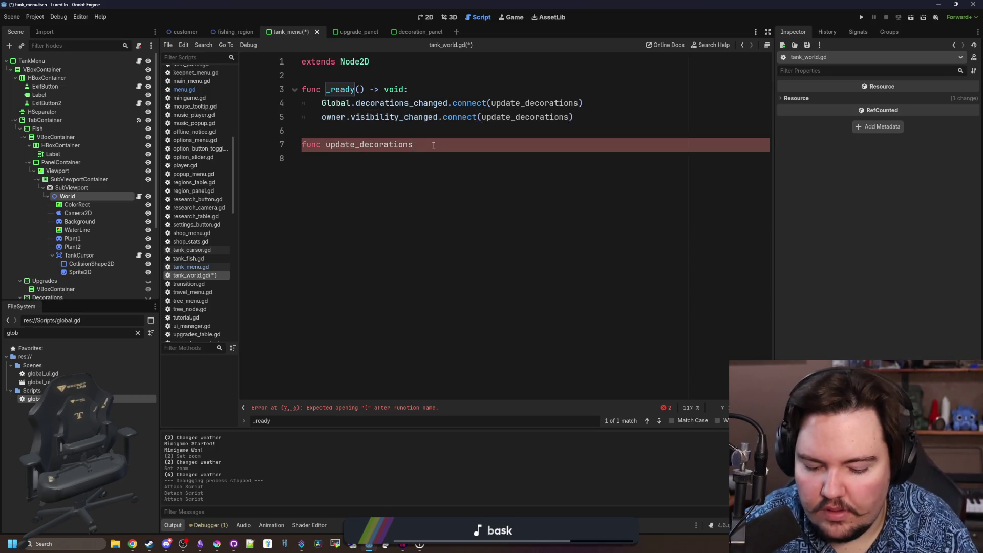
{"action": "type", "text": "():"}
{"action": "key", "text": "BackSpace"}
{"action": "type", "text": ":"}
{"action": "key", "text": "Return"}
{"action": "type", "text": "if"}
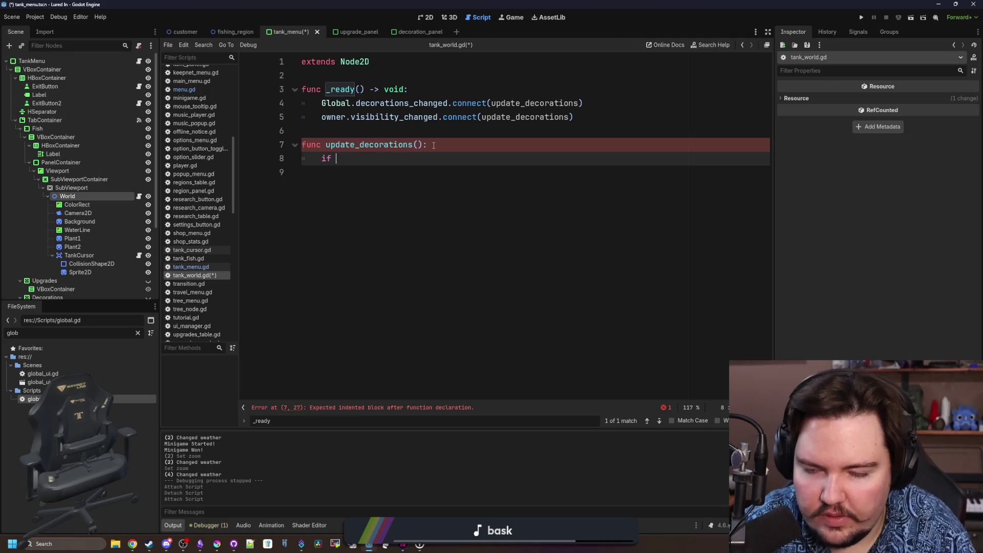
{"action": "type", "text": "visible"}
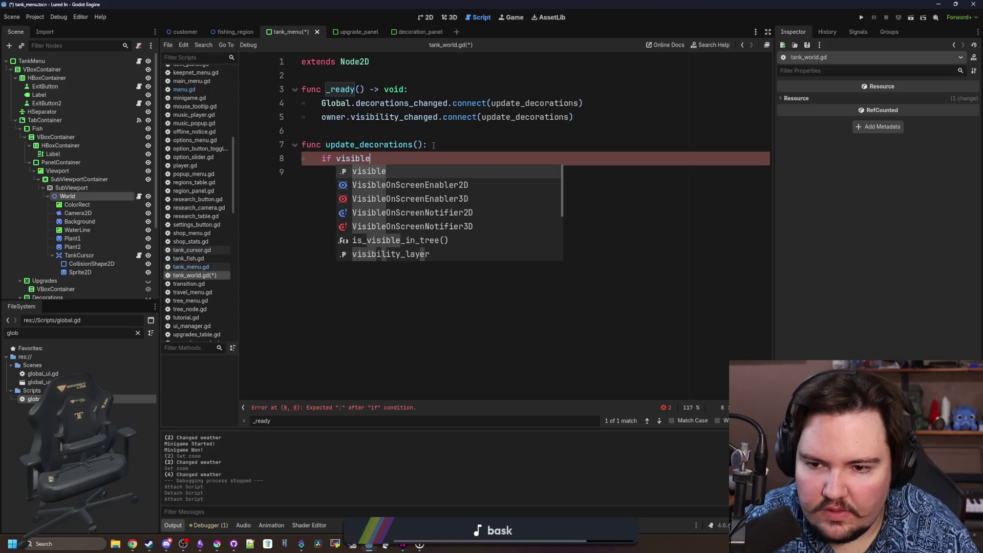
{"action": "key", "text": "BackSpace"}
{"action": "key", "text": "BackSpace"}
{"action": "key", "text": "BackSpace"}
{"action": "key", "text": "BackSpace"}
{"action": "key", "text": "BackSpace"}
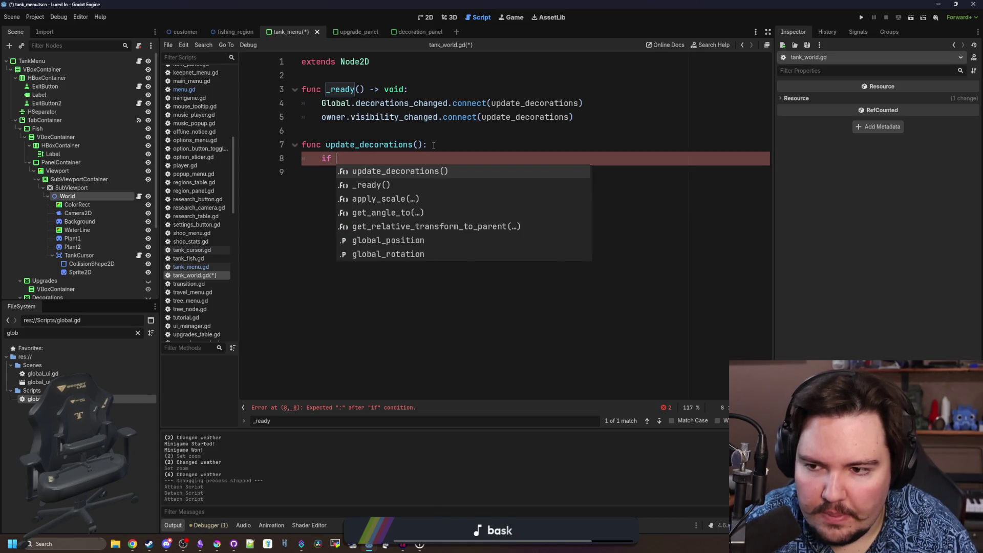
{"action": "key", "text": "BackSpace"}
{"action": "key", "text": "BackSpace"}
{"action": "key", "text": "BackSpace"}
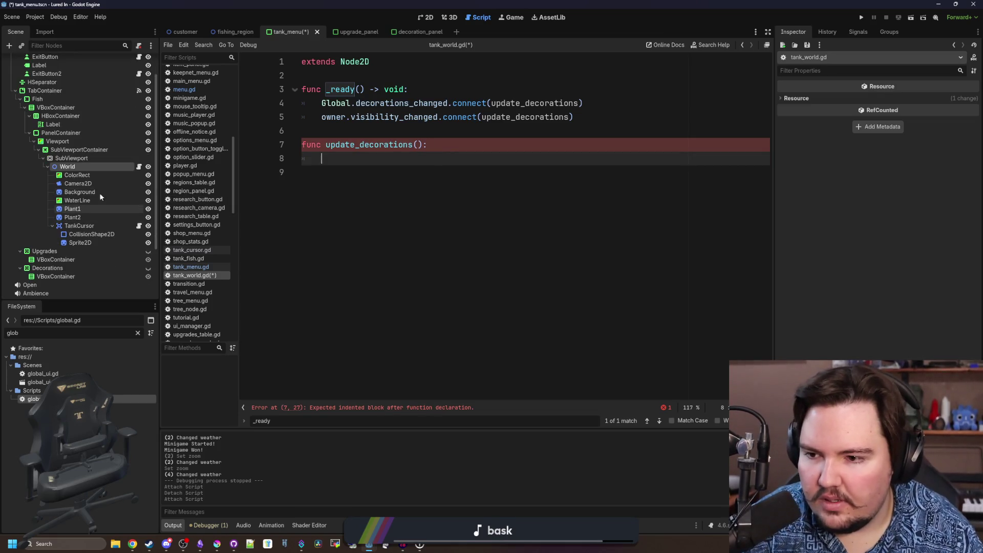
{"action": "scroll", "coordinate": [92, 215], "scroll_direction": "down", "scroll_amount": 2}
{"action": "left_click", "coordinate": [357, 75]}
Declare 'var decorations : Array = []' and a loop calling i.queue_free() on each decoration
{"action": "key", "text": "Return"}
{"action": "key", "text": "Return"}
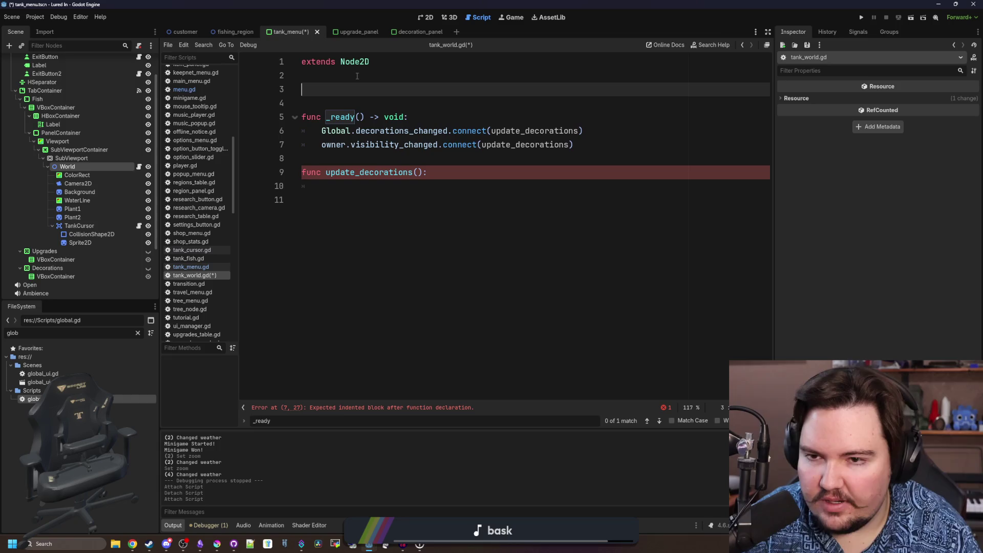
{"action": "type", "text": "var decorations :"}
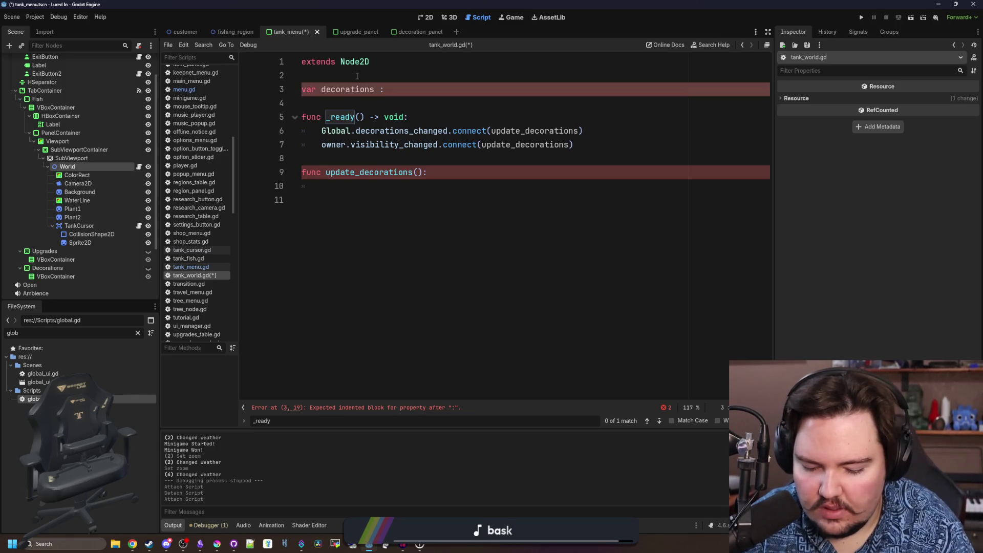
{"action": "type", "text": " Array"}
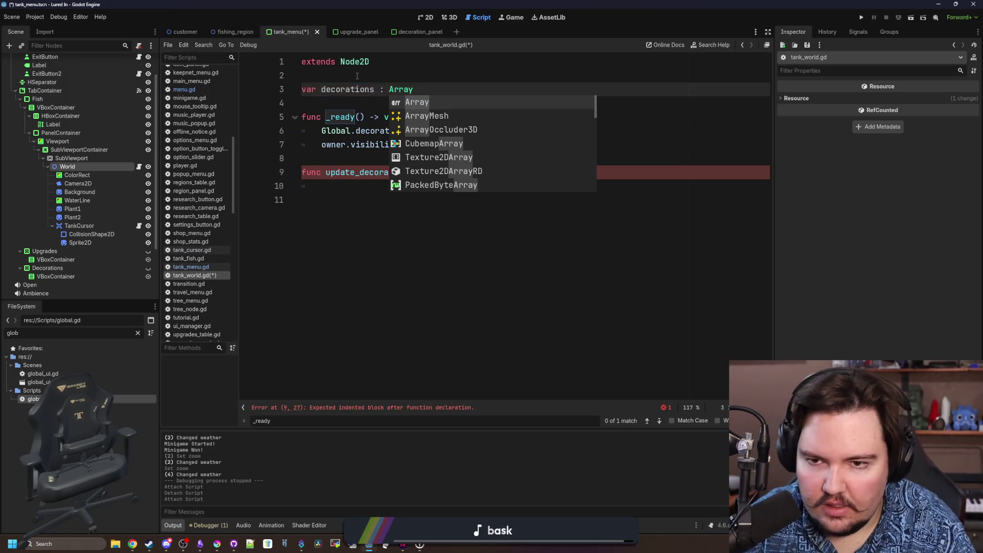
{"action": "type", "text": " = []"}
{"action": "left_click", "coordinate": [346, 199]}
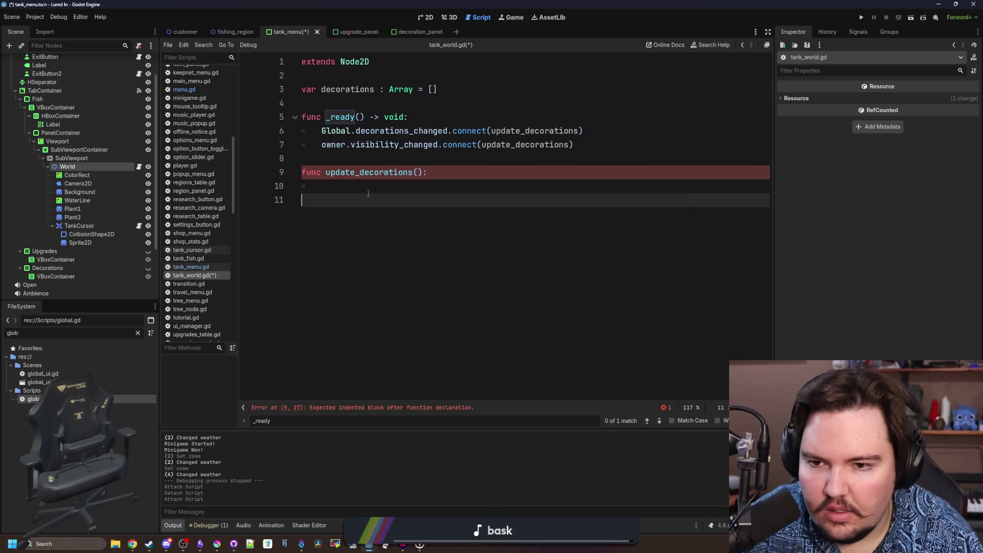
{"action": "left_click", "coordinate": [383, 186]}
{"action": "type", "text": "for i in d"}
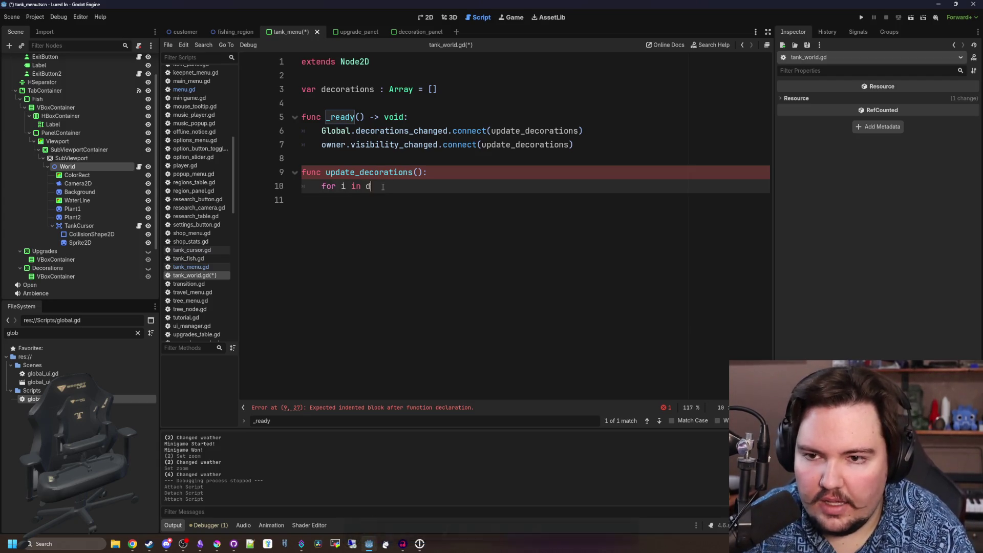
{"action": "type", "text": "ecorations:"}
{"action": "key", "text": "Return"}
{"action": "type", "text": "i"}
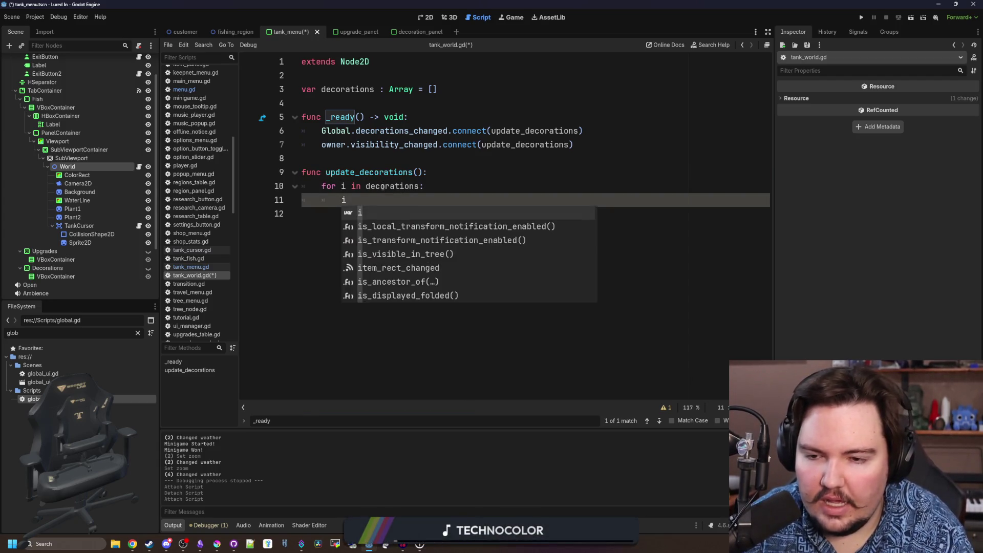
{"action": "type", "text": ".queue_free"}
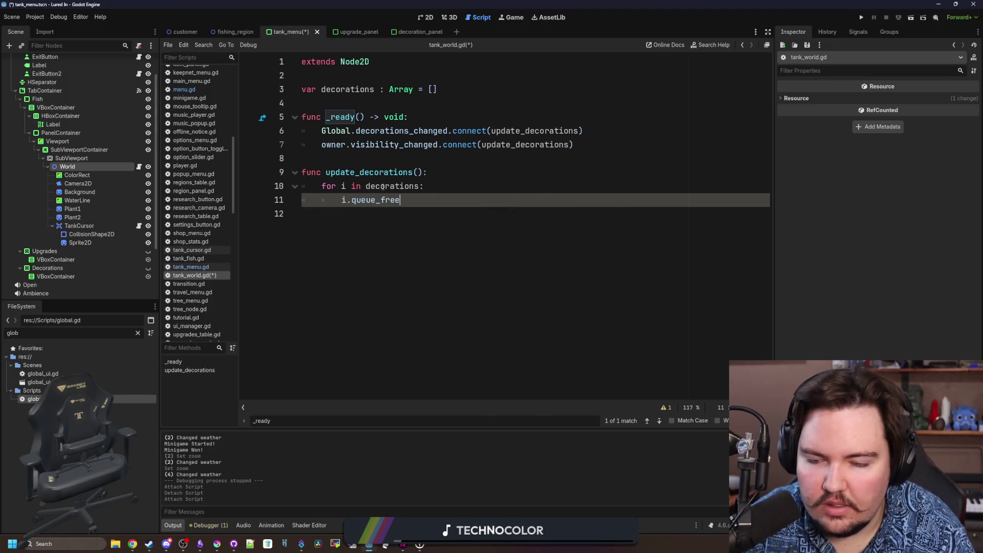
{"action": "type", "text": "()"}
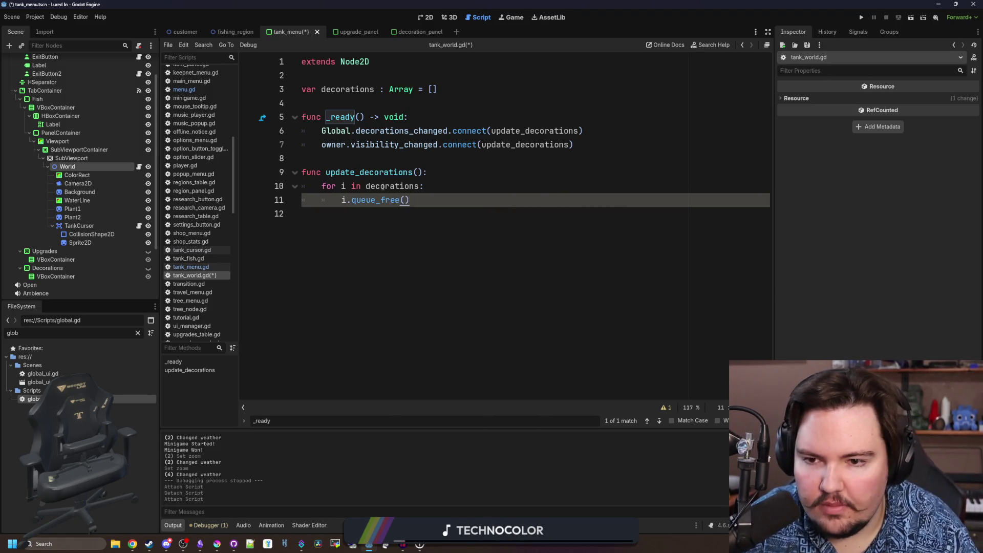
{"action": "key", "text": "Return"}
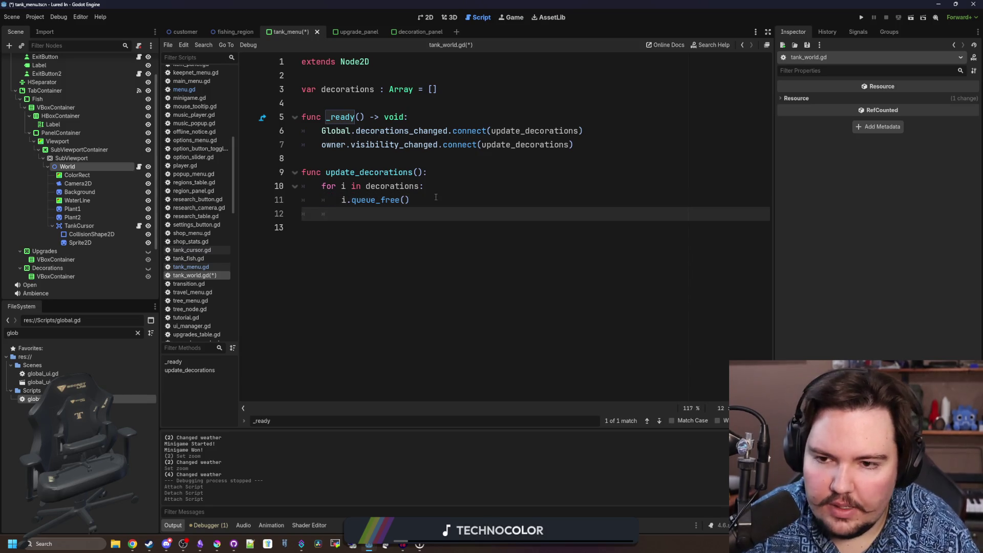
{"action": "key", "text": "BackSpace"}
{"action": "key", "text": "Return"}
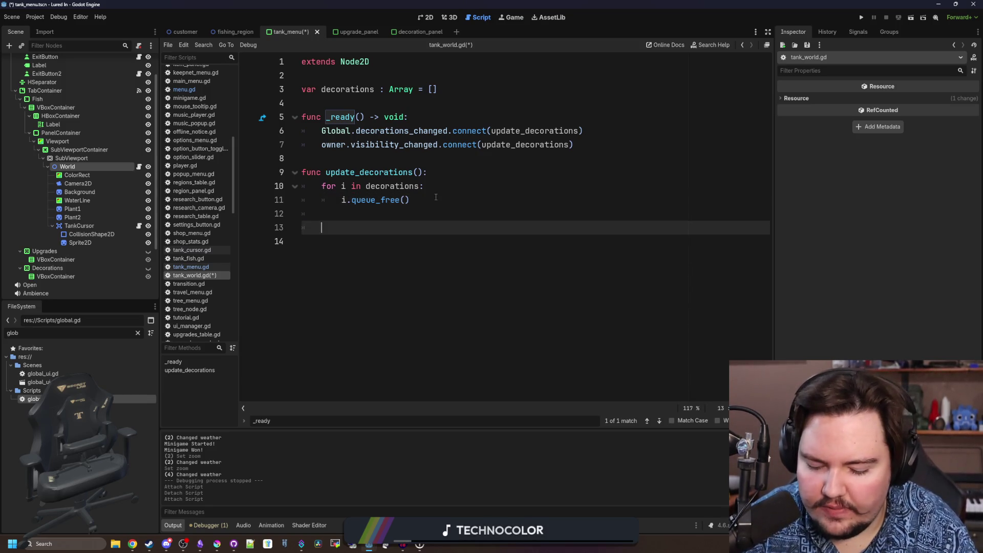
{"action": "type", "text": "fordecor"}
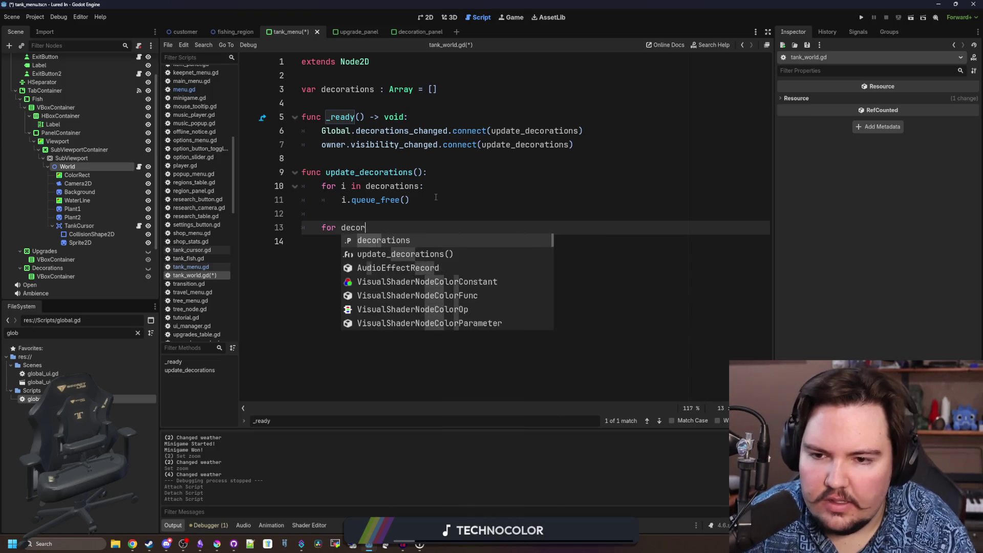
{"action": "type", "text": "ation in Global."}
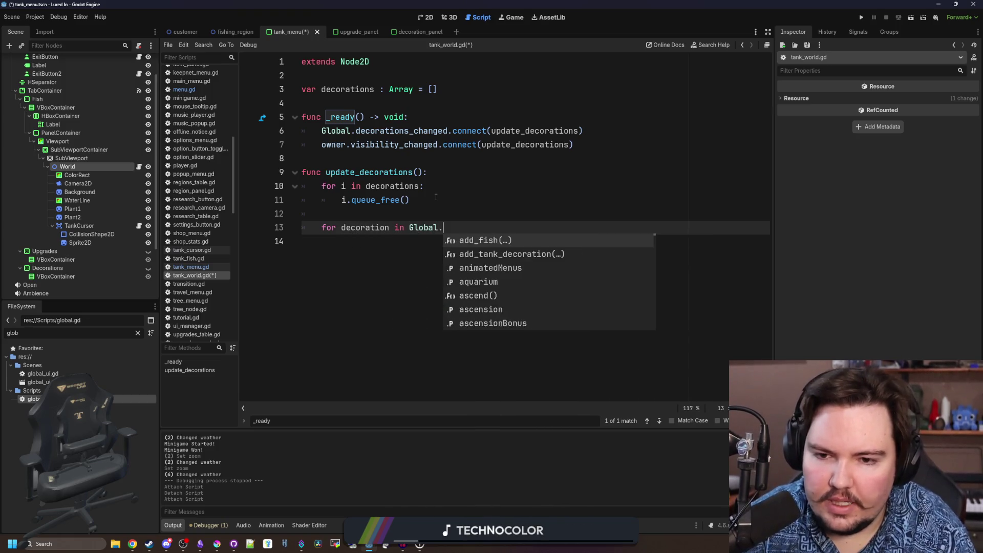
{"action": "type", "text": "tank"}
Begin looping over Global.tankDecorations[owner.tankID] with an empty body
{"action": "key", "text": "Return"}
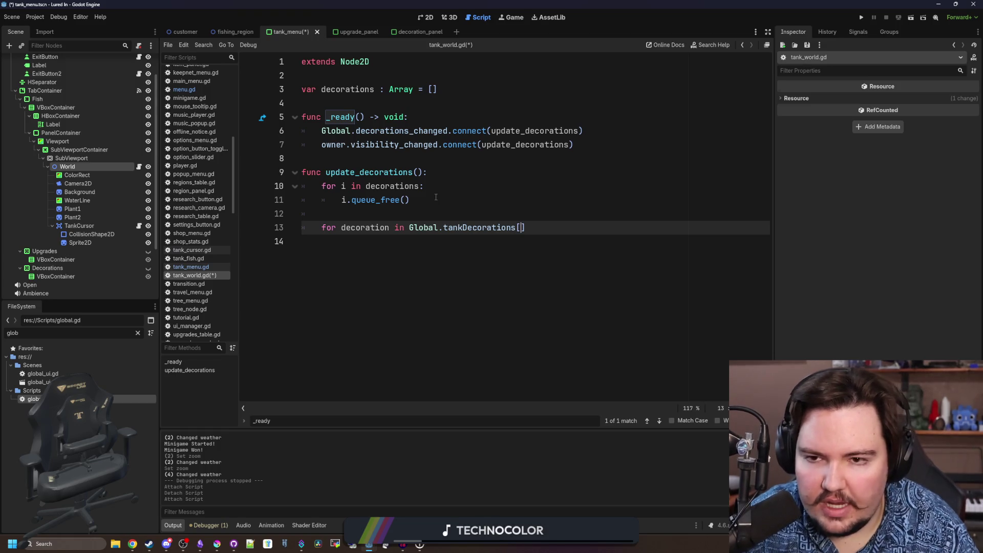
{"action": "type", "text": "owner."}
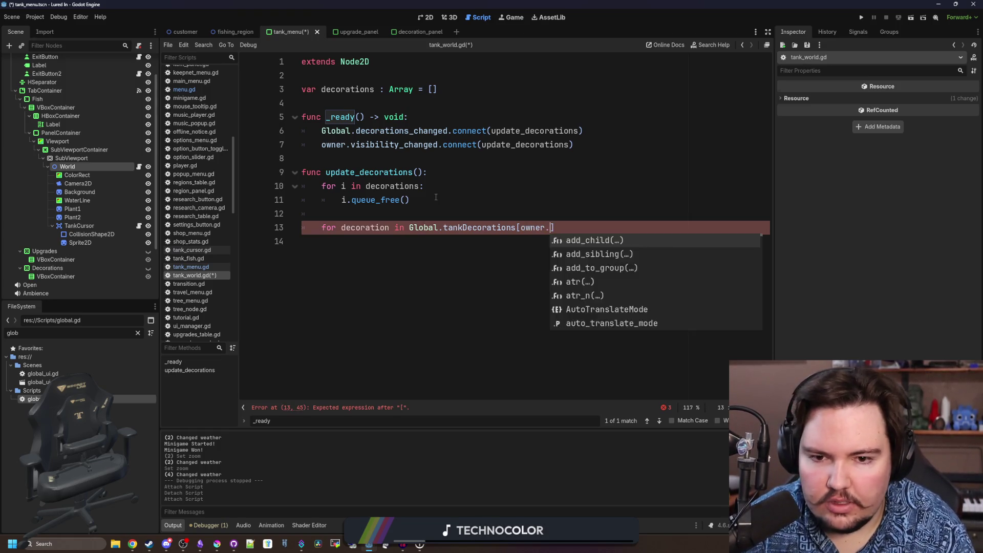
{"action": "type", "text": "tankID]"}
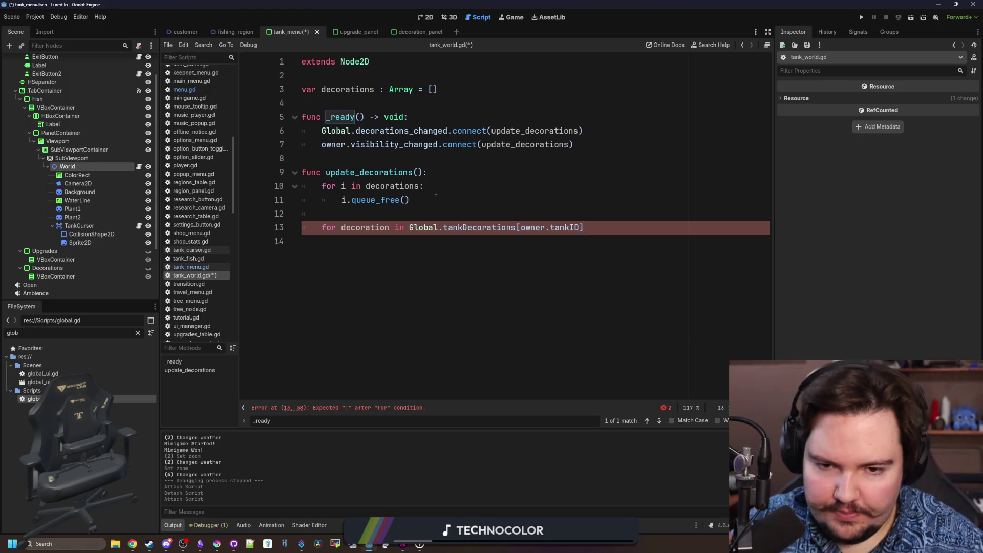
{"action": "type", "text": ":"}
{"action": "key", "text": "Return"}
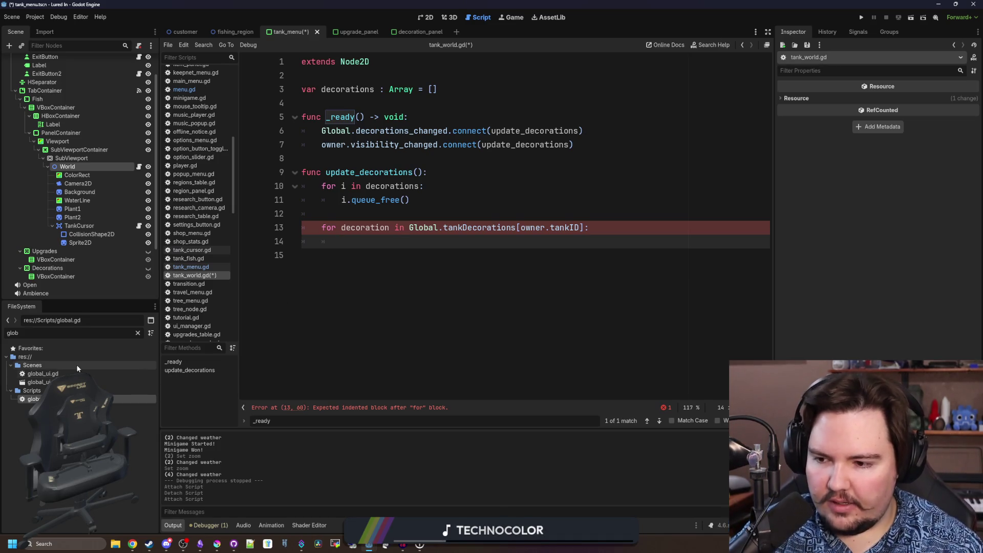
Add a Sprite2D child to World and move it to the top of its children above ColorRect
{"action": "right_click", "coordinate": [74, 166]}
{"action": "left_click", "coordinate": [115, 184]}
{"action": "type", "text": "s"}
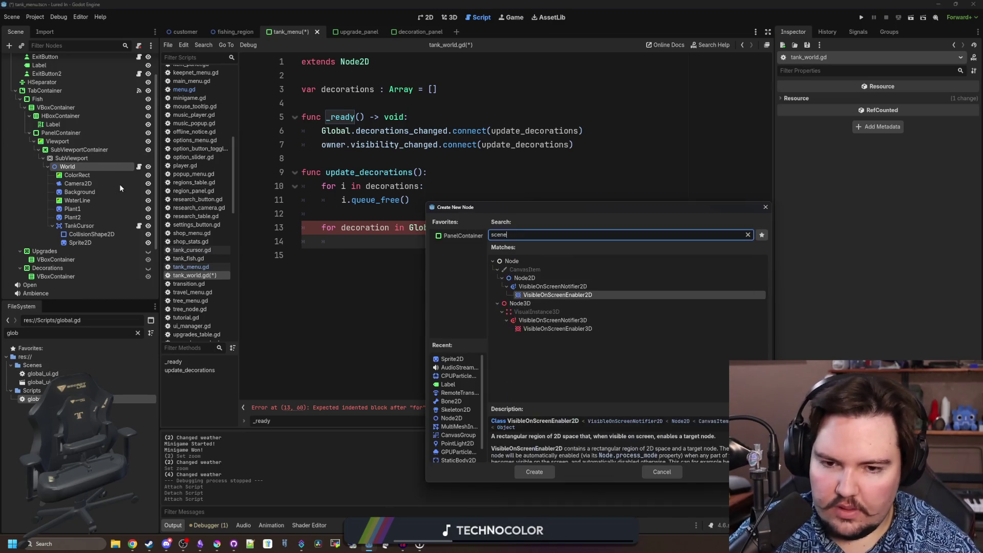
{"action": "type", "text": "prite"}
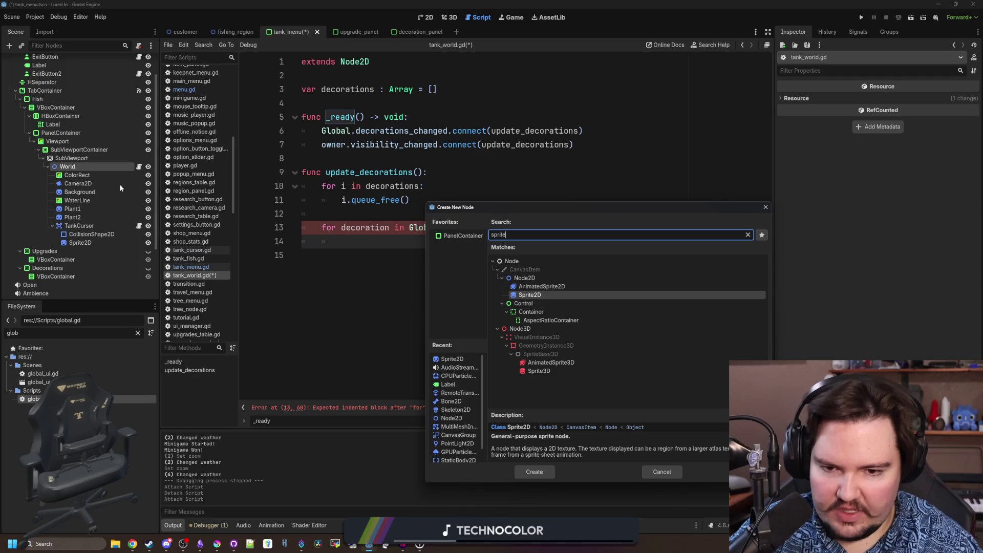
{"action": "key", "text": "Return"}
{"action": "left_click_drag", "start_coordinate": [47, 290], "coordinate": [71, 95]}
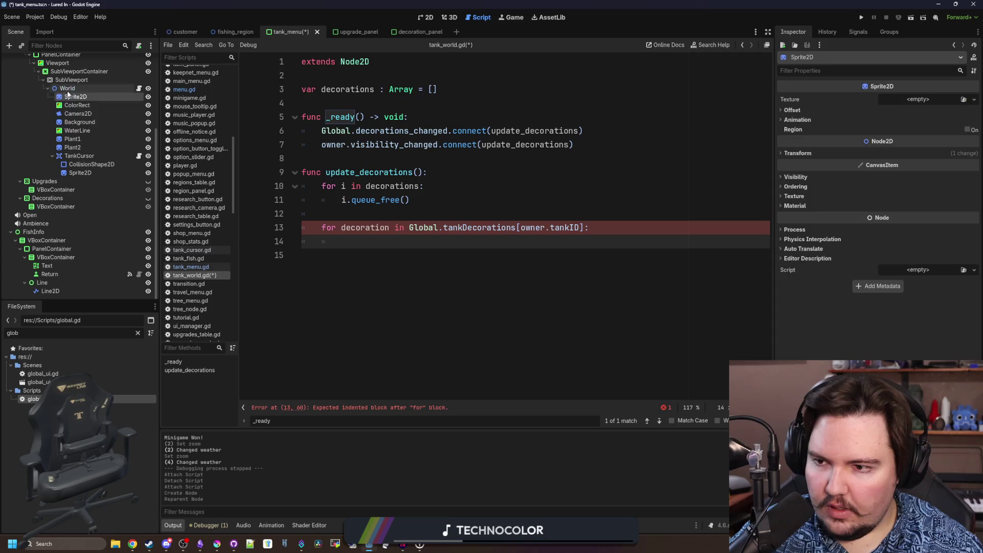
{"action": "left_click", "coordinate": [72, 138]}
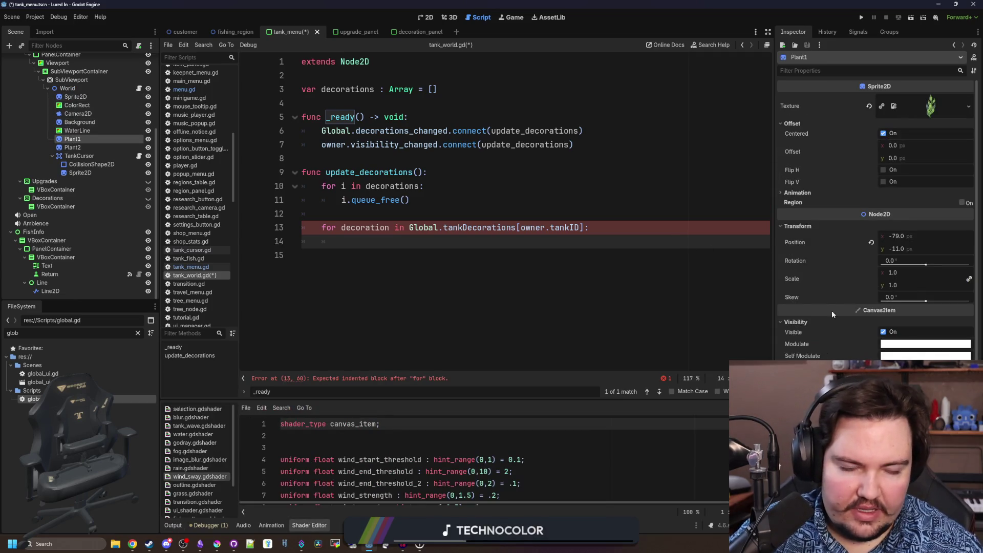
{"action": "scroll", "coordinate": [819, 289], "scroll_direction": "down", "scroll_amount": 2}
{"action": "scroll", "coordinate": [828, 287], "scroll_direction": "down", "scroll_amount": 4}
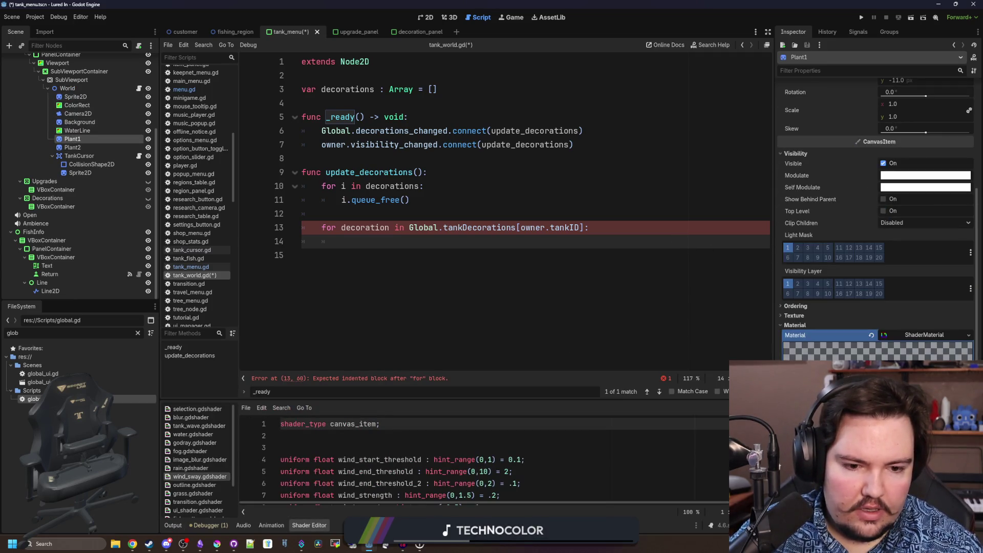
{"action": "scroll", "coordinate": [800, 222], "scroll_direction": "down", "scroll_amount": 3}
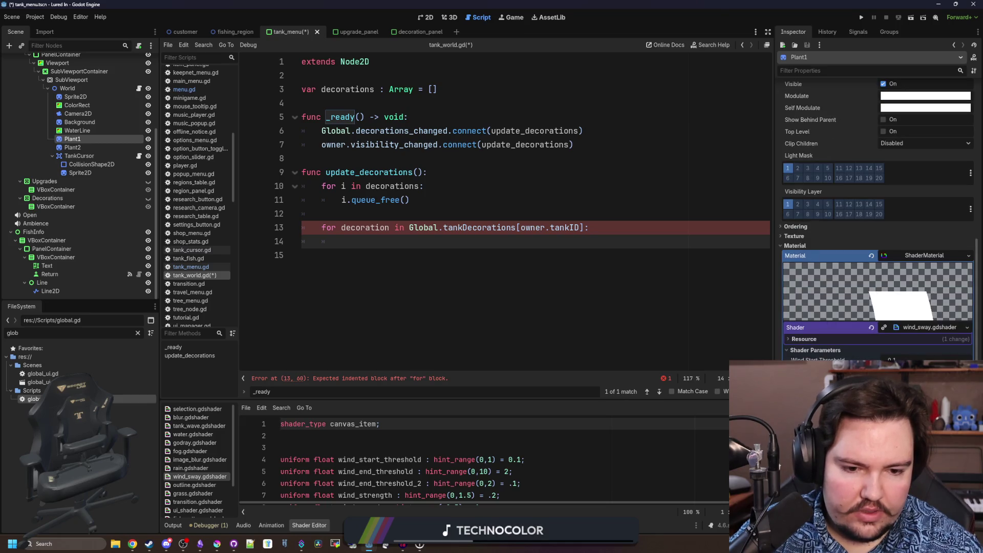
{"action": "scroll", "coordinate": [800, 222], "scroll_direction": "up", "scroll_amount": 8}
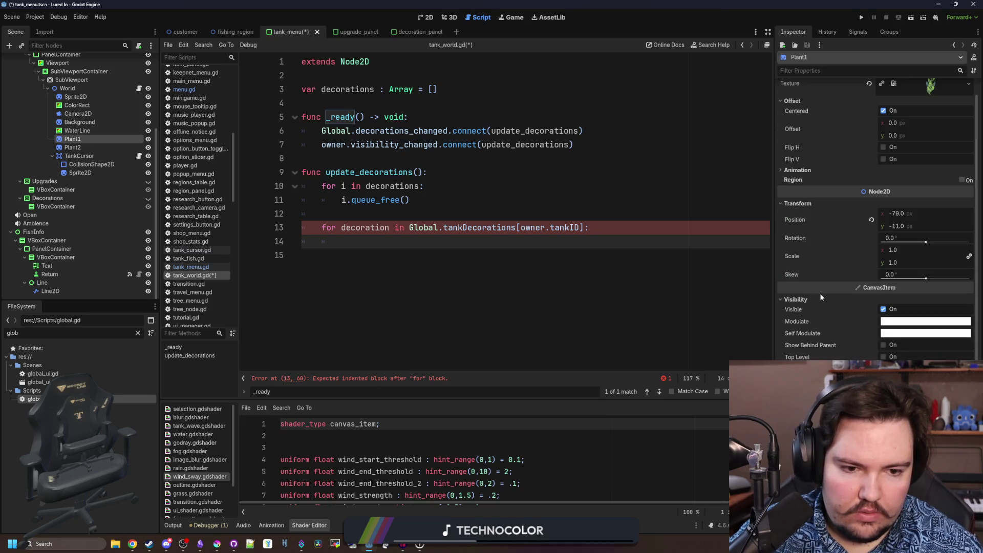
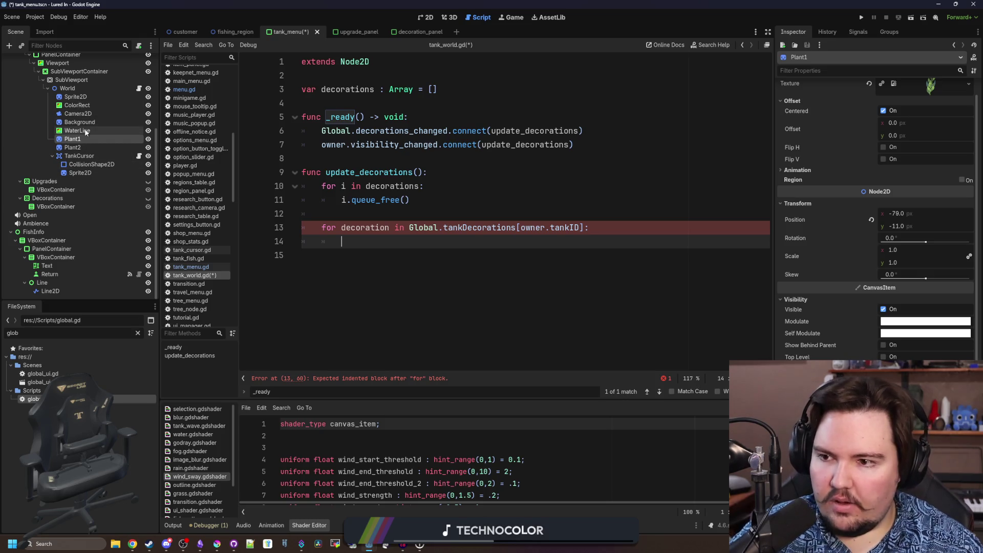
Rename the World's Sprite2D node to Decoration
{"action": "right_click", "coordinate": [87, 98]}
{"action": "left_click", "coordinate": [83, 96]}
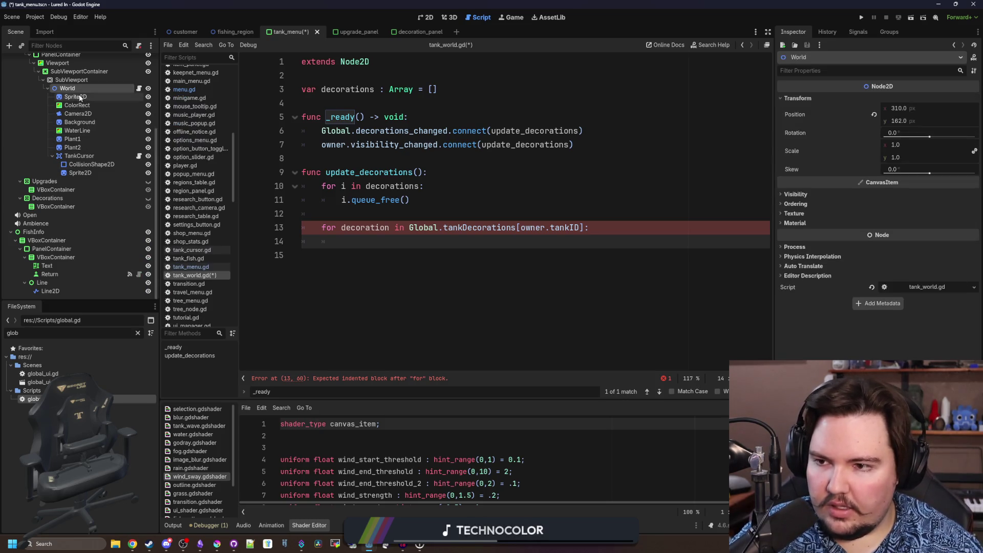
{"action": "type", "text": "Decoraton"}
{"action": "key", "text": "Return"}
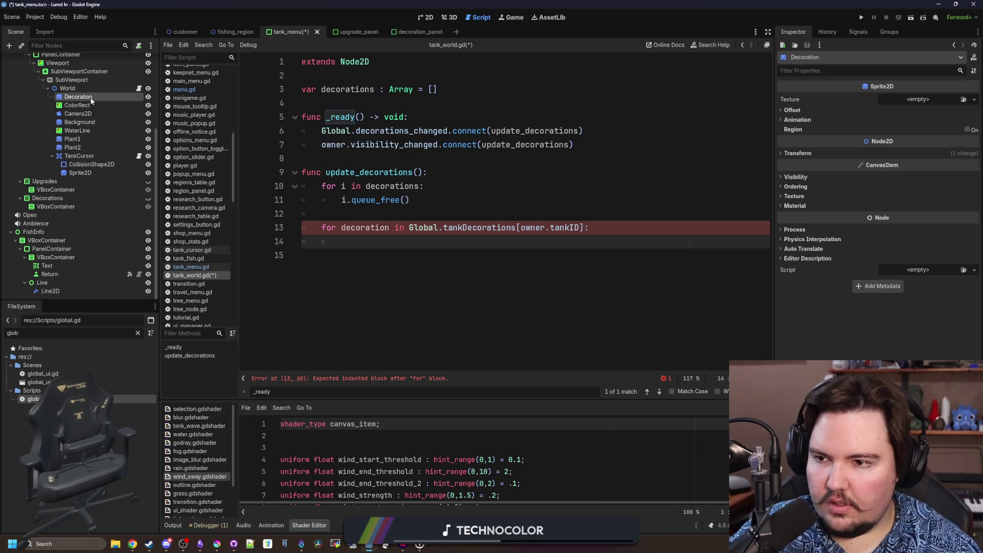
Attach a new decoration.gd script and declare class_name Decoration before extends Sprite2D
{"action": "left_click", "coordinate": [139, 46]}
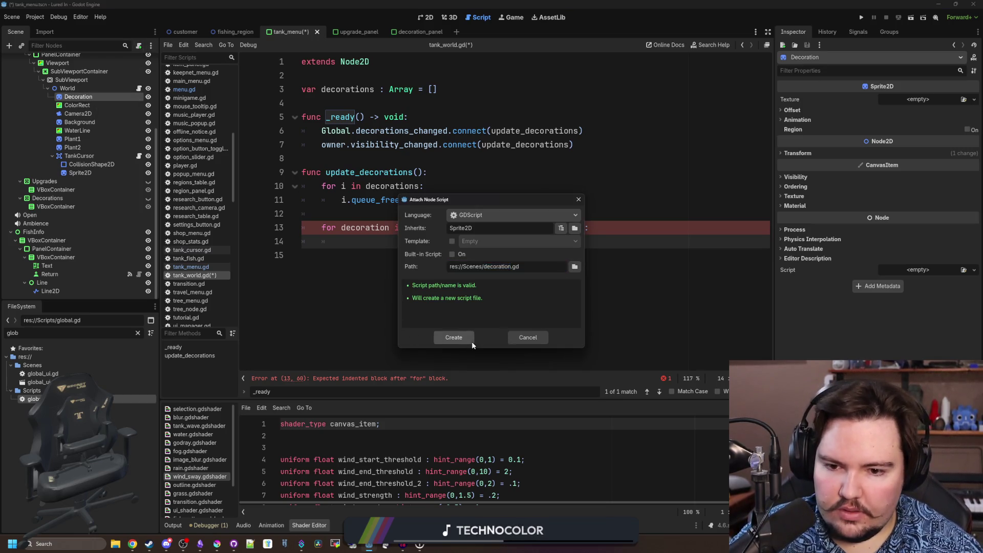
{"action": "left_click", "coordinate": [446, 339]}
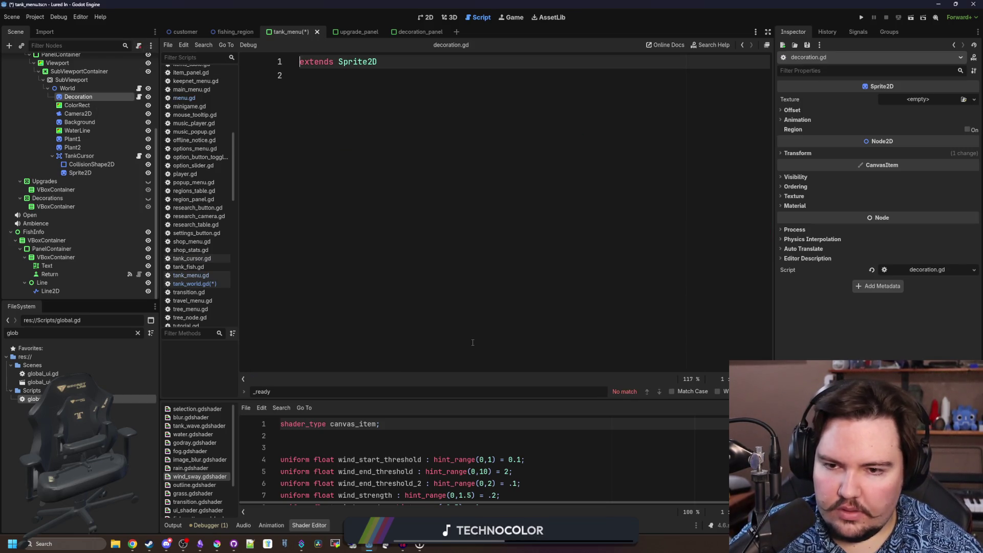
{"action": "left_click", "coordinate": [302, 63]}
{"action": "type", "text": "class_name "}
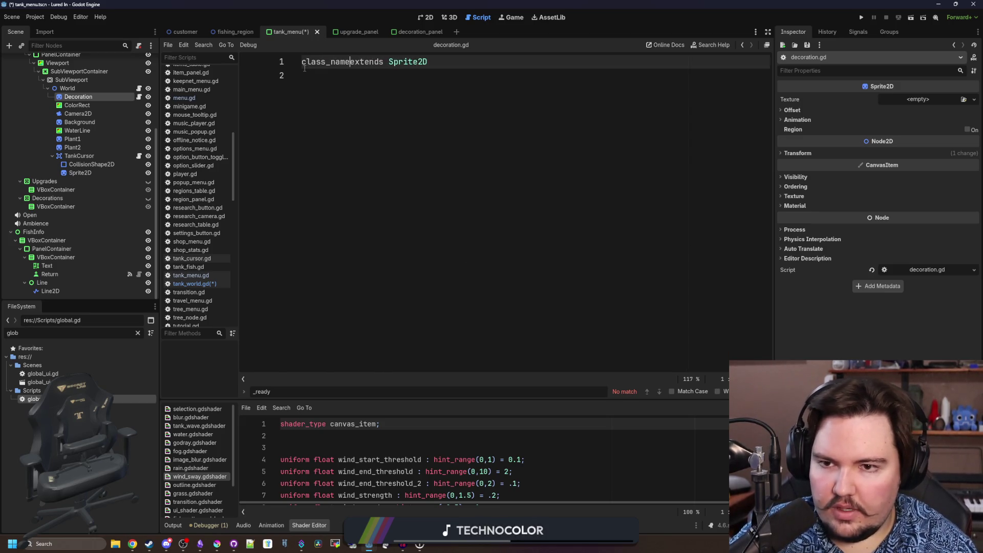
{"action": "type", "text": "Decoration"}
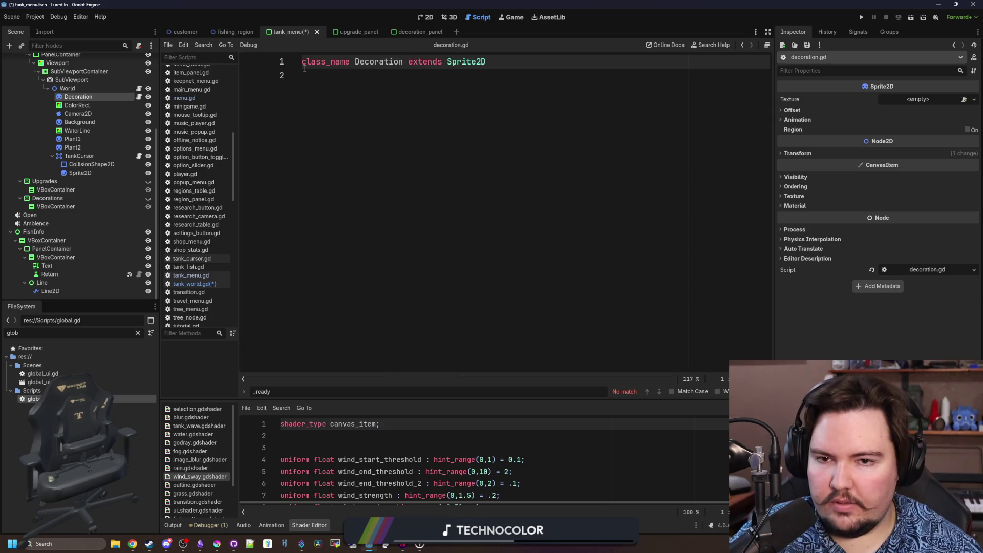
{"action": "left_click", "coordinate": [317, 72]}
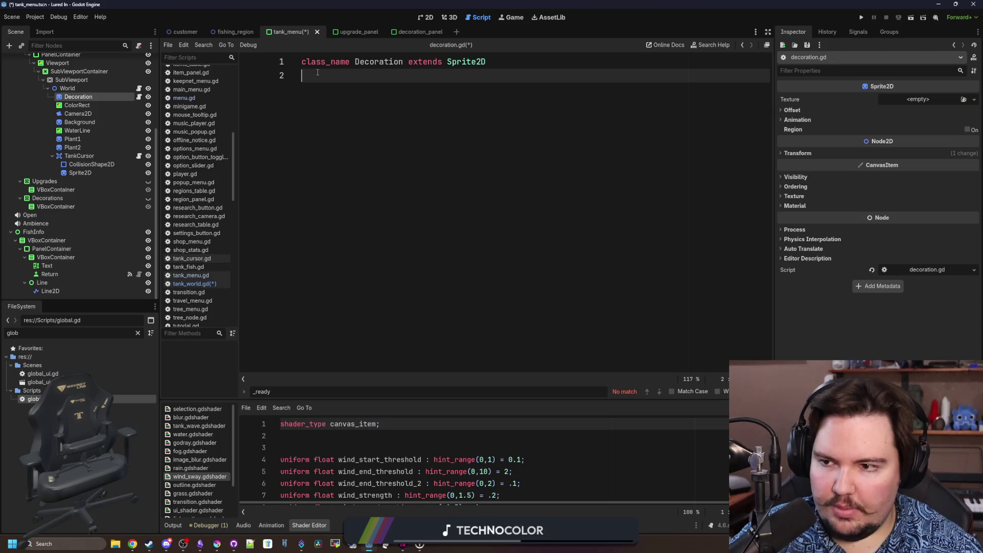
Save the Decoration branch as decoration.tscn and delete the node from the tank scene
{"action": "right_click", "coordinate": [121, 97]}
{"action": "left_click", "coordinate": [174, 295]}
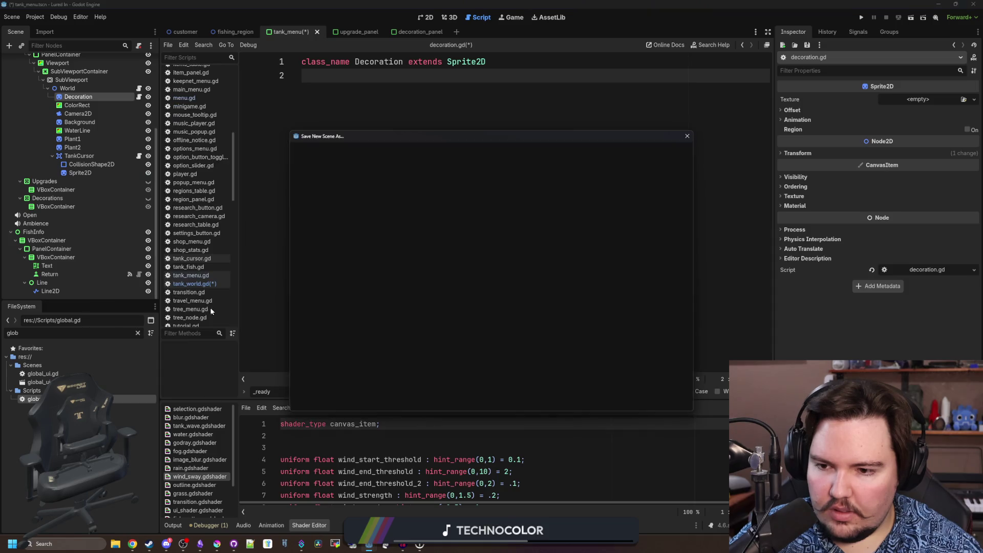
{"action": "left_click", "coordinate": [418, 401]}
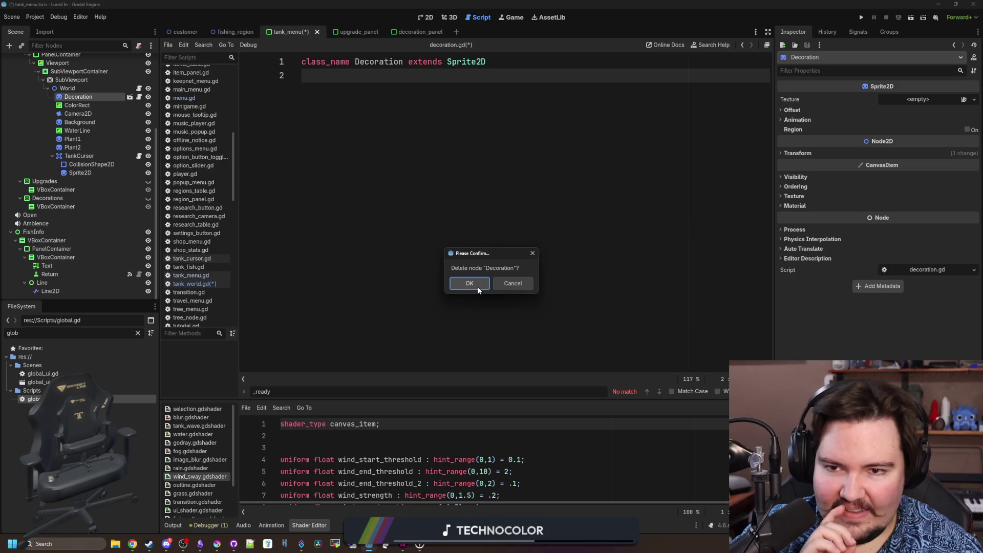
{"action": "left_click", "coordinate": [469, 283]}
Look through tank_cursor.gd and tank_menu.gd, then return to World's tank_world.gd
{"action": "left_click", "coordinate": [139, 156]}
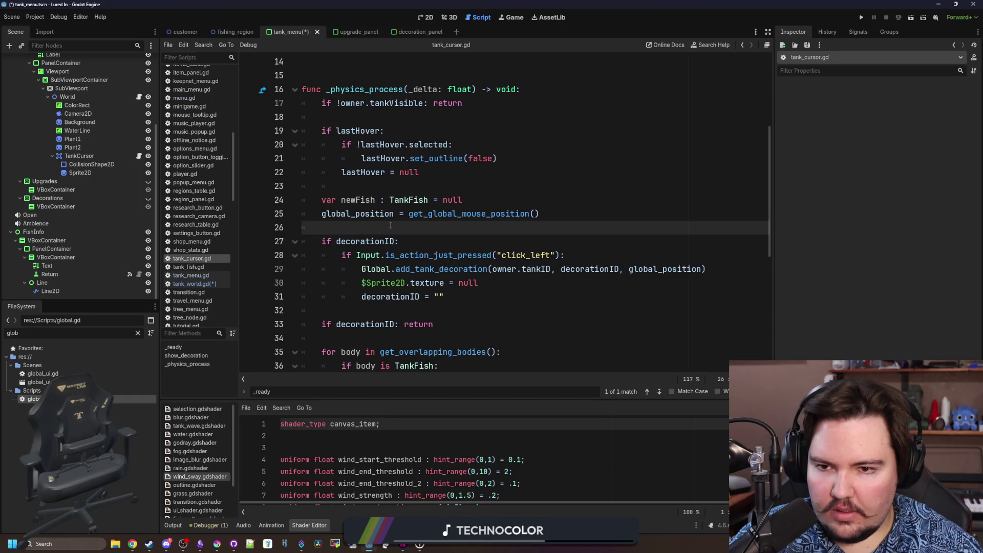
{"action": "scroll", "coordinate": [121, 75], "scroll_direction": "up", "scroll_amount": 5}
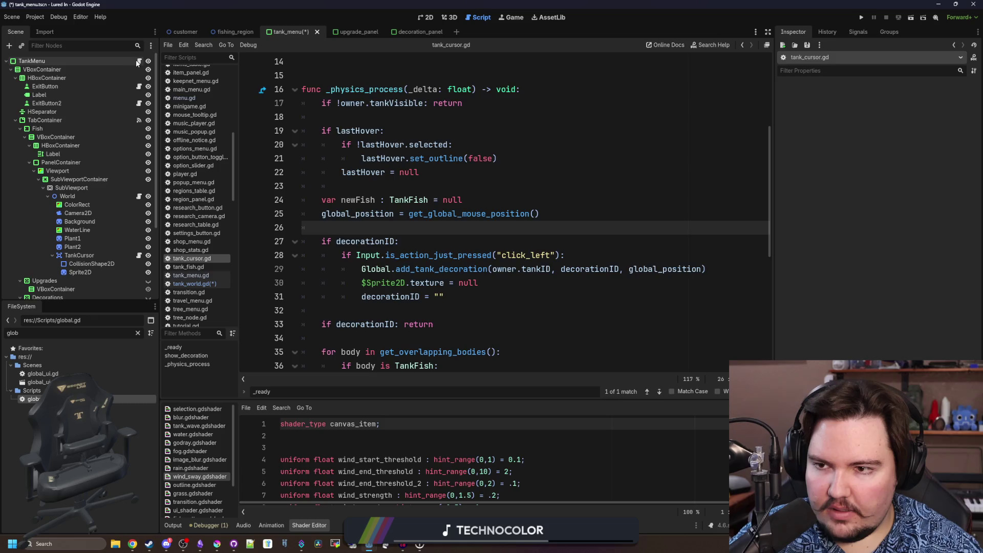
{"action": "left_click", "coordinate": [138, 61]}
{"action": "scroll", "coordinate": [109, 112], "scroll_direction": "down", "scroll_amount": 2}
{"action": "left_click", "coordinate": [139, 166]}
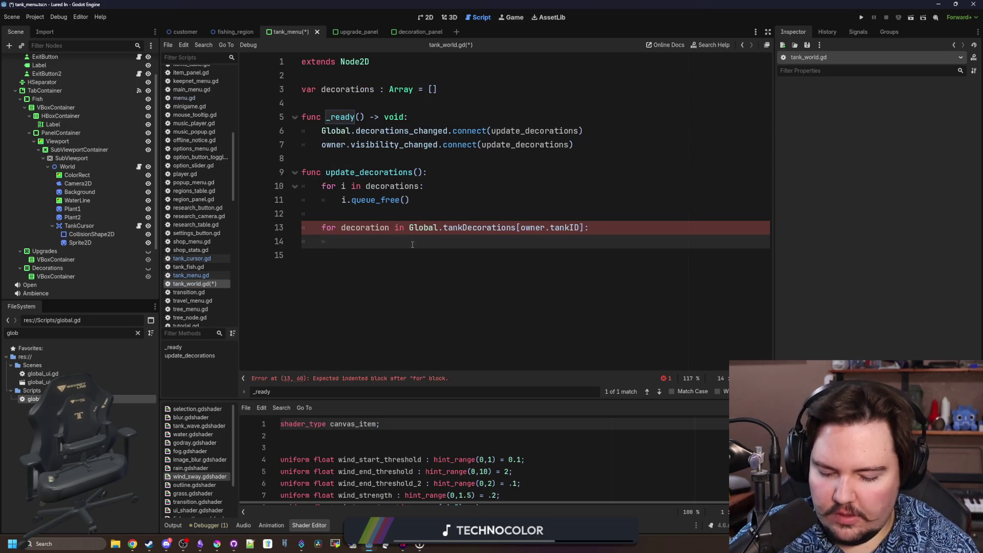
{"action": "type", "text": "add_child("}
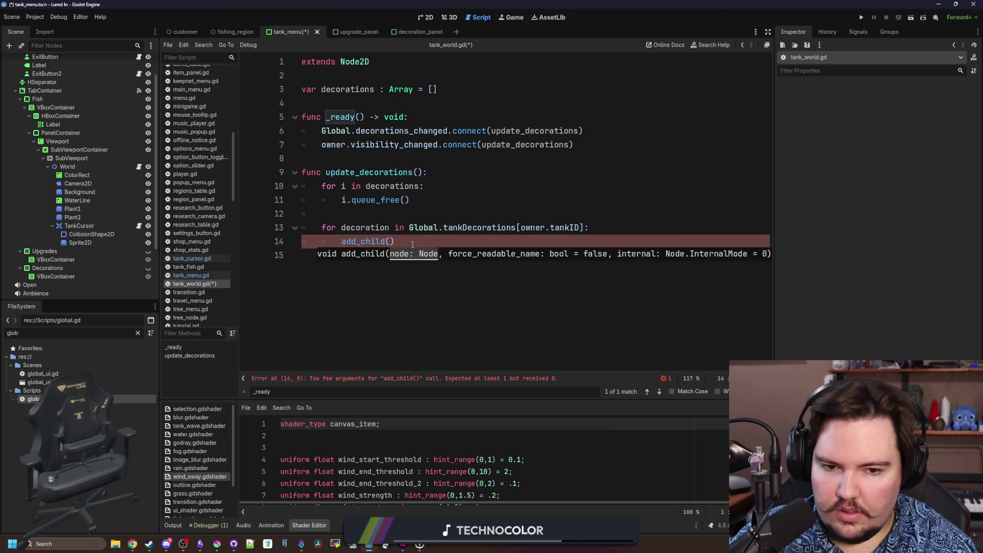
In update_decorations' loop, instantiate preload("decoration.tscn") into a decoration variable
{"action": "key", "text": "Up"}
{"action": "type", "text": "Data"}
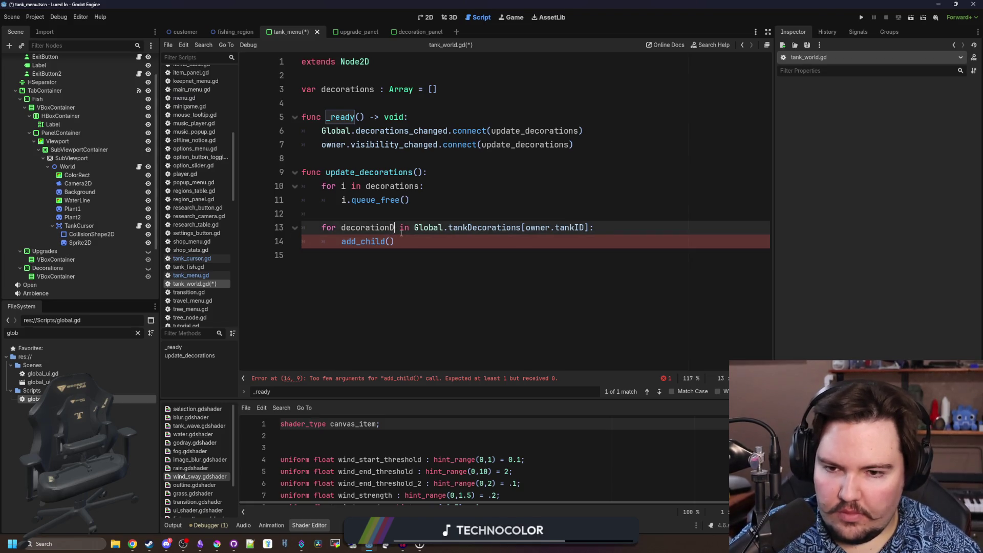
{"action": "left_click", "coordinate": [389, 241]}
{"action": "type", "text": "ecoration"}
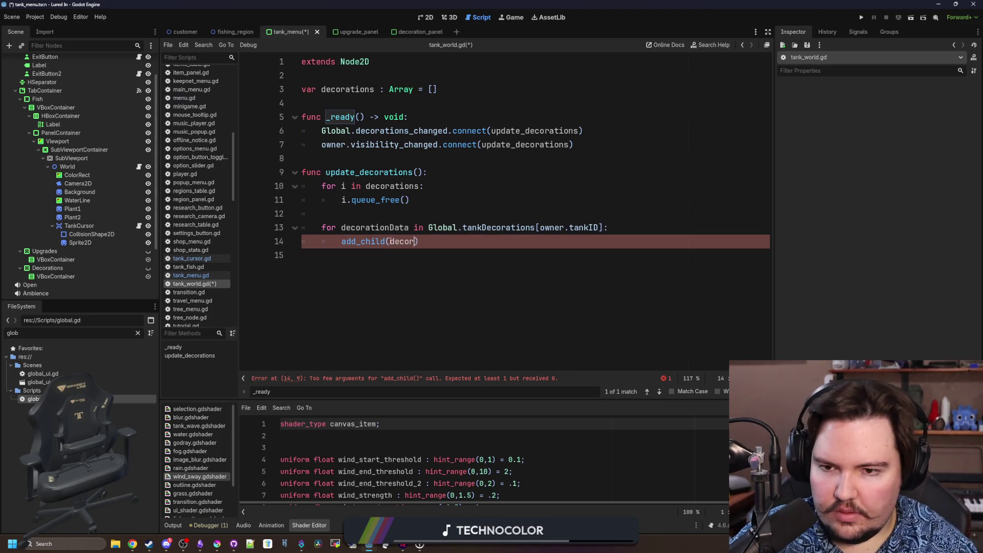
{"action": "left_click", "coordinate": [669, 236]}
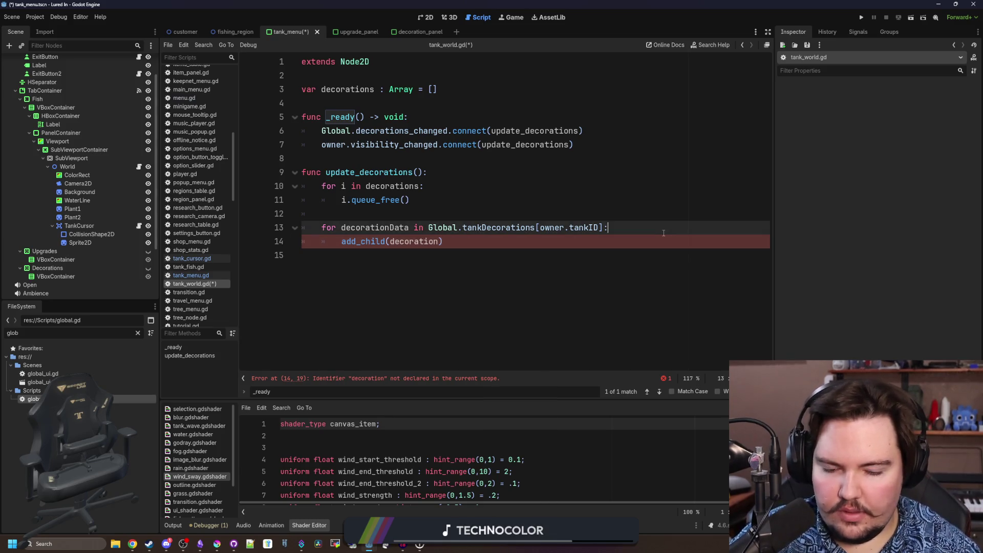
{"action": "key", "text": "Home"}
{"action": "key", "text": "Return"}
{"action": "key", "text": "Up"}
{"action": "type", "text": "var "}
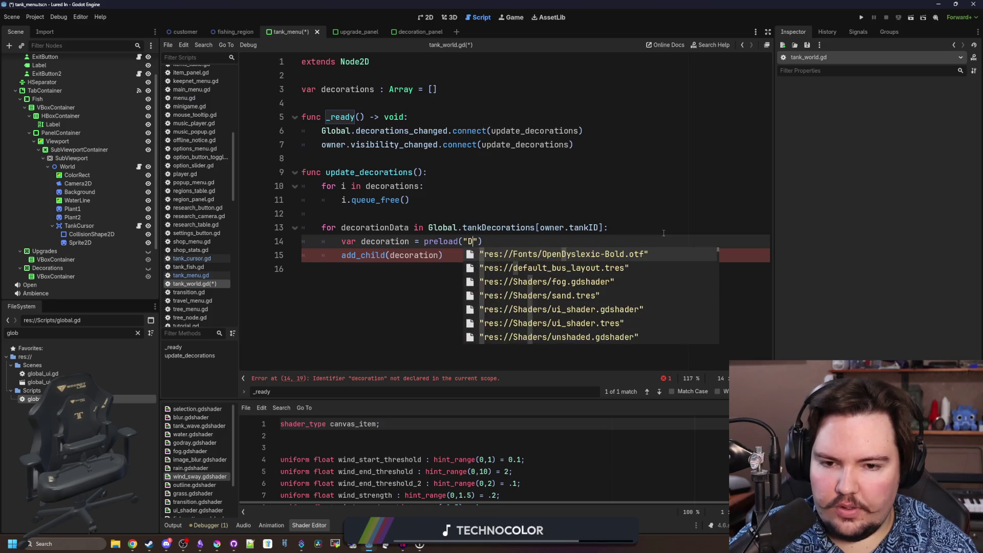
{"action": "type", "text": "decor"}
{"action": "key", "text": "Down"}
{"action": "key", "text": "Return"}
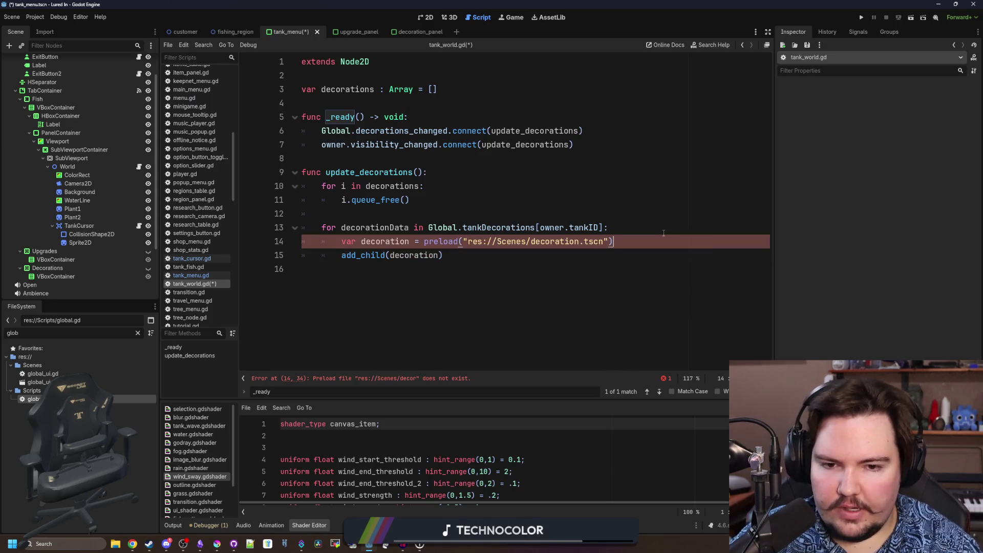
{"action": "type", "text": "."}
{"action": "type", "text": "an"}
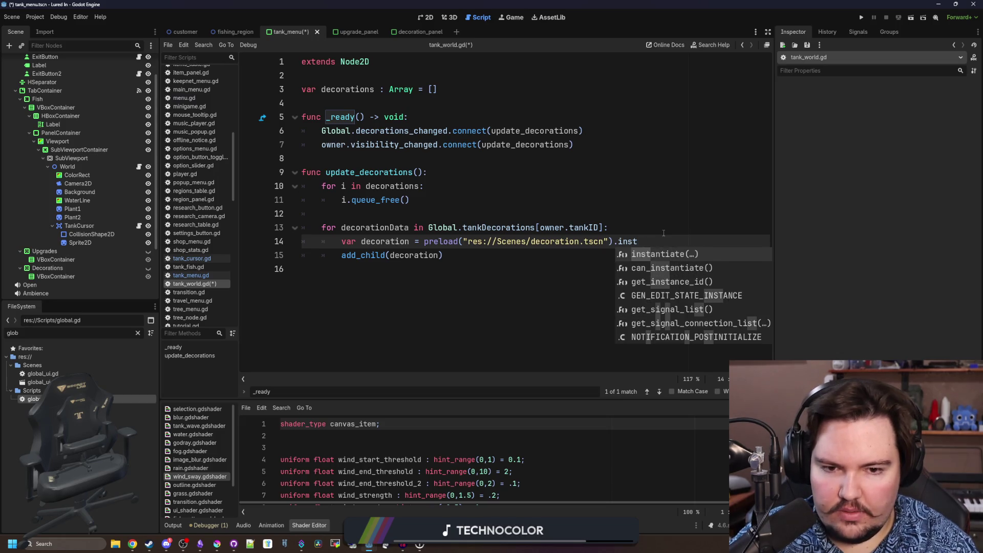
{"action": "key", "text": "Return"}
{"action": "key", "text": "Right"}
Set the decoration's decorationID and global_position from the data, add_child it, and go to the decoration scene
{"action": "key", "text": "Return"}
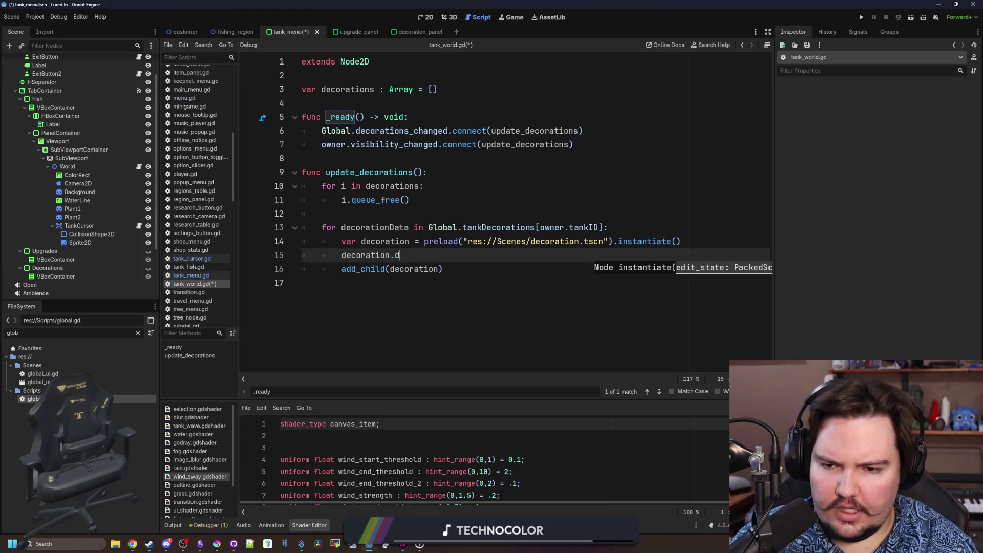
{"action": "type", "text": "d"}
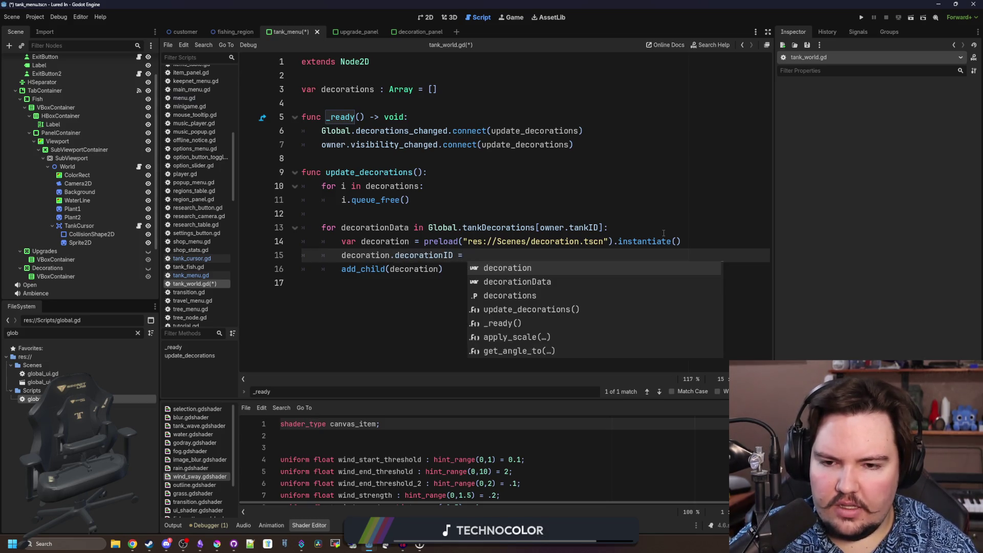
{"action": "type", "text": "ecorationDa"}
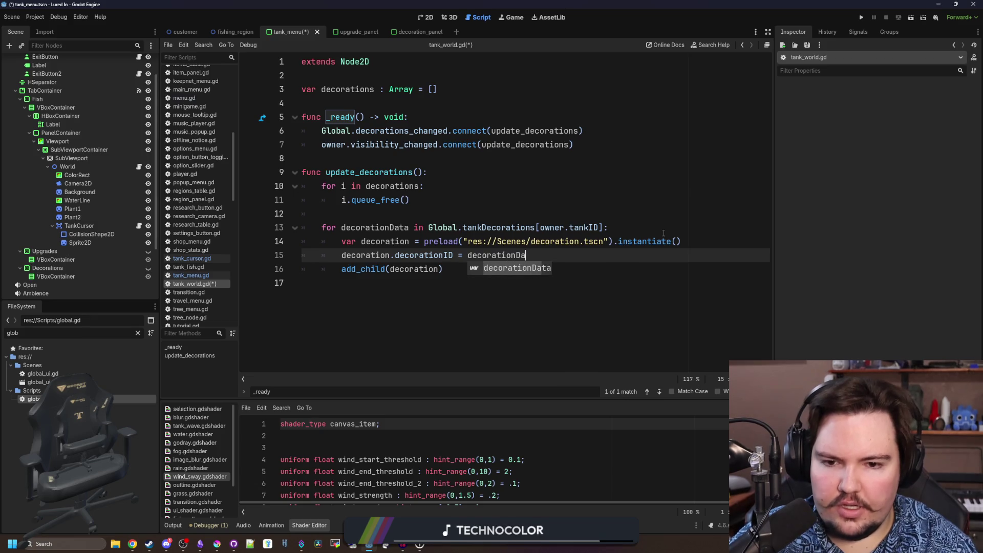
{"action": "key", "text": "Return"}
{"action": "type", "text": ".d"}
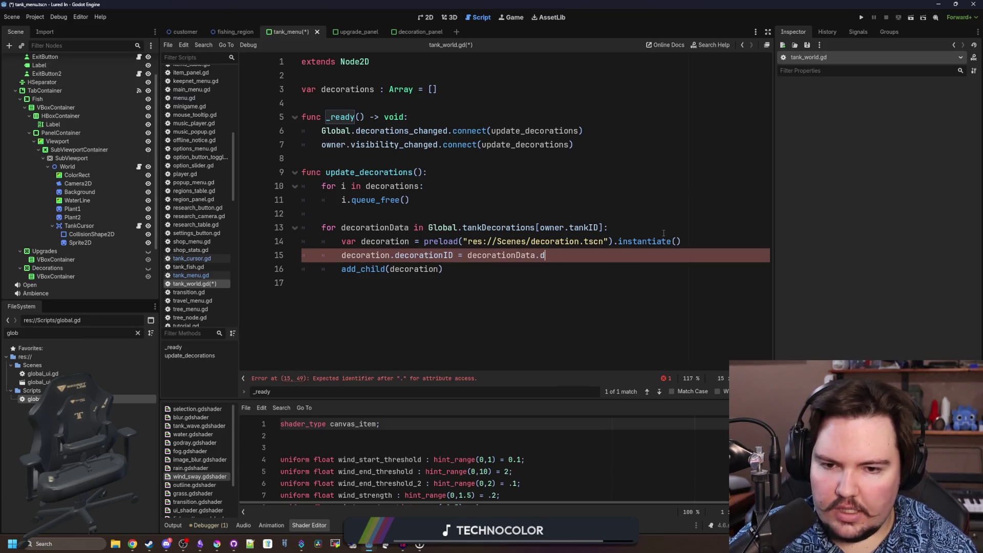
{"action": "key", "text": "Return"}
{"action": "type", "text": "decor"}
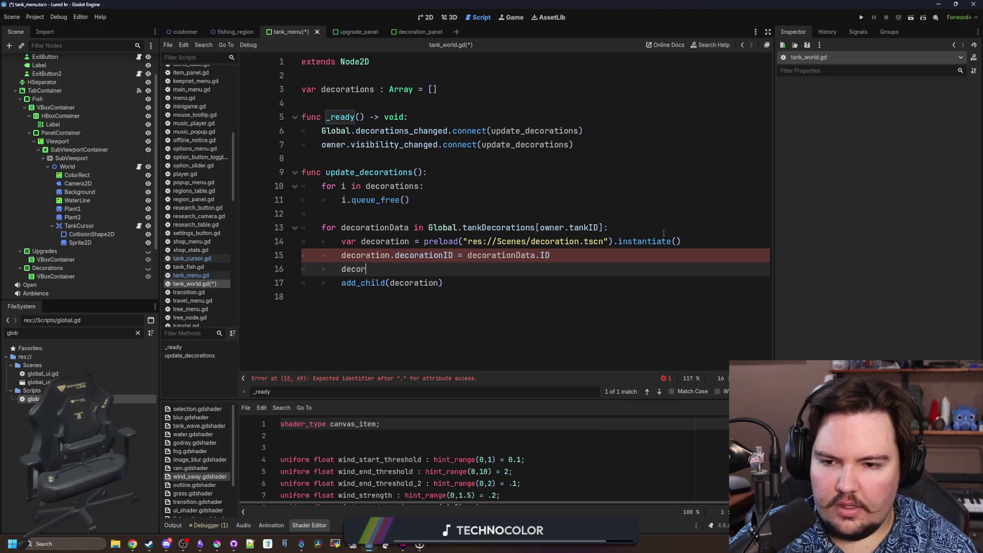
{"action": "type", "text": "a"}
{"action": "key", "text": "Return"}
{"action": "type", "text": ".glob"}
{"action": "key", "text": "Return"}
{"action": "type", "text": "= decorationData.Position"}
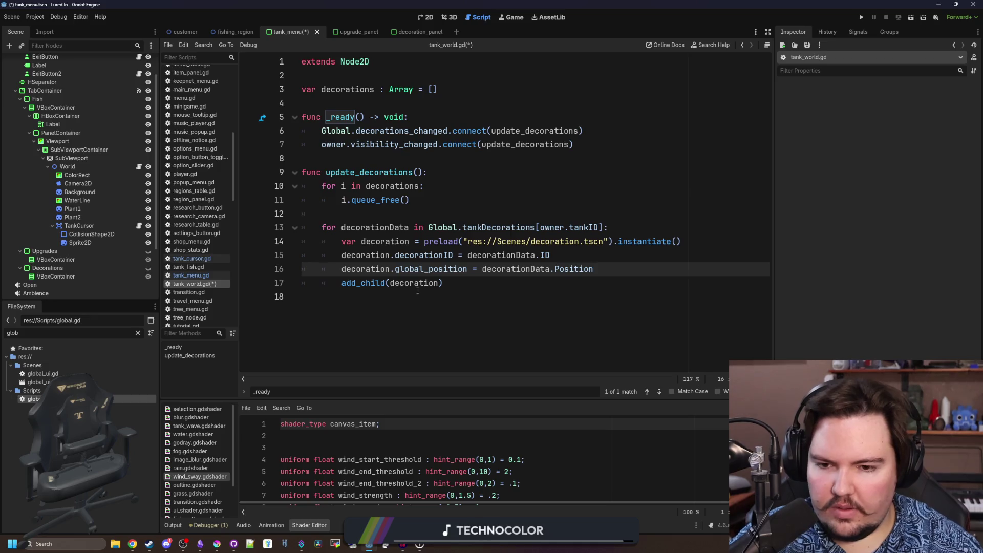
{"action": "double_click", "coordinate": [418, 288]}
{"action": "left_click", "coordinate": [403, 294]}
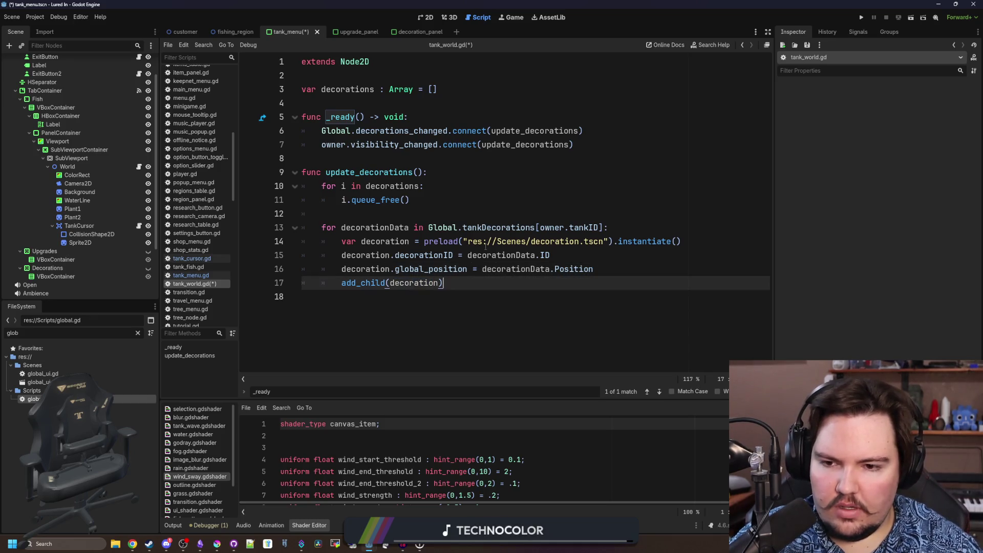
{"action": "left_click", "coordinate": [538, 241], "text": "ctrl"}
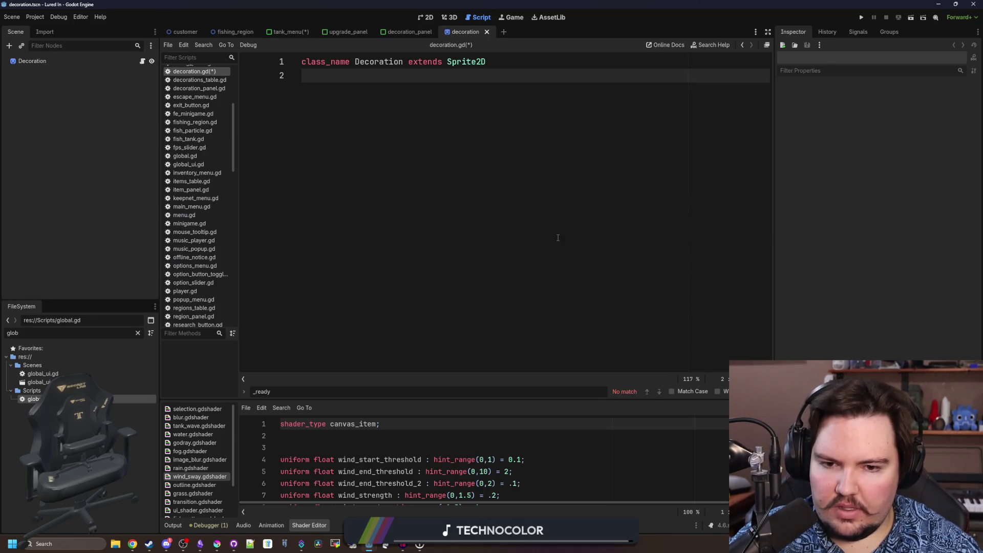
Declare var decorationID : String = "" in decoration.gd
{"action": "left_click", "coordinate": [143, 60]}
{"action": "left_click", "coordinate": [345, 106]}
{"action": "key", "text": "Return"}
{"action": "type", "text": "id : S"}
{"action": "key", "text": "Return"}
{"action": "key", "text": "Return"}
{"action": "key", "text": "BackSpace"}
{"action": "key", "text": "BackSpace"}
{"action": "key", "text": "BackSpace"}
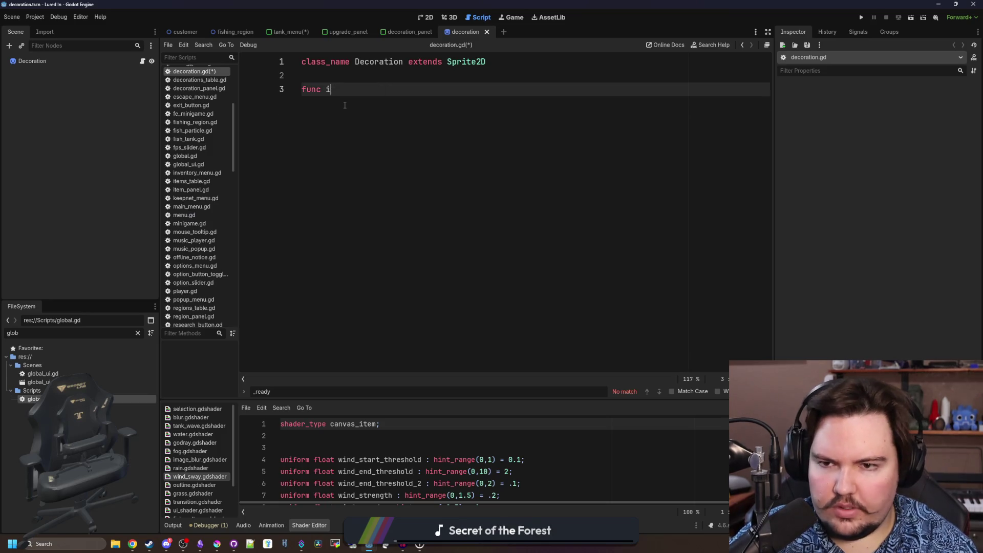
{"action": "type", "text": "decorationID :"}
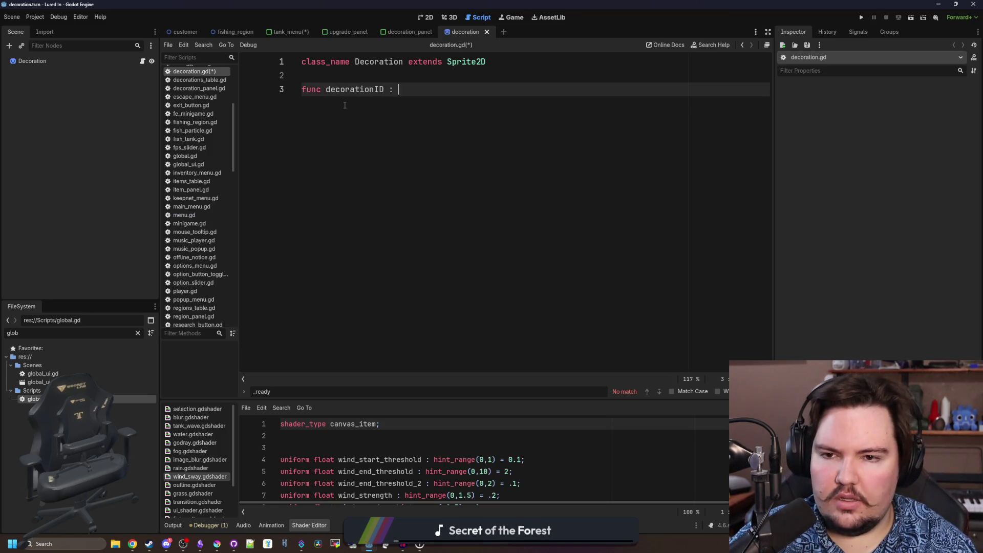
{"action": "type", "text": "ng = \"de"}
{"action": "key", "text": "Return"}
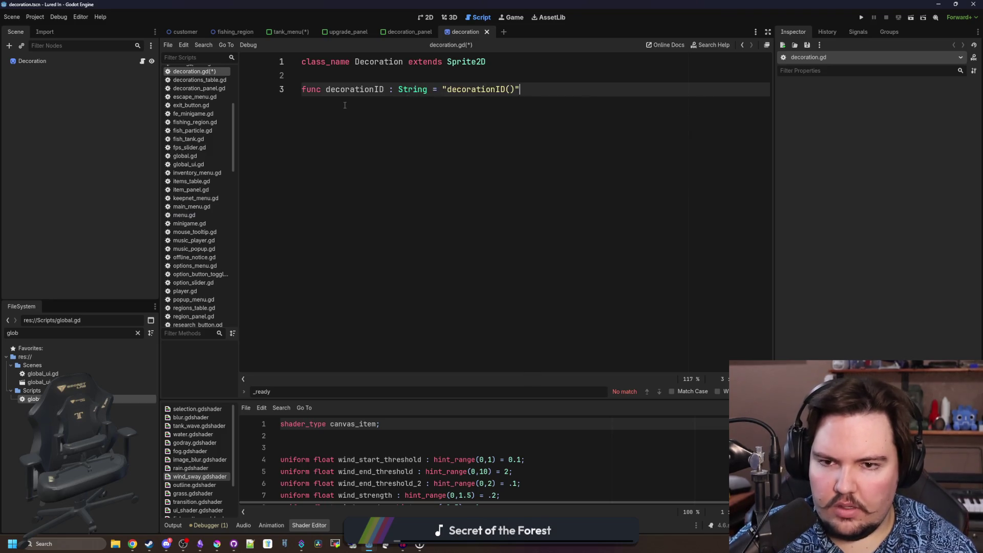
{"action": "key", "text": "BackSpace"}
{"action": "type", "text": "\""}
{"action": "key", "text": "Return"}
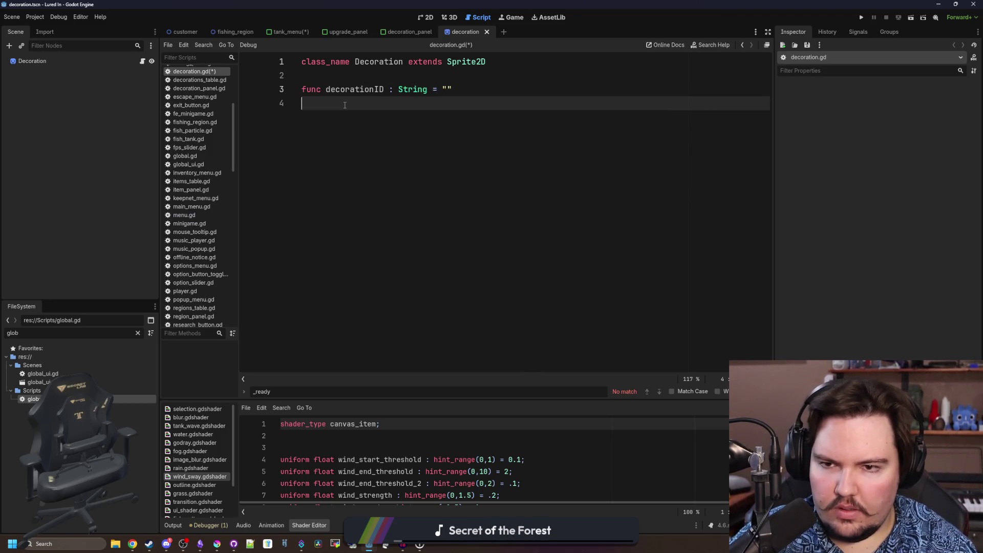
Add a _ready that sets texture from Global.decorationsTable using decorationID
{"action": "key", "text": "Return"}
{"action": "type", "text": "r"}
{"action": "key", "text": "Return"}
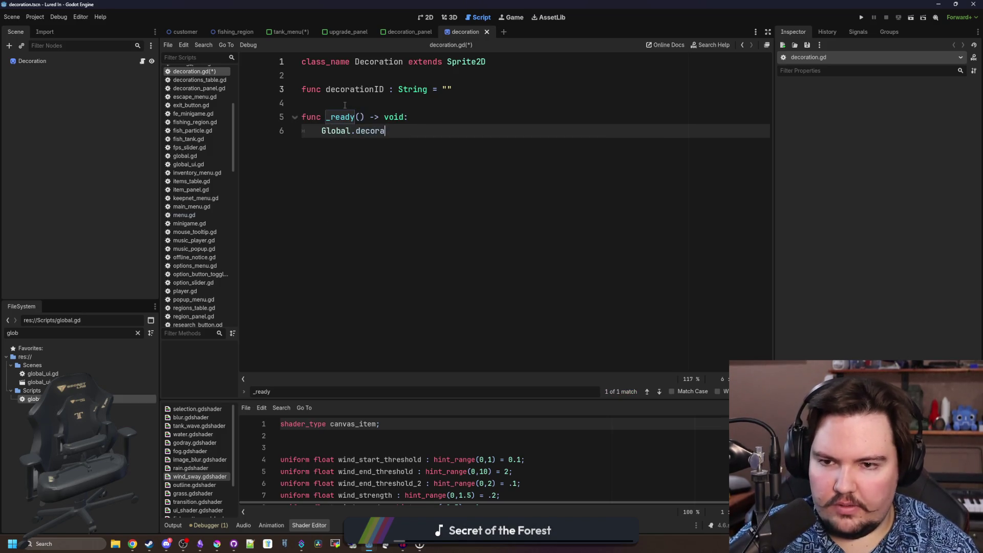
{"action": "type", "text": "tionsT"}
{"action": "key", "text": "Return"}
{"action": "type", "text": ".get(decorationID"}
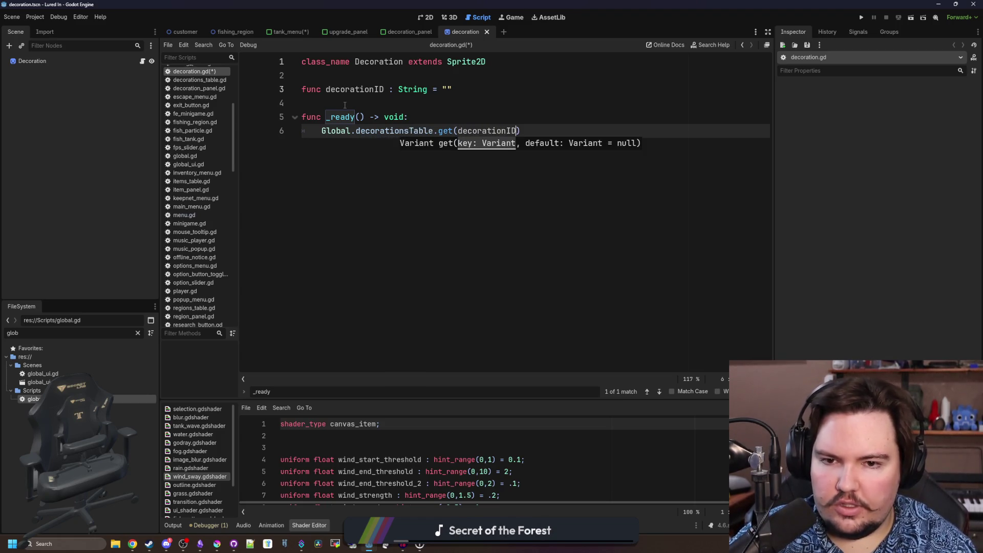
{"action": "type", "text": ")"}
{"action": "key", "text": "Left"}
{"action": "key", "text": "Left"}
{"action": "key", "text": "Left"}
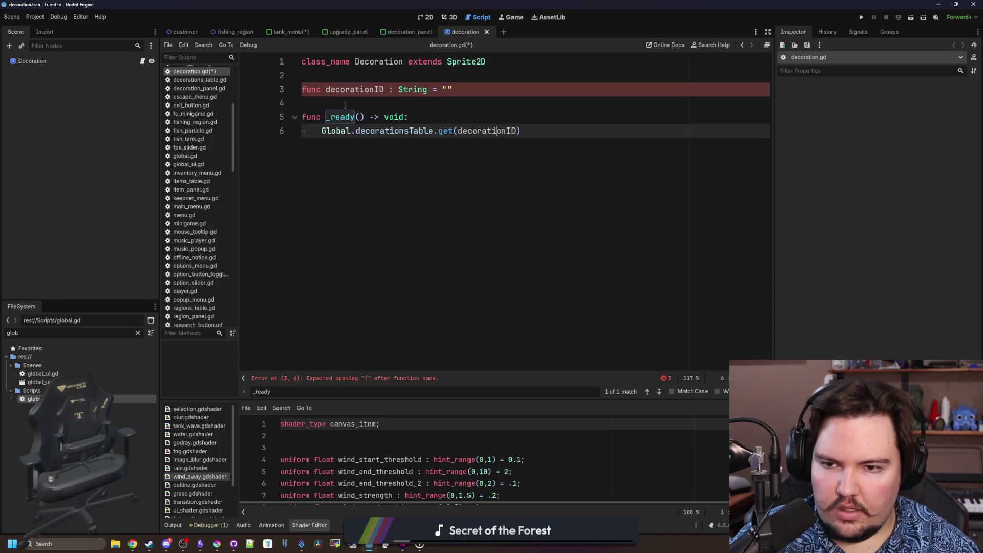
{"action": "type", "text": "texture ="}
{"action": "left_click", "coordinate": [577, 131]}
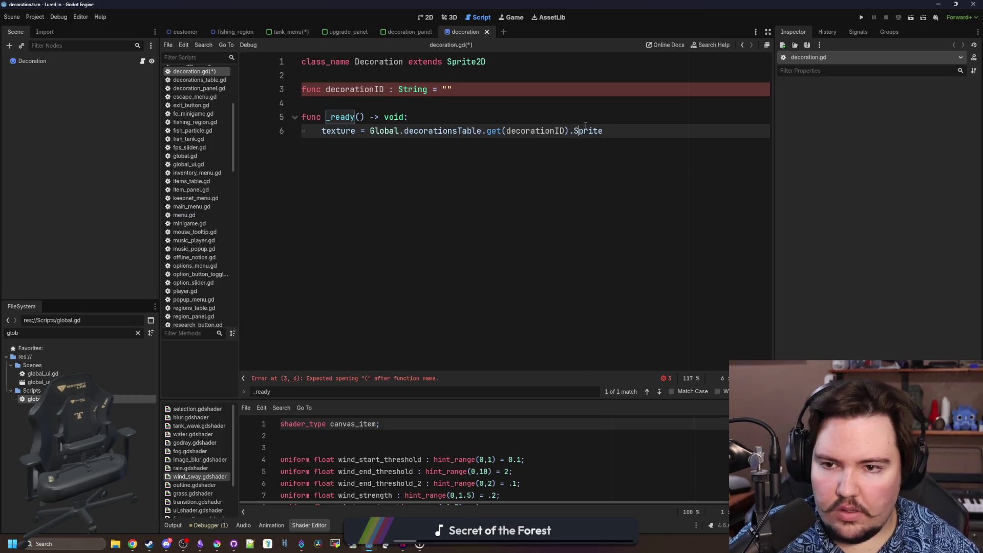
Correct the mistyped func to var on the declaration, save decoration.gd, and switch to tank_menu.gd
{"action": "left_click", "coordinate": [317, 89]}
{"action": "double_click", "coordinate": [317, 90]}
{"action": "type", "text": "var"}
{"action": "left_click", "coordinate": [370, 78]}
{"action": "key", "text": "ctrl+s"}
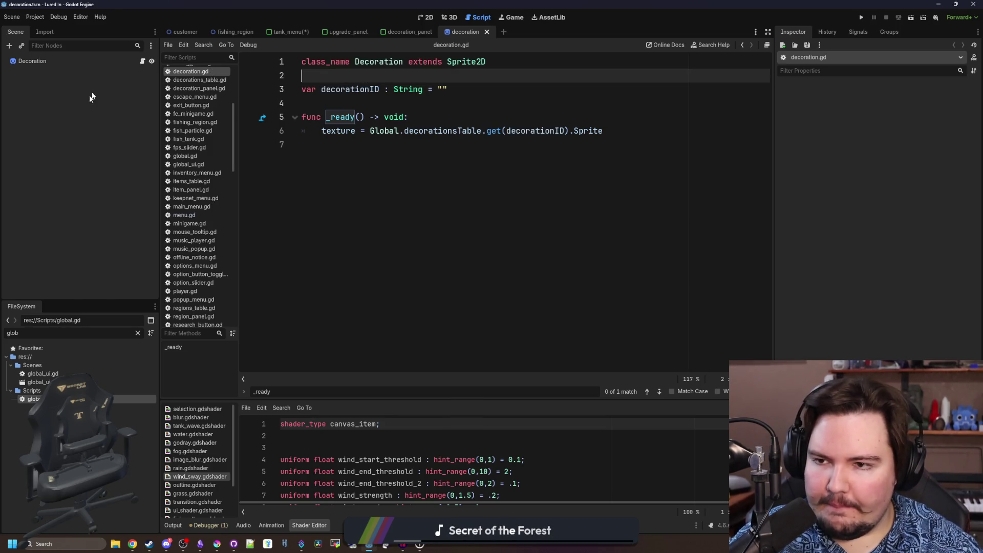
{"action": "left_click", "coordinate": [322, 104]}
{"action": "left_click", "coordinate": [306, 35]}
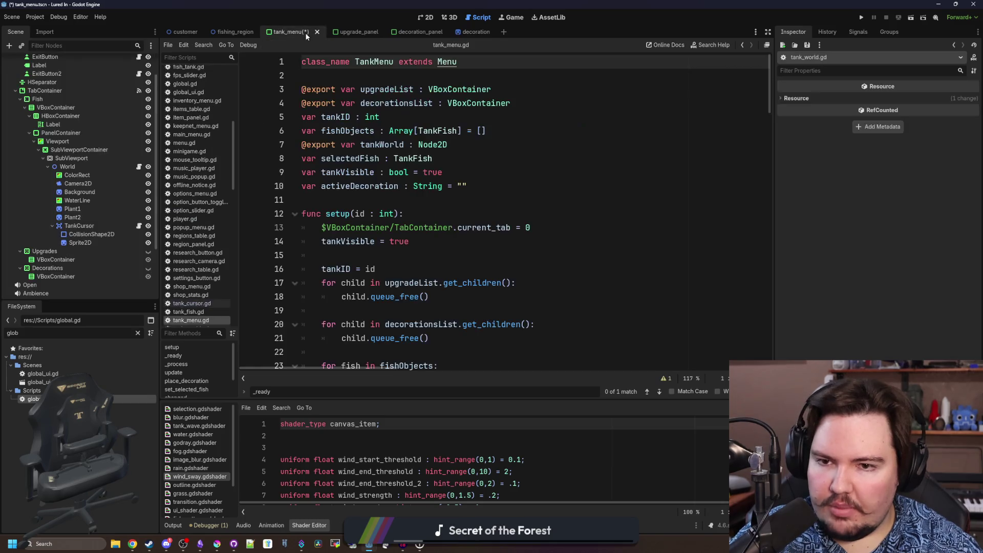
In tank_world.gd, type the instantiated decoration variable as ': Decoration'
{"action": "left_click", "coordinate": [424, 213]}
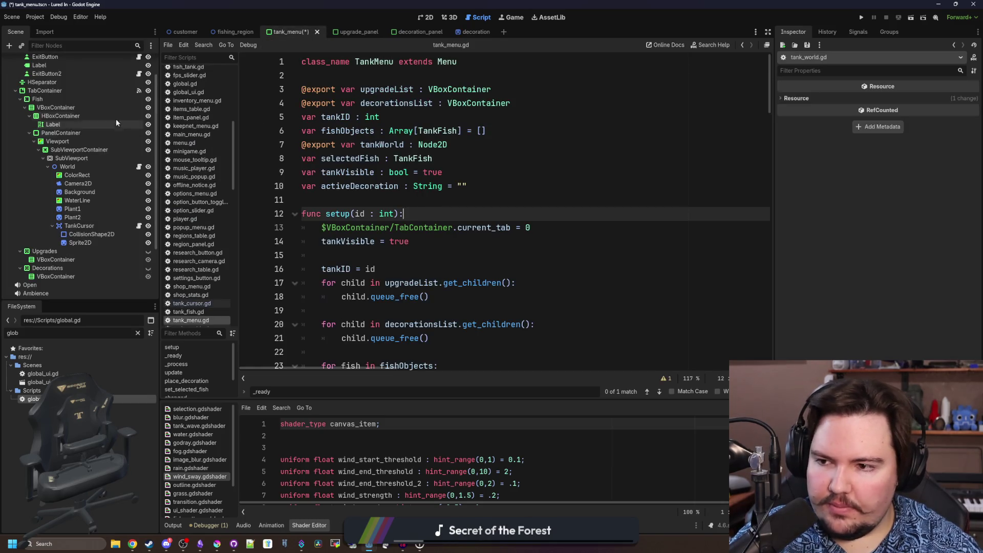
{"action": "left_click", "coordinate": [139, 167]}
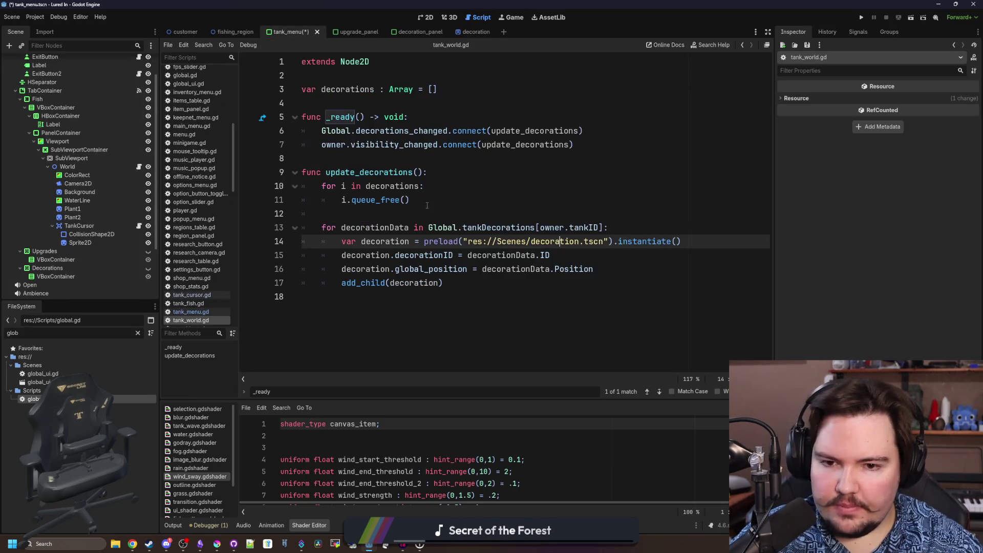
{"action": "left_click", "coordinate": [410, 241]}
{"action": "type", "text": ": Decoration"}
{"action": "key", "text": "Escape"}
{"action": "key", "text": "Up"}
{"action": "key", "text": "Up"}
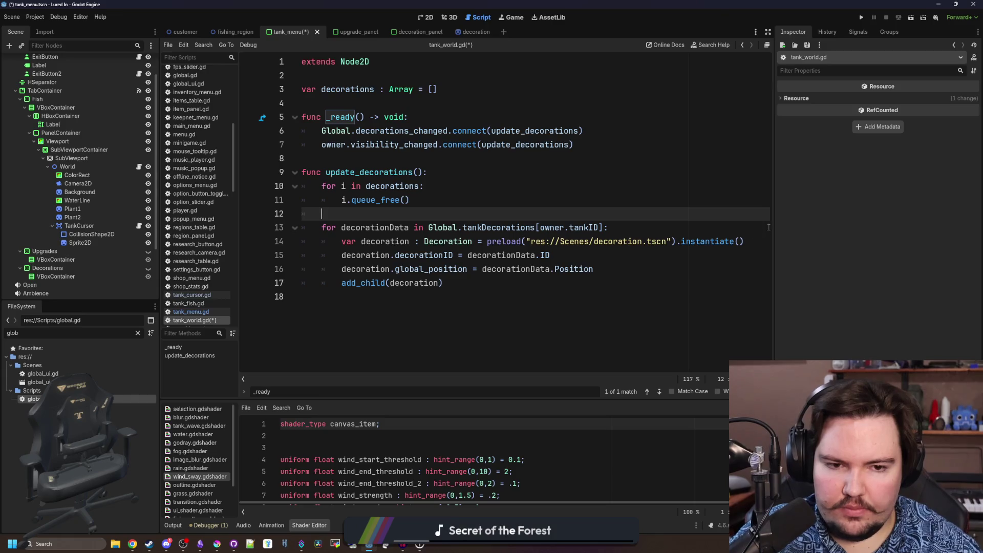
Widen the script area, save the scripts, and run the project
{"action": "left_click_drag", "start_coordinate": [773, 225], "coordinate": [893, 225]}
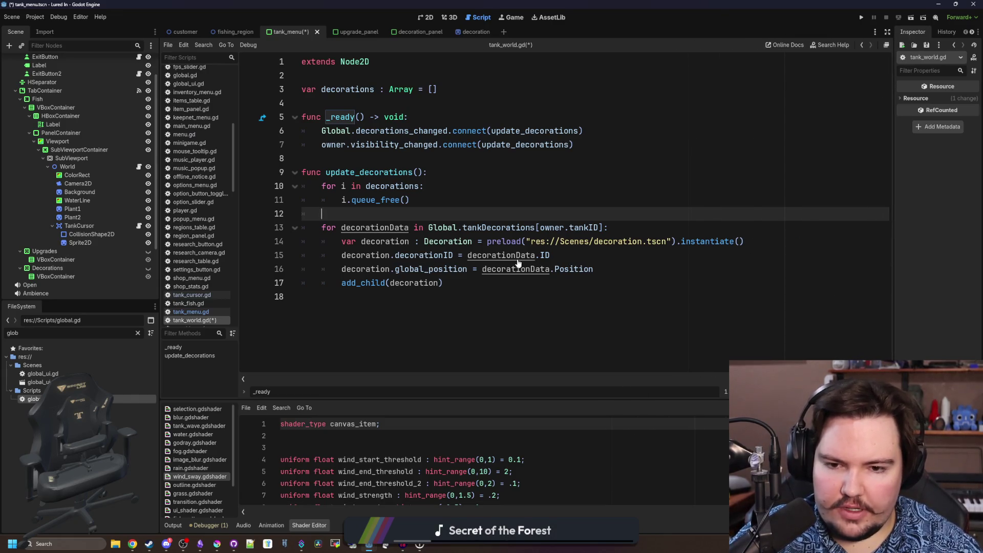
{"action": "key", "text": "ctrl+s"}
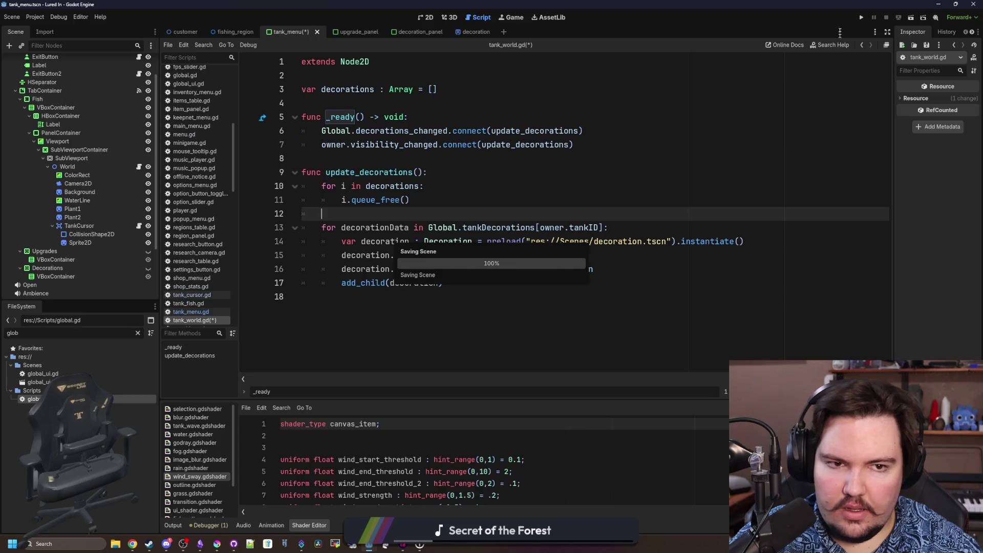
{"action": "left_click", "coordinate": [862, 18]}
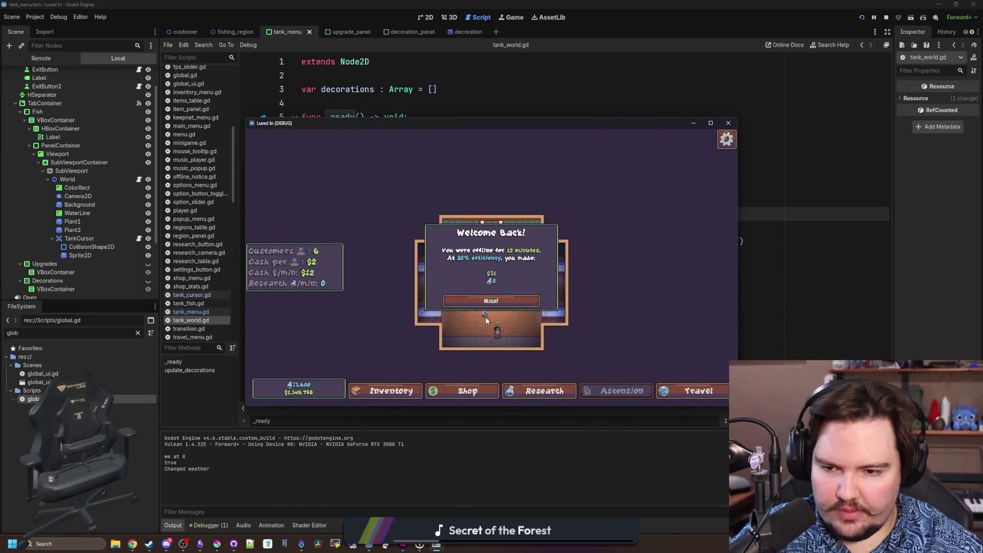
In the running game, open Fish Tank 1, buy Seagrass and try placing it in the tank
{"action": "left_click", "coordinate": [491, 301]}
{"action": "left_click", "coordinate": [710, 123]}
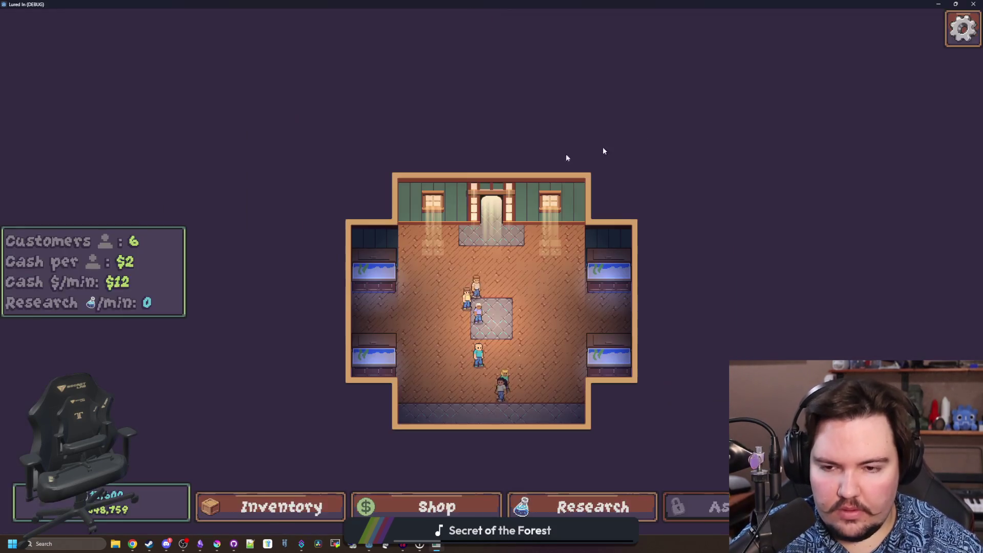
{"action": "left_click", "coordinate": [378, 269]}
{"action": "left_click", "coordinate": [545, 143]}
{"action": "left_click", "coordinate": [663, 189]}
{"action": "left_click", "coordinate": [483, 307]}
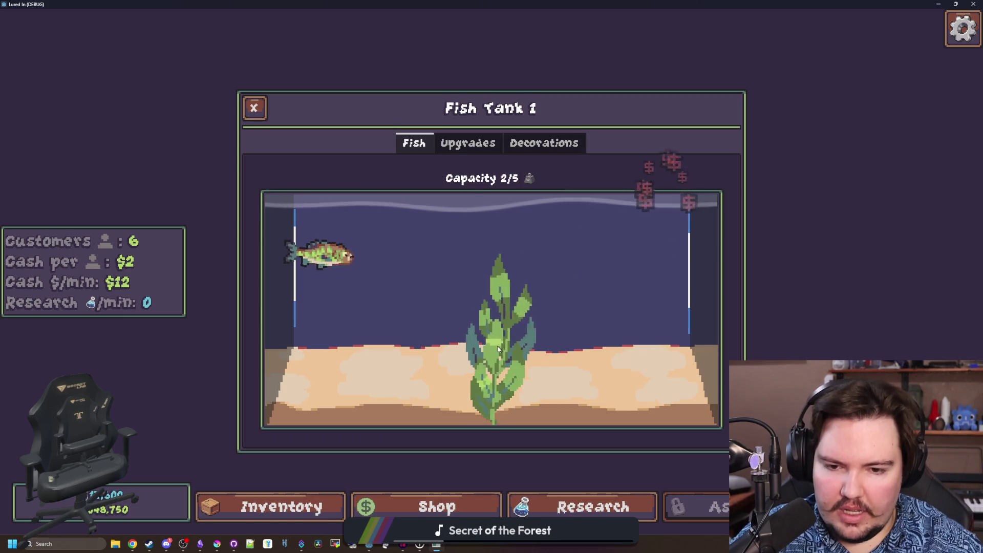
{"action": "left_click", "coordinate": [482, 307]}
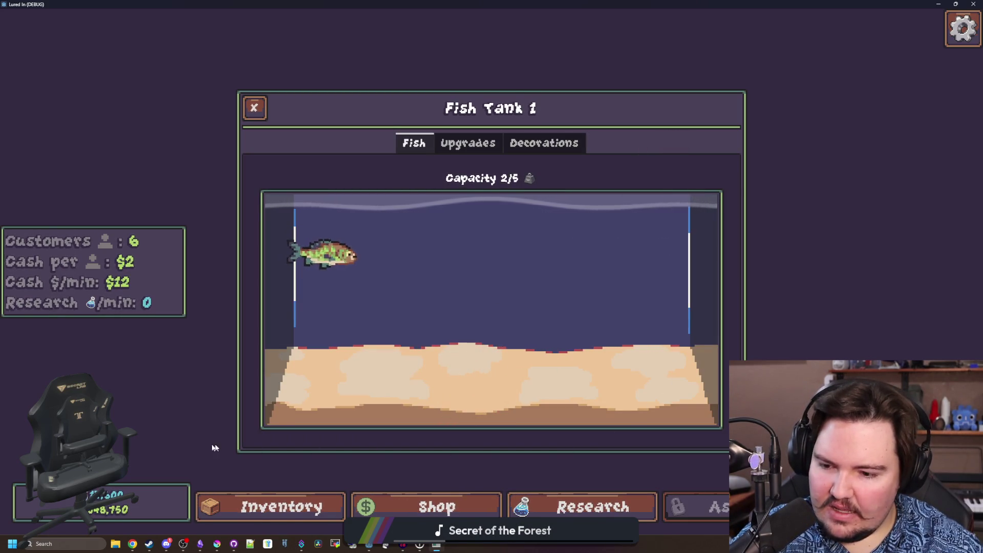
Buy Fire Leaf, place it in the tank, and close the tank panel
{"action": "left_click", "coordinate": [543, 142]}
{"action": "left_click", "coordinate": [666, 247]}
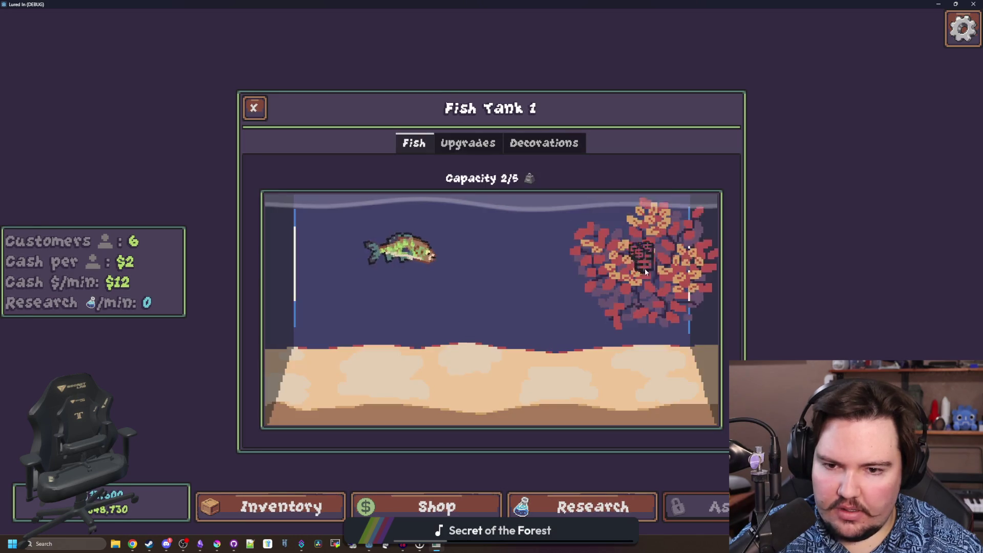
{"action": "left_click", "coordinate": [645, 409]}
{"action": "left_click", "coordinate": [370, 264]}
Reload via the main menu, reopen Fish Tank 1 to find decorations gone, and close the game
{"action": "key", "text": "Escape"}
{"action": "key", "text": "Escape"}
{"action": "left_click", "coordinate": [476, 309]}
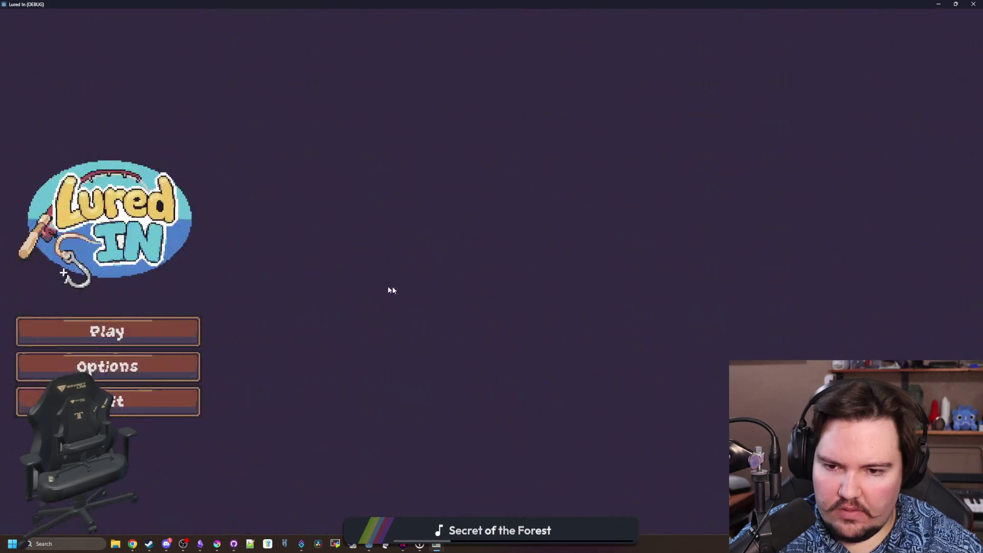
{"action": "left_click", "coordinate": [105, 332]}
{"action": "left_click", "coordinate": [376, 276]}
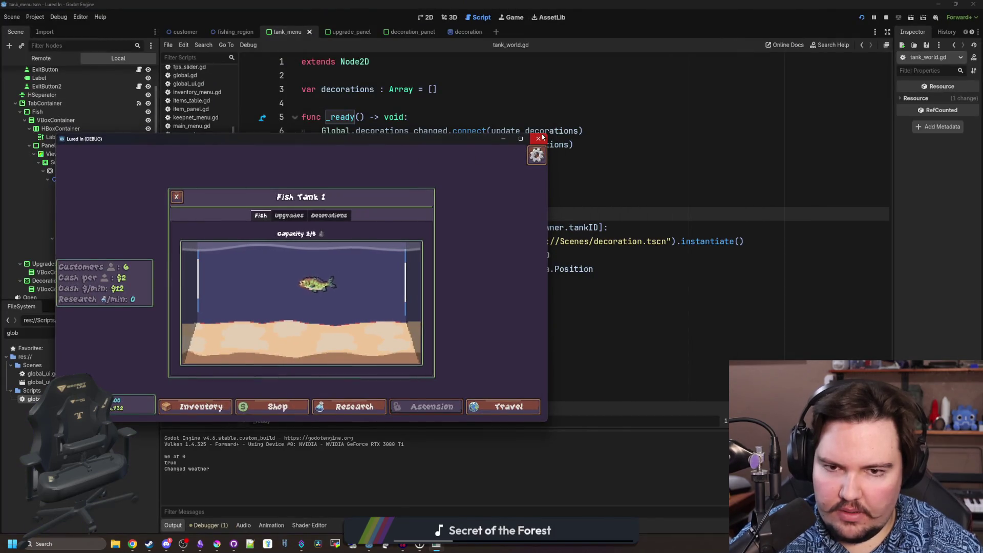
{"action": "left_click", "coordinate": [542, 137]}
{"action": "left_click", "coordinate": [430, 296]}
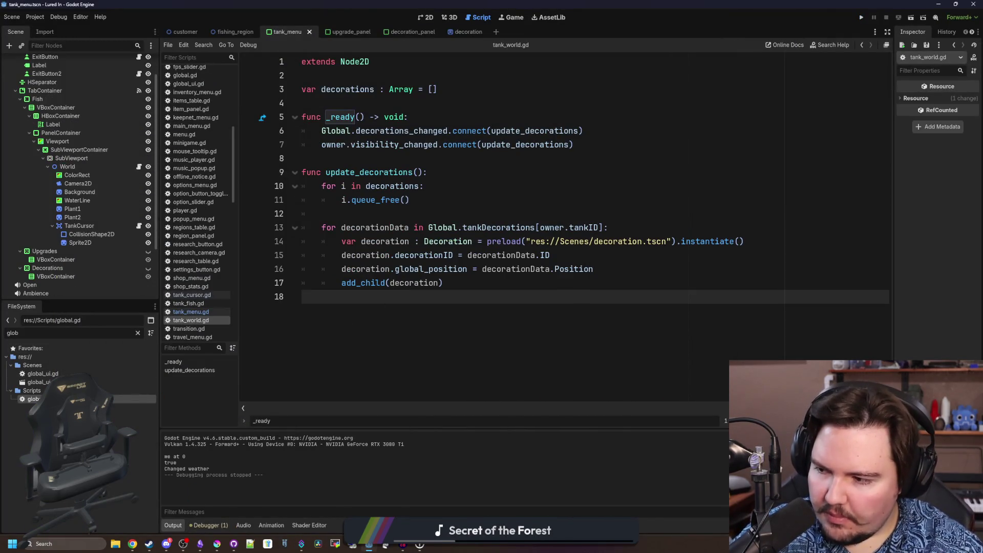
Add print("ahahha") as the first line of update_decorations and run the project again
{"action": "left_click", "coordinate": [393, 213]}
{"action": "left_click", "coordinate": [381, 161]}
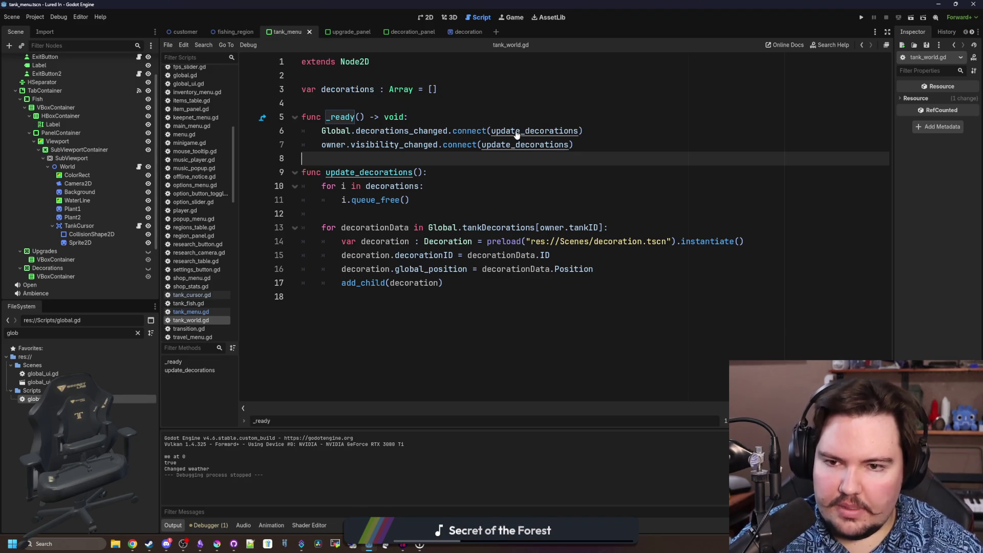
{"action": "left_click", "coordinate": [427, 172]}
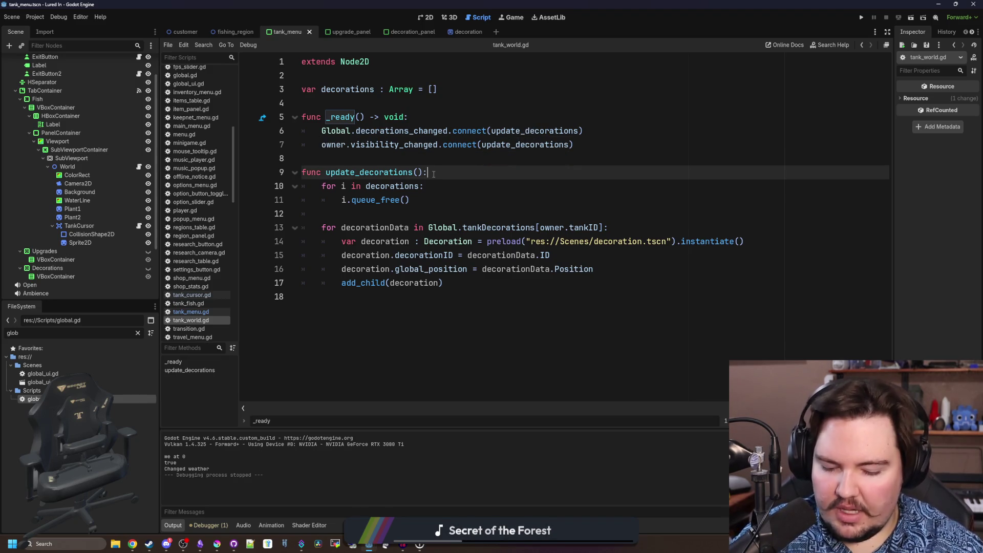
{"action": "key", "text": "Return"}
{"action": "type", "text": "p"}
{"action": "type", "text": "rint(\"ahah\")"}
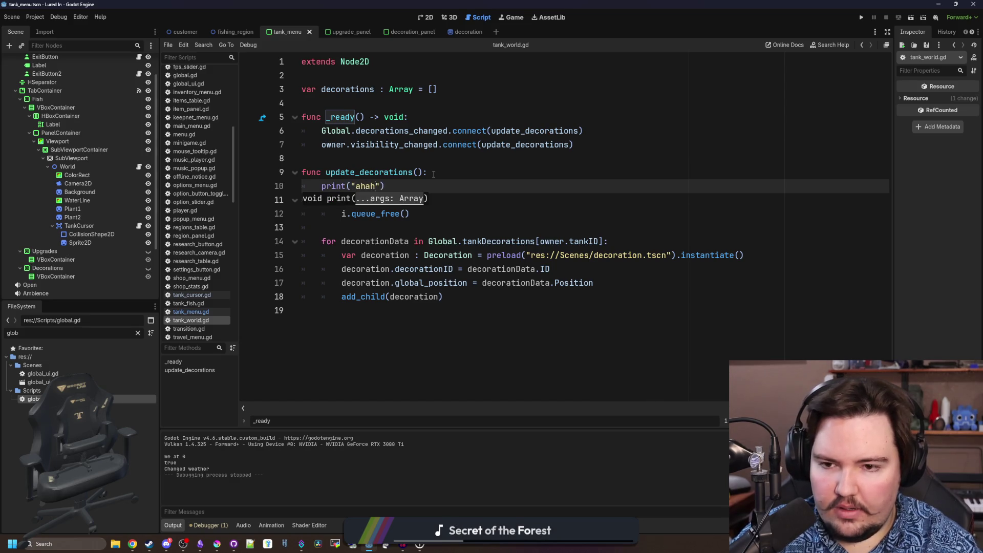
{"action": "type", "text": "ha"}
{"action": "left_click", "coordinate": [434, 174]}
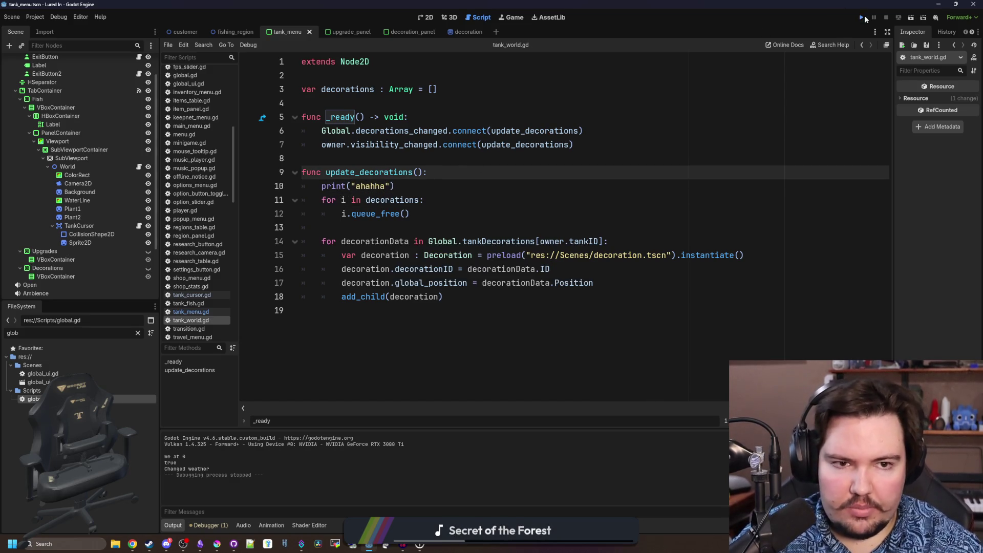
{"action": "left_click", "coordinate": [864, 17]}
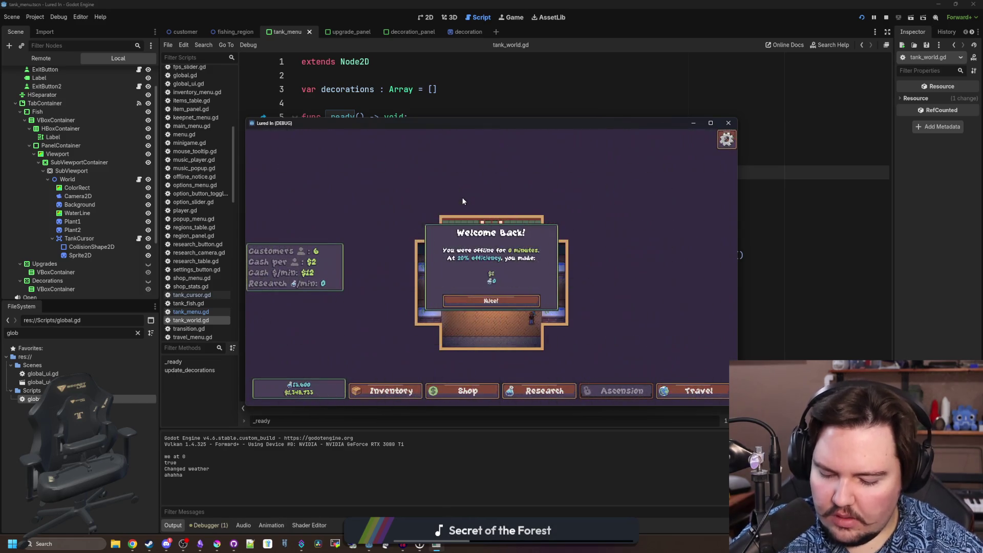
Open Fish Tank 1, buy and place Seagrass, then remove it from the tank
{"action": "left_click", "coordinate": [524, 301]}
{"action": "left_click", "coordinate": [708, 122]}
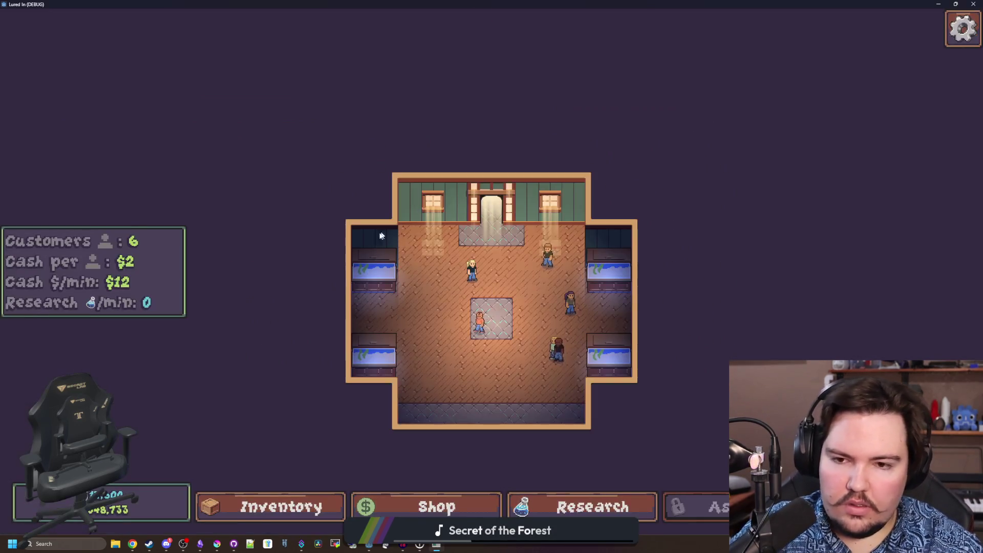
{"action": "left_click", "coordinate": [369, 256]}
{"action": "left_click", "coordinate": [545, 137]}
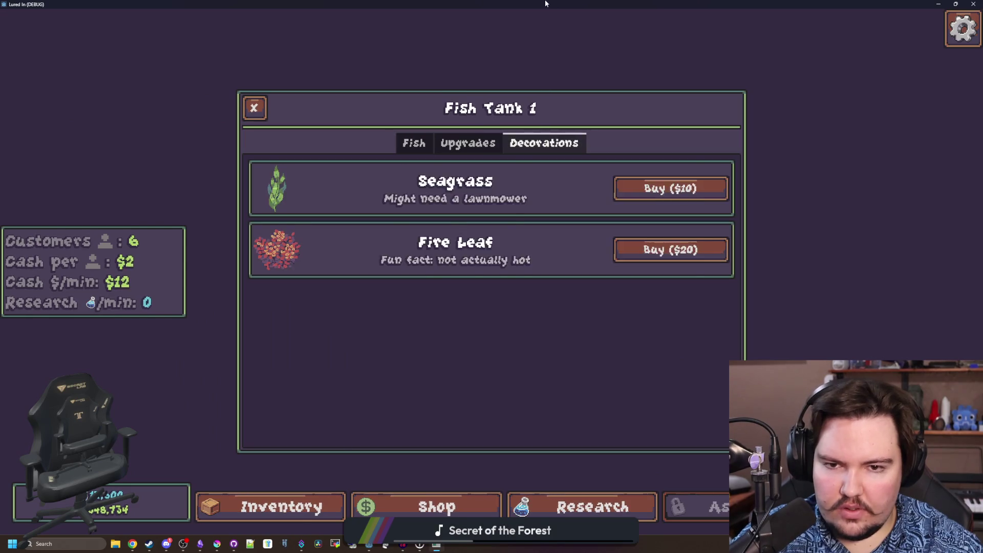
{"action": "double_click", "coordinate": [546, 4]}
{"action": "left_click", "coordinate": [582, 145]}
{"action": "left_click", "coordinate": [422, 207]}
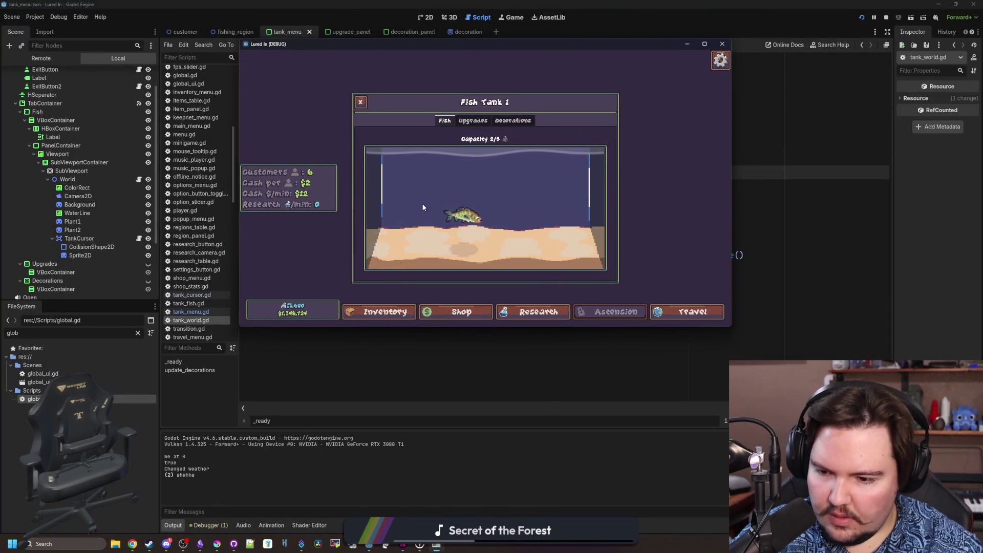
Buy a Pine Leaf, place it in the tank, remove it, and close the Carp info panel
{"action": "left_click", "coordinate": [512, 121]}
{"action": "left_click", "coordinate": [582, 176]}
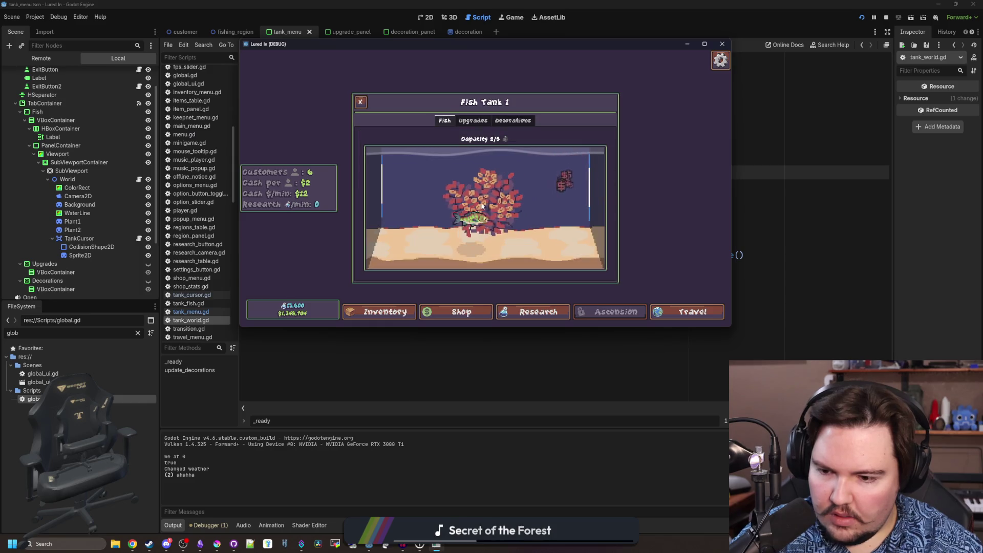
{"action": "left_click", "coordinate": [472, 192]}
{"action": "left_click", "coordinate": [480, 202]}
{"action": "left_click", "coordinate": [512, 121]}
{"action": "left_click", "coordinate": [581, 176]}
{"action": "left_click", "coordinate": [546, 211]}
Go to the main menu and back into the game, then stop the run with F8
{"action": "key", "text": "Escape"}
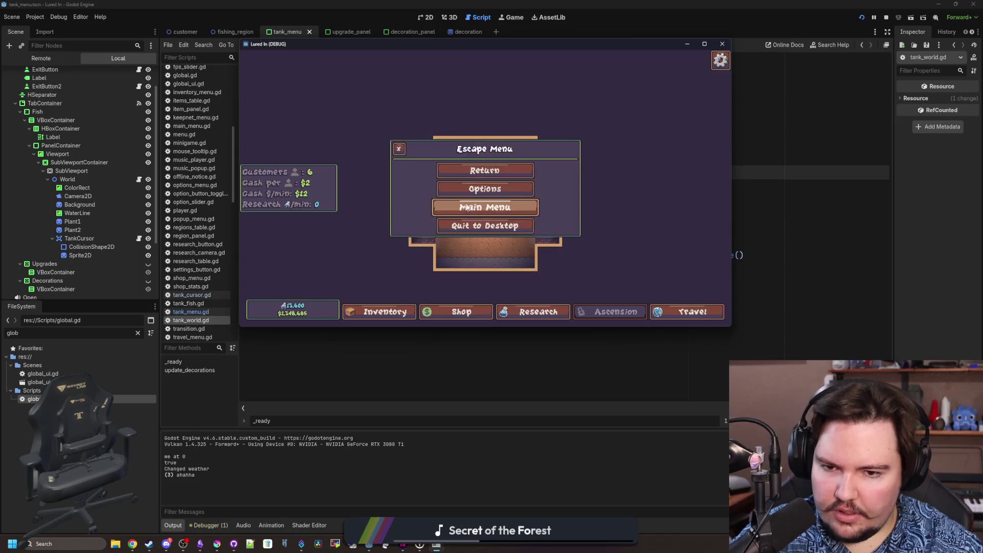
{"action": "left_click", "coordinate": [473, 208]}
{"action": "left_click", "coordinate": [296, 220]}
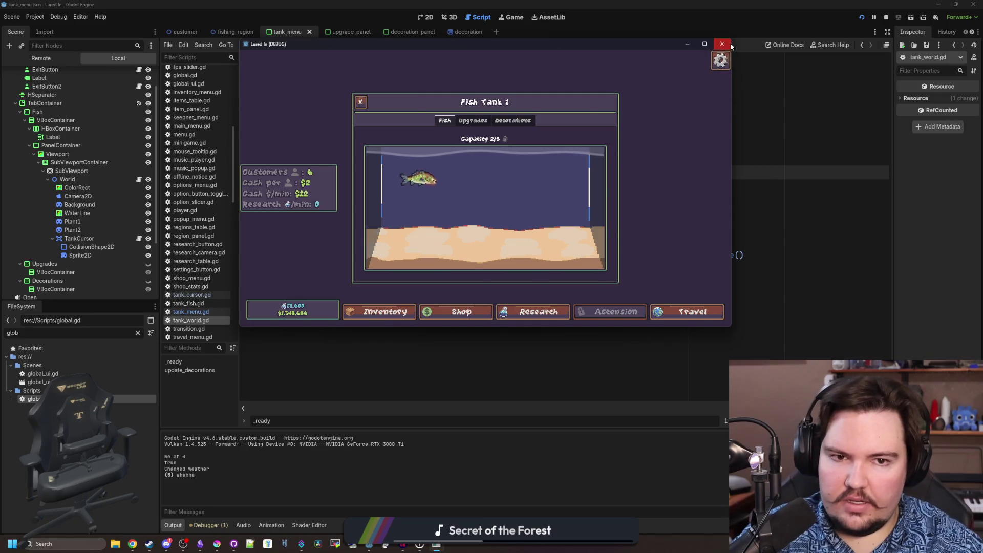
{"action": "key", "text": "F8"}
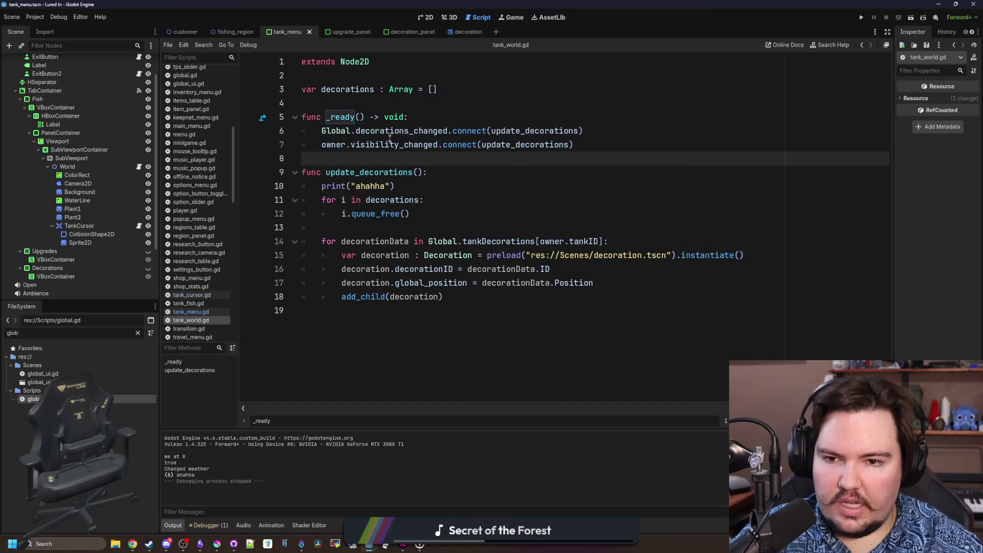
Review tank_cursor.gd's placement code and jump to add_tank_decoration in global.gd
{"action": "key", "text": "Up"}
{"action": "key", "text": "Up"}
{"action": "key", "text": "Up"}
{"action": "key", "text": "Up"}
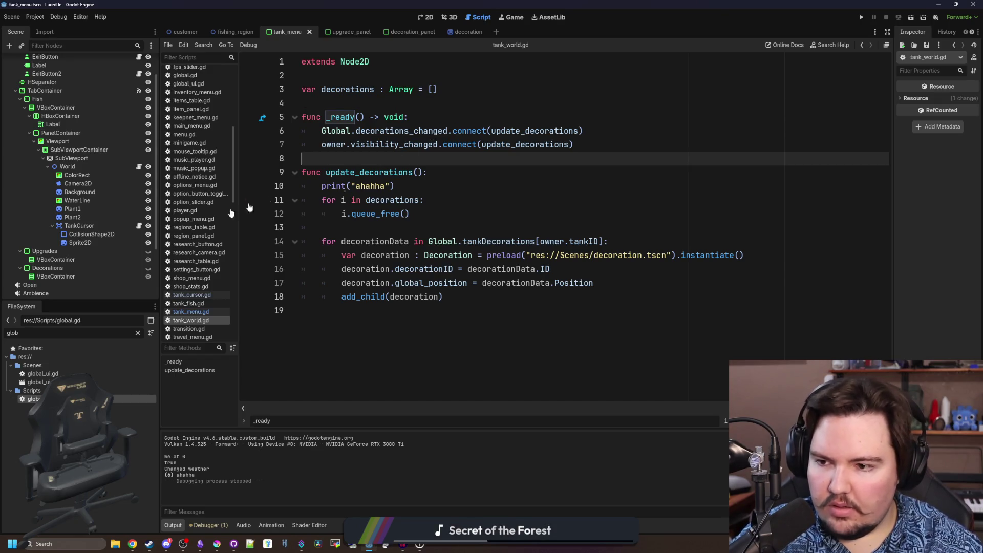
{"action": "left_click", "coordinate": [138, 225]}
{"action": "key", "text": "Down"}
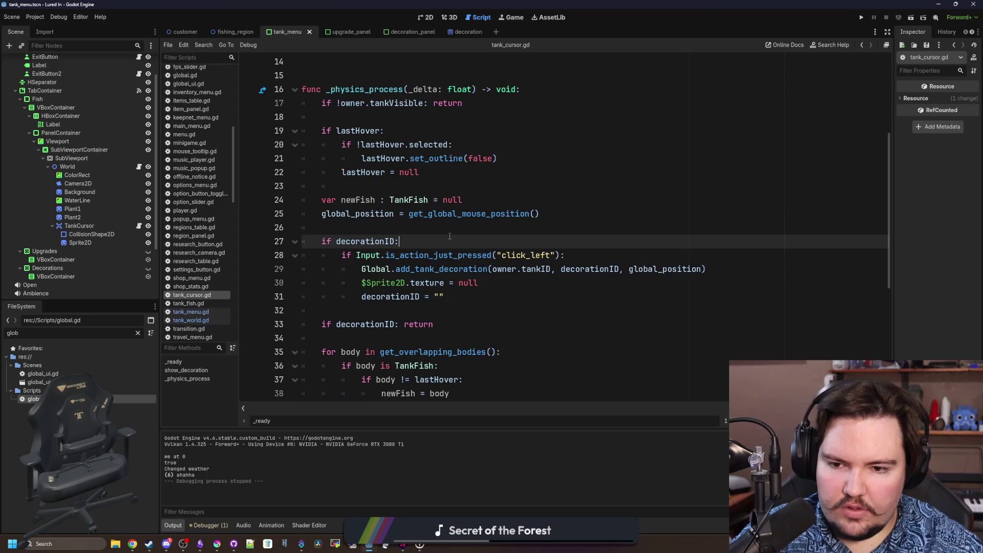
{"action": "scroll", "coordinate": [466, 235], "scroll_direction": "down", "scroll_amount": 1}
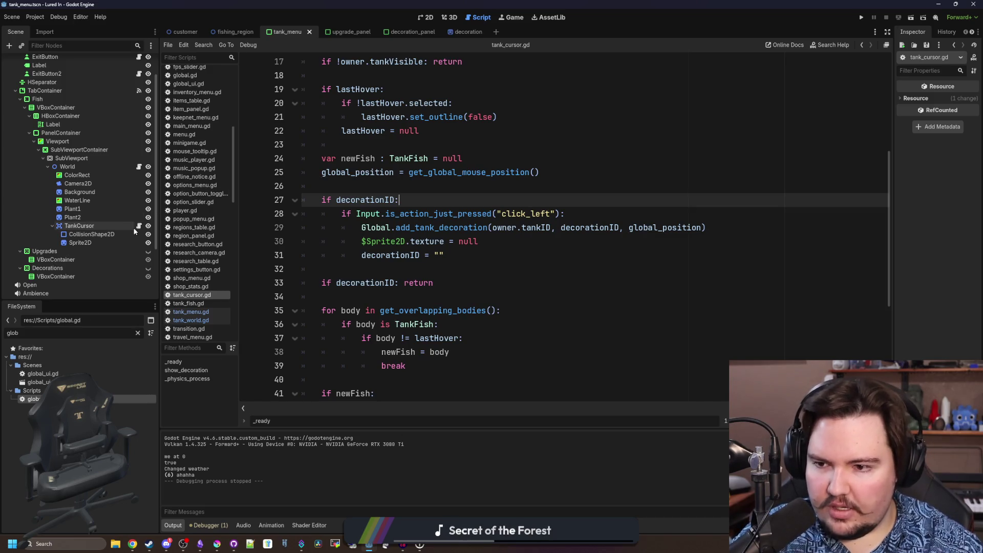
{"action": "left_click", "coordinate": [474, 265]}
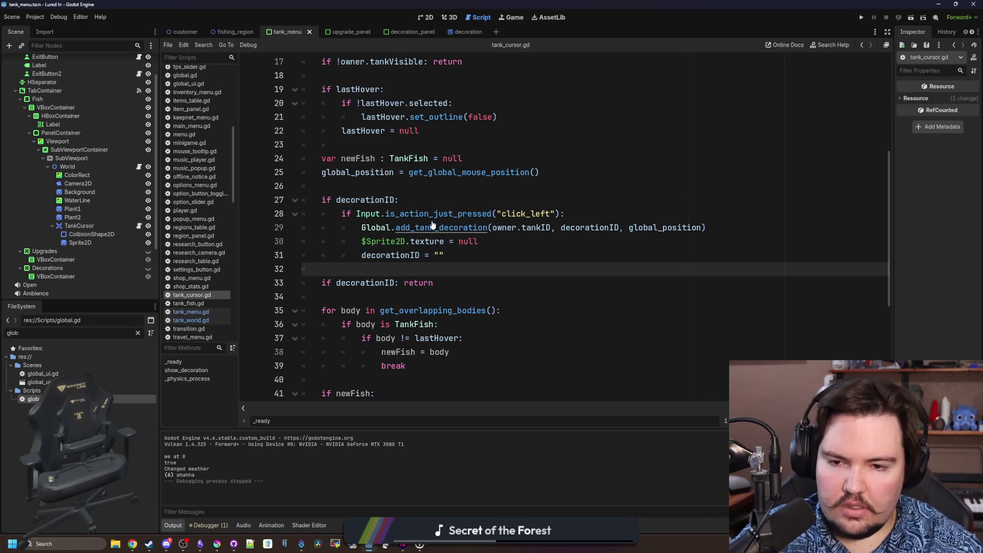
{"action": "left_click", "coordinate": [432, 227], "text": "ctrl"}
{"action": "scroll", "coordinate": [422, 227], "scroll_direction": "down", "scroll_amount": 1}
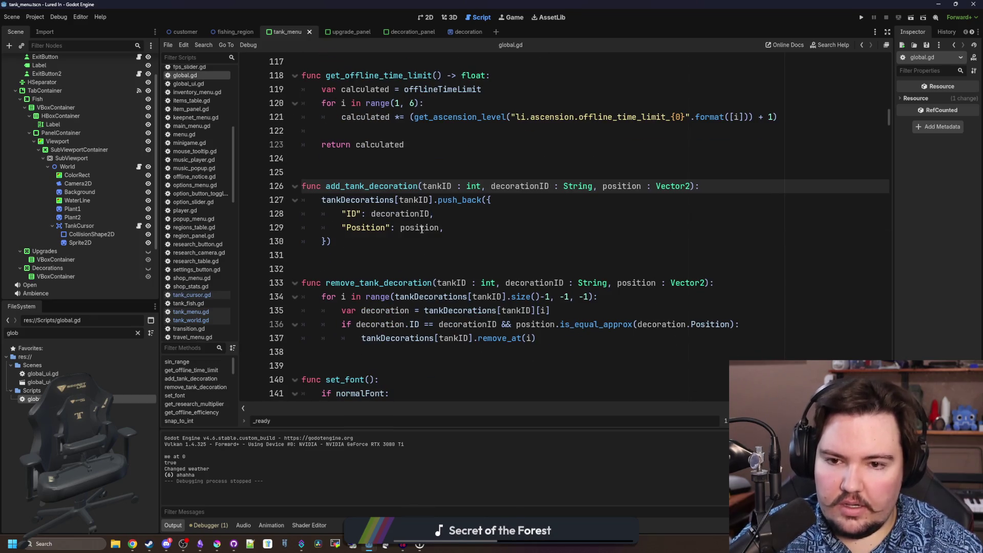
Delete the set(val) setter block under the tankDecorations variable in global.gd
{"action": "left_click", "coordinate": [382, 242]}
{"action": "scroll", "coordinate": [361, 242], "scroll_direction": "up", "scroll_amount": 1}
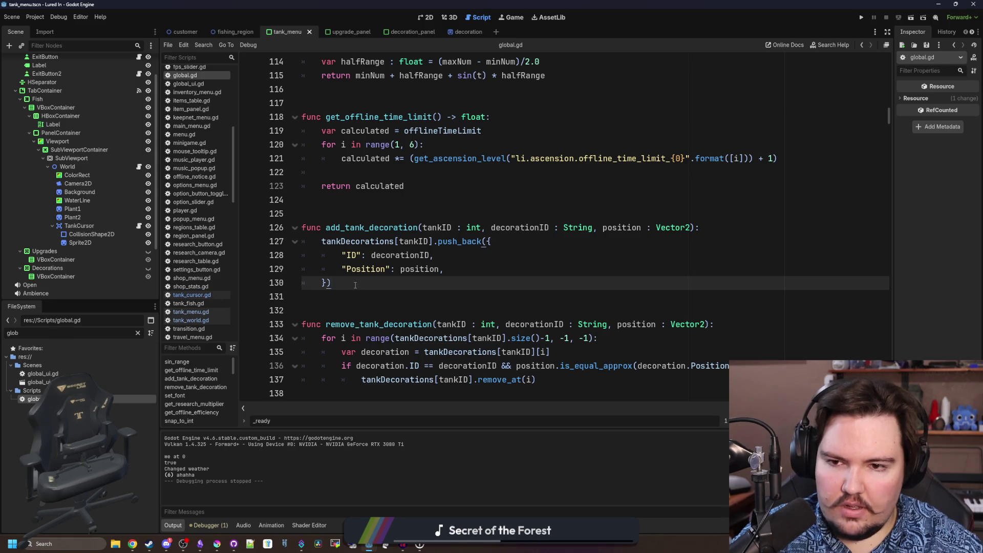
{"action": "left_click", "coordinate": [356, 248], "text": "ctrl"}
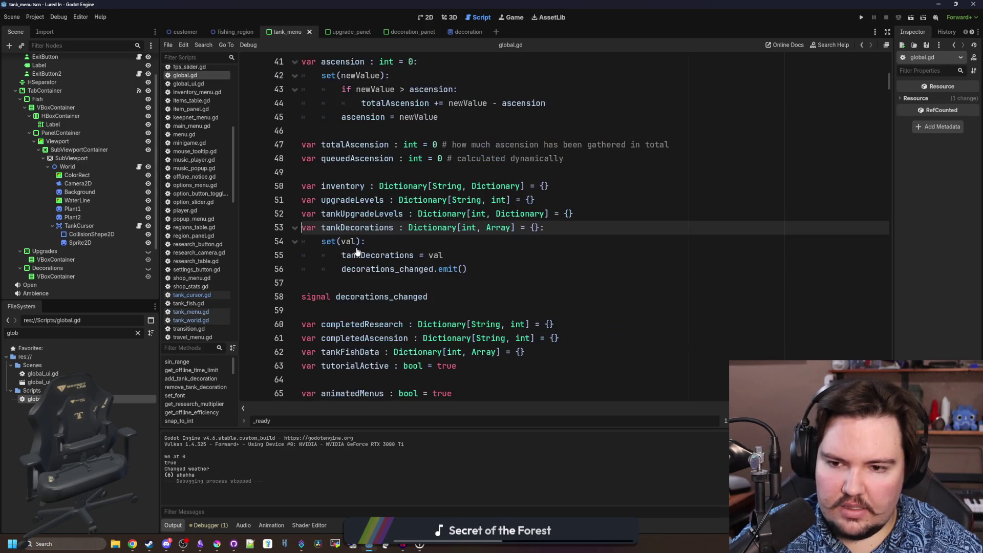
{"action": "left_click", "coordinate": [383, 241]}
{"action": "left_click_drag", "start_coordinate": [468, 269], "coordinate": [321, 260]}
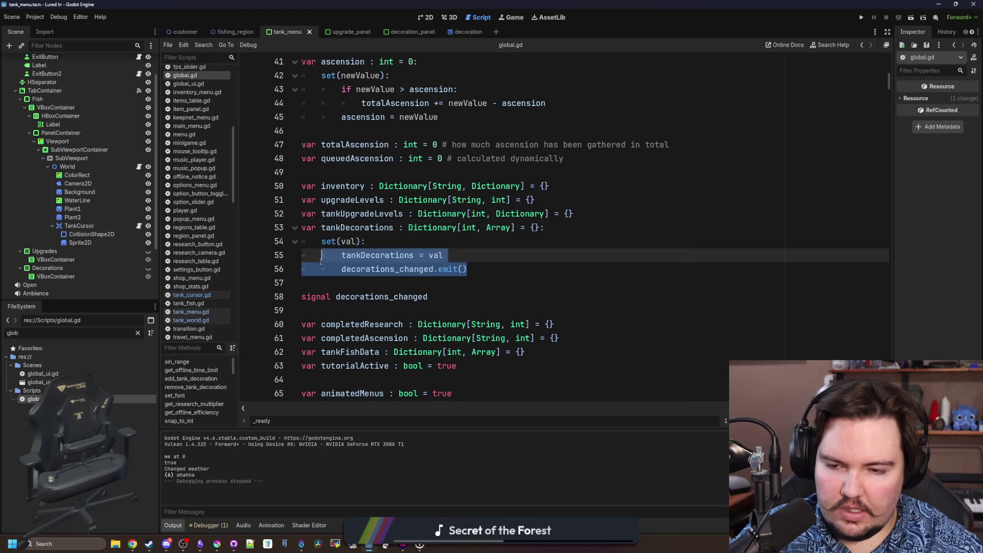
{"action": "key", "text": "BackSpace"}
{"action": "left_click_drag", "start_coordinate": [343, 269], "coordinate": [291, 244]}
{"action": "key", "text": "BackSpace"}
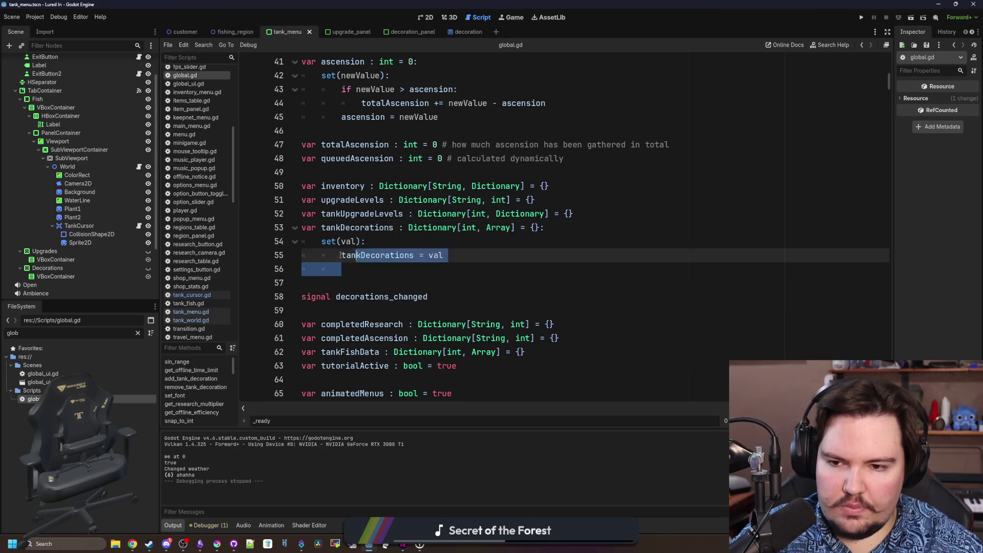
{"action": "key", "text": "BackSpace"}
{"action": "scroll", "coordinate": [525, 245], "scroll_direction": "down", "scroll_amount": 3}
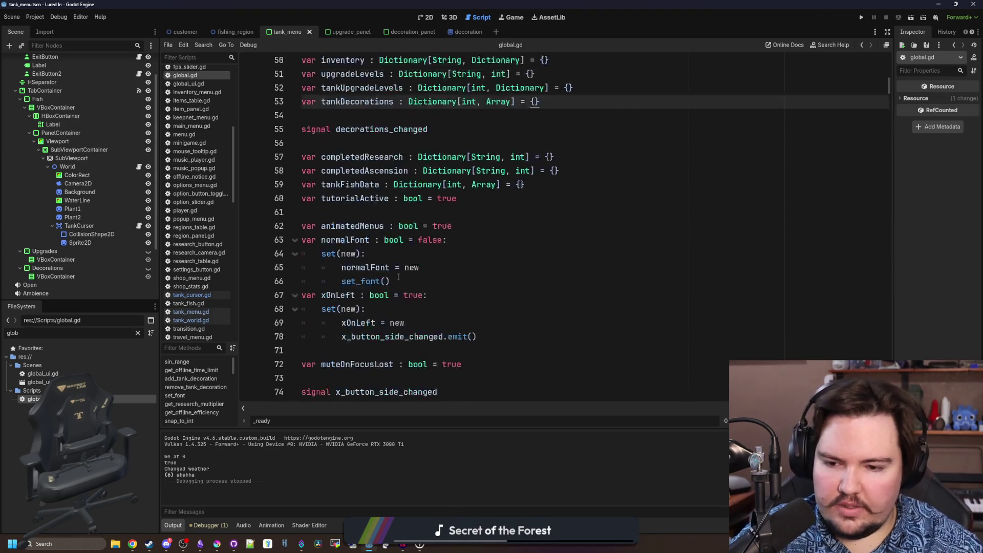
{"action": "scroll", "coordinate": [525, 244], "scroll_direction": "down", "scroll_amount": 2}
Emit decorations_changed in add_ and remove_tank_decoration, end removal with return, and save
{"action": "key", "text": "ctrl+f"}
{"action": "type", "text": "add_tank"}
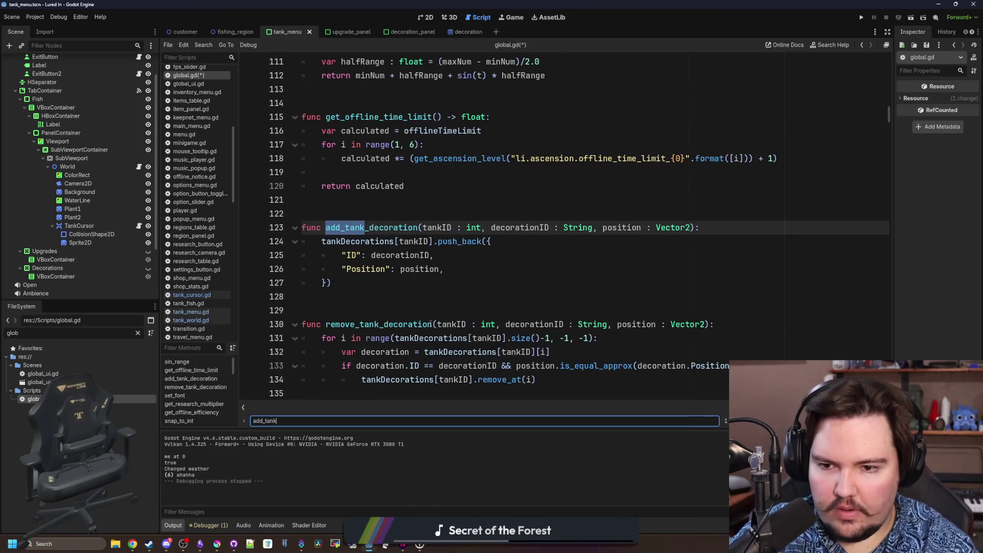
{"action": "left_click", "coordinate": [389, 286]}
{"action": "key", "text": "Return"}
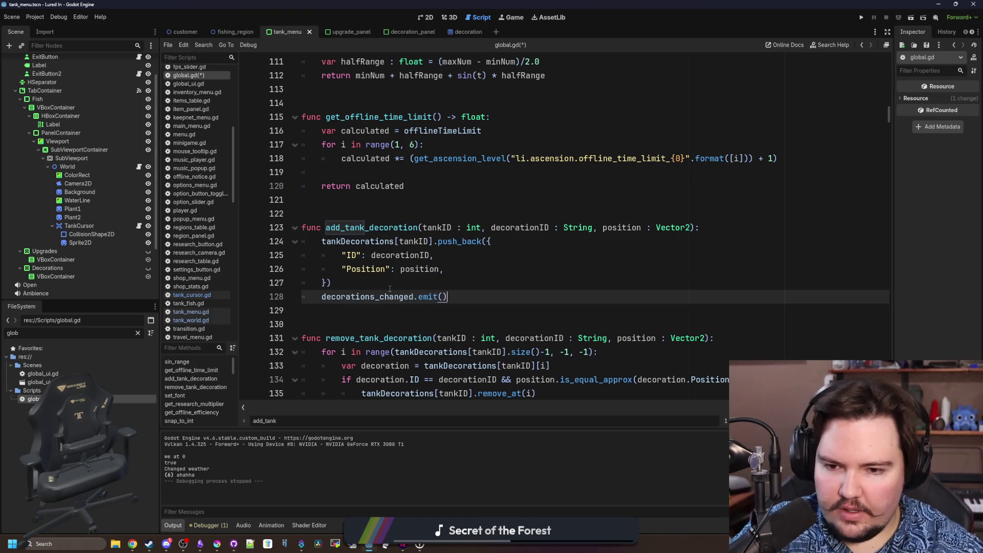
{"action": "scroll", "coordinate": [389, 290], "scroll_direction": "down", "scroll_amount": 2}
{"action": "left_click", "coordinate": [548, 310]}
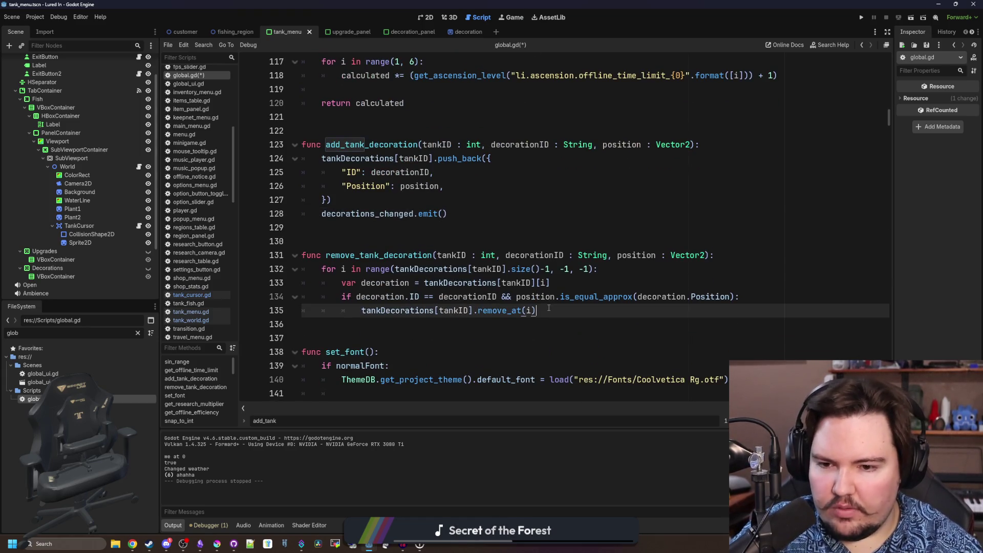
{"action": "key", "text": "Return"}
{"action": "key", "text": "Return"}
{"action": "type", "text": "break"}
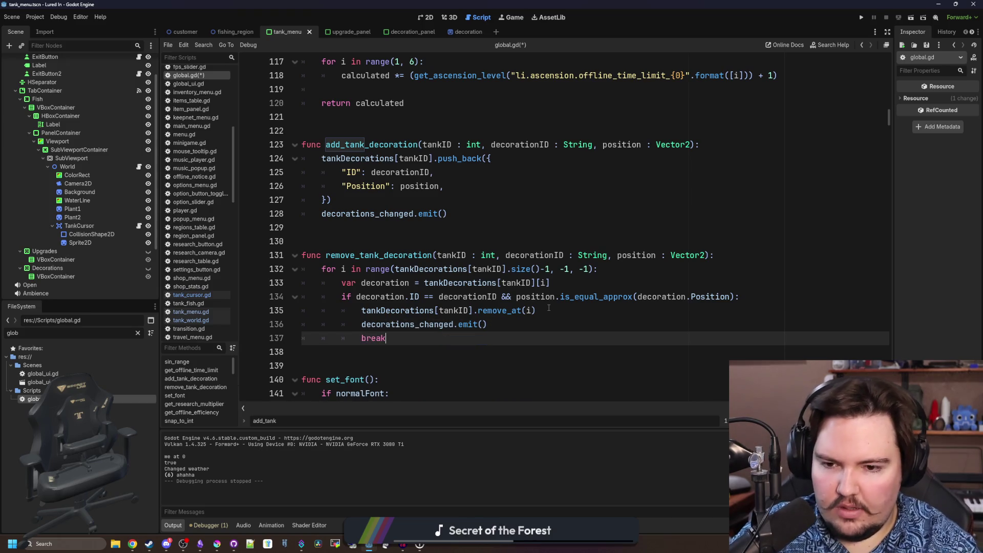
{"action": "left_click", "coordinate": [405, 230]}
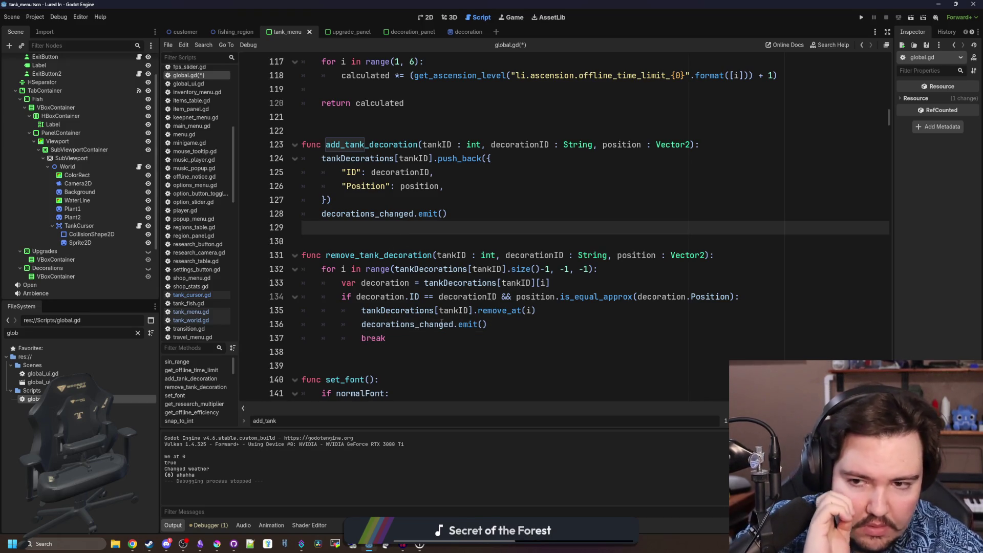
{"action": "left_click", "coordinate": [393, 342]}
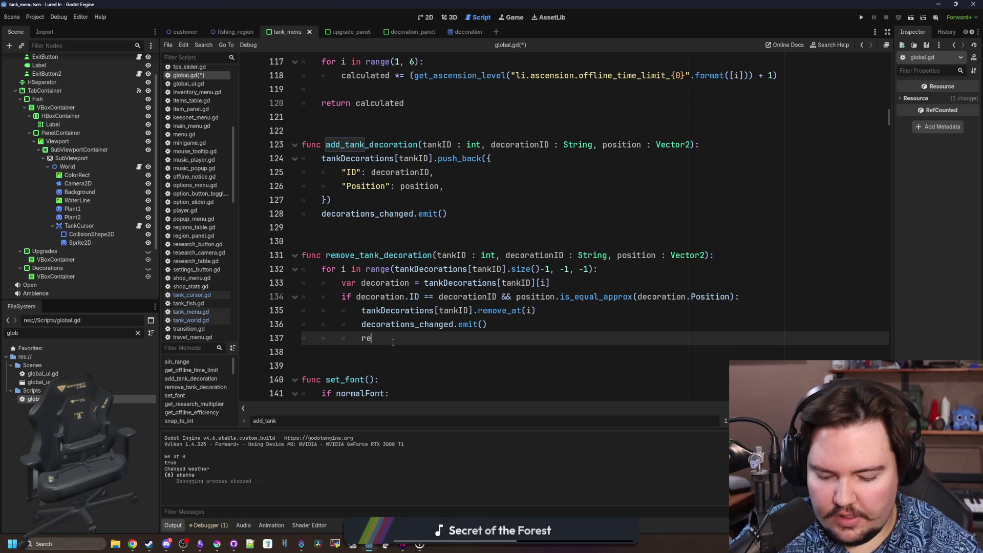
{"action": "left_click", "coordinate": [461, 213]}
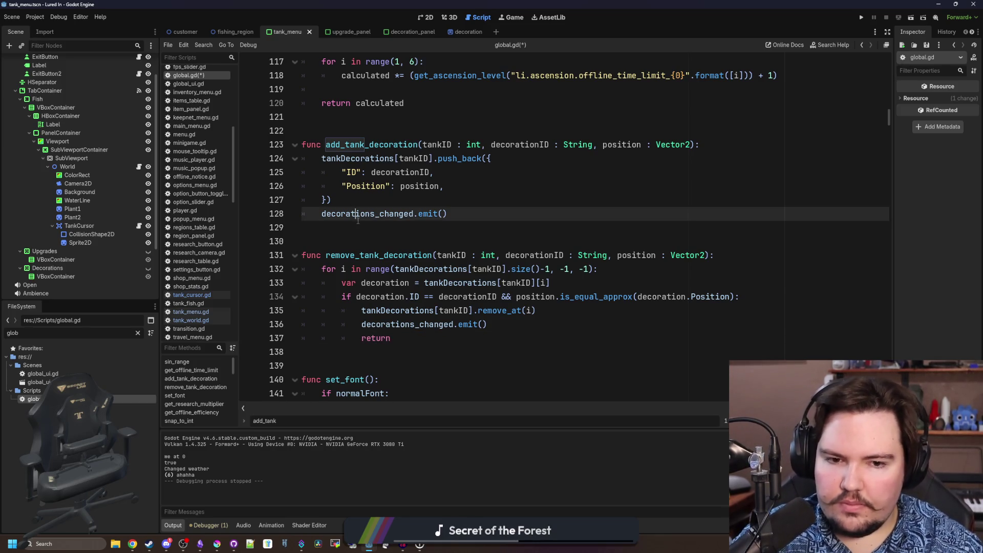
{"action": "scroll", "coordinate": [463, 230], "scroll_direction": "up", "scroll_amount": 3}
{"action": "key", "text": "ctrl+s"}
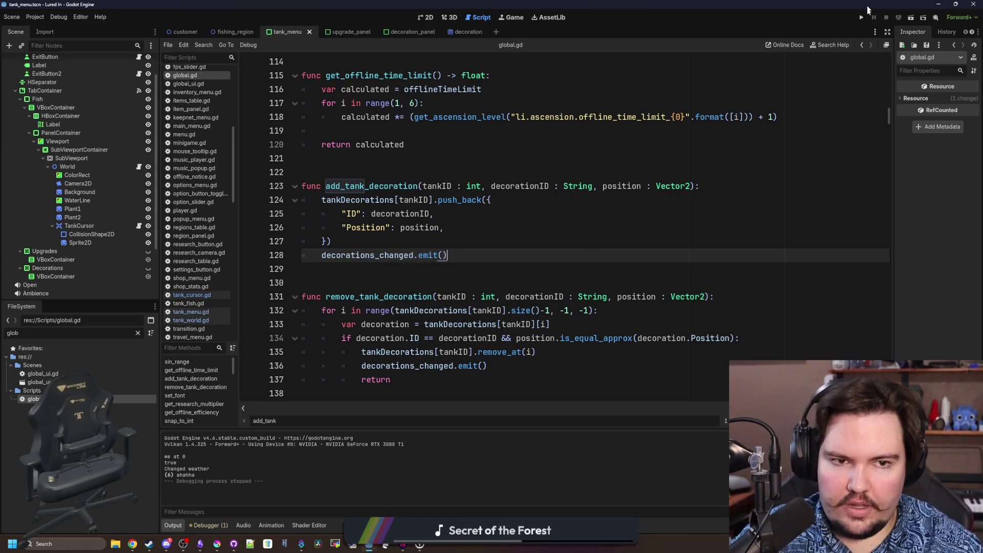
{"action": "left_click", "coordinate": [861, 17]}
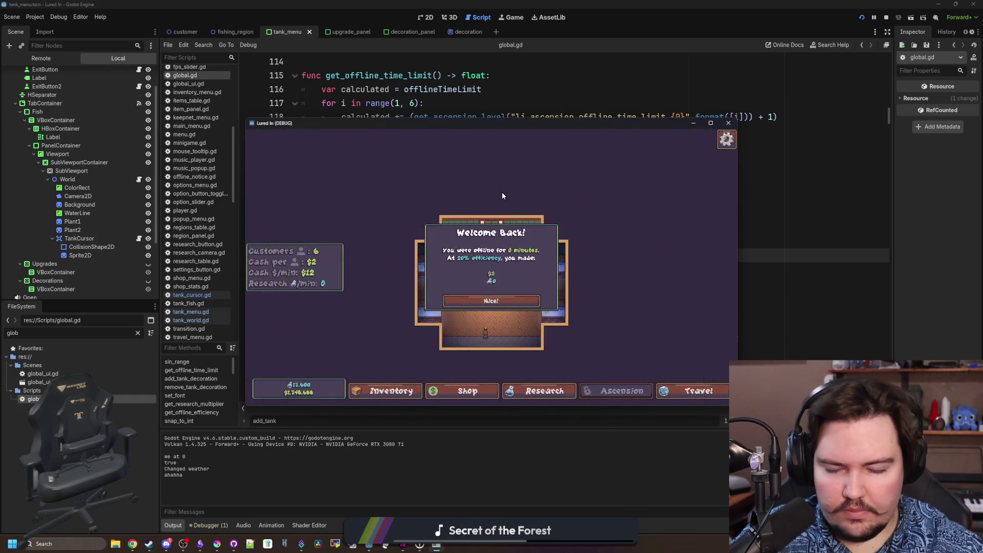
{"action": "left_click", "coordinate": [489, 309]}
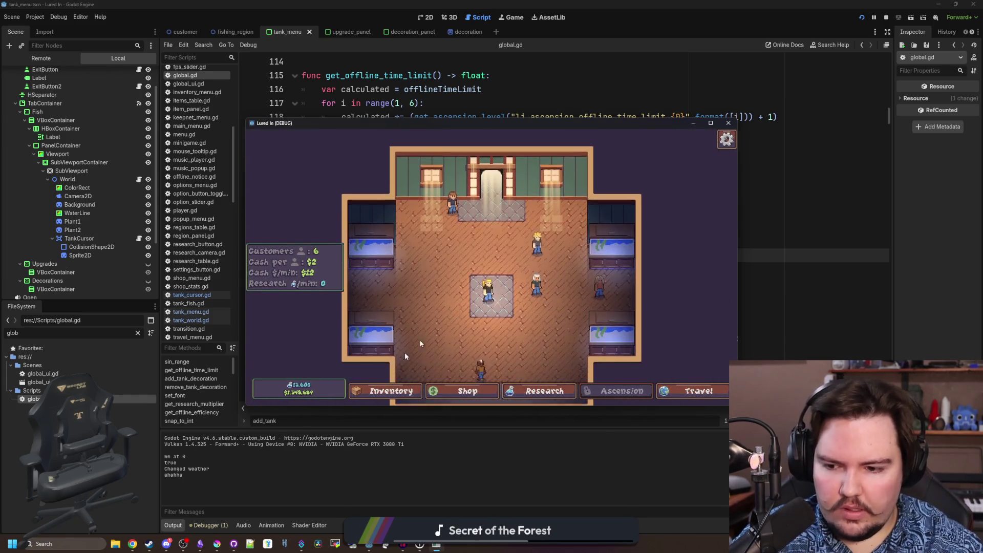
{"action": "left_click", "coordinate": [363, 248]}
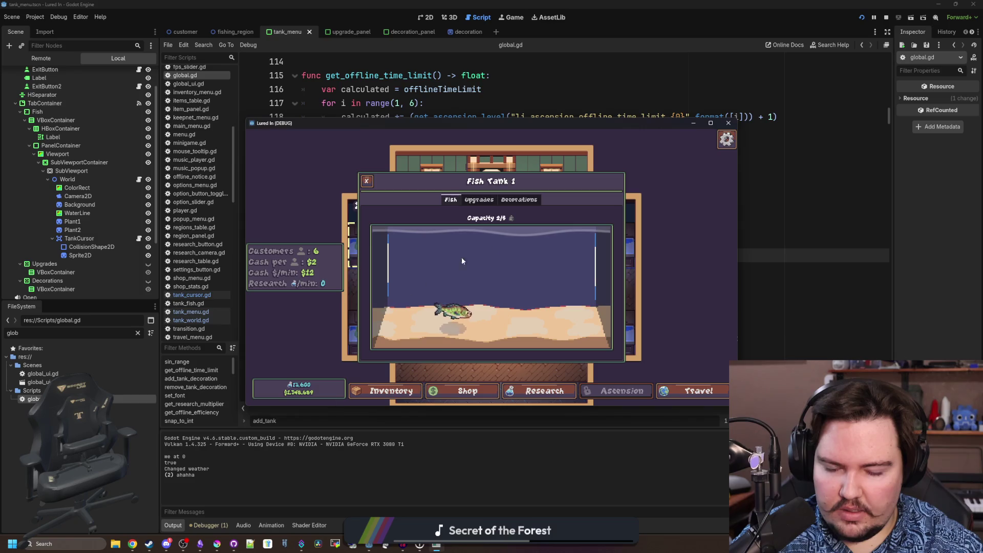
{"action": "left_click", "coordinate": [519, 199]}
{"action": "left_click", "coordinate": [575, 224]}
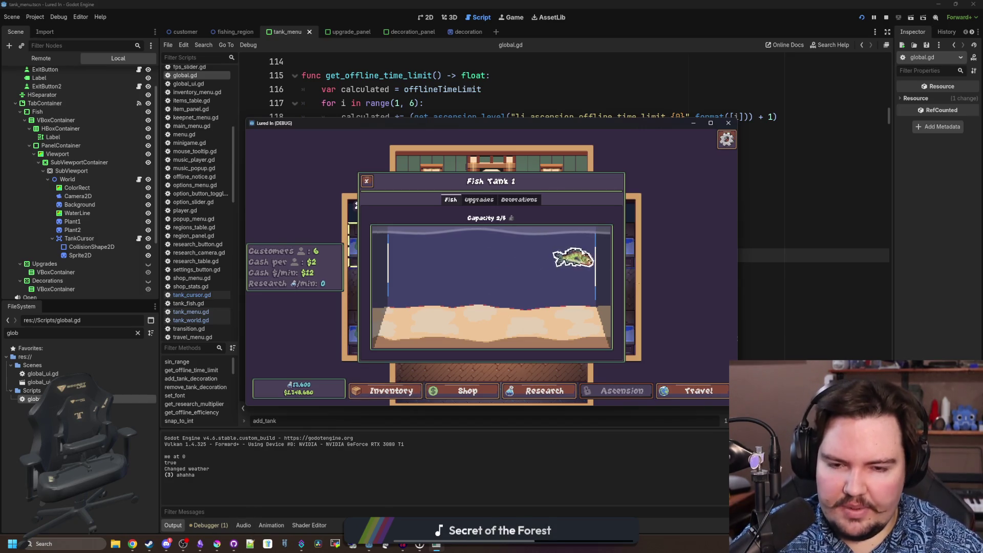
{"action": "left_click", "coordinate": [732, 122]}
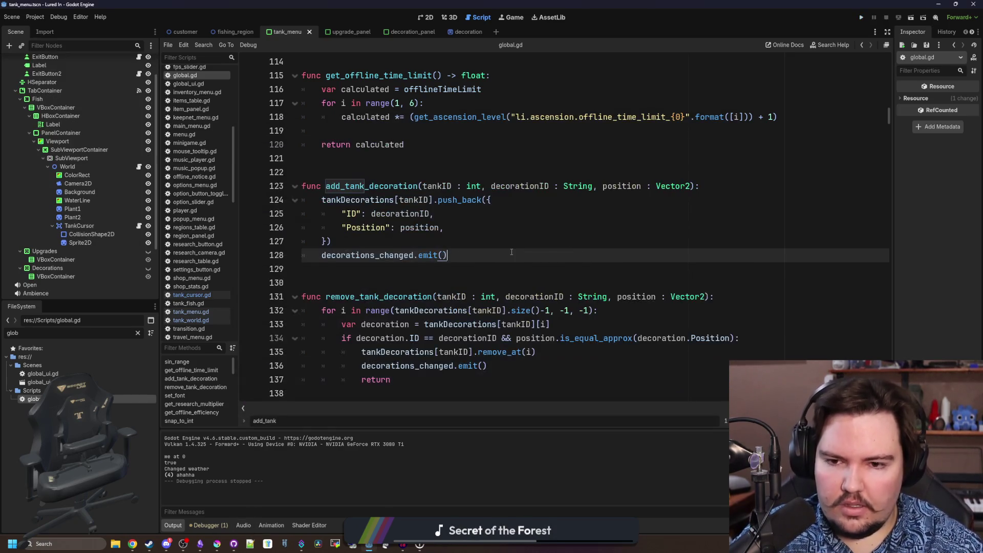
Bring tank_world.gd into view and move the caret to the end of the script
{"action": "left_click", "coordinate": [139, 167]}
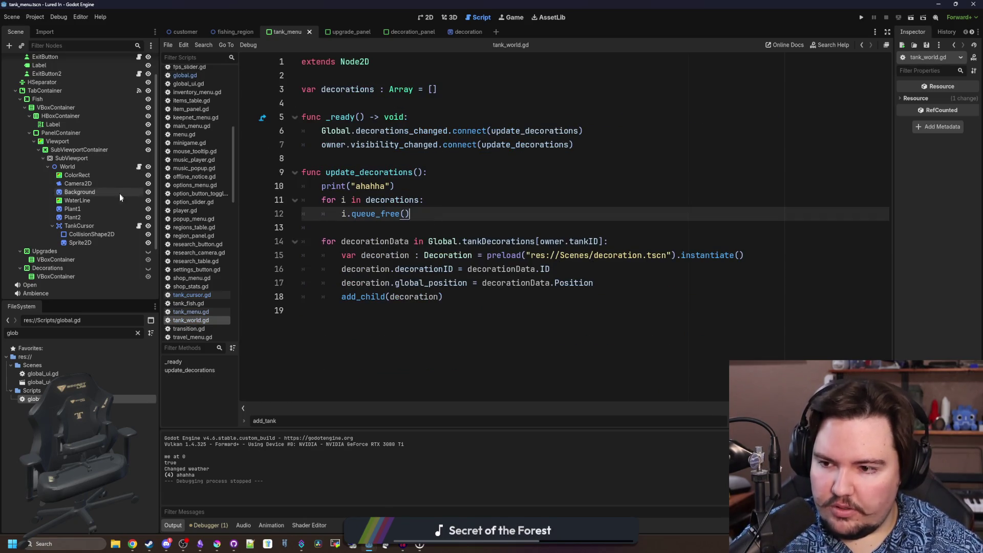
{"action": "left_click", "coordinate": [375, 233]}
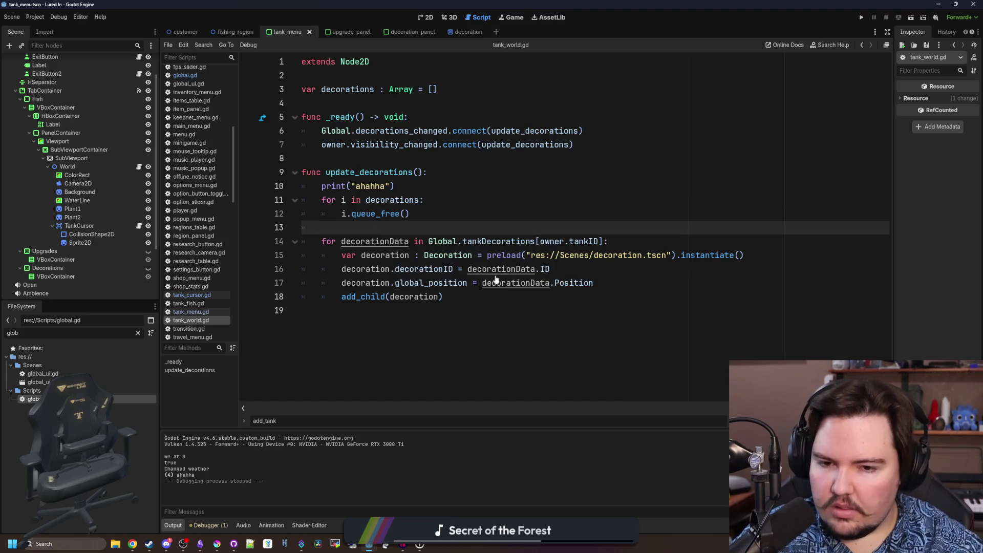
{"action": "key", "text": "Down"}
{"action": "key", "text": "Down"}
{"action": "key", "text": "Down"}
{"action": "key", "text": "End"}
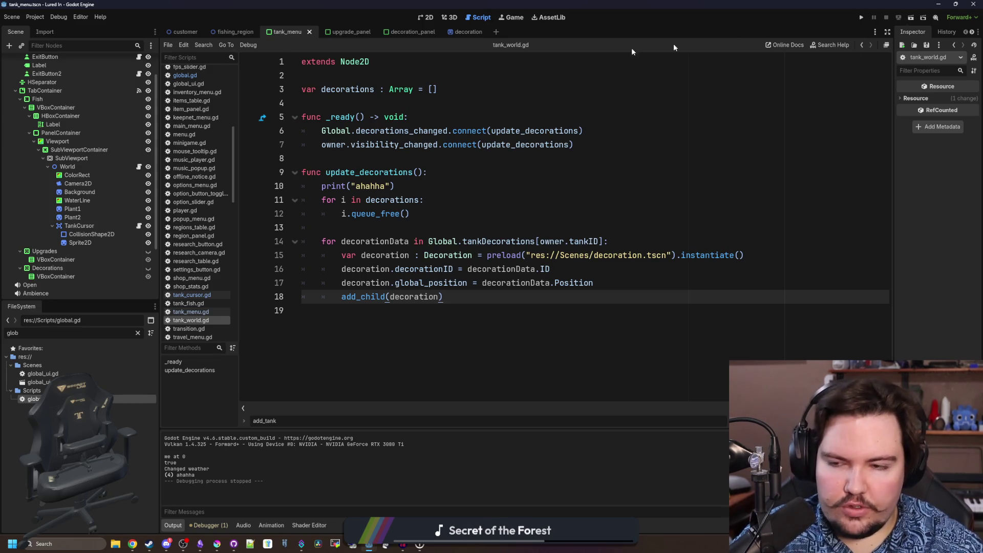
Switch to the Game workspace and enable Embed Game on Play from its options menu
{"action": "left_click", "coordinate": [511, 17]}
{"action": "left_click", "coordinate": [389, 46]}
{"action": "left_click", "coordinate": [405, 46]}
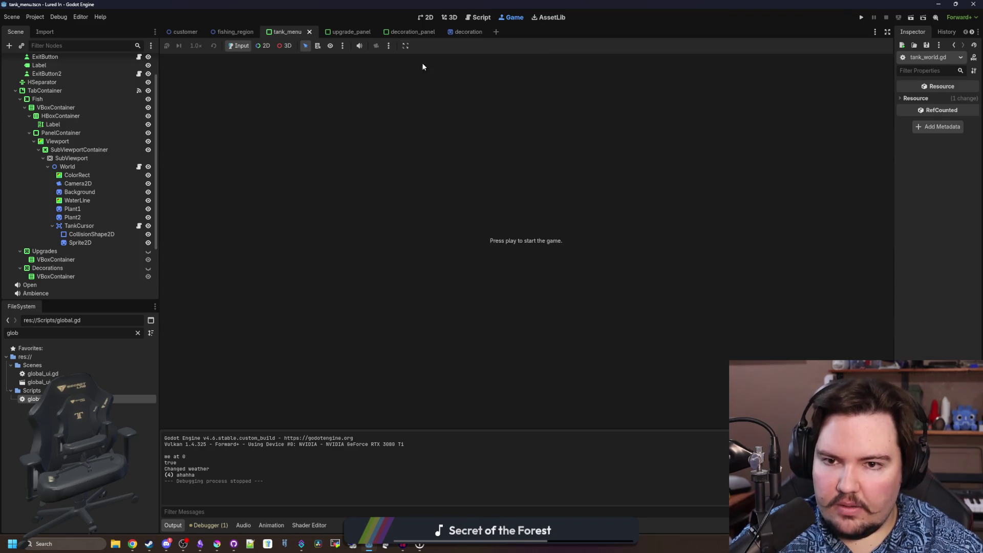
Run the game embedded, dismiss Welcome Back, open Fish Tank 1 and buy a decoration
{"action": "left_click", "coordinate": [861, 17]}
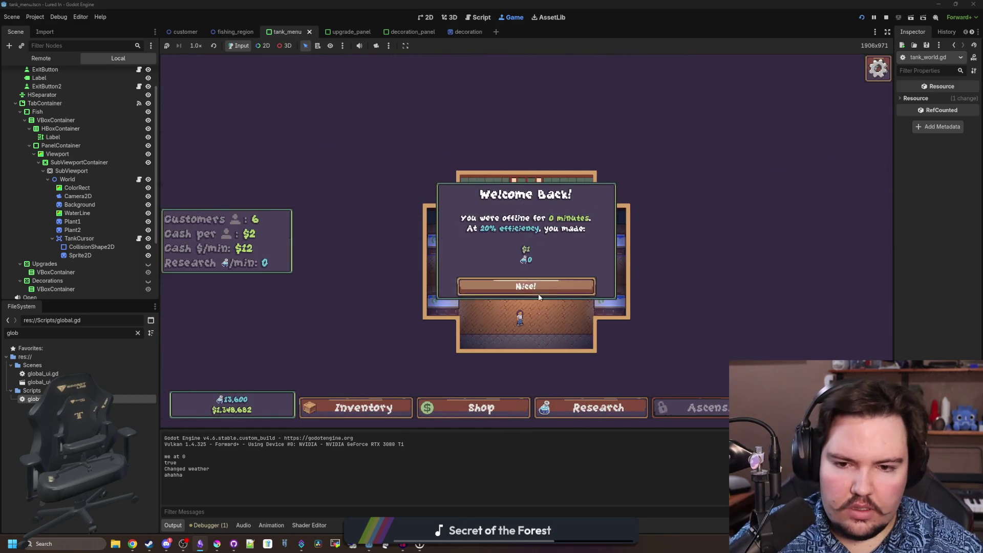
{"action": "left_click", "coordinate": [522, 285]}
{"action": "left_click", "coordinate": [384, 231]}
{"action": "left_click", "coordinate": [565, 149]}
{"action": "left_click", "coordinate": [679, 182]}
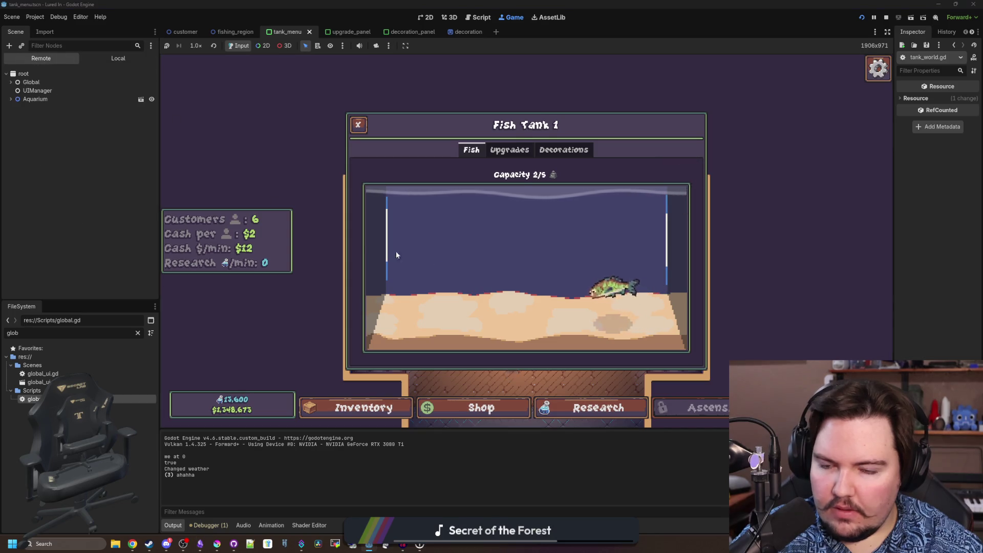
Expand Aquarium and CanvasLayer in the Remote scene tree
{"action": "left_click", "coordinate": [9, 99]}
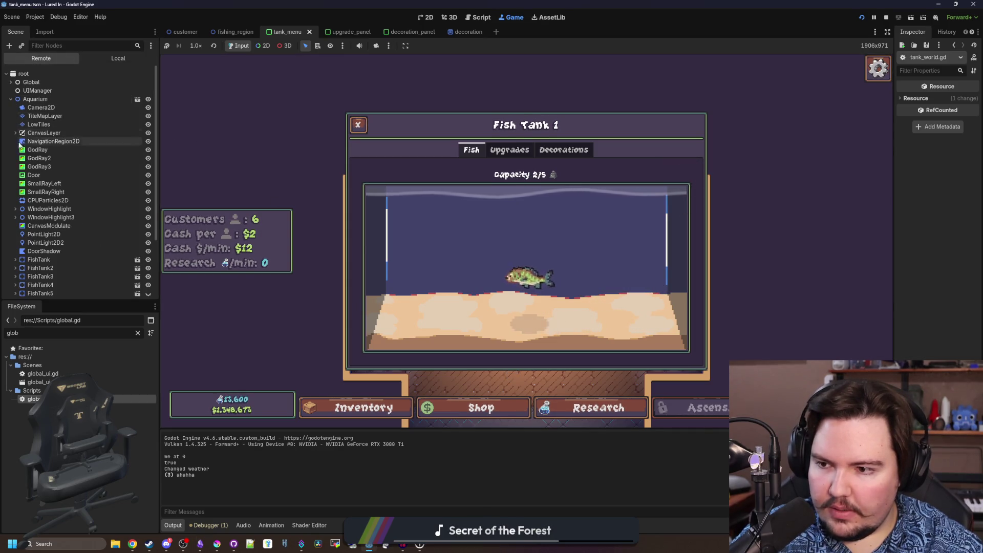
{"action": "scroll", "coordinate": [22, 249], "scroll_direction": "down", "scroll_amount": 1}
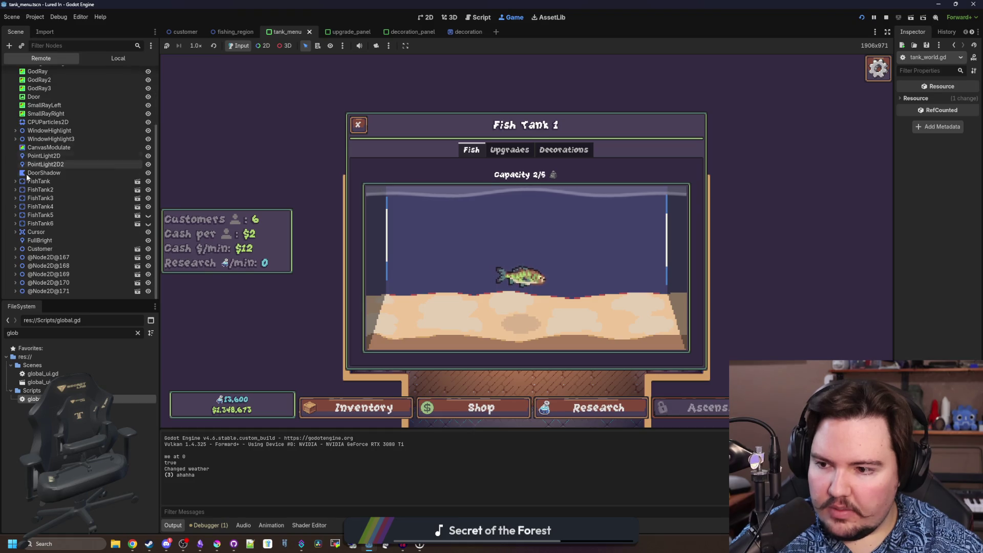
{"action": "scroll", "coordinate": [43, 254], "scroll_direction": "up", "scroll_amount": 1}
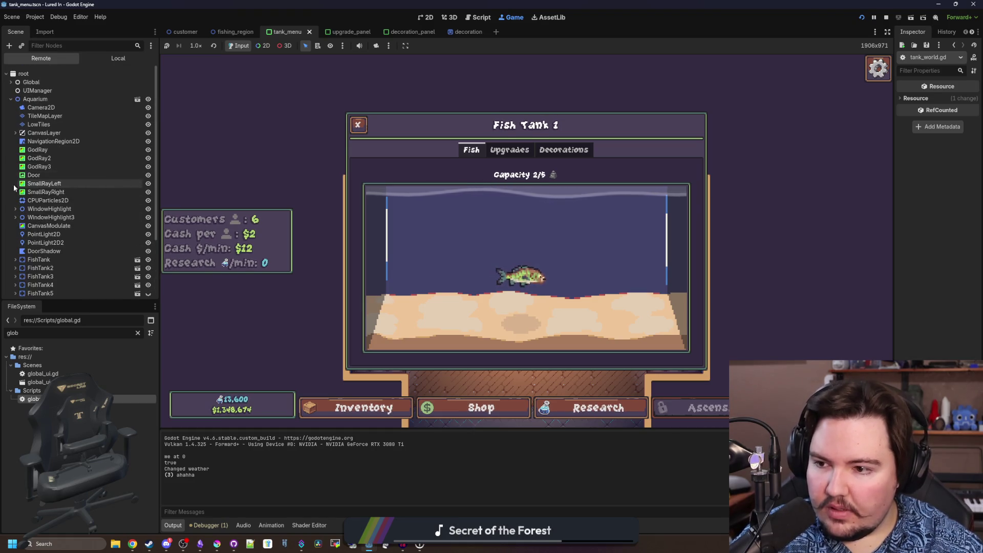
{"action": "left_click", "coordinate": [14, 132]}
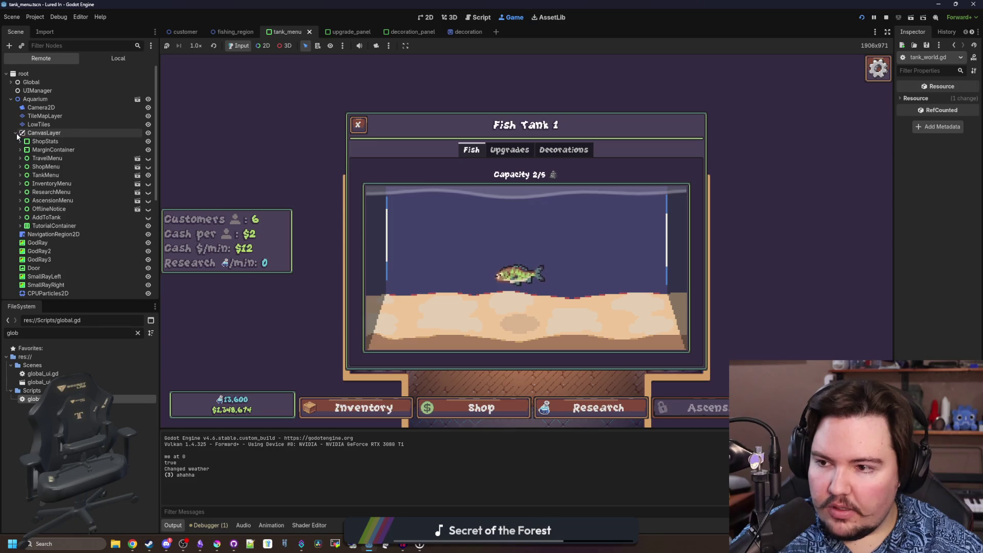
Explore TankMenu's VBoxContainer, FishInfo and HBoxContainer children in the Remote tree
{"action": "left_click", "coordinate": [22, 176]}
{"action": "left_click", "coordinate": [22, 184]}
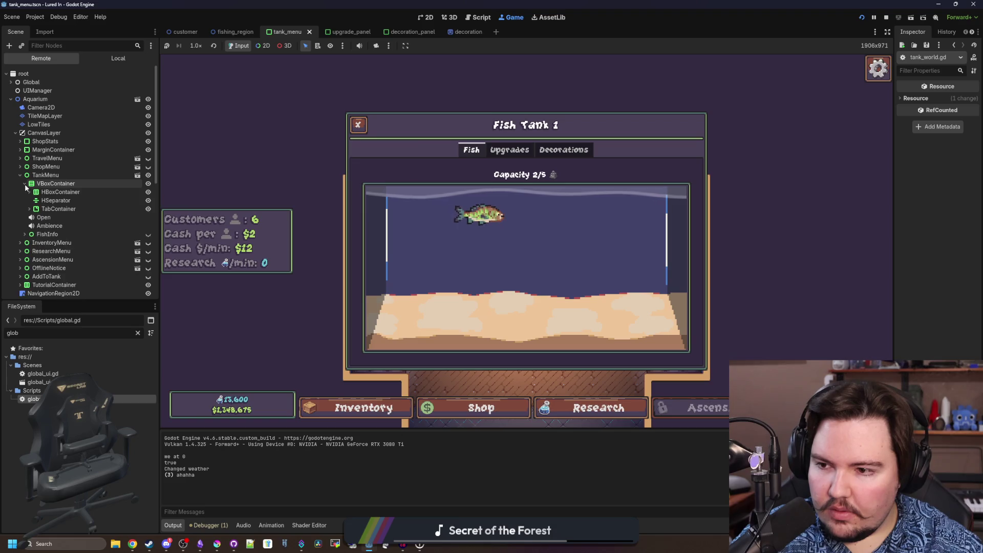
{"action": "left_click", "coordinate": [26, 184]}
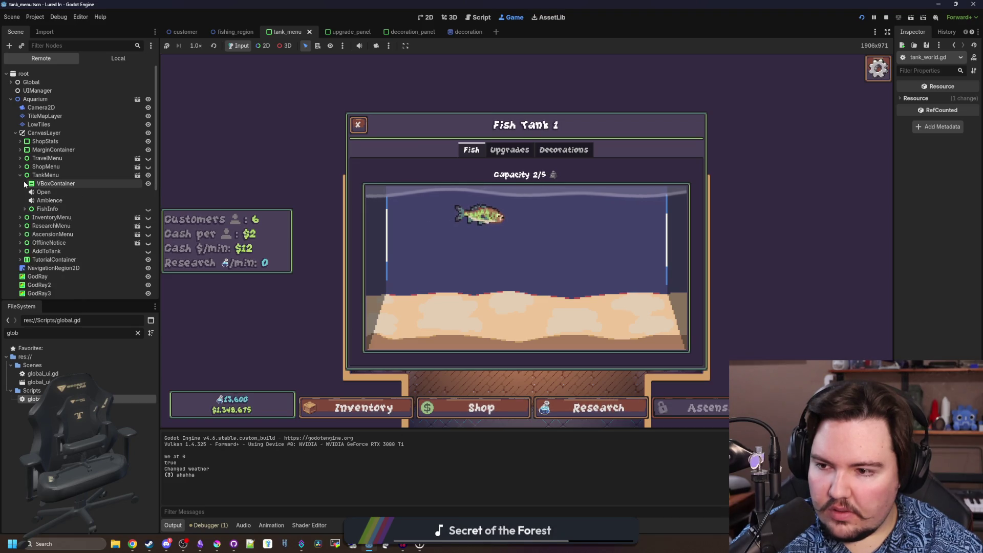
{"action": "left_click", "coordinate": [26, 209]}
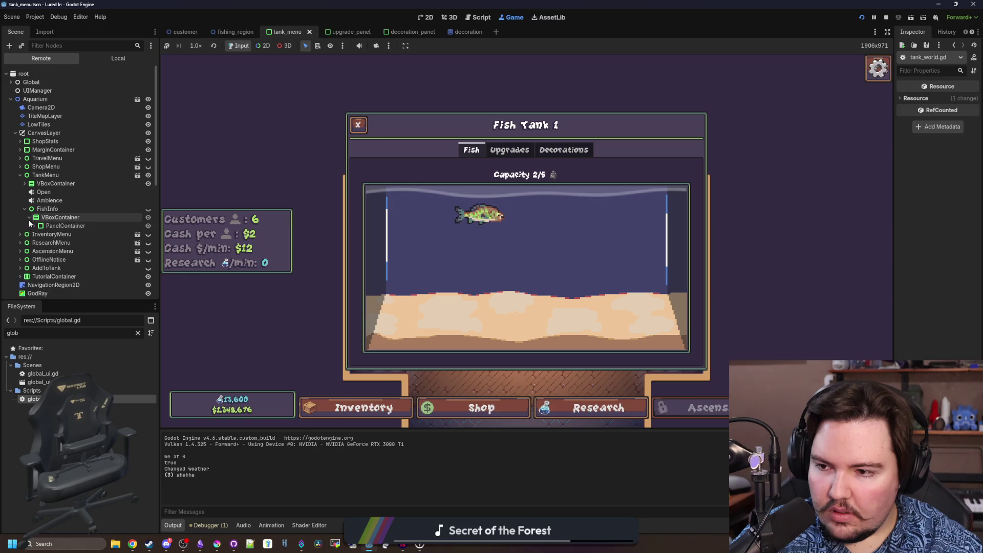
{"action": "left_click", "coordinate": [27, 209]}
{"action": "left_click", "coordinate": [22, 184]}
{"action": "left_click", "coordinate": [28, 192]}
{"action": "left_click", "coordinate": [27, 193]}
Expand TabContainer > Fish > PanelContainer > Viewport > SubViewport > World to reach the tank sprites
{"action": "left_click", "coordinate": [31, 209]}
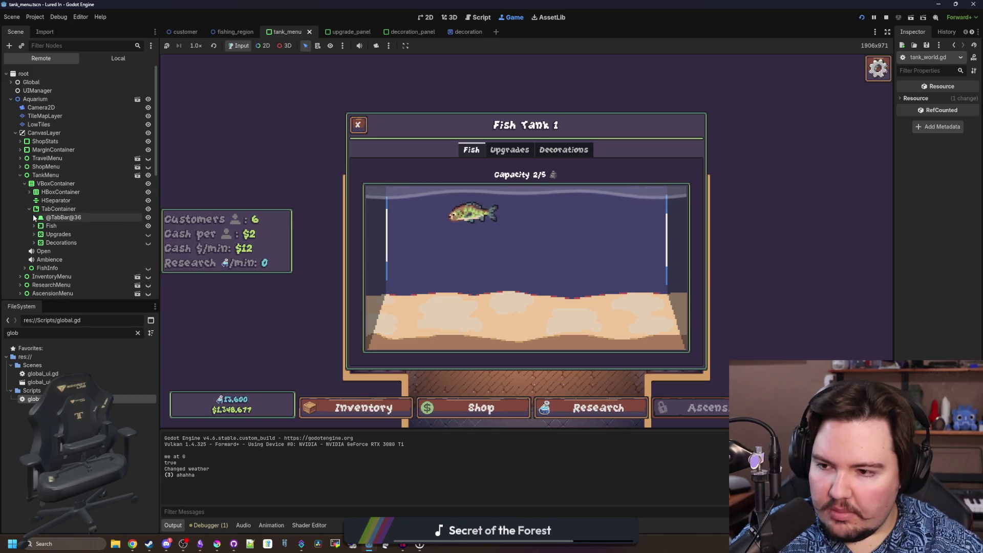
{"action": "left_click", "coordinate": [36, 226]}
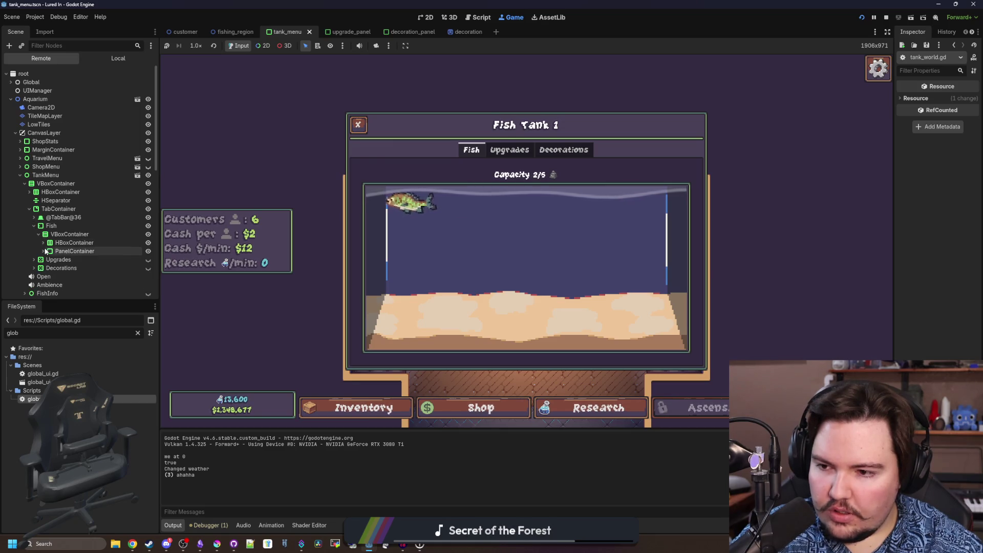
{"action": "left_click", "coordinate": [44, 242]}
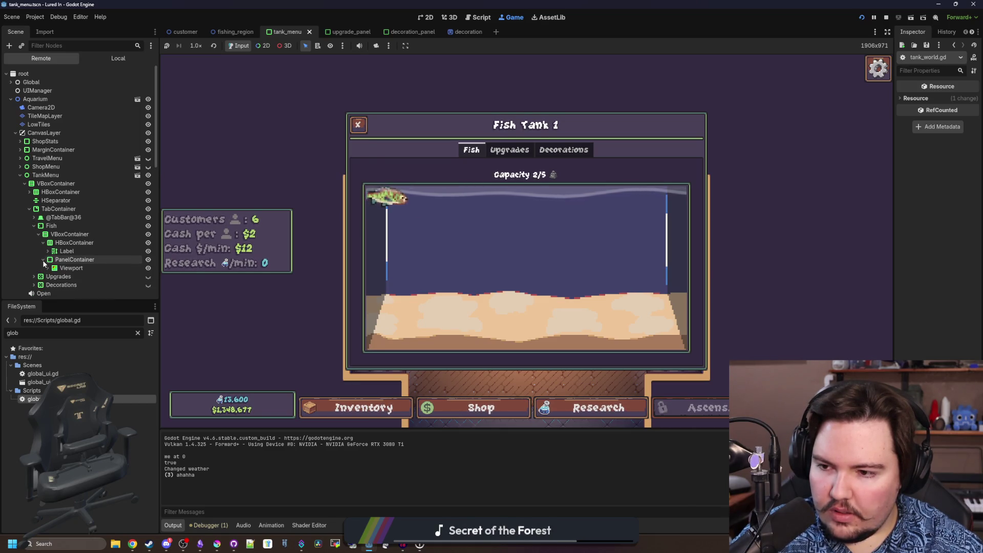
{"action": "scroll", "coordinate": [46, 256], "scroll_direction": "down", "scroll_amount": 1}
{"action": "left_click", "coordinate": [48, 240]}
{"action": "left_click", "coordinate": [57, 257]}
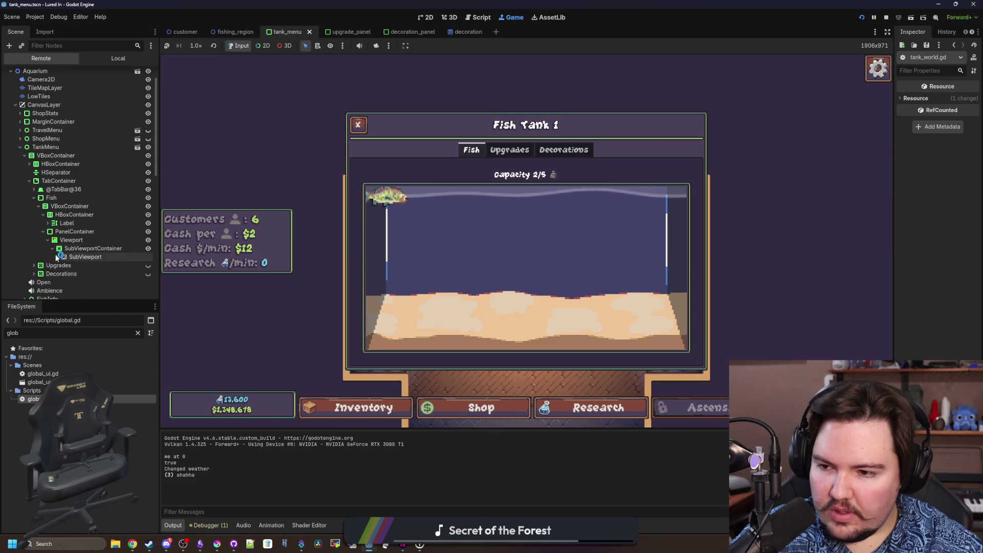
{"action": "left_click", "coordinate": [62, 264]}
{"action": "scroll", "coordinate": [65, 255], "scroll_direction": "down", "scroll_amount": 1}
{"action": "scroll", "coordinate": [65, 252], "scroll_direction": "down", "scroll_amount": 1}
{"action": "scroll", "coordinate": [66, 253], "scroll_direction": "down", "scroll_amount": 1}
{"action": "scroll", "coordinate": [66, 255], "scroll_direction": "down", "scroll_amount": 1}
{"action": "scroll", "coordinate": [65, 254], "scroll_direction": "down", "scroll_amount": 1}
{"action": "scroll", "coordinate": [84, 259], "scroll_direction": "down", "scroll_amount": 1}
{"action": "scroll", "coordinate": [109, 263], "scroll_direction": "down", "scroll_amount": 2}
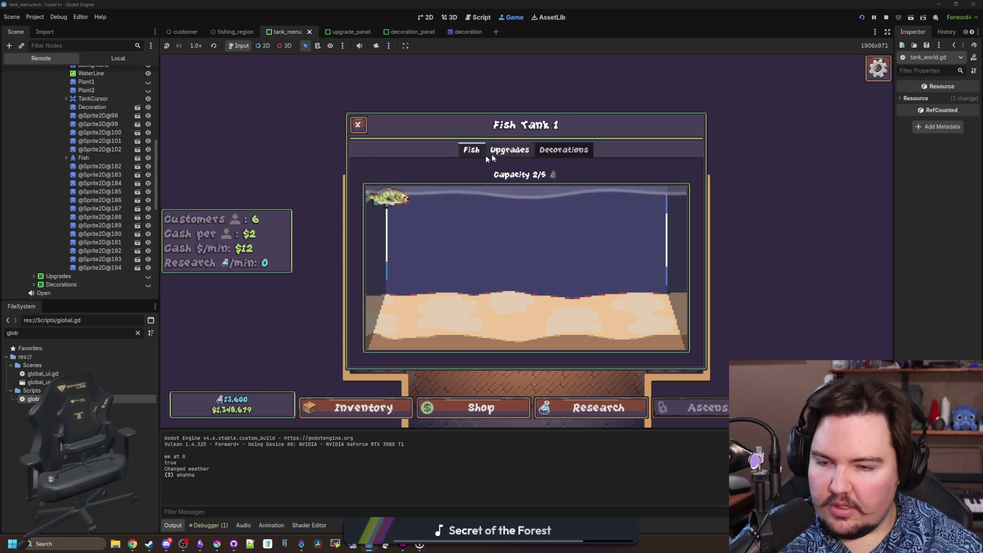
Buy and place Fire Leaf, Seagrass and another Fire Leaf in the tank, then clear the FileSystem filter
{"action": "left_click", "coordinate": [563, 150]}
{"action": "left_click", "coordinate": [653, 225]}
{"action": "left_click", "coordinate": [500, 274]}
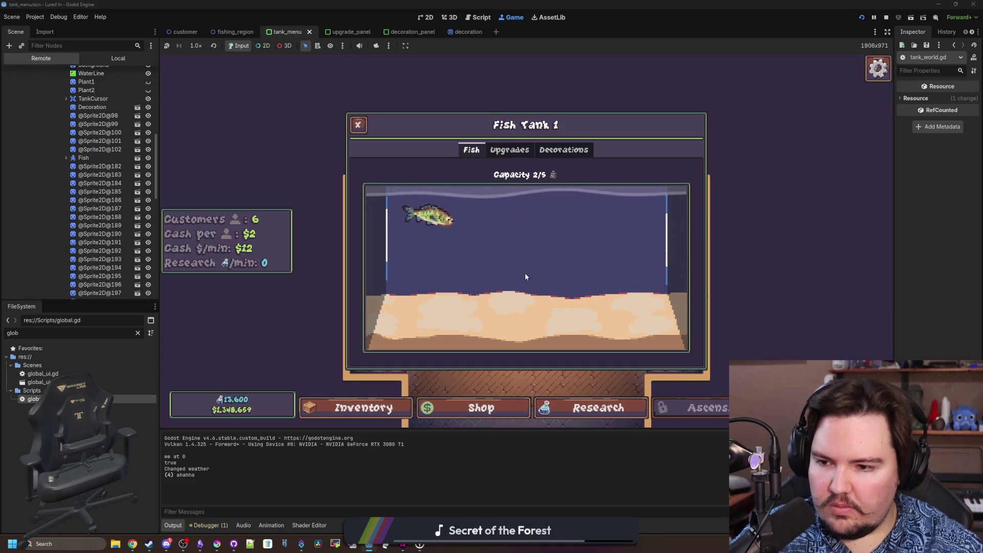
{"action": "scroll", "coordinate": [120, 225], "scroll_direction": "down", "scroll_amount": 2}
{"action": "scroll", "coordinate": [121, 229], "scroll_direction": "down", "scroll_amount": 1}
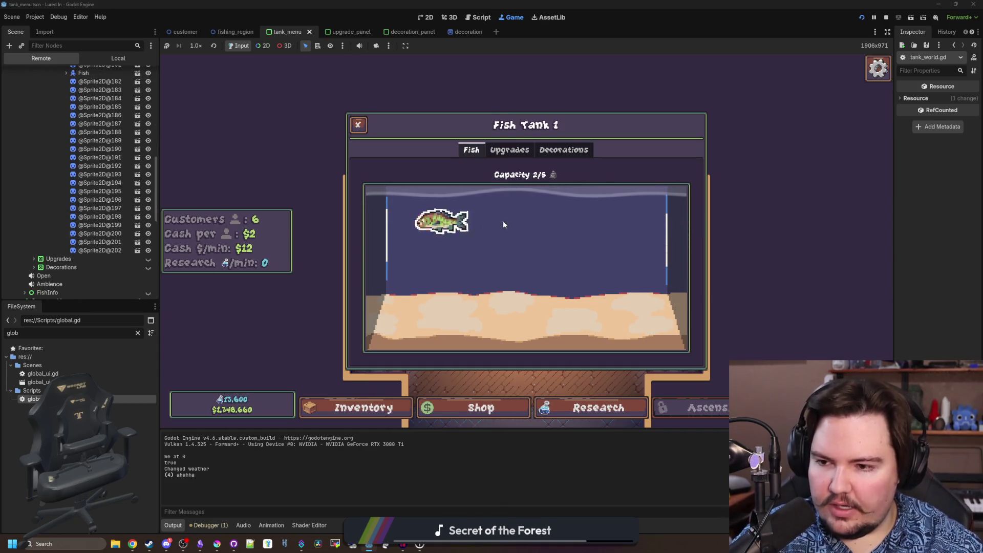
{"action": "left_click", "coordinate": [564, 150]}
{"action": "left_click", "coordinate": [649, 183]}
{"action": "left_click", "coordinate": [485, 266]}
{"action": "scroll", "coordinate": [95, 221], "scroll_direction": "down", "scroll_amount": 1}
{"action": "scroll", "coordinate": [96, 231], "scroll_direction": "down", "scroll_amount": 1}
{"action": "scroll", "coordinate": [99, 234], "scroll_direction": "up", "scroll_amount": 2}
{"action": "scroll", "coordinate": [99, 235], "scroll_direction": "up", "scroll_amount": 1}
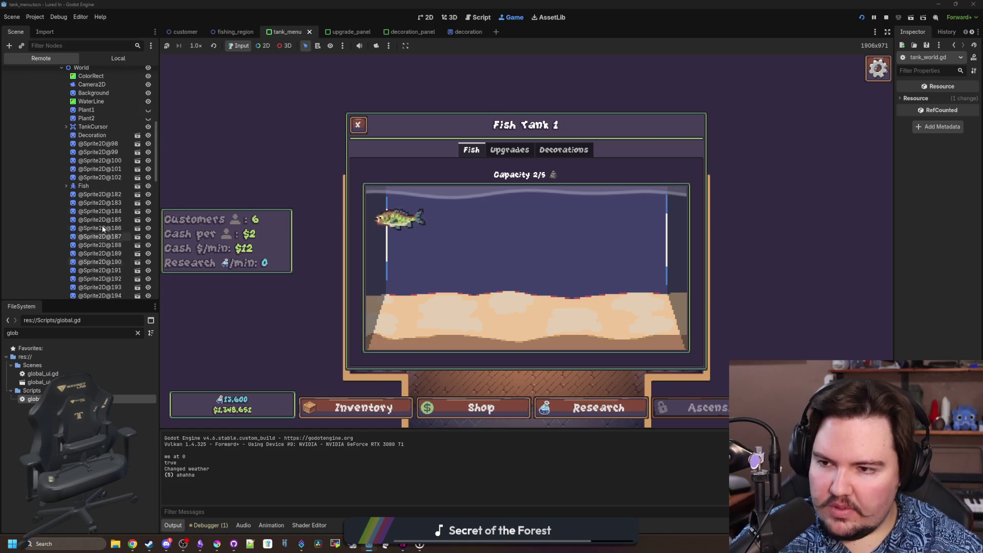
{"action": "scroll", "coordinate": [114, 167], "scroll_direction": "down", "scroll_amount": 1}
{"action": "scroll", "coordinate": [110, 175], "scroll_direction": "down", "scroll_amount": 1}
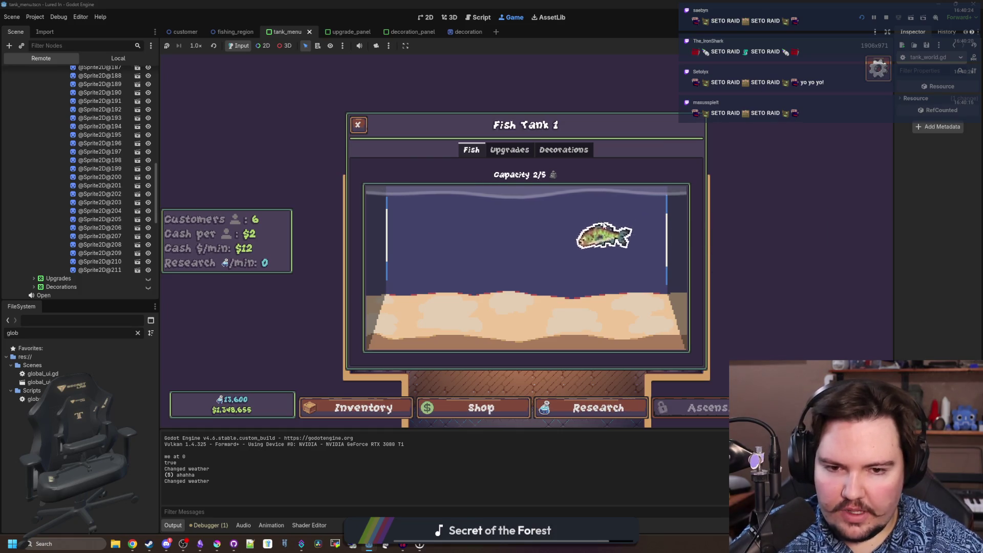
{"action": "left_click", "coordinate": [579, 151]}
{"action": "left_click", "coordinate": [673, 224]}
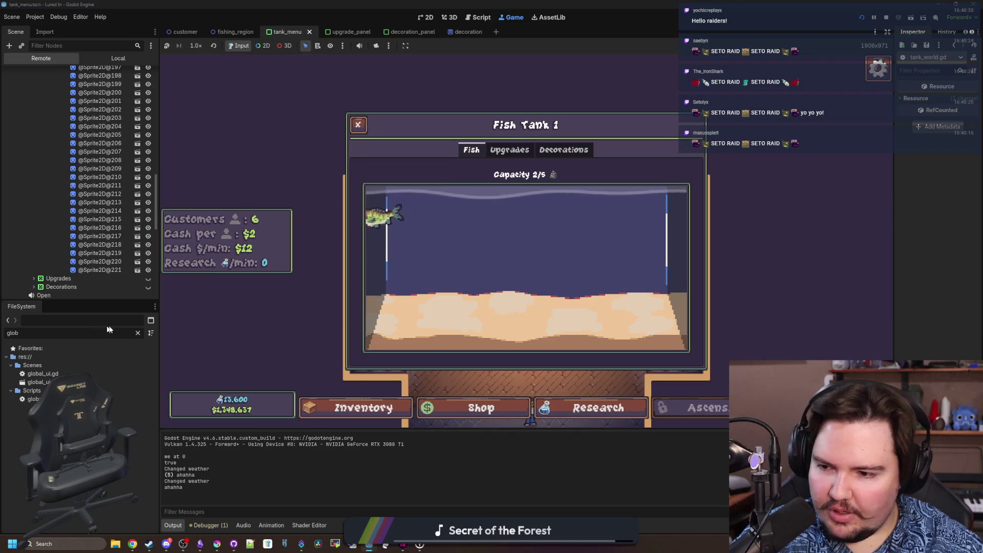
{"action": "left_click", "coordinate": [138, 333]}
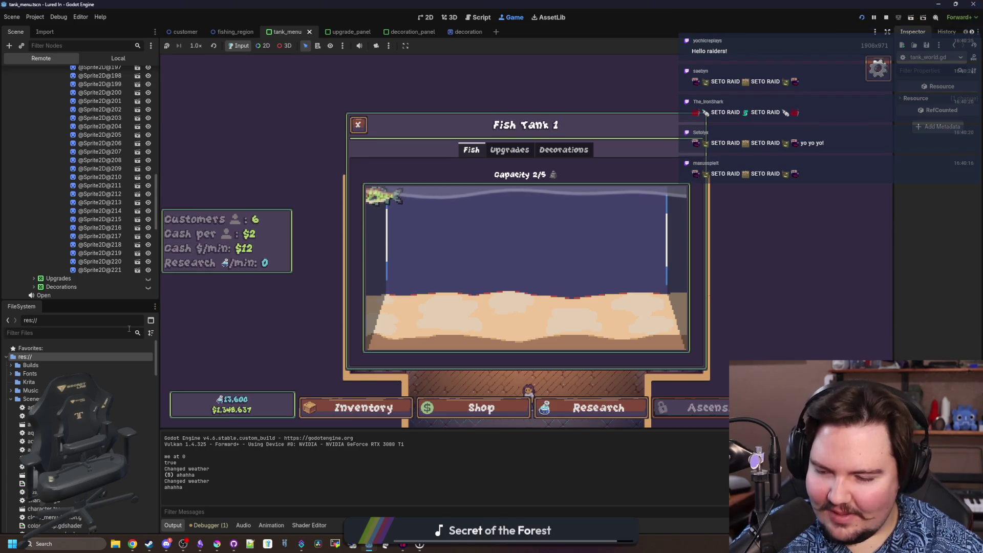
{"action": "type", "text": "tank"}
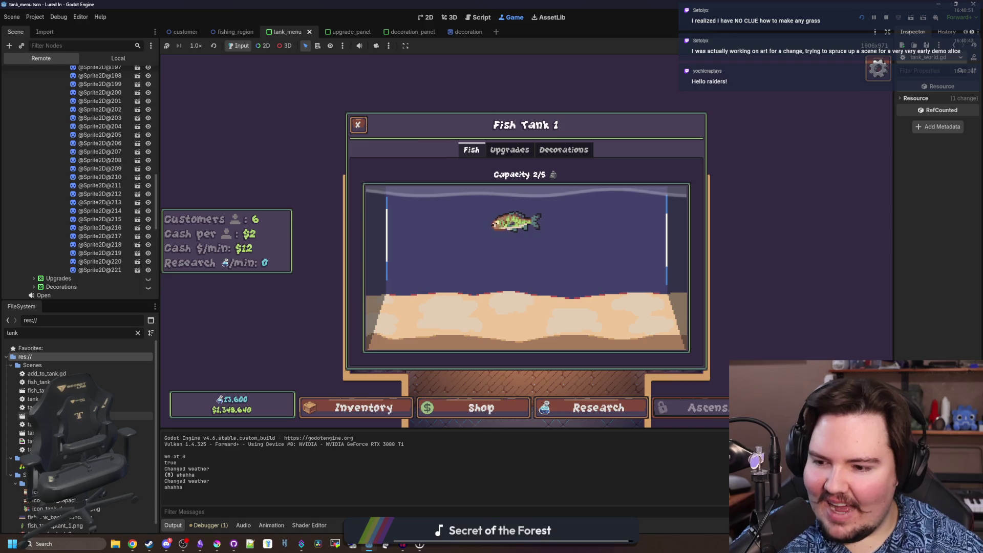
Open tank_fish.tscn from the tank-filtered file list
{"action": "left_click", "coordinate": [69, 416]}
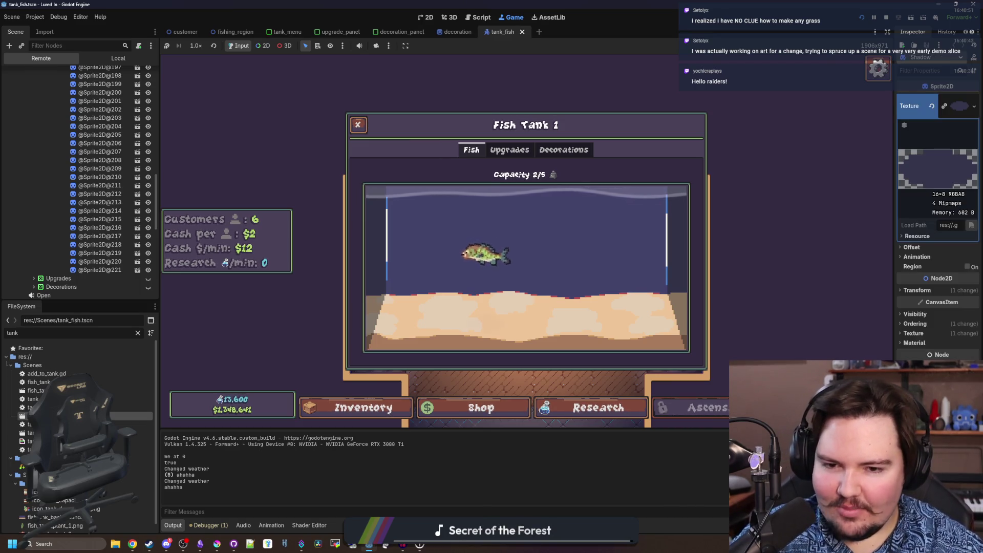
Save, enlarge the scene tree, return to the Local tree of tank_fish, then switch to the tank_menu scene
{"action": "key", "text": "ctrl+s"}
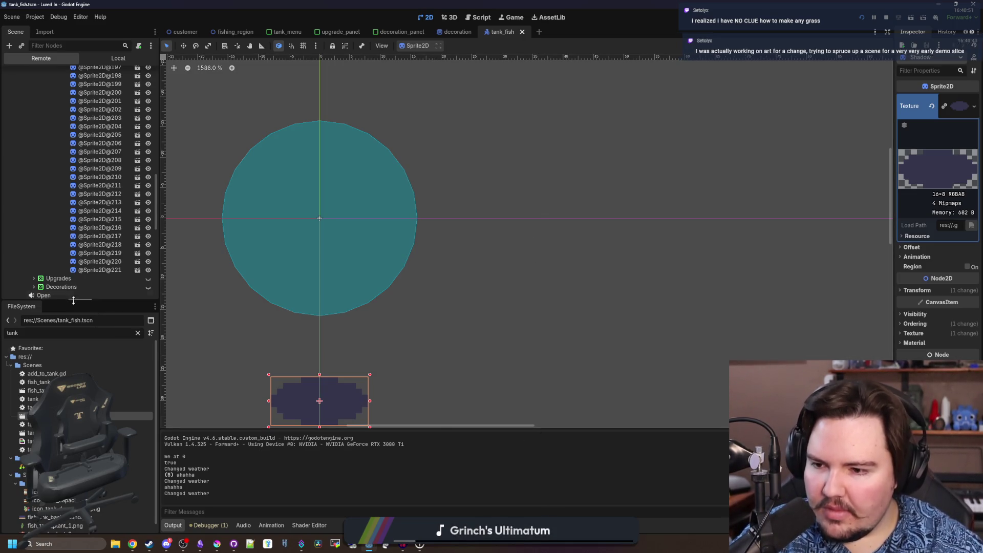
{"action": "left_click_drag", "start_coordinate": [97, 302], "coordinate": [91, 394]}
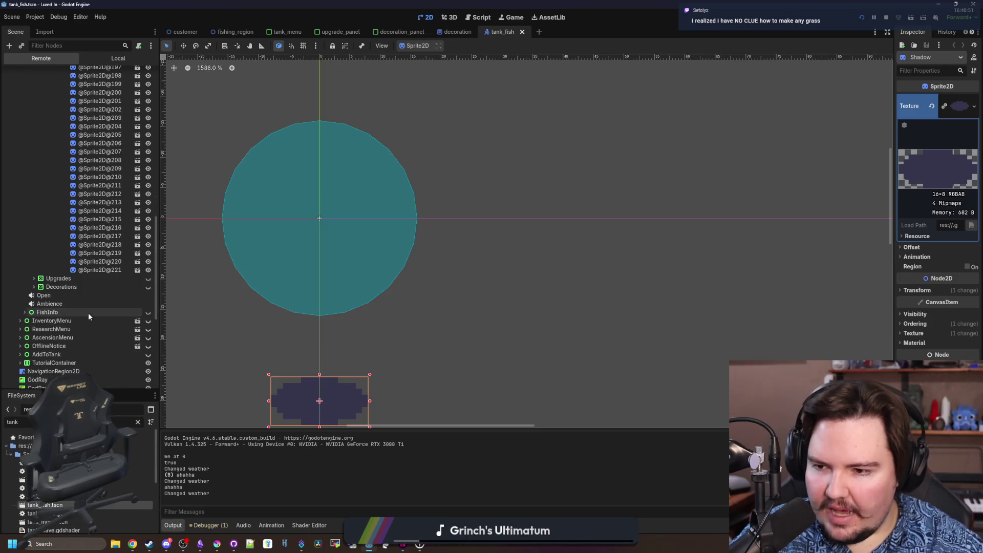
{"action": "scroll", "coordinate": [88, 312], "scroll_direction": "up", "scroll_amount": 15}
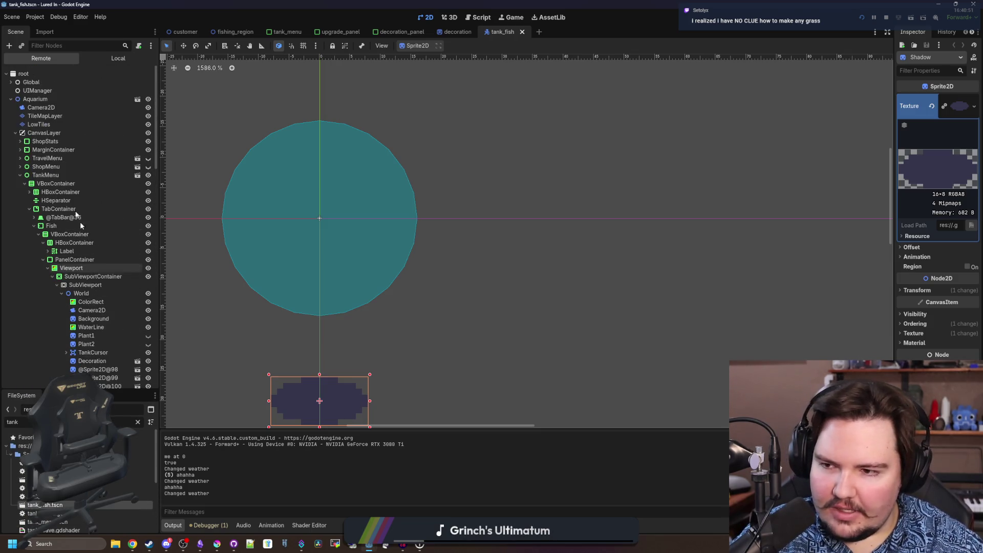
{"action": "left_click", "coordinate": [106, 61]}
{"action": "key", "text": "ctrl+s"}
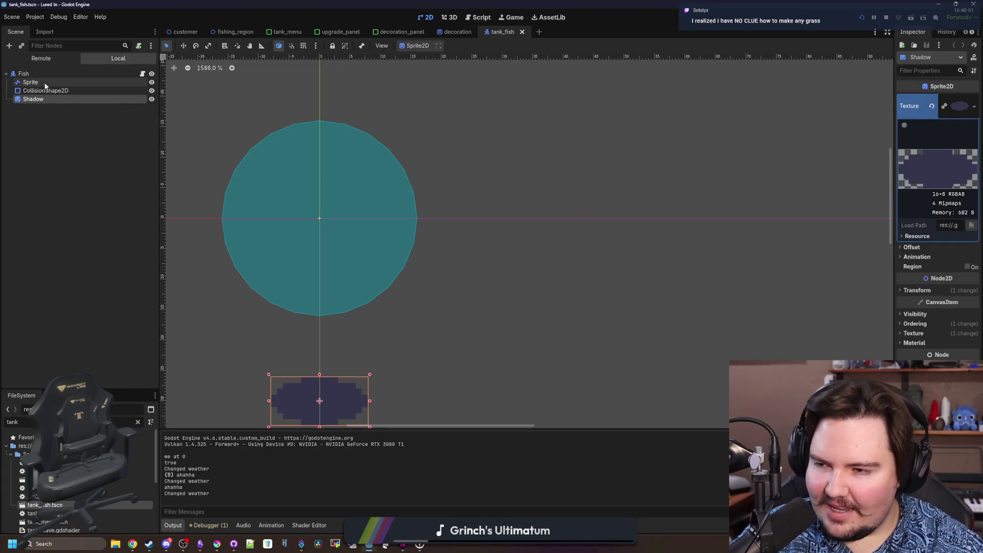
{"action": "left_click", "coordinate": [40, 74]}
{"action": "key", "text": "ctrl+s"}
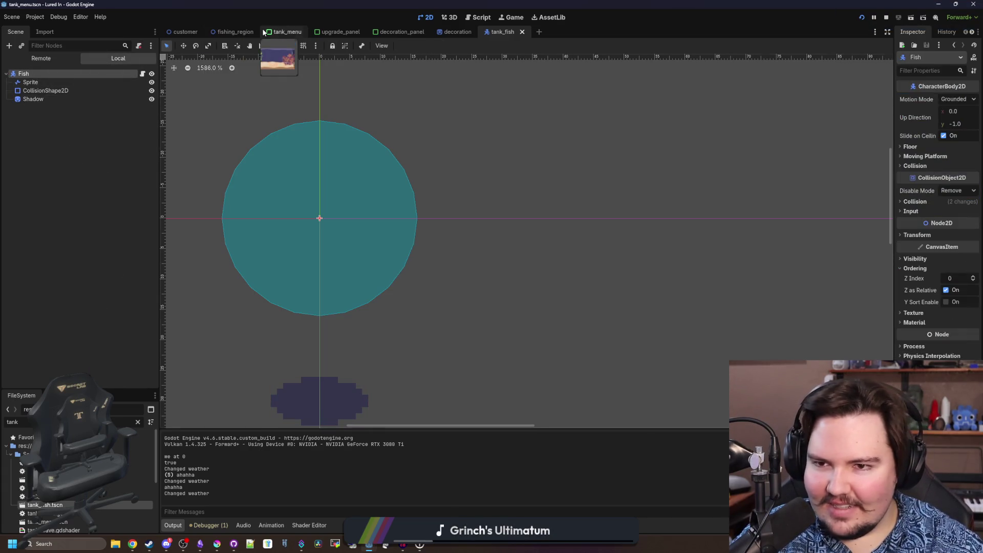
{"action": "left_click", "coordinate": [287, 32]}
{"action": "scroll", "coordinate": [448, 238], "scroll_direction": "down", "scroll_amount": 4}
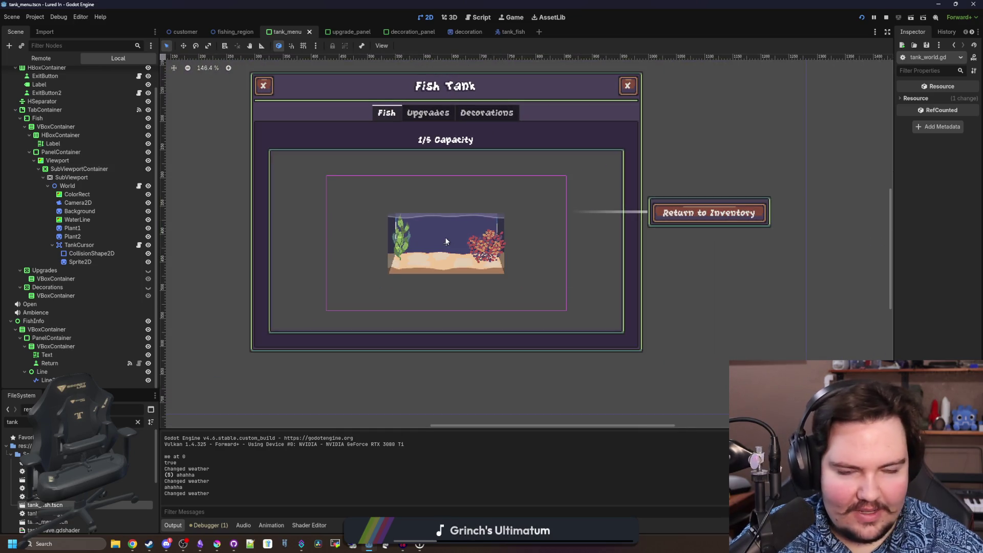
Open the World node's tank_world.gd script, save, and place the caret on empty line 13
{"action": "left_click", "coordinate": [139, 186]}
{"action": "left_click", "coordinate": [478, 229]}
{"action": "key", "text": "ctrl+s"}
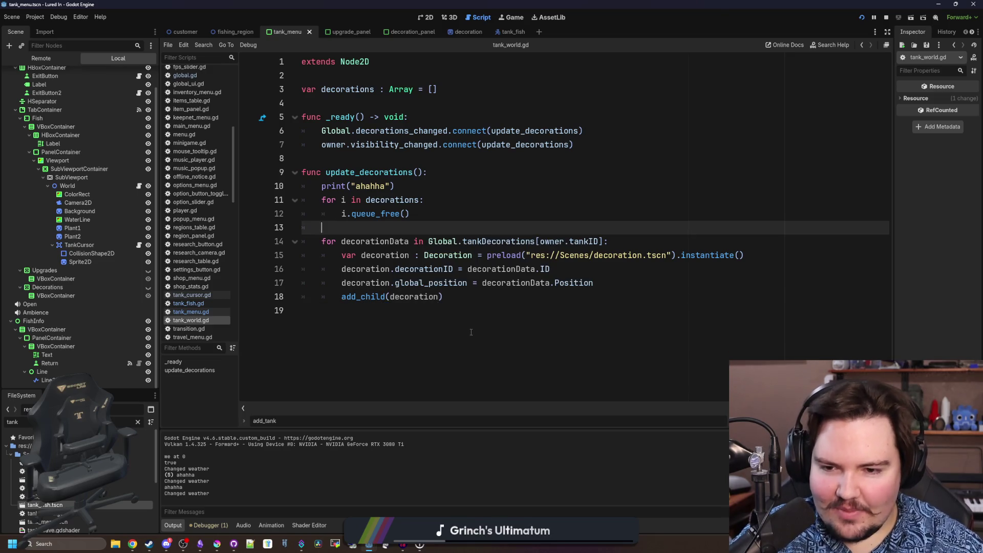
{"action": "left_click", "coordinate": [469, 333]}
{"action": "left_click", "coordinate": [482, 297]}
{"action": "left_click", "coordinate": [435, 226]}
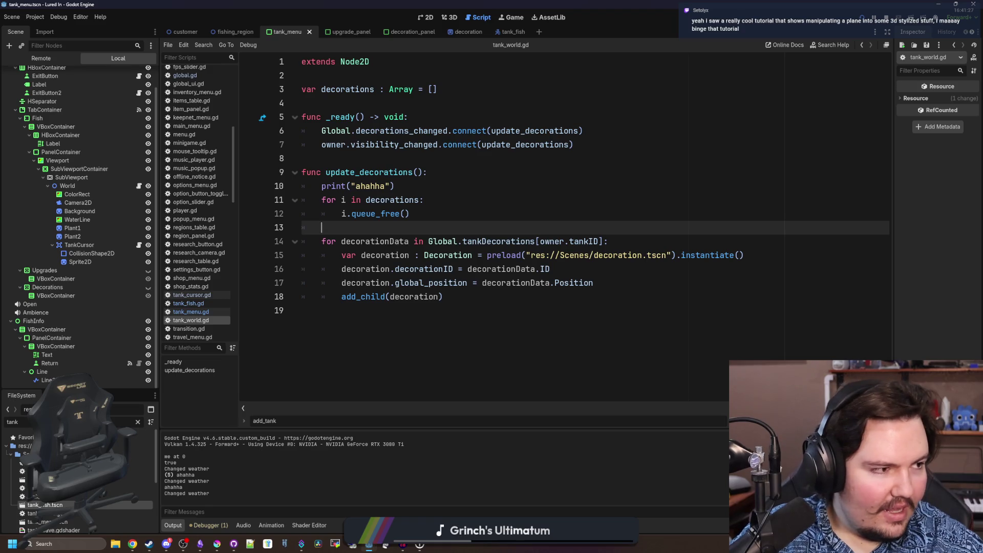
Open Chrome and go to godotshaders.com
{"action": "left_click", "coordinate": [132, 544]}
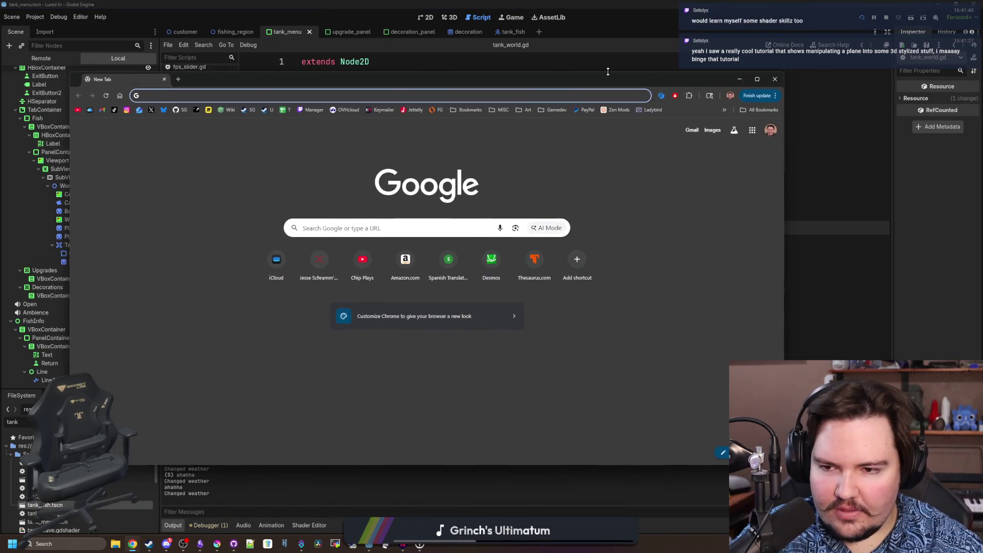
{"action": "type", "text": "godotsha"}
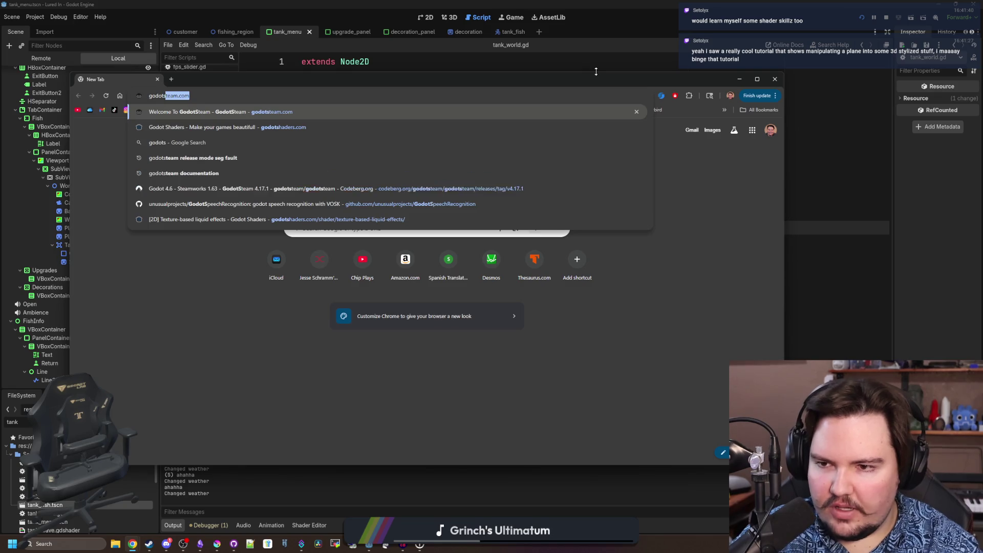
{"action": "key", "text": "Return"}
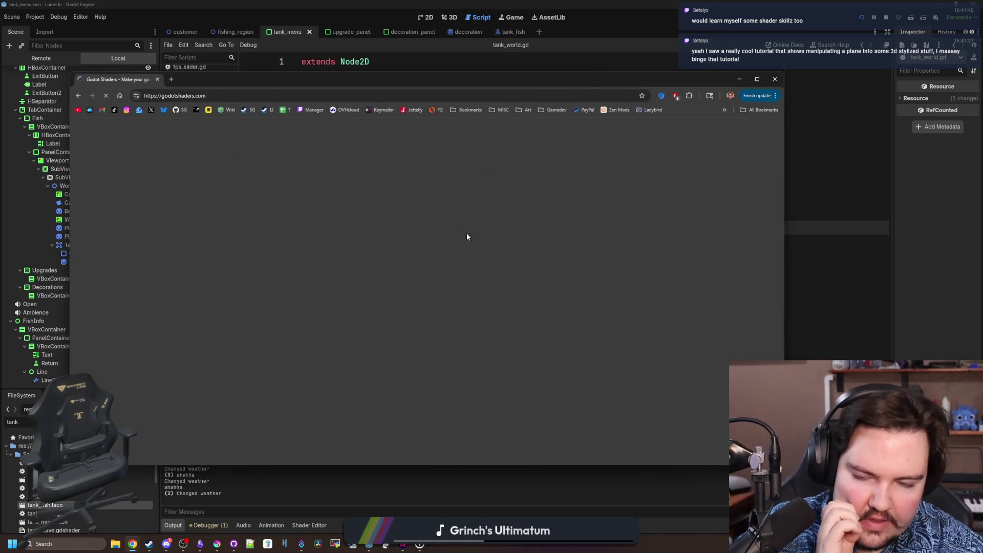
{"action": "scroll", "coordinate": [627, 193], "scroll_direction": "down", "scroll_amount": 1}
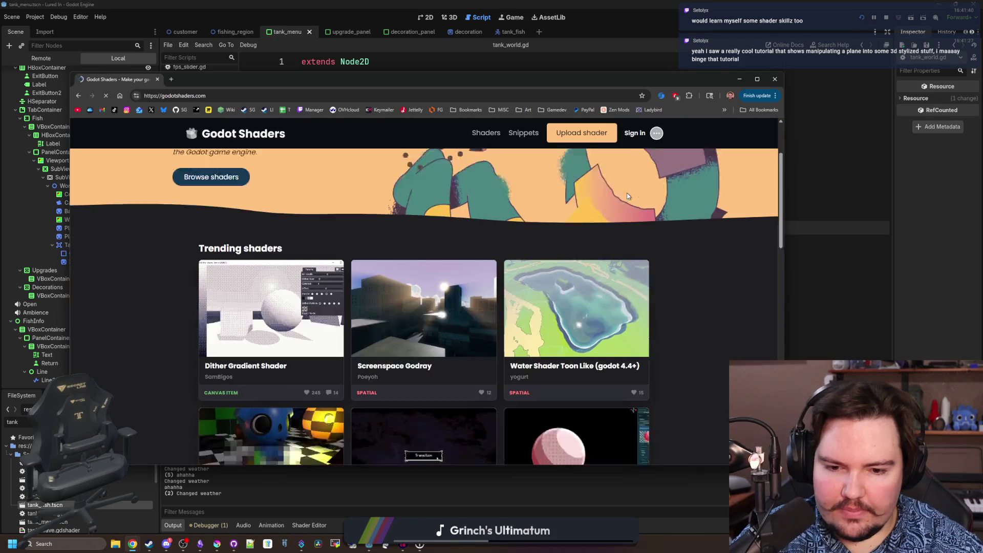
{"action": "scroll", "coordinate": [625, 171], "scroll_direction": "down", "scroll_amount": 1}
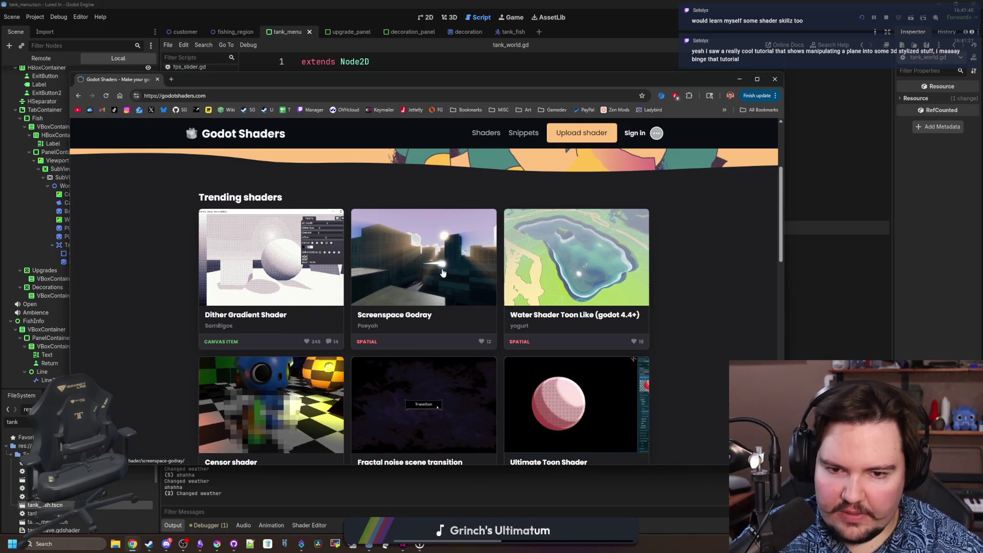
{"action": "scroll", "coordinate": [552, 288], "scroll_direction": "down", "scroll_amount": 2}
{"action": "scroll", "coordinate": [620, 138], "scroll_direction": "up", "scroll_amount": 4}
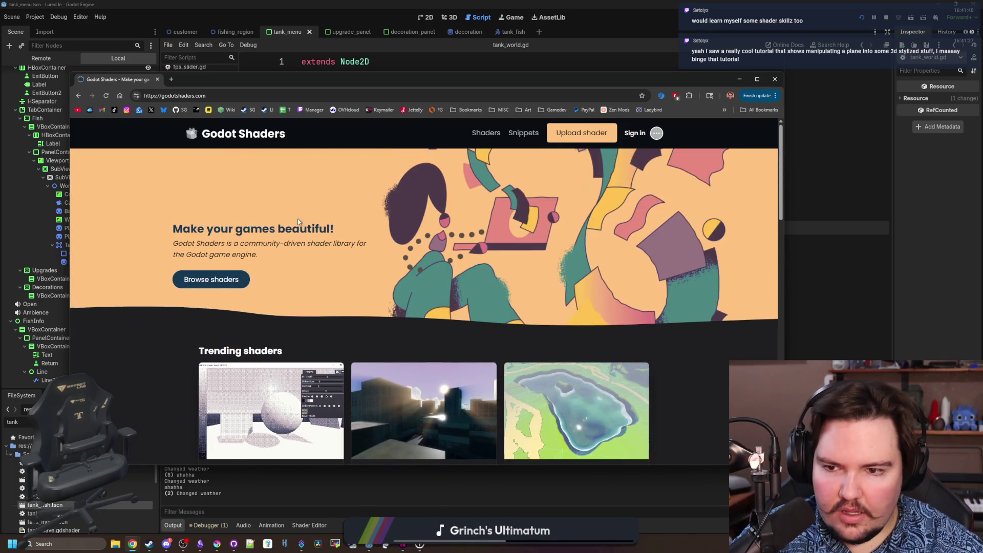
Search Godot Shaders for grass and open Grass with Screen-Space Displacement in a new maximized tab
{"action": "left_click", "coordinate": [218, 279]}
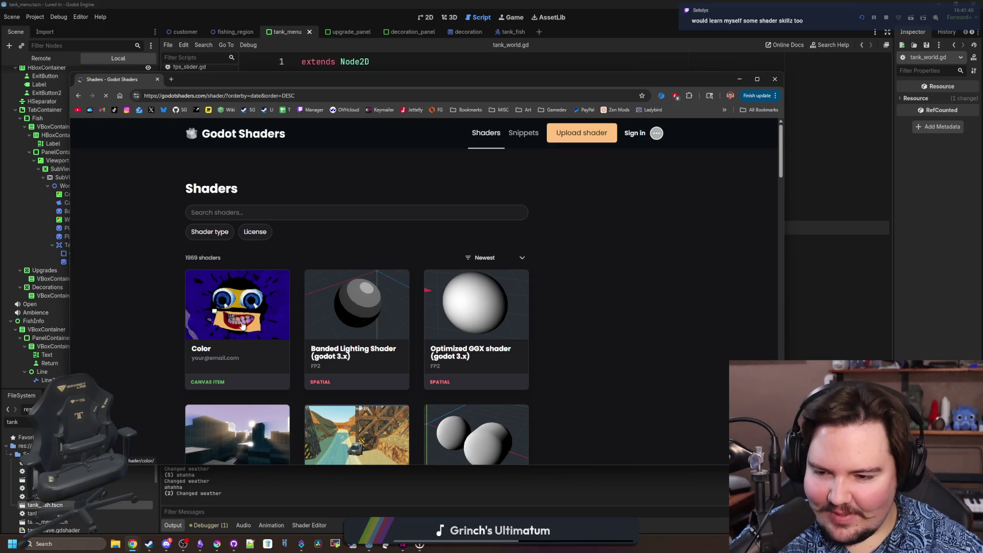
{"action": "scroll", "coordinate": [242, 326], "scroll_direction": "down", "scroll_amount": 2}
{"action": "scroll", "coordinate": [242, 327], "scroll_direction": "up", "scroll_amount": 2}
{"action": "scroll", "coordinate": [248, 302], "scroll_direction": "down", "scroll_amount": 1}
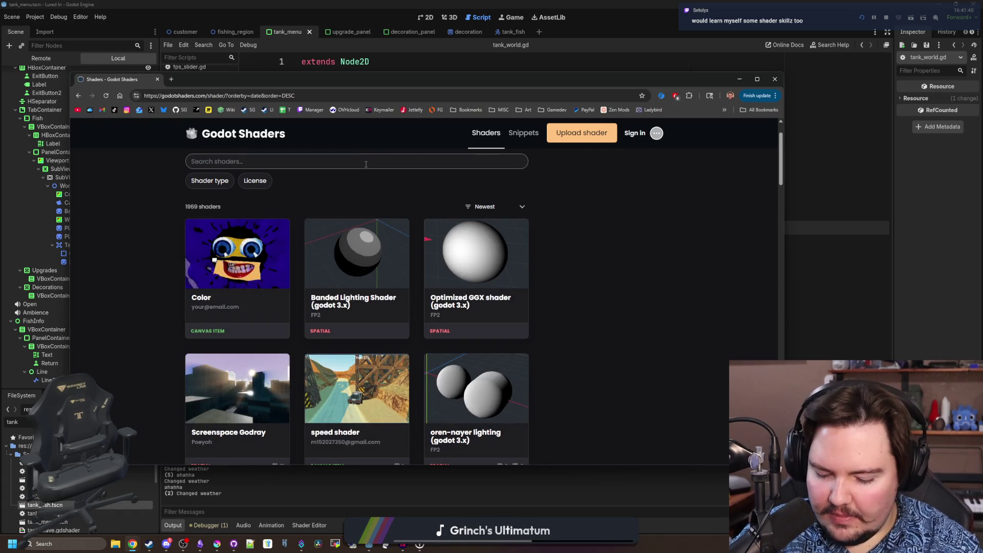
{"action": "type", "text": "gras"}
{"action": "key", "text": "Return"}
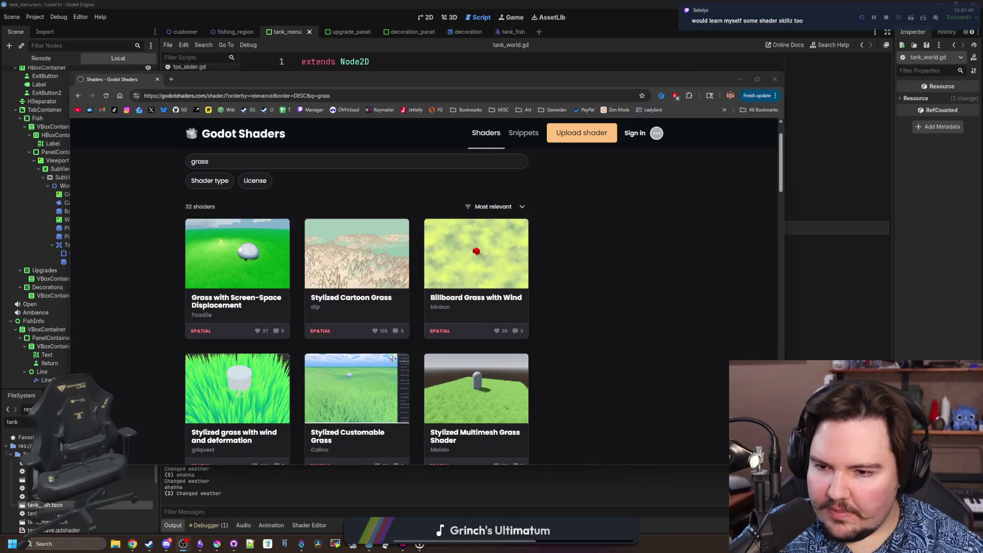
{"action": "middle_click", "coordinate": [237, 254]}
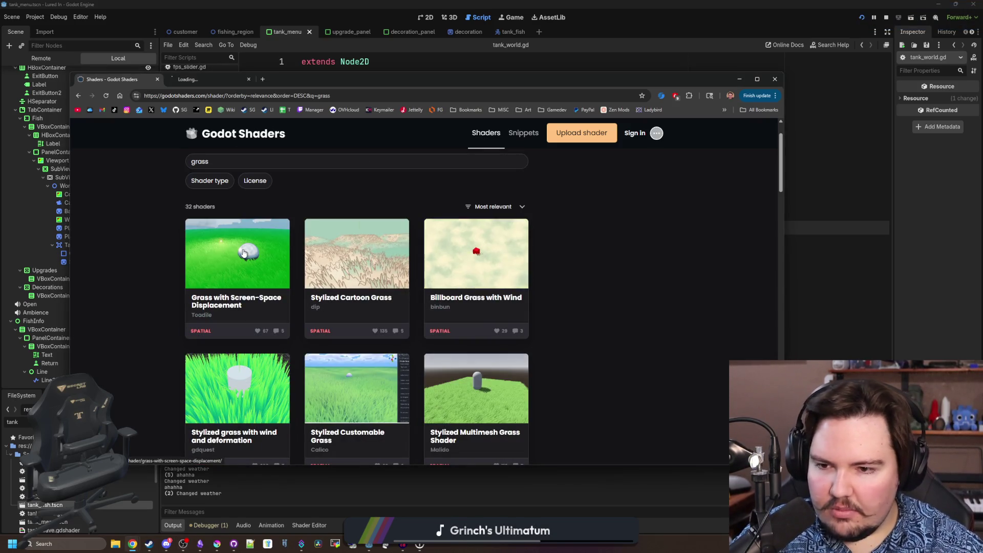
{"action": "left_click", "coordinate": [208, 79]}
{"action": "double_click", "coordinate": [292, 81]}
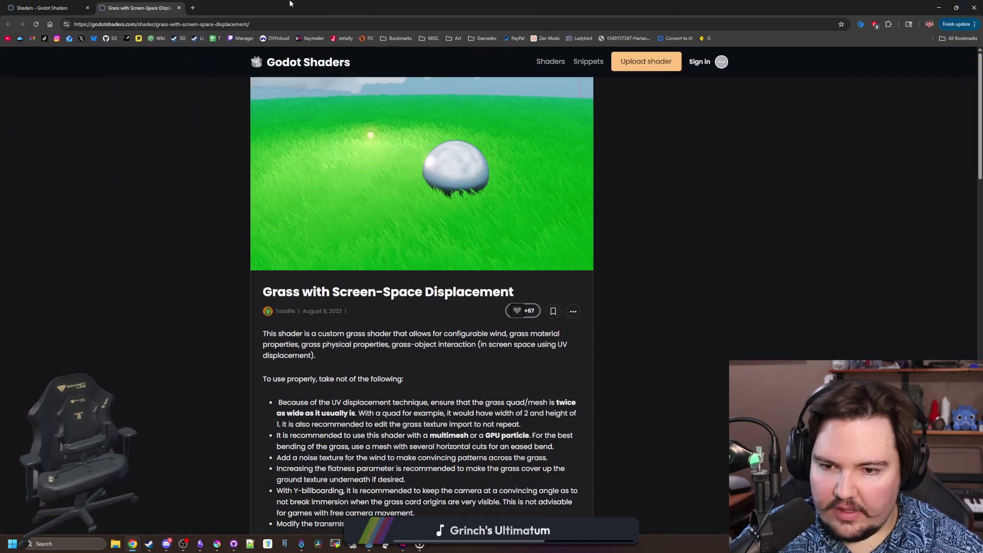
{"action": "scroll", "coordinate": [442, 239], "scroll_direction": "down", "scroll_amount": 1}
{"action": "scroll", "coordinate": [420, 246], "scroll_direction": "down", "scroll_amount": 3}
{"action": "scroll", "coordinate": [420, 247], "scroll_direction": "down", "scroll_amount": 3}
{"action": "scroll", "coordinate": [415, 307], "scroll_direction": "down", "scroll_amount": 1}
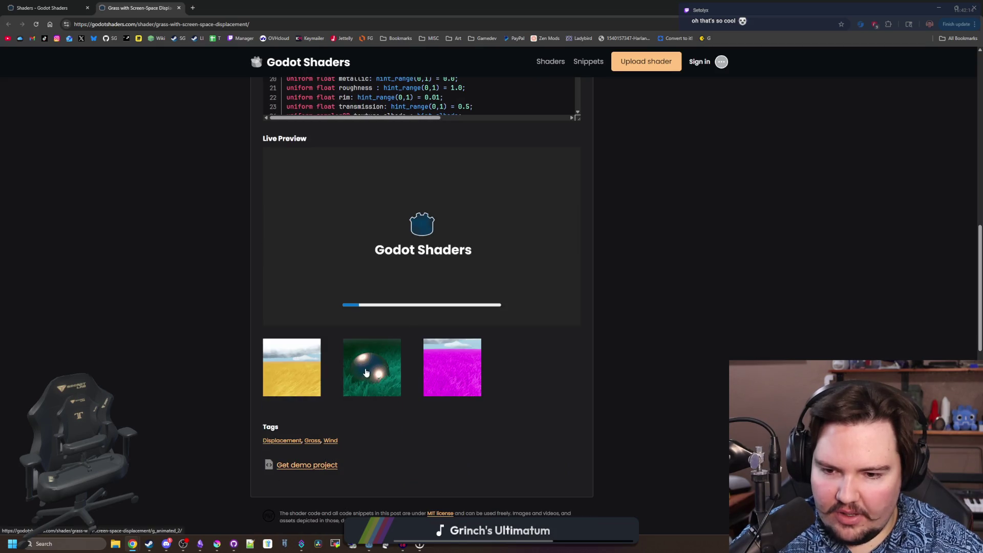
View the shader's preview screenshots enlarged, then return to the grass search results tab
{"action": "left_click", "coordinate": [365, 372]}
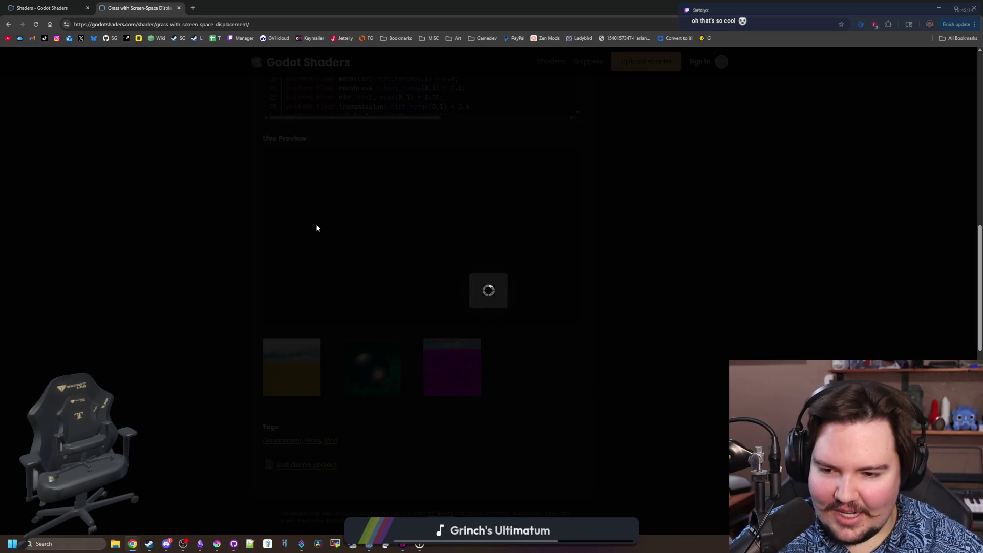
{"action": "left_click", "coordinate": [291, 284]}
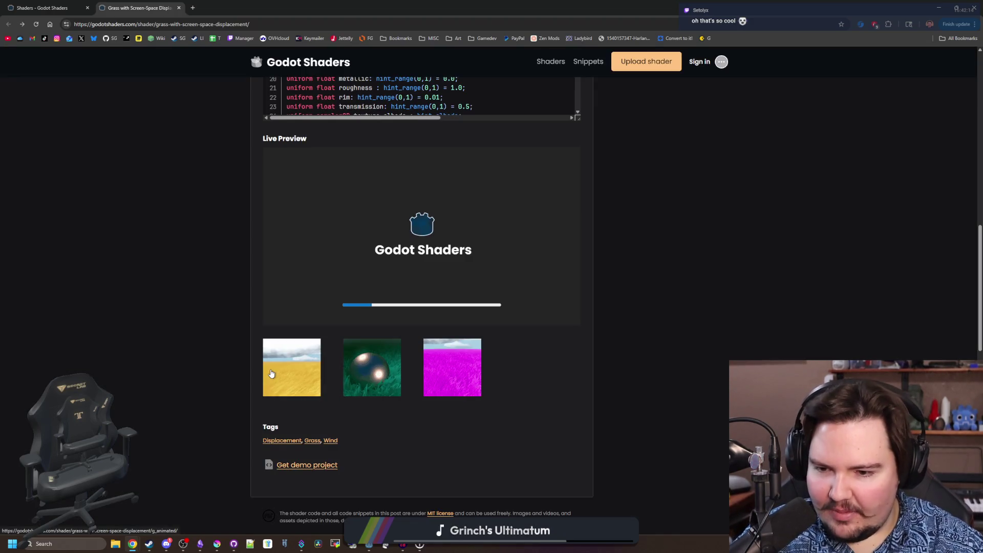
{"action": "left_click", "coordinate": [271, 373]}
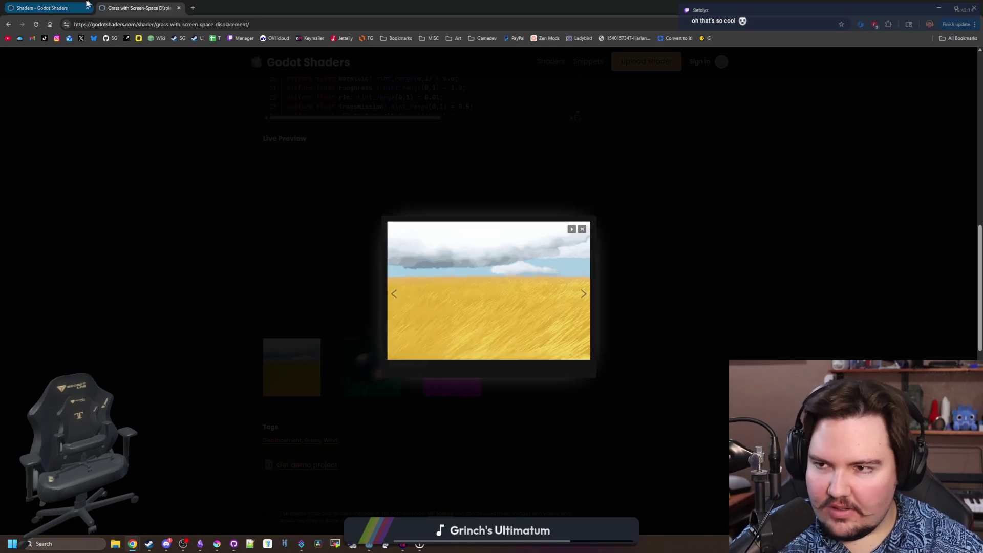
{"action": "left_click", "coordinate": [89, 5]}
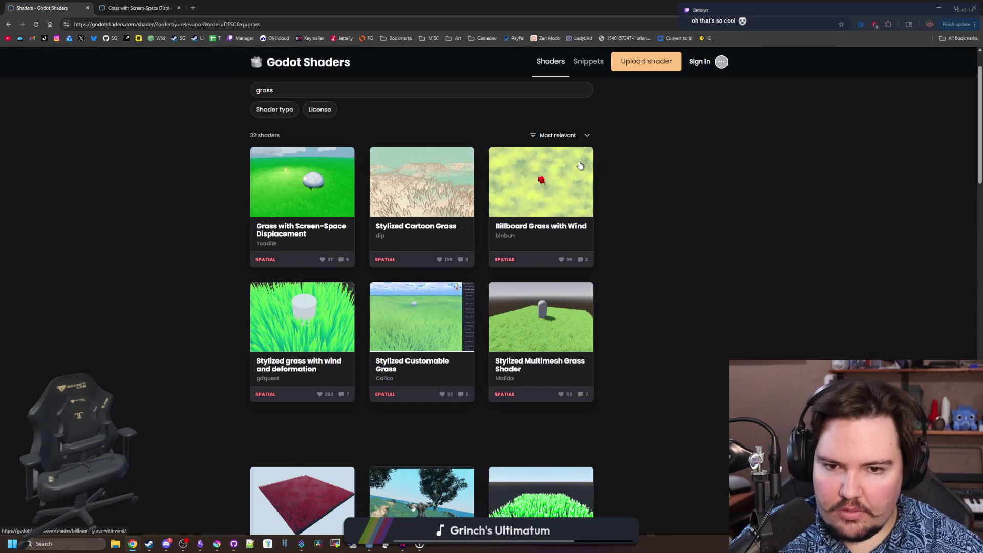
Open the Billboard Grass with Wind page, browse its preview screenshots, then restore the browser to a smaller window
{"action": "left_click", "coordinate": [246, 7]}
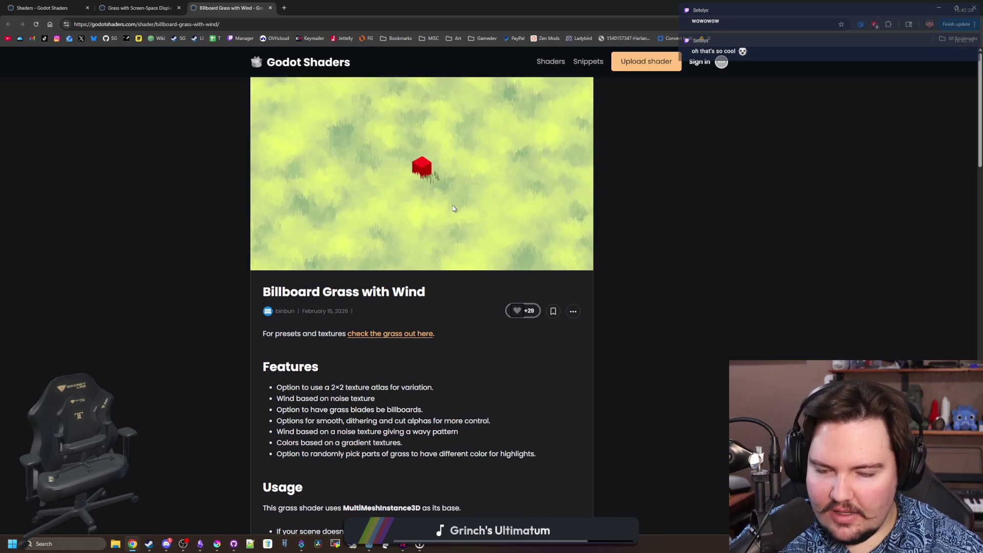
{"action": "scroll", "coordinate": [453, 208], "scroll_direction": "down", "scroll_amount": 1}
{"action": "scroll", "coordinate": [453, 208], "scroll_direction": "down", "scroll_amount": 1}
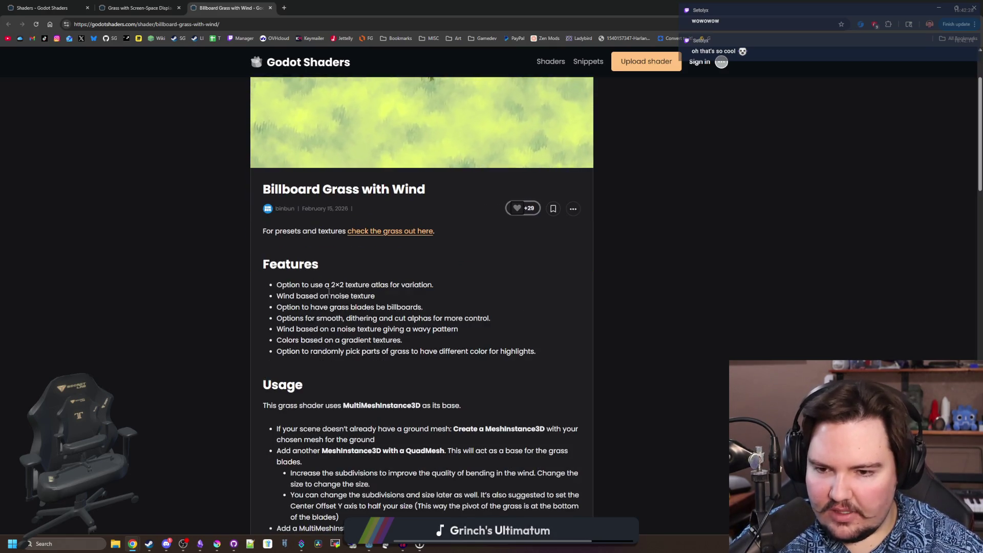
{"action": "left_click_drag", "start_coordinate": [324, 284], "coordinate": [370, 286]}
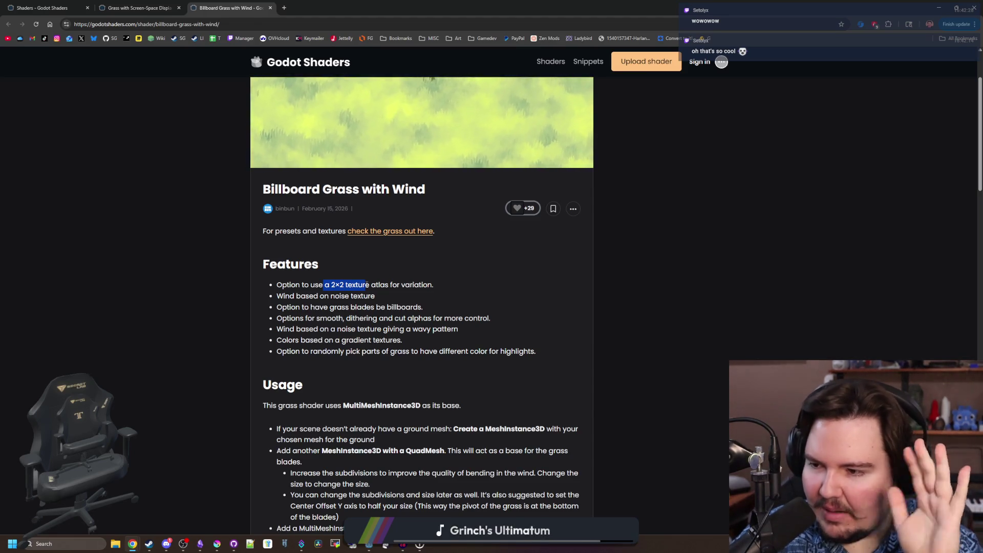
{"action": "scroll", "coordinate": [681, 308], "scroll_direction": "up", "scroll_amount": 2}
{"action": "left_click", "coordinate": [617, 273]}
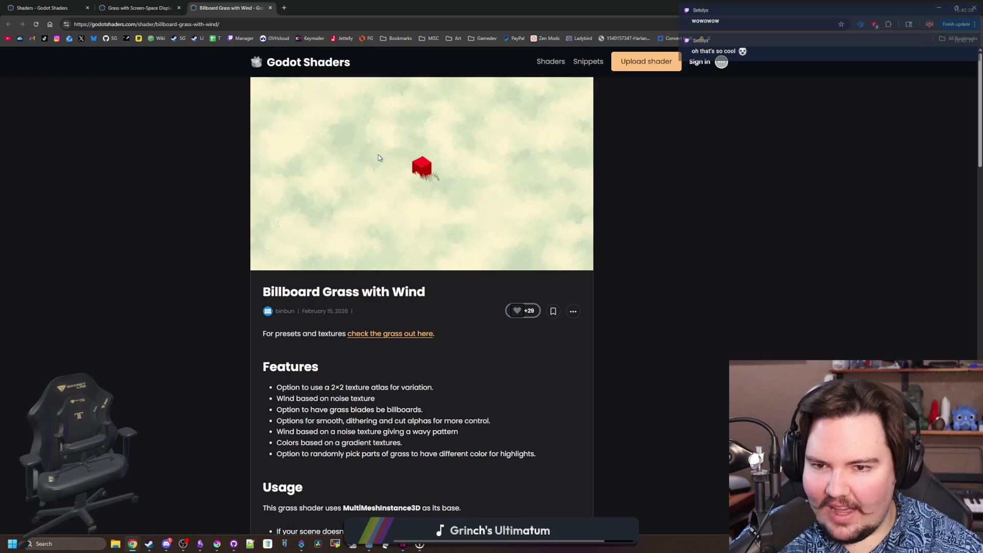
{"action": "scroll", "coordinate": [434, 215], "scroll_direction": "down", "scroll_amount": 2}
{"action": "scroll", "coordinate": [445, 270], "scroll_direction": "down", "scroll_amount": 5}
{"action": "scroll", "coordinate": [460, 308], "scroll_direction": "down", "scroll_amount": 3}
{"action": "scroll", "coordinate": [481, 407], "scroll_direction": "down", "scroll_amount": 5}
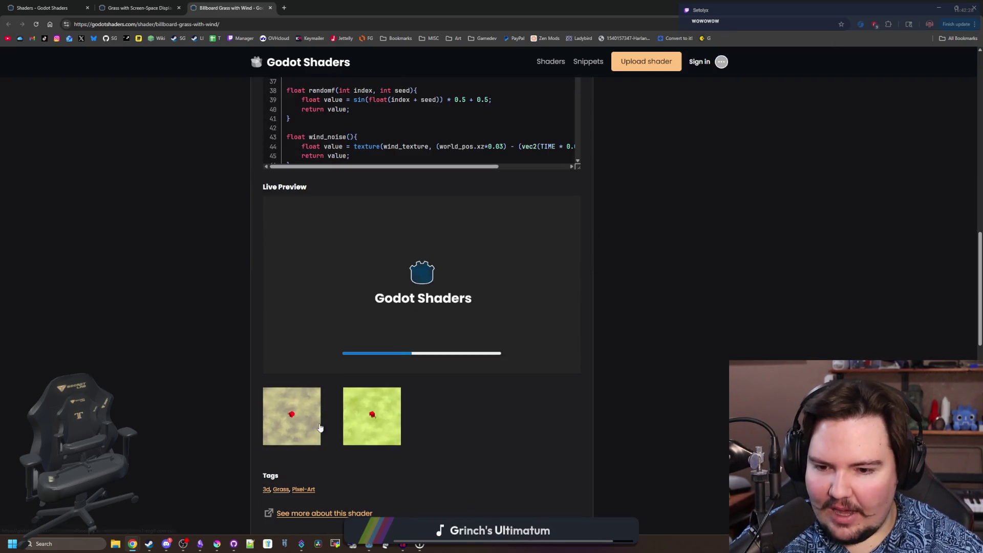
{"action": "left_click", "coordinate": [319, 425]}
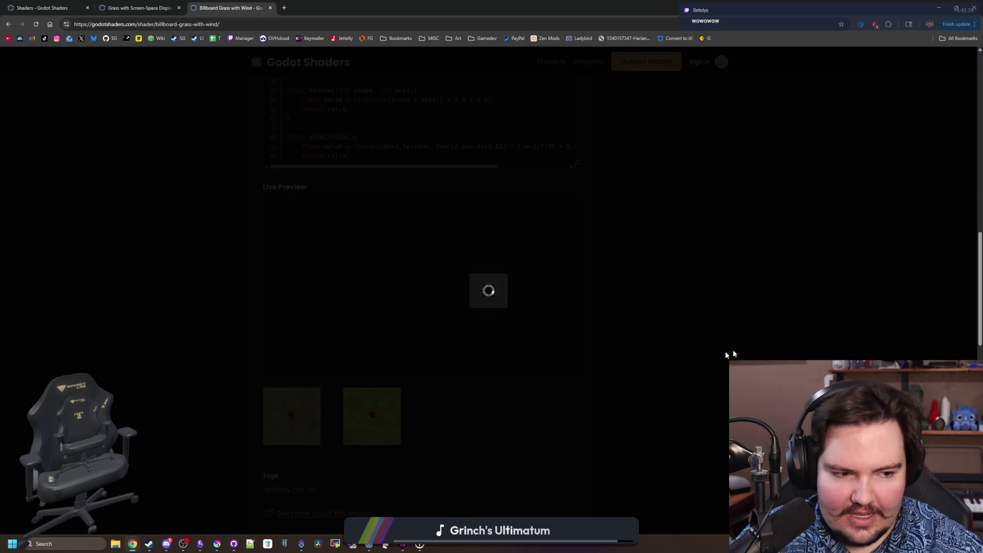
{"action": "left_click", "coordinate": [638, 291]}
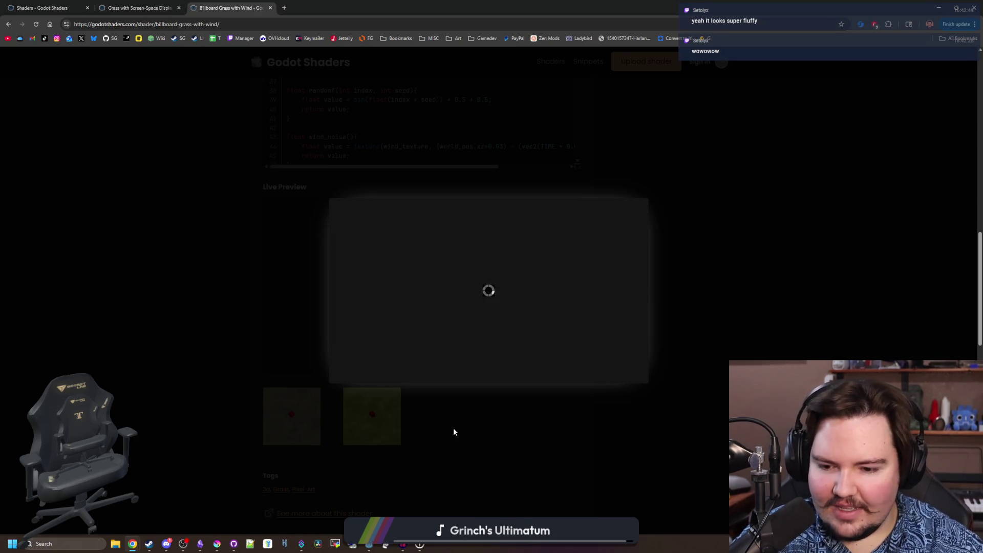
{"action": "left_click", "coordinate": [444, 439]}
{"action": "scroll", "coordinate": [436, 362], "scroll_direction": "down", "scroll_amount": 4}
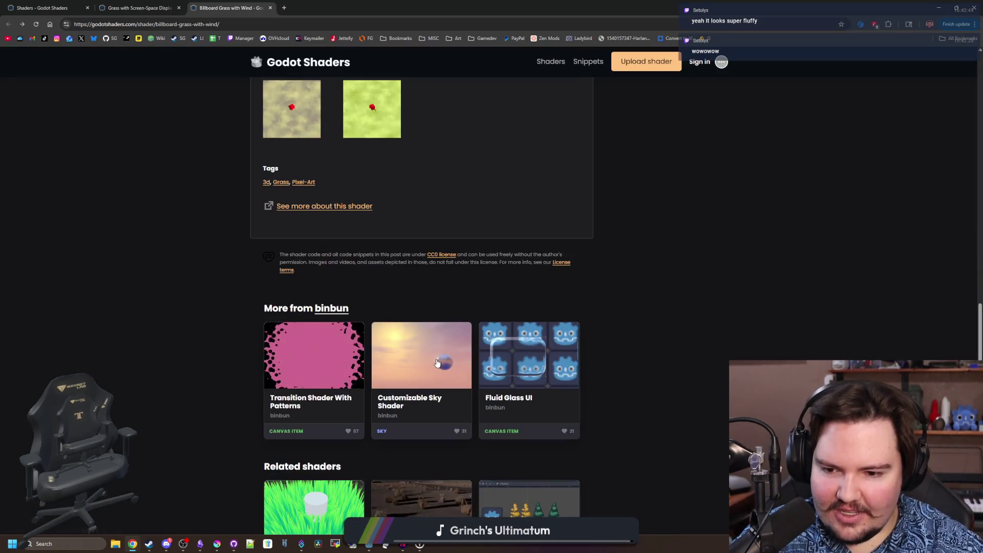
{"action": "scroll", "coordinate": [632, 367], "scroll_direction": "down", "scroll_amount": 2}
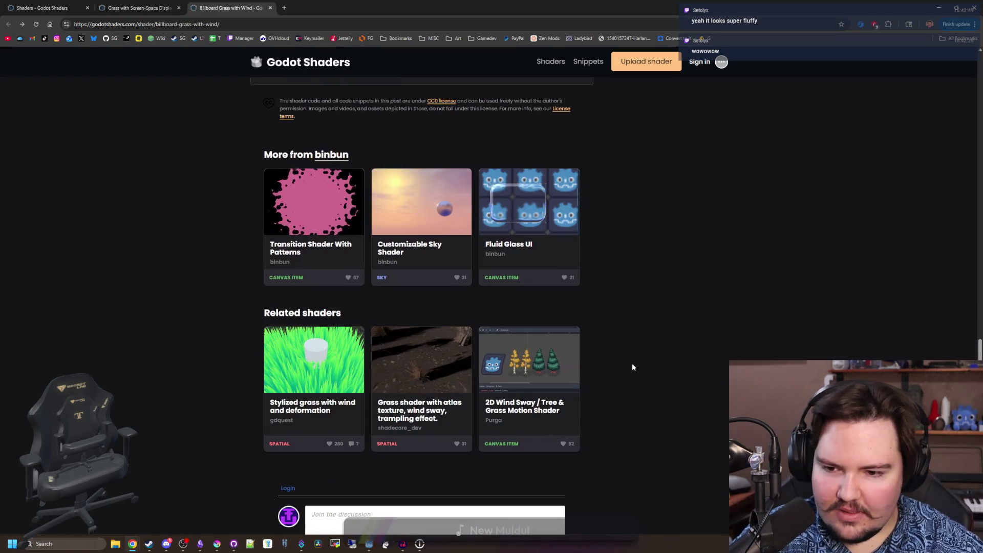
{"action": "scroll", "coordinate": [632, 367], "scroll_direction": "down", "scroll_amount": 3}
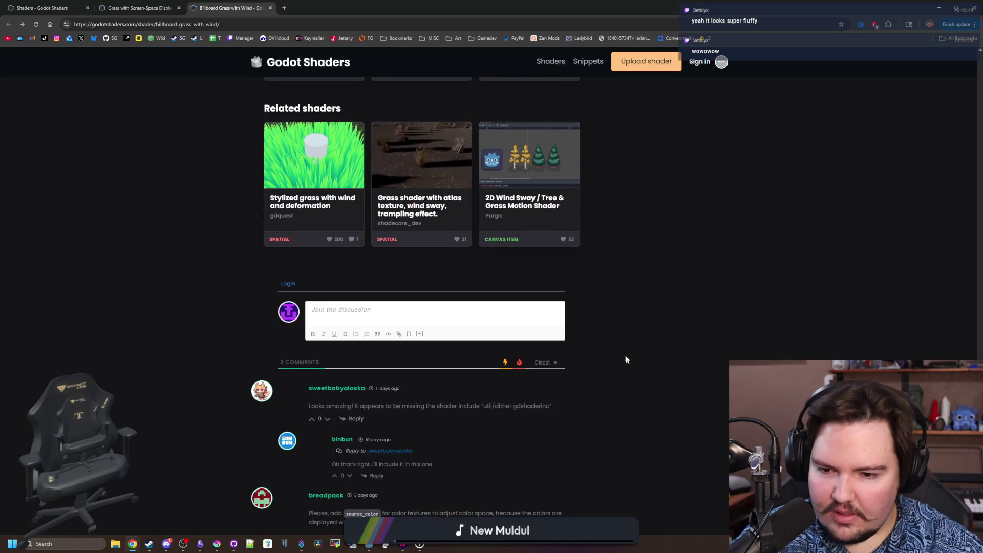
{"action": "scroll", "coordinate": [584, 367], "scroll_direction": "down", "scroll_amount": 1}
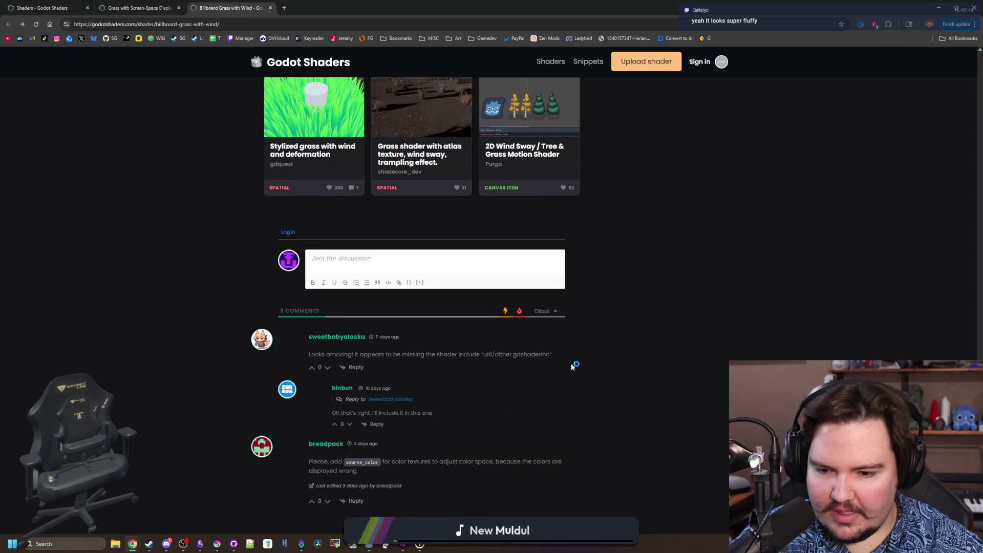
{"action": "scroll", "coordinate": [280, 310], "scroll_direction": "down", "scroll_amount": 1}
{"action": "scroll", "coordinate": [307, 271], "scroll_direction": "up", "scroll_amount": 10}
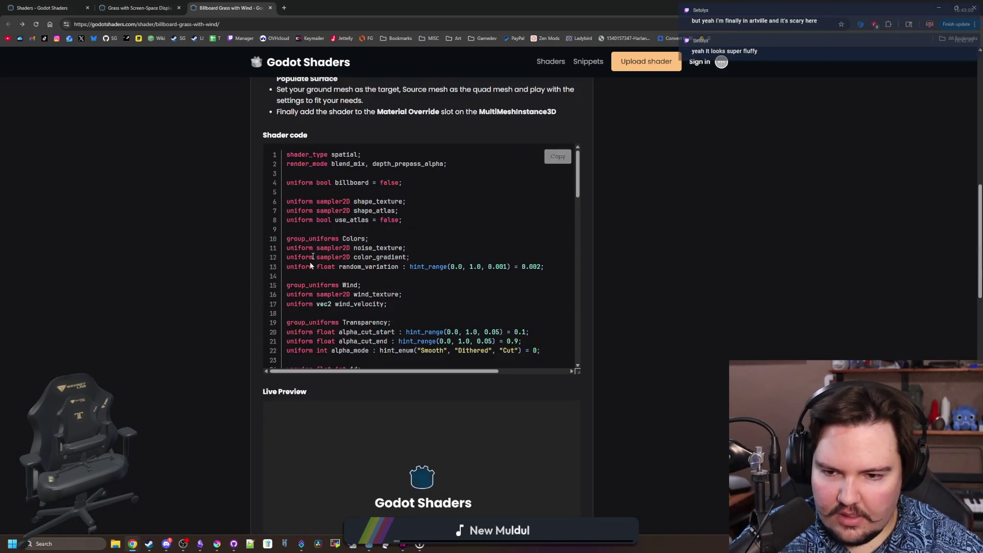
{"action": "scroll", "coordinate": [307, 271], "scroll_direction": "up", "scroll_amount": 10}
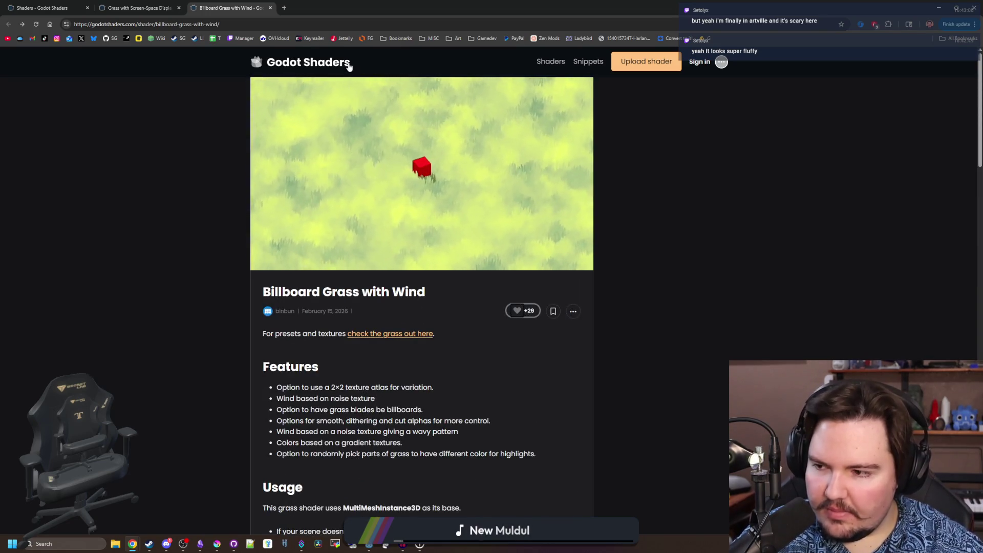
{"action": "double_click", "coordinate": [384, 4]}
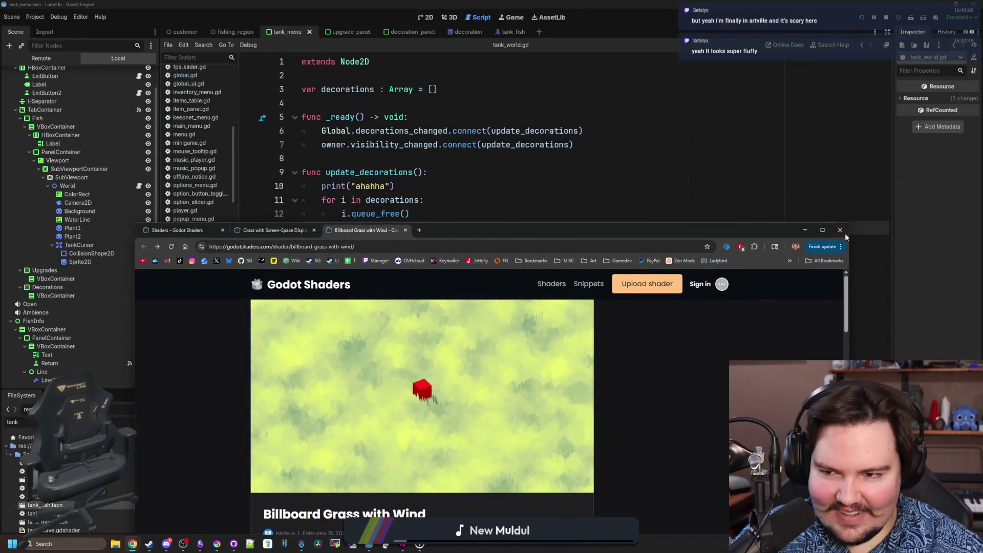
Close Chrome and add a blank line after line 8 before update_decorations in tank_world.gd
{"action": "left_click", "coordinate": [845, 234]}
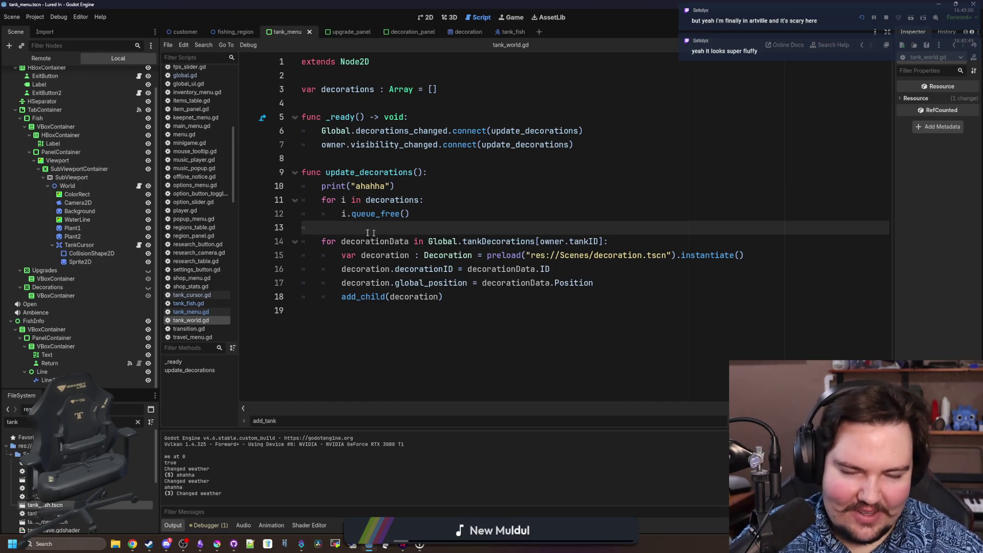
{"action": "left_click", "coordinate": [405, 159]}
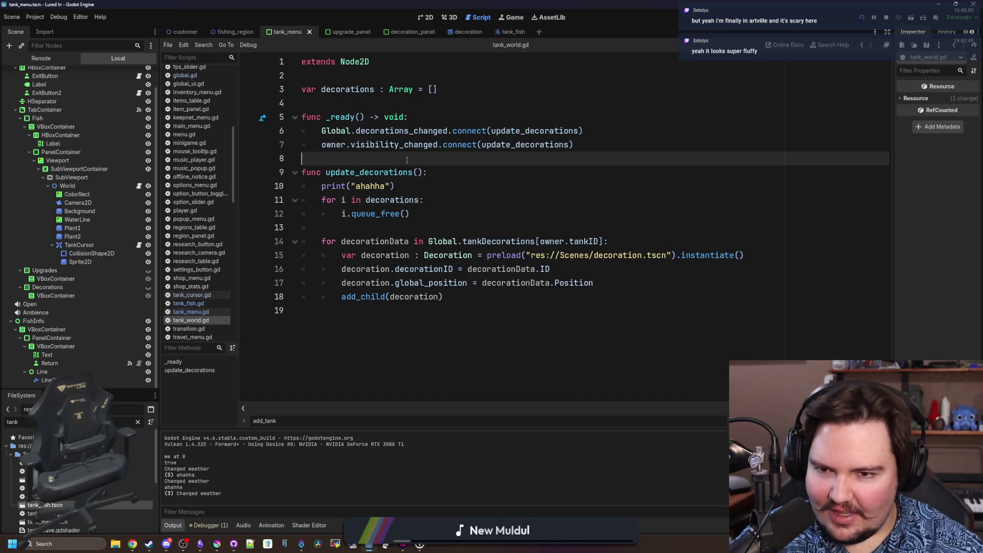
{"action": "key", "text": "Return"}
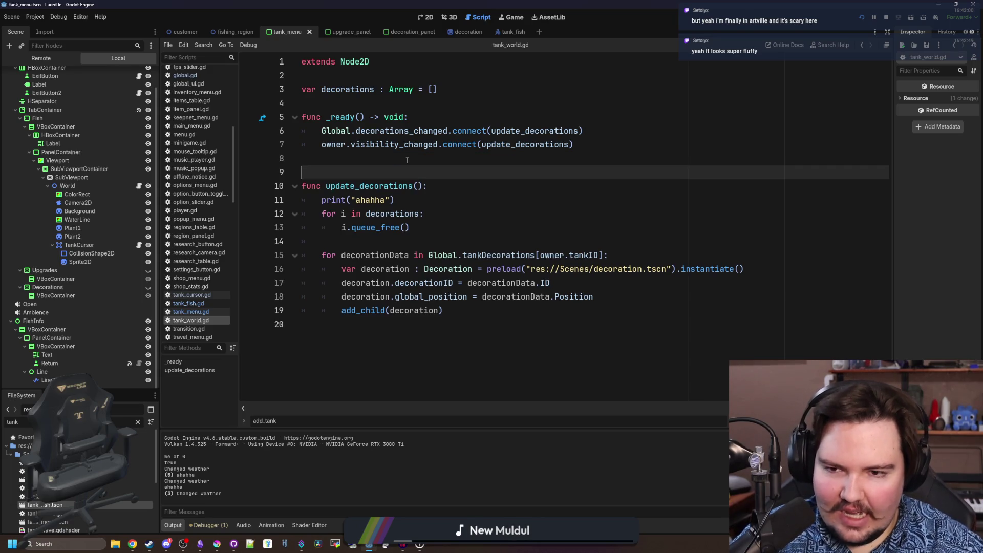
{"action": "key", "text": "Up"}
{"action": "left_click", "coordinate": [379, 168]}
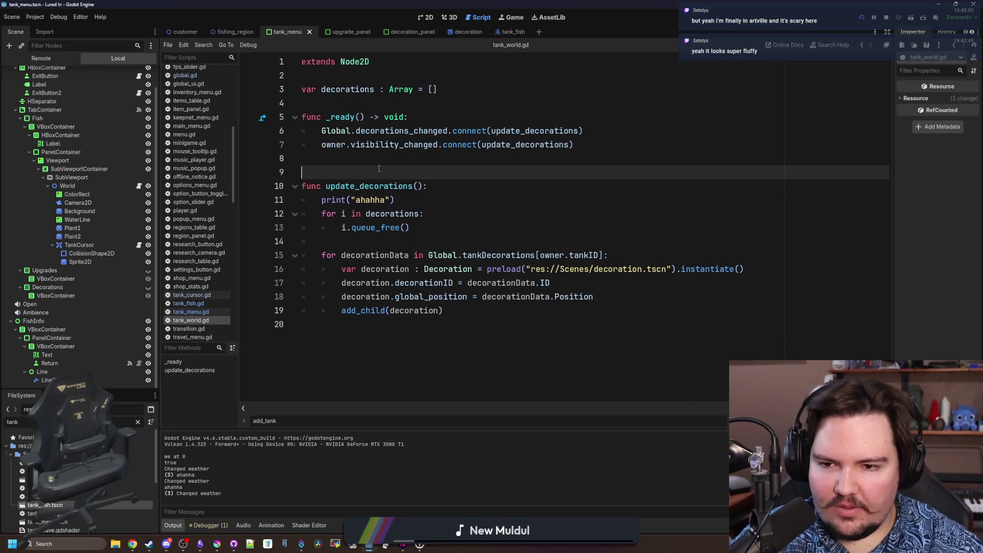
{"action": "left_click", "coordinate": [413, 194]}
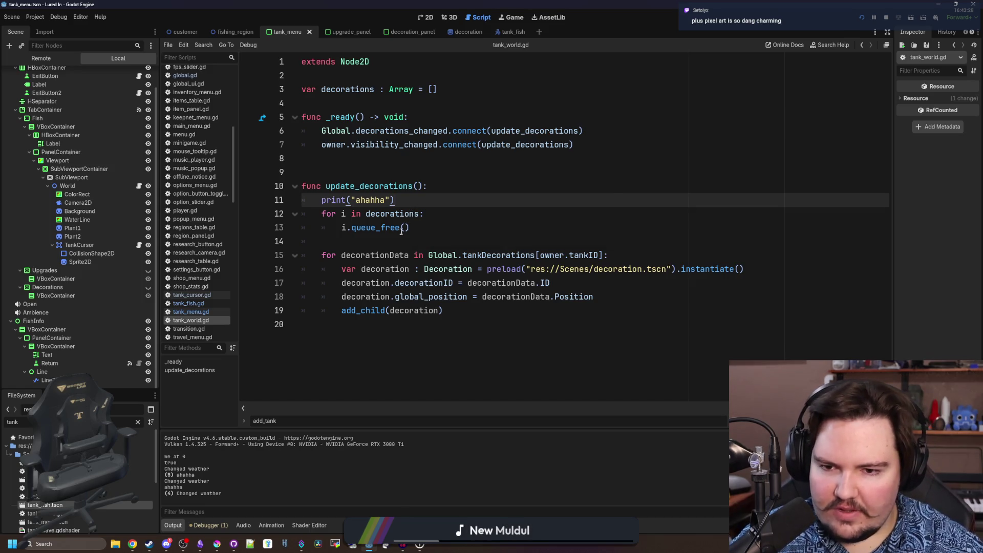
Move the caret around update_decorations' print line and blank lines while reviewing the code
{"action": "left_click", "coordinate": [396, 255]}
{"action": "left_click", "coordinate": [410, 178]}
{"action": "left_click", "coordinate": [354, 255]}
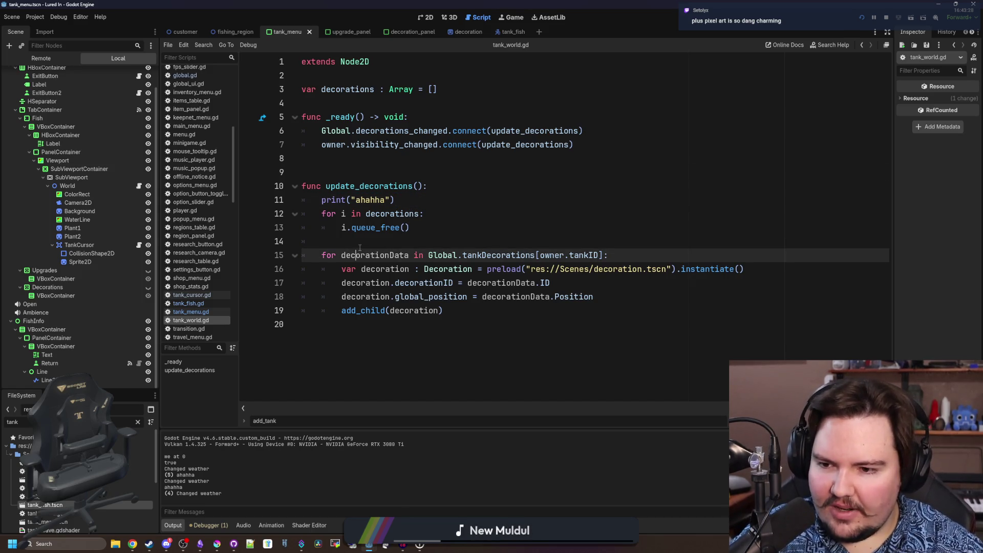
{"action": "left_click", "coordinate": [395, 173]}
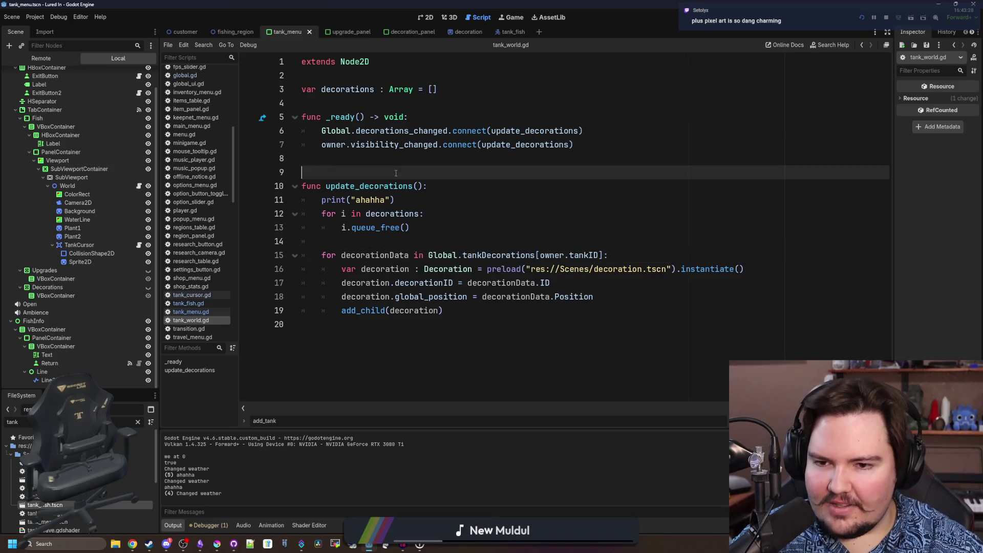
{"action": "left_click", "coordinate": [384, 242]}
{"action": "left_click", "coordinate": [419, 201]}
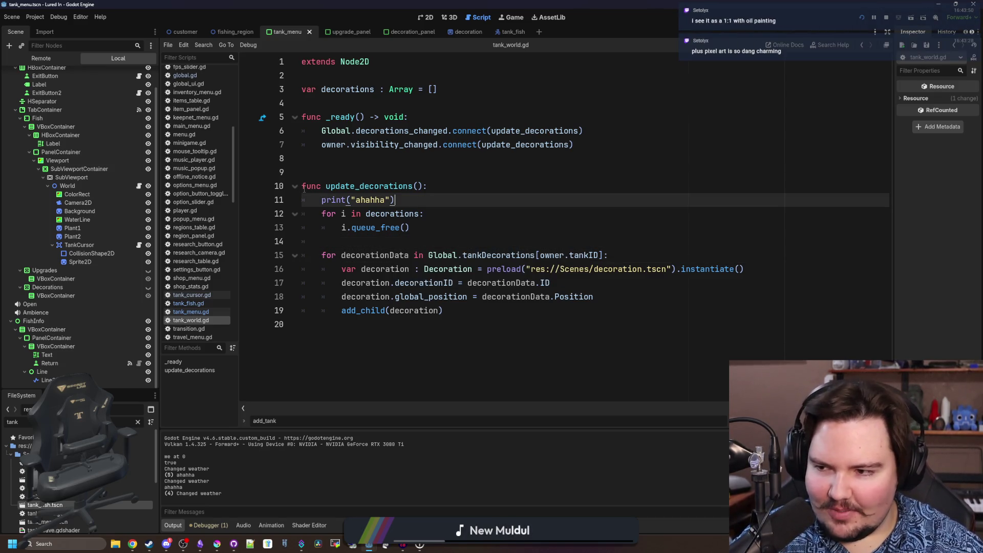
{"action": "left_click", "coordinate": [322, 159]}
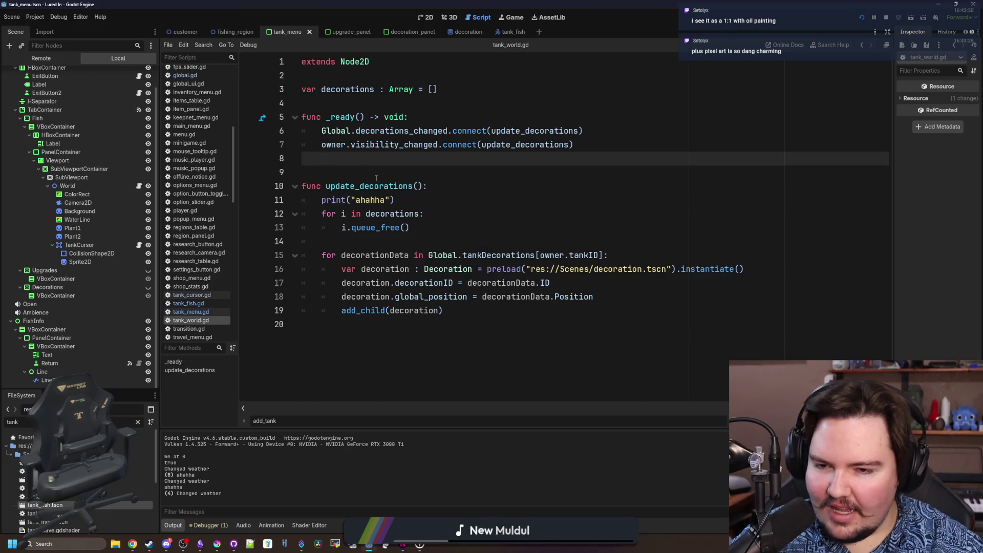
{"action": "left_click", "coordinate": [409, 199]}
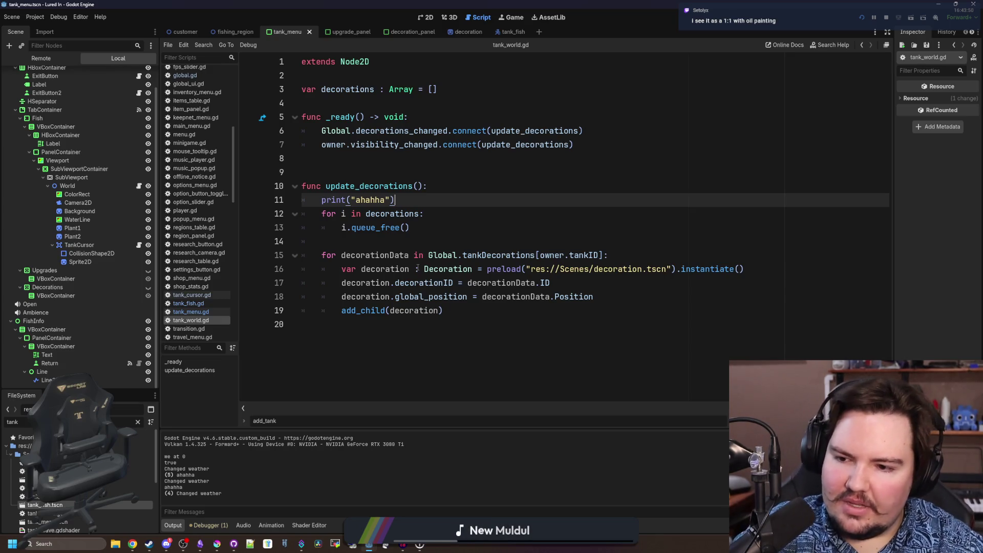
{"action": "left_click", "coordinate": [384, 242]}
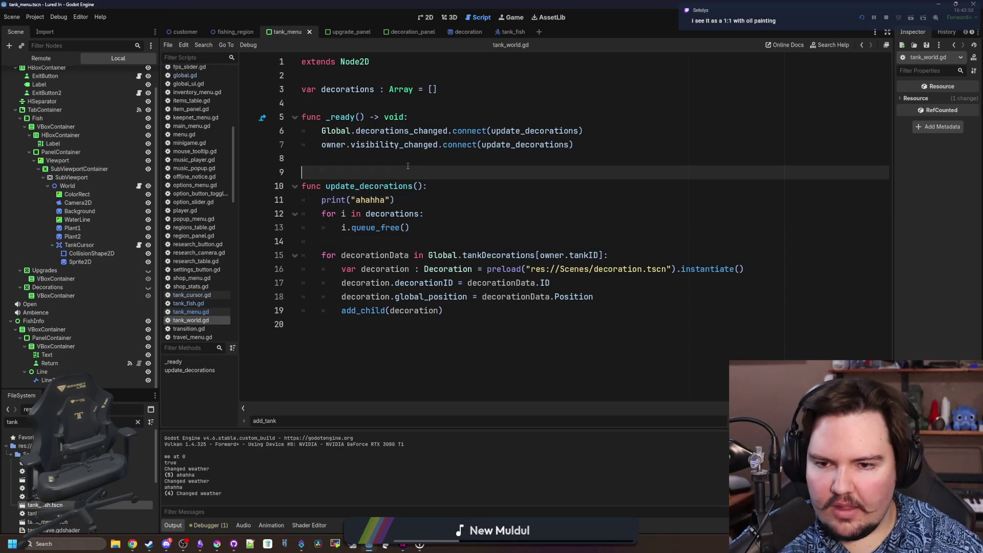
{"action": "left_click", "coordinate": [424, 186]}
{"action": "key", "text": "Down"}
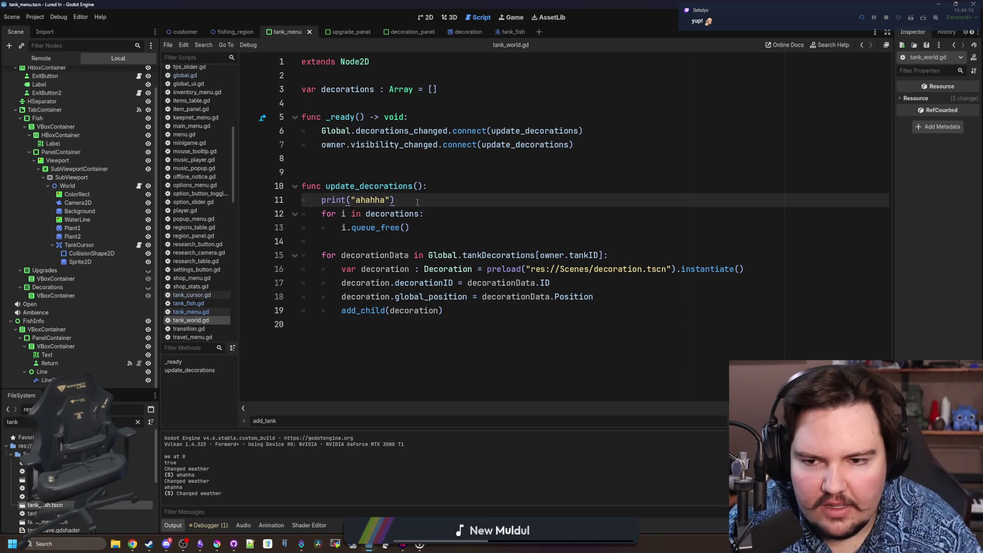
{"action": "key", "text": "Up"}
{"action": "key", "text": "Up"}
{"action": "key", "text": "Up"}
{"action": "key", "text": "Down"}
{"action": "key", "text": "Down"}
{"action": "key", "text": "Down"}
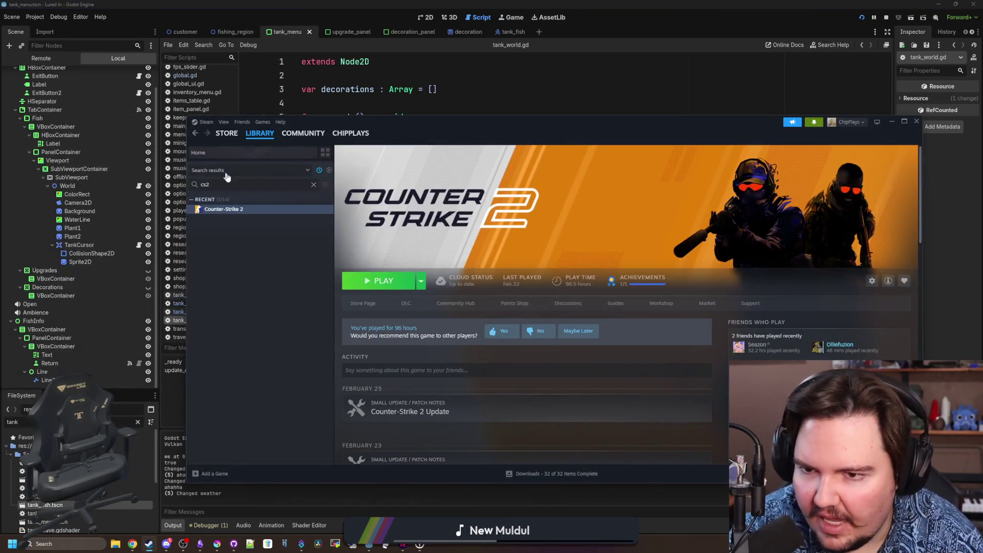
Open Steam, find Digseum through library search and open its Store Page maximized
{"action": "left_click", "coordinate": [295, 182]}
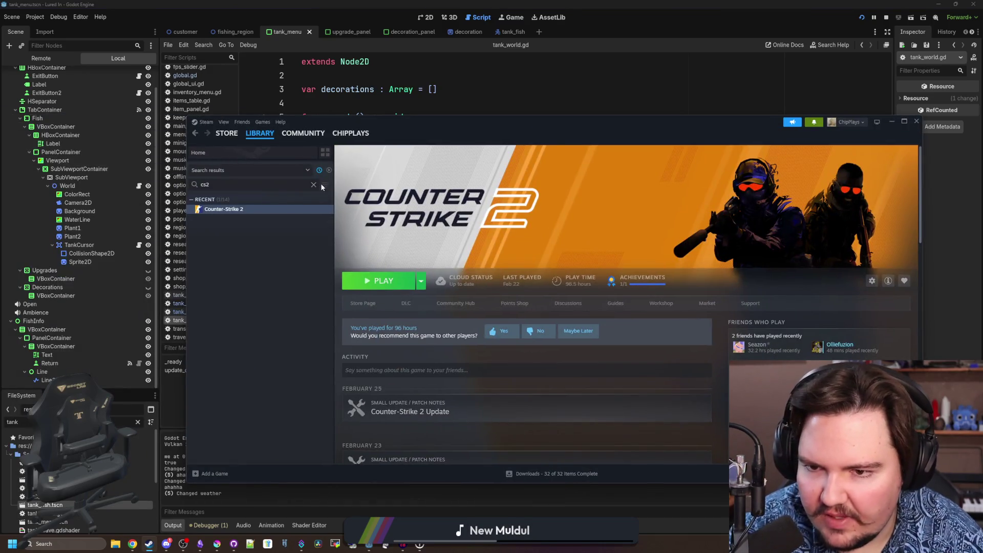
{"action": "type", "text": "digse"}
{"action": "left_click", "coordinate": [231, 211]}
{"action": "left_click", "coordinate": [368, 304]}
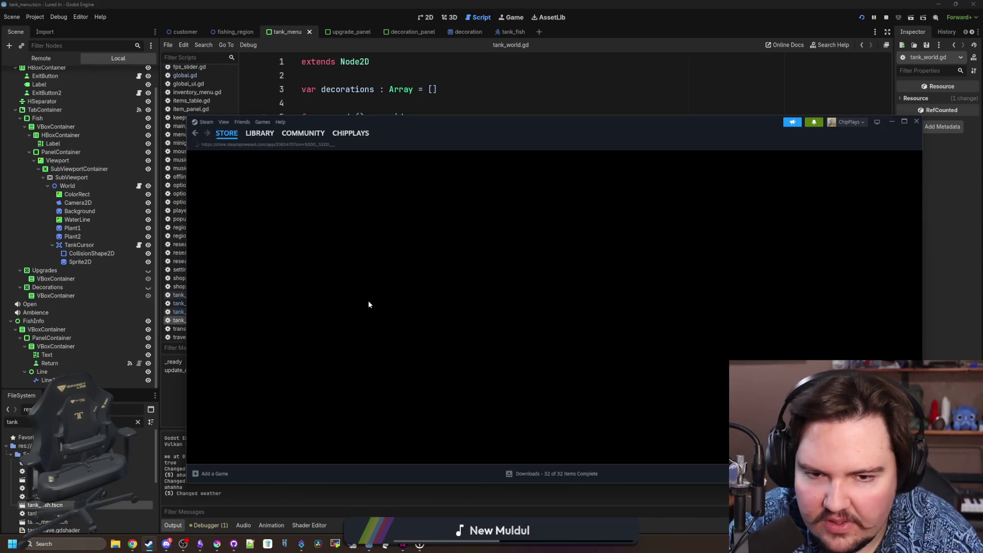
{"action": "double_click", "coordinate": [553, 119]}
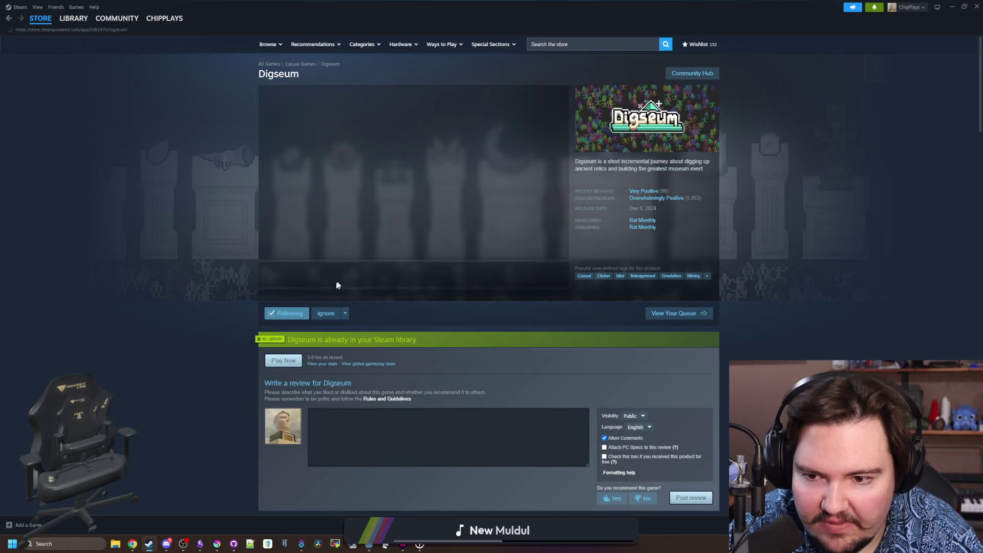
Bring up Digseum's full-window media viewer and page forward through its screenshots
{"action": "left_click", "coordinate": [329, 277]}
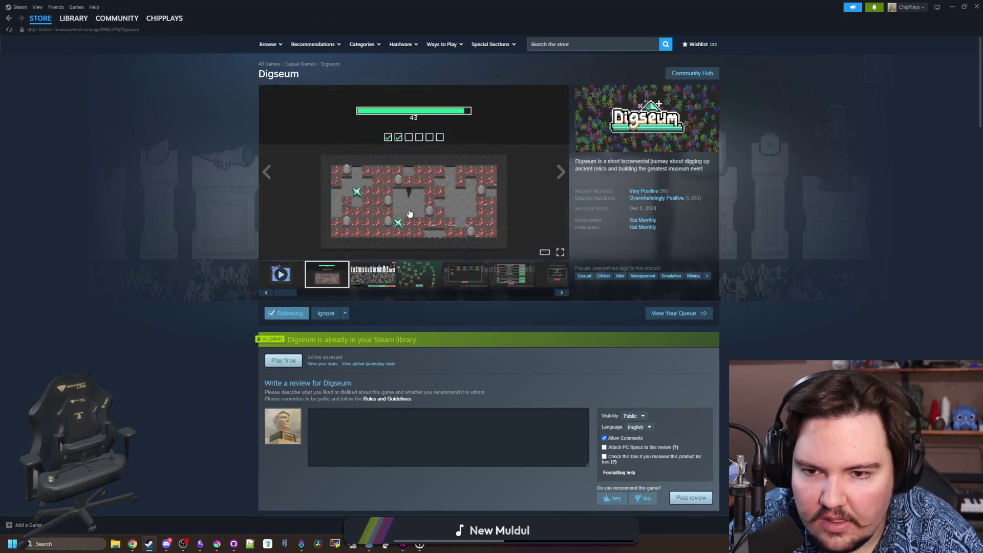
{"action": "left_click", "coordinate": [415, 177]}
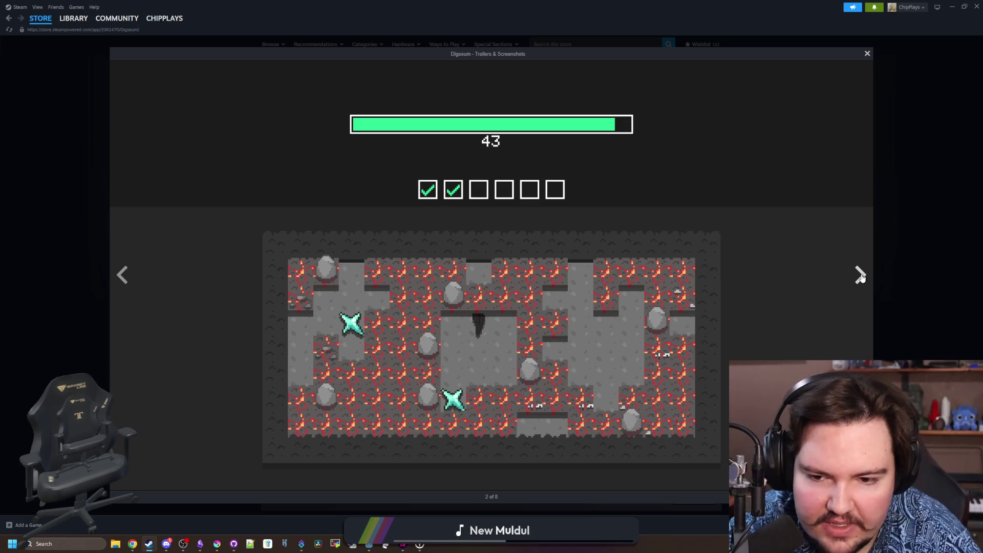
{"action": "left_click", "coordinate": [860, 275]}
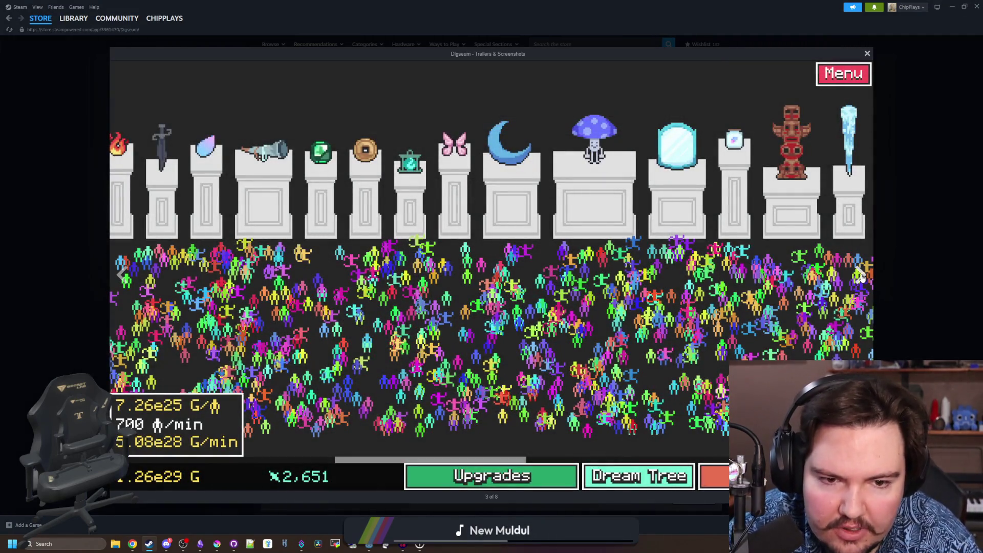
{"action": "left_click", "coordinate": [860, 275]}
{"action": "left_click", "coordinate": [861, 277]}
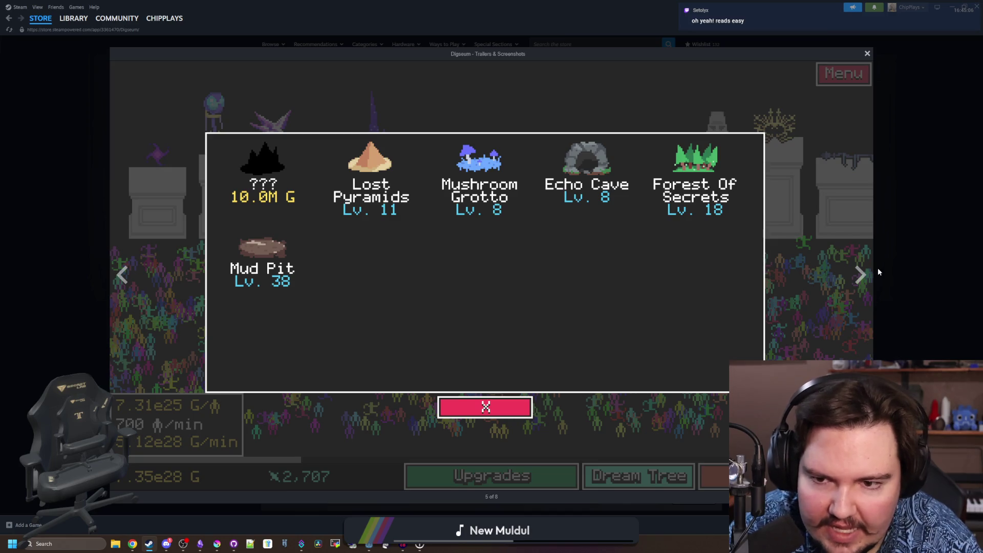
Finish paging to the gameplay video, close the viewer, and return to the Godot editor
{"action": "left_click", "coordinate": [859, 277]}
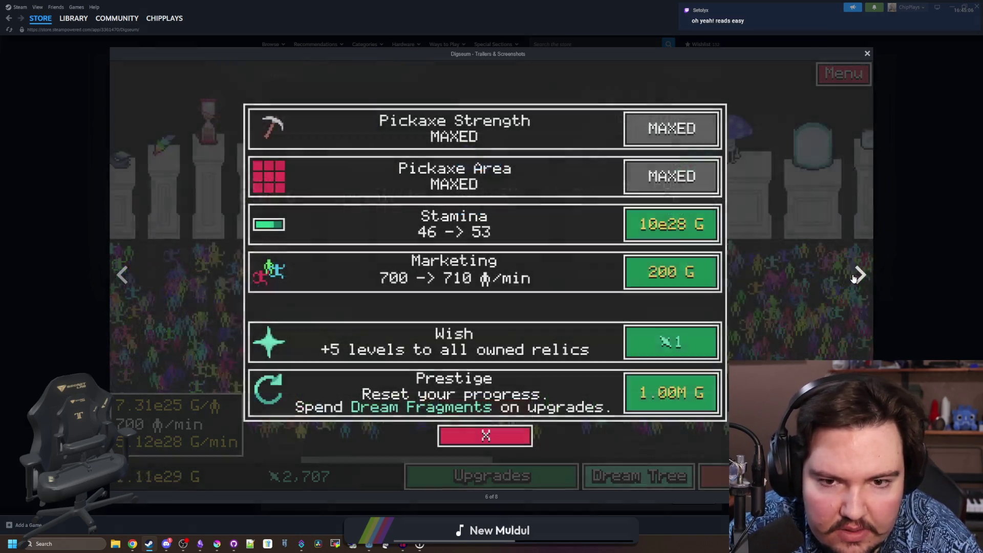
{"action": "left_click", "coordinate": [860, 277]}
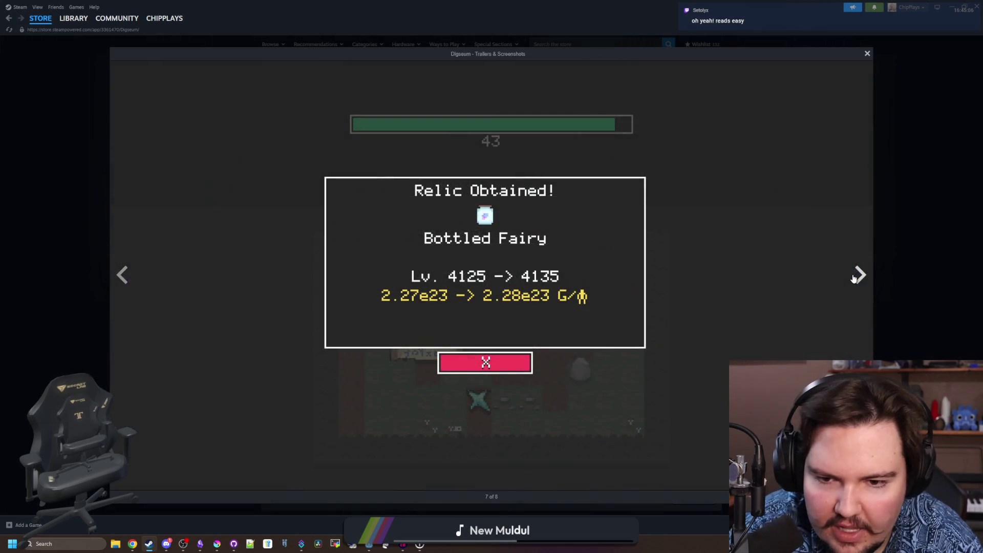
{"action": "left_click", "coordinate": [636, 28]}
{"action": "key", "text": "alt+Tab"}
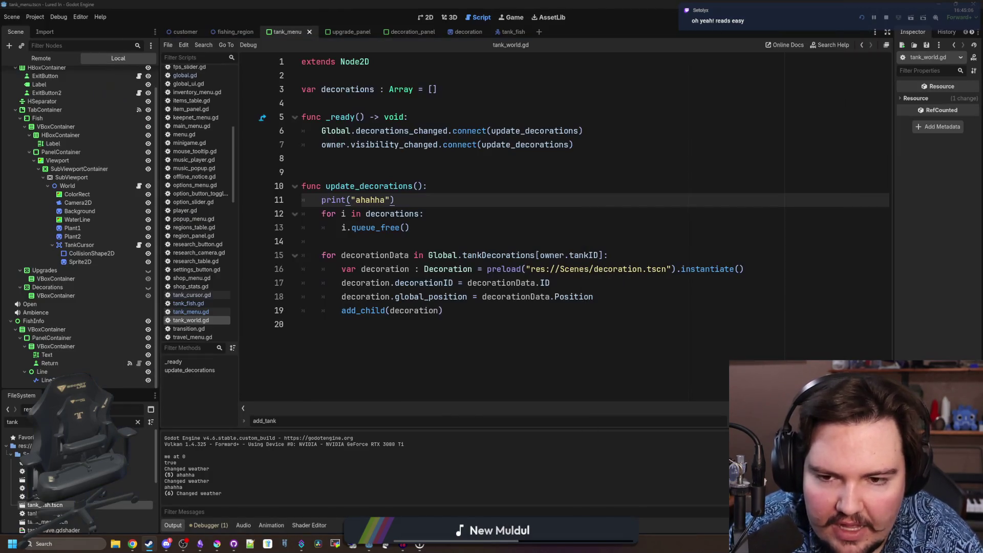
Load the Lured In Steam store page from the pasted URL in a maximized new browser window
{"action": "left_click", "coordinate": [439, 230]}
{"action": "left_click", "coordinate": [382, 176]}
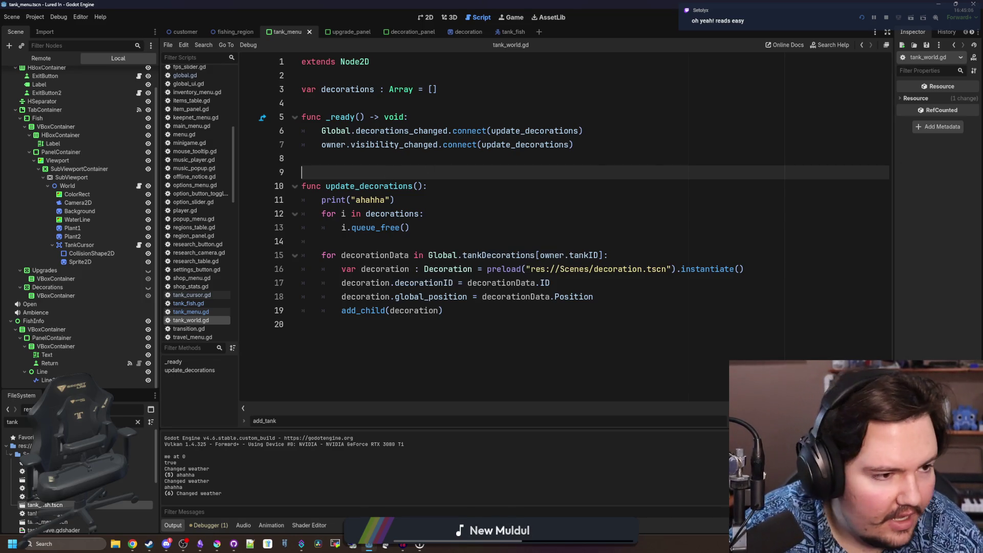
{"action": "key", "text": "alt+Tab"}
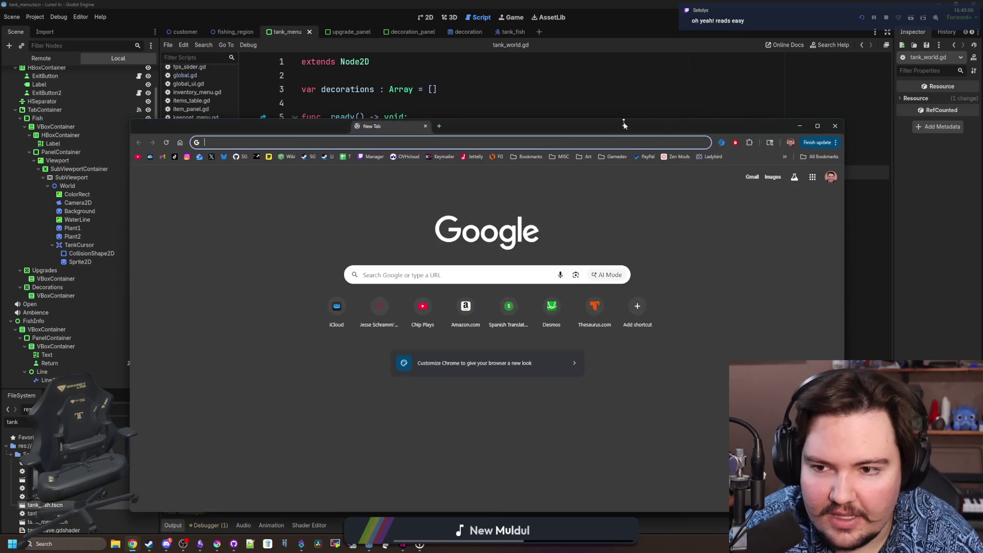
{"action": "type", "text": "https://store.steampowered.com/app/4178020/Lured_In/"}
{"action": "key", "text": "Return"}
{"action": "double_click", "coordinate": [375, 126]}
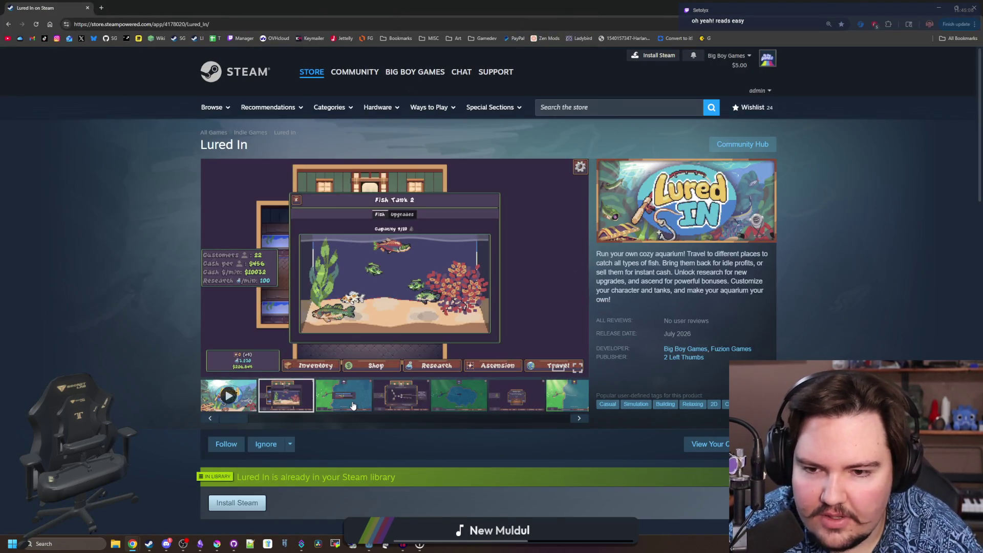
Browse Lured In's screenshot thumbnails through to the fishing scene
{"action": "left_click", "coordinate": [353, 405]}
{"action": "left_click", "coordinate": [402, 395]}
{"action": "left_click", "coordinate": [459, 395]}
{"action": "left_click", "coordinate": [521, 394]}
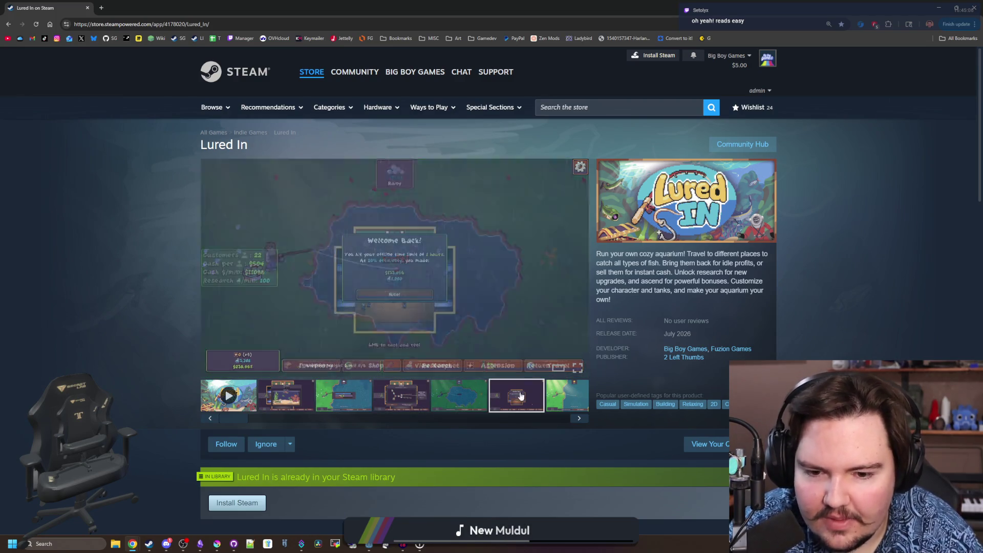
{"action": "left_click", "coordinate": [564, 395]}
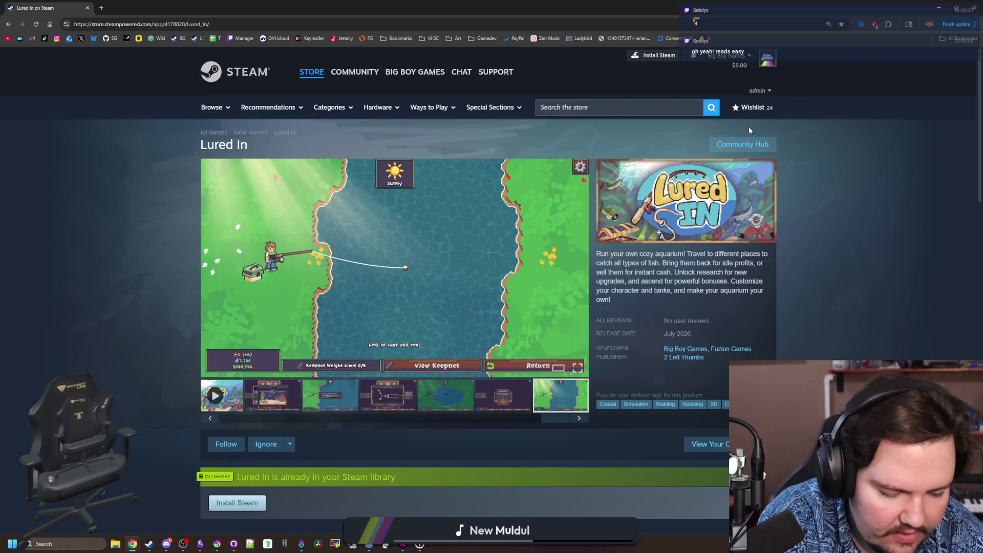
{"action": "mouse_move", "coordinate": [396, 262]}
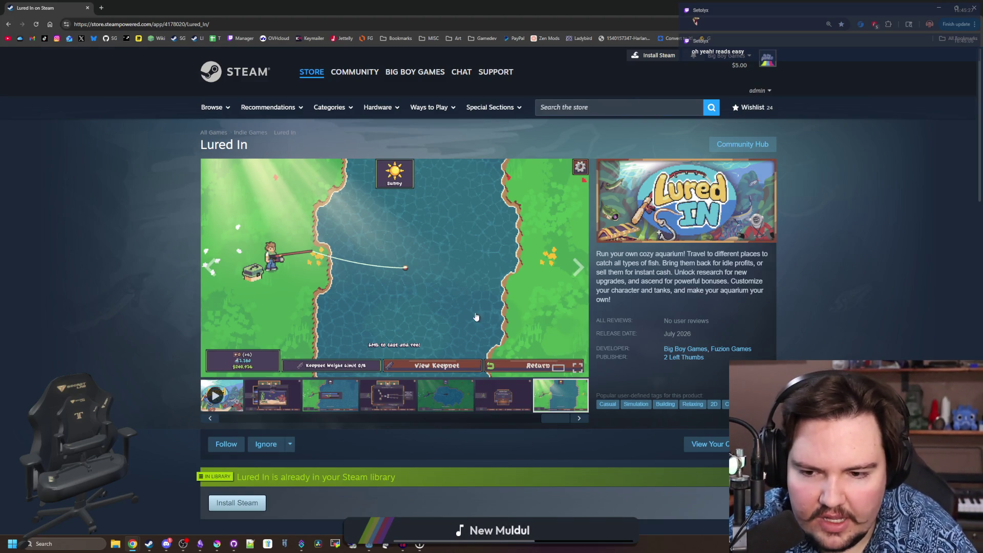
{"action": "scroll", "coordinate": [476, 316], "scroll_direction": "down", "scroll_amount": 4}
{"action": "scroll", "coordinate": [417, 356], "scroll_direction": "down", "scroll_amount": 2}
{"action": "scroll", "coordinate": [418, 356], "scroll_direction": "down", "scroll_amount": 3}
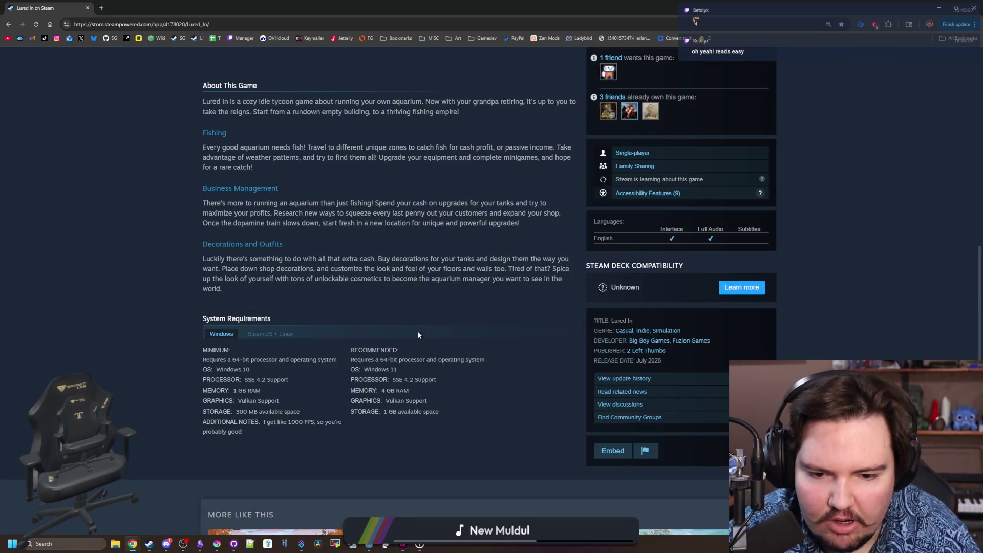
{"action": "scroll", "coordinate": [418, 336], "scroll_direction": "down", "scroll_amount": 2}
{"action": "scroll", "coordinate": [418, 335], "scroll_direction": "down", "scroll_amount": 2}
{"action": "scroll", "coordinate": [418, 331], "scroll_direction": "down", "scroll_amount": 2}
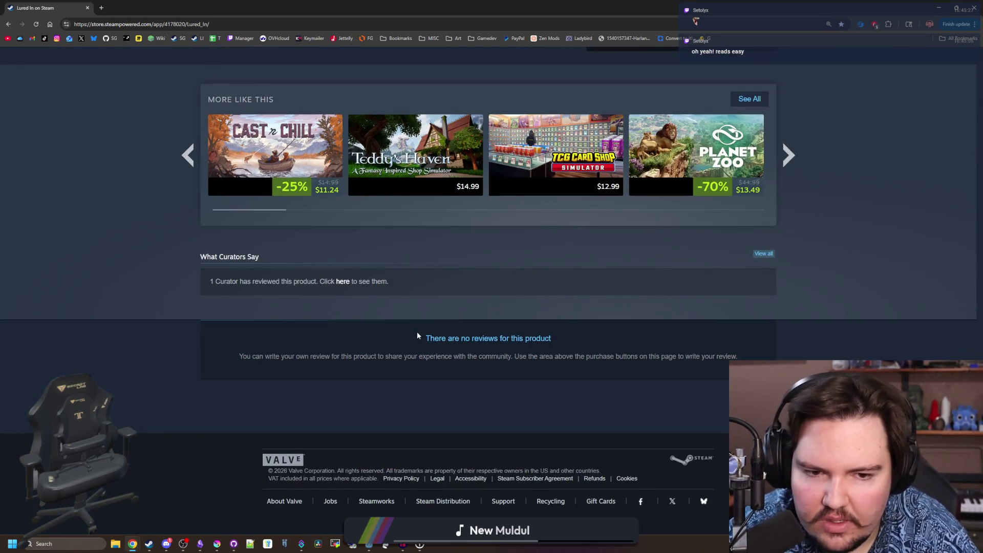
{"action": "scroll", "coordinate": [418, 331], "scroll_direction": "up", "scroll_amount": 15}
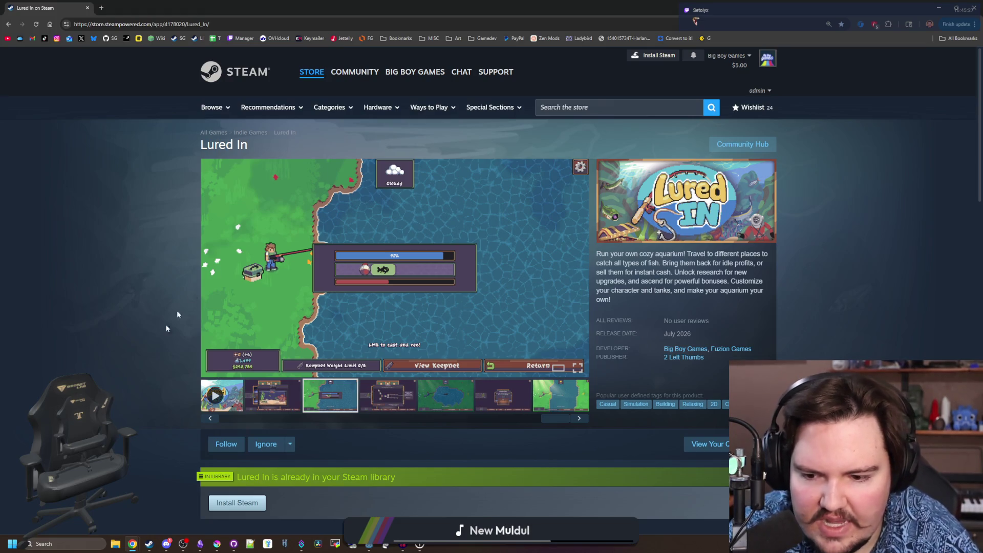
{"action": "scroll", "coordinate": [164, 333], "scroll_direction": "down", "scroll_amount": 5}
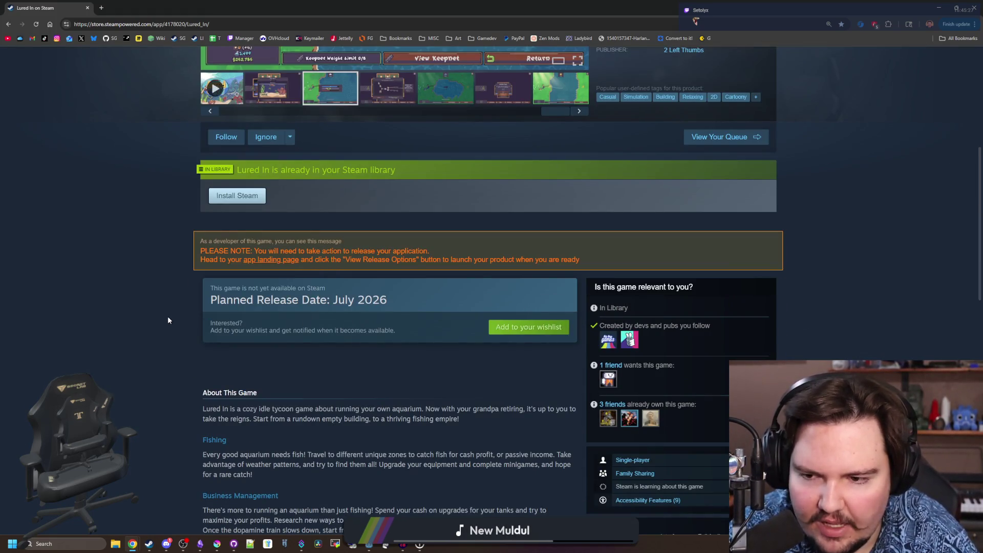
{"action": "scroll", "coordinate": [322, 370], "scroll_direction": "down", "scroll_amount": 3}
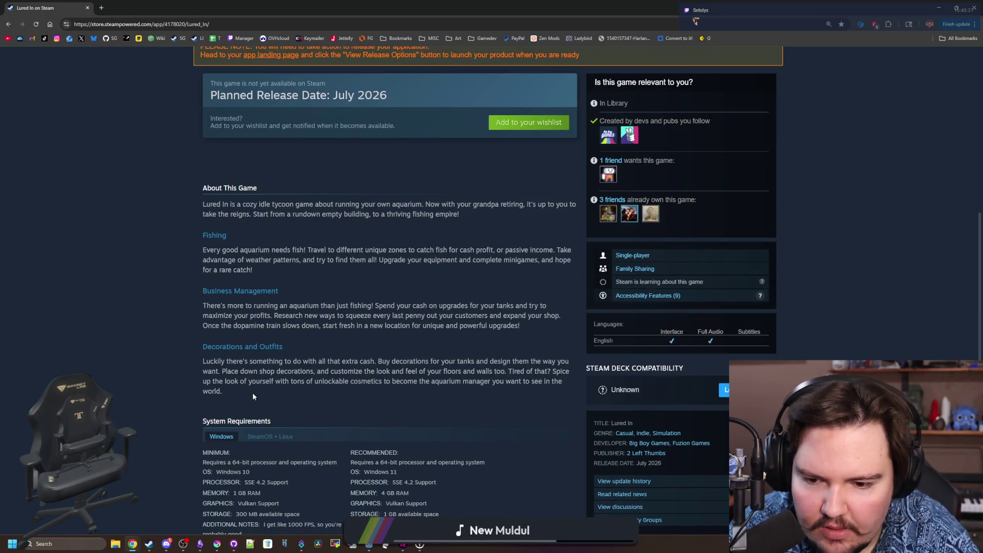
{"action": "scroll", "coordinate": [252, 393], "scroll_direction": "up", "scroll_amount": 2}
{"action": "scroll", "coordinate": [307, 396], "scroll_direction": "up", "scroll_amount": 2}
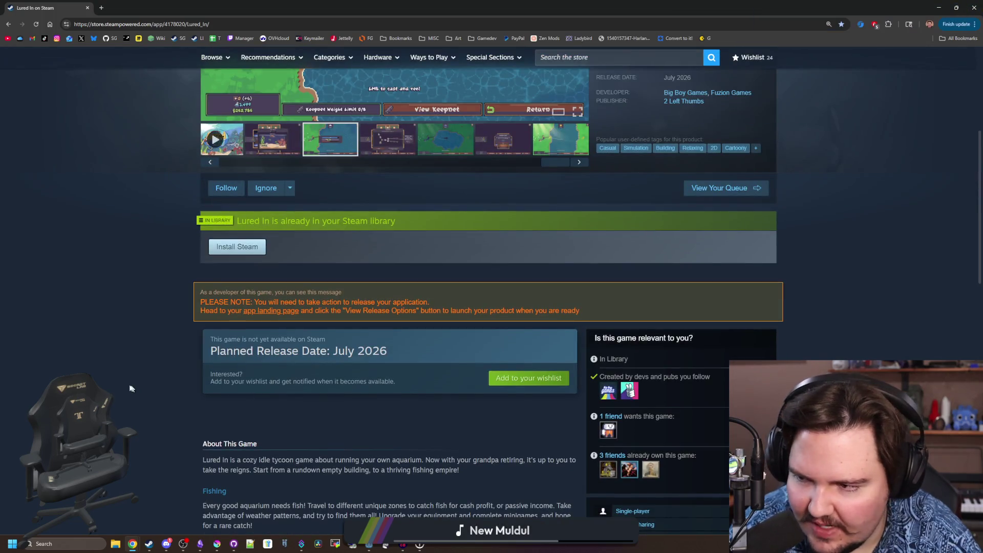
{"action": "scroll", "coordinate": [130, 376], "scroll_direction": "up", "scroll_amount": 3}
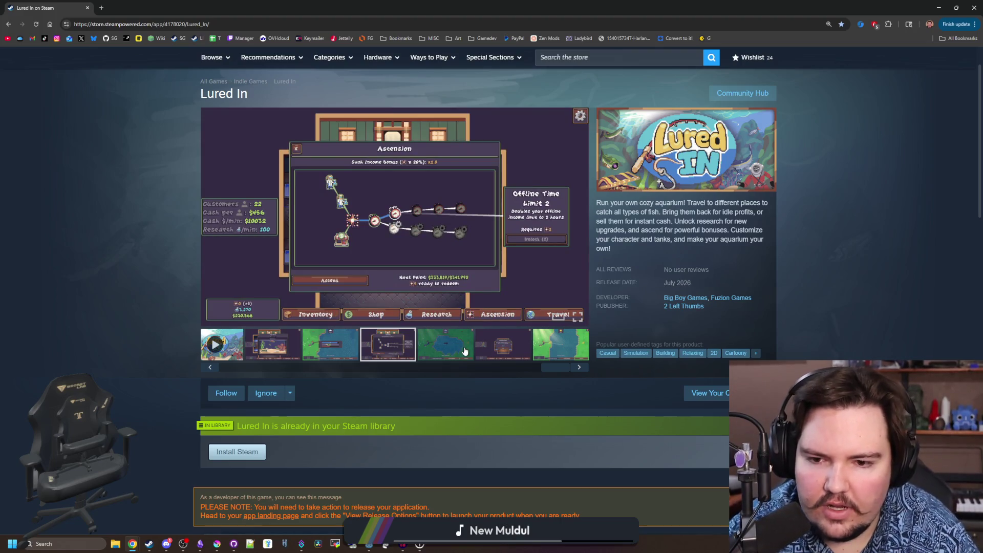
Advance the screenshots to the fishing scene again and shrink the browser down over the editor
{"action": "left_click", "coordinate": [464, 351]}
{"action": "left_click", "coordinate": [580, 367]}
{"action": "left_click", "coordinate": [583, 367]}
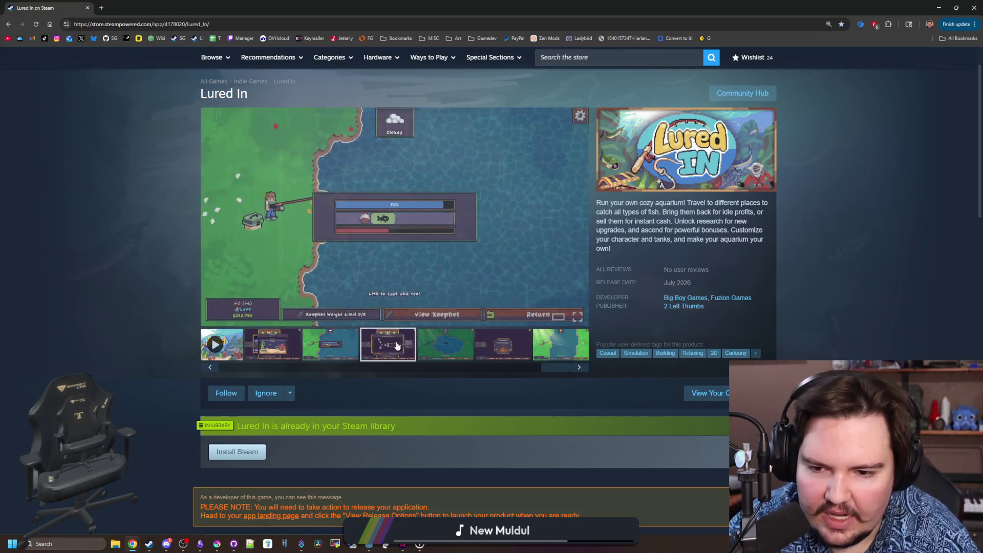
{"action": "left_click_drag", "start_coordinate": [416, 8], "coordinate": [422, 341]}
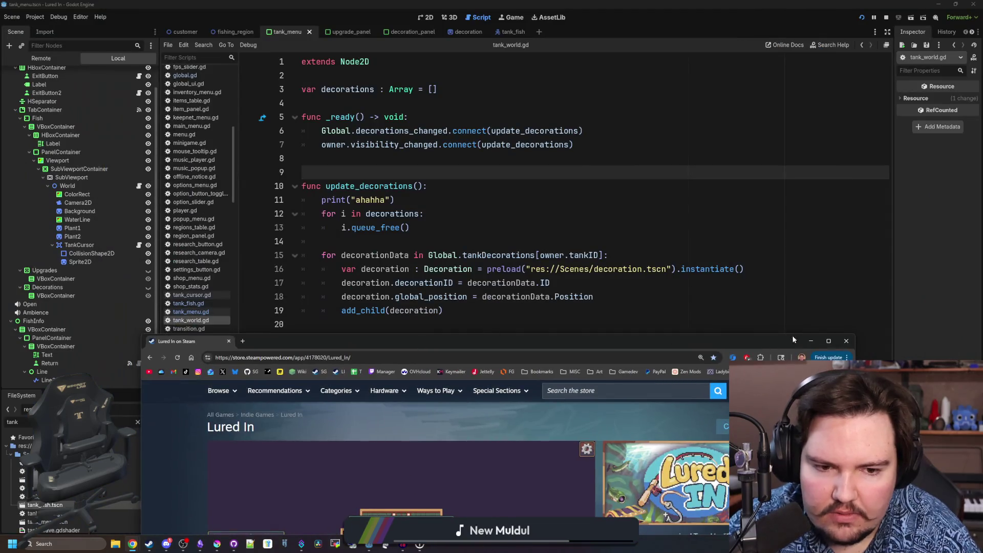
Hide the browser, review lines 15-16 of tank_world.gd, and save the scene
{"action": "left_click", "coordinate": [811, 340]}
{"action": "left_click", "coordinate": [367, 170]}
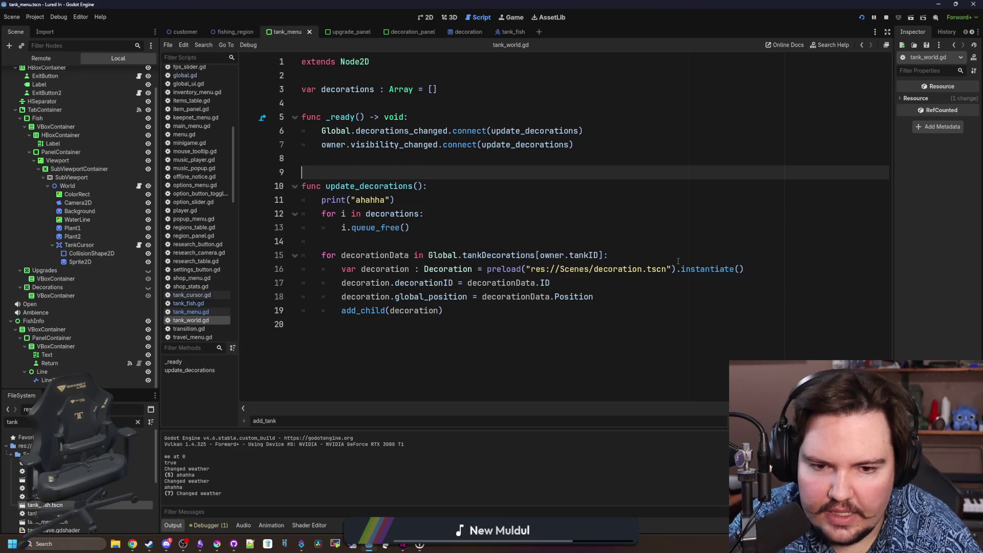
{"action": "left_click", "coordinate": [767, 268]}
{"action": "left_click_drag", "start_coordinate": [768, 268], "coordinate": [307, 254]}
{"action": "key", "text": "ctrl+s"}
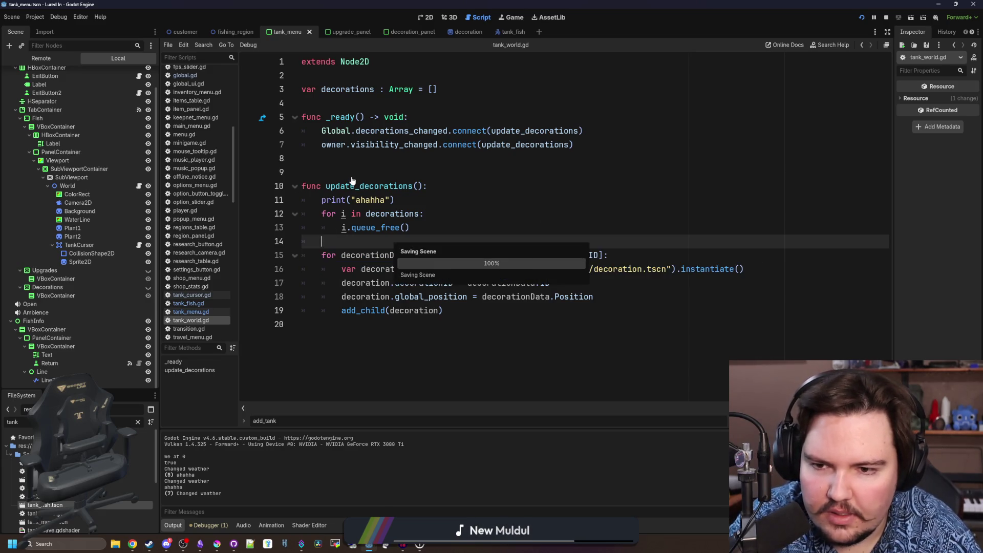
{"action": "left_click", "coordinate": [353, 178]}
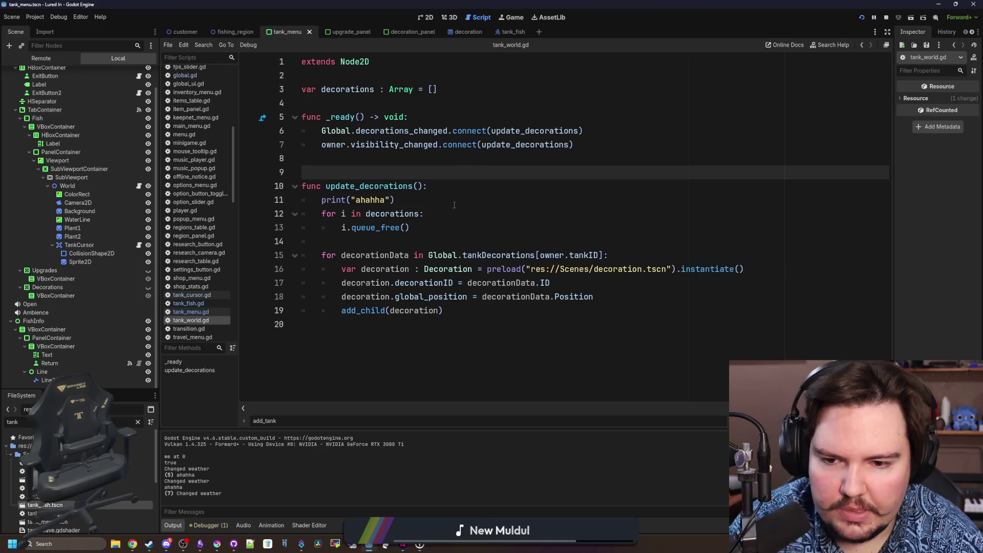
Look over lines 14-20 of tank_world.gd, save again, and switch to tank_cursor.gd
{"action": "left_click", "coordinate": [458, 323]}
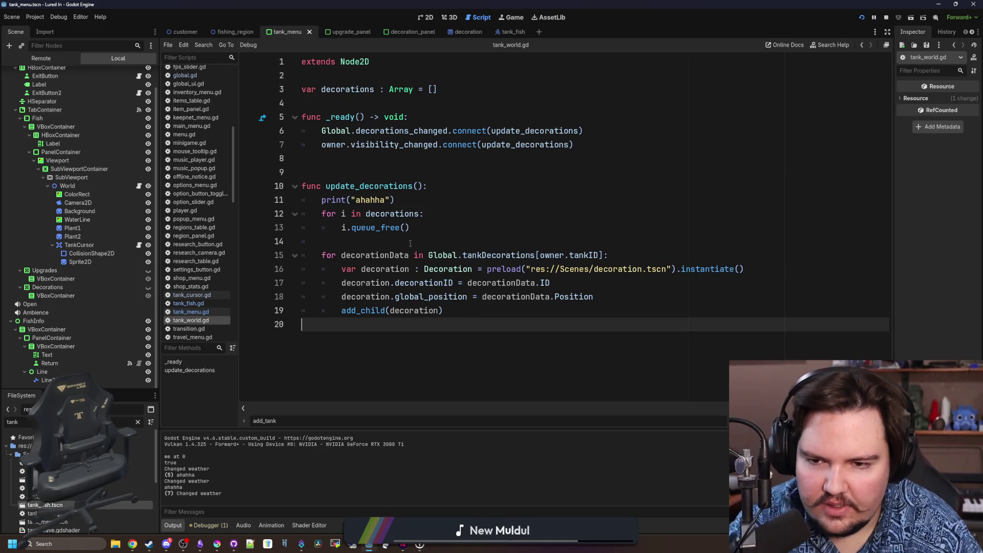
{"action": "left_click", "coordinate": [373, 243]}
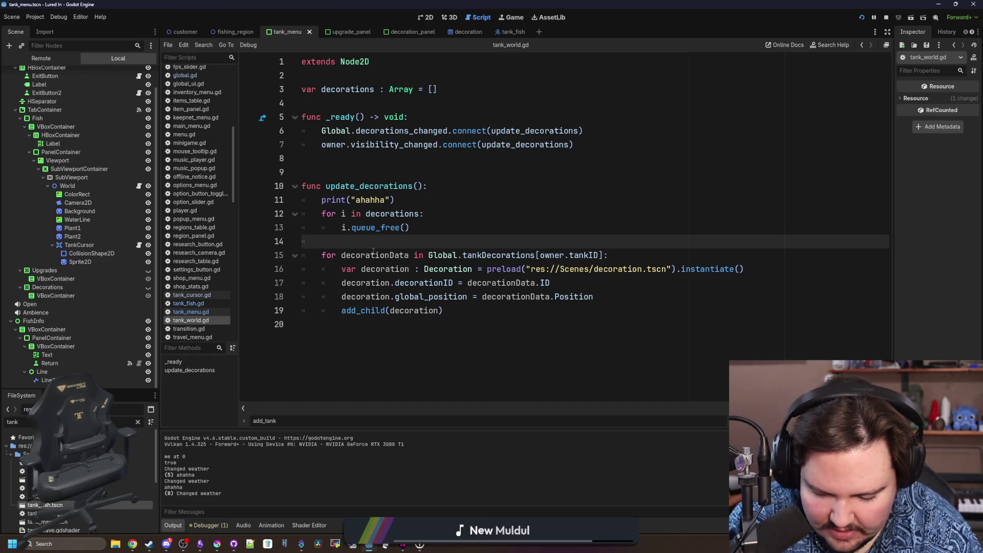
{"action": "left_click", "coordinate": [374, 251]}
{"action": "key", "text": "Up"}
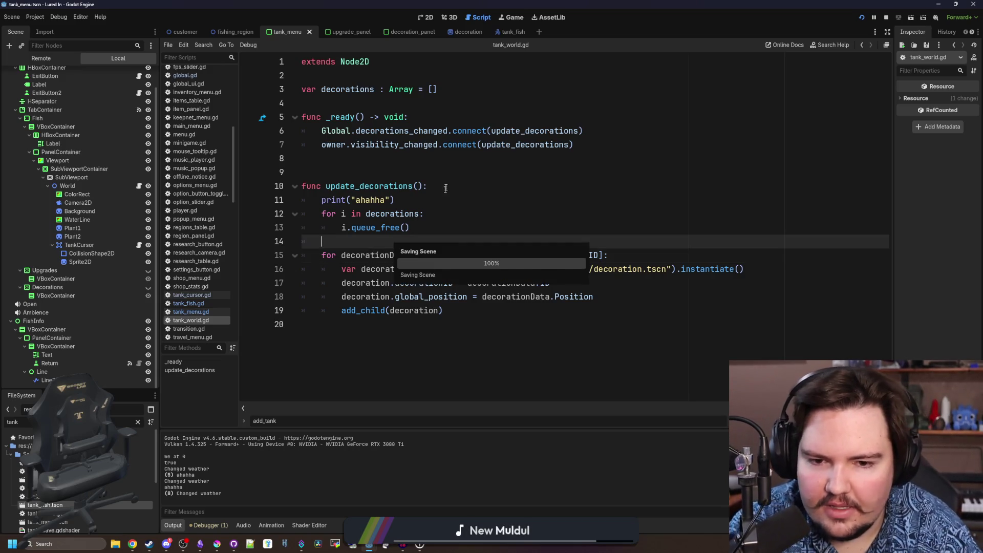
{"action": "key", "text": "ctrl+s"}
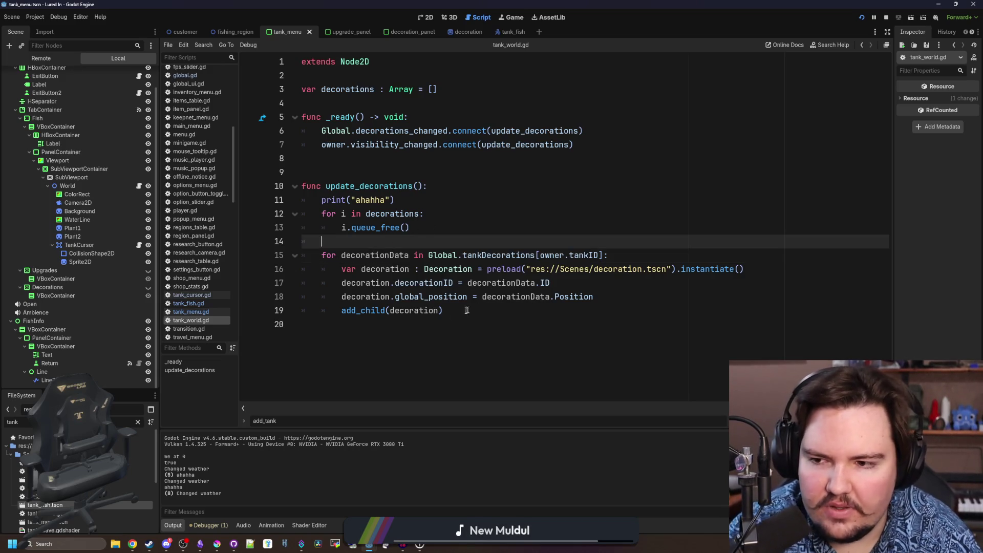
{"action": "key", "text": "ctrl+s"}
{"action": "key", "text": "ctrl+s"}
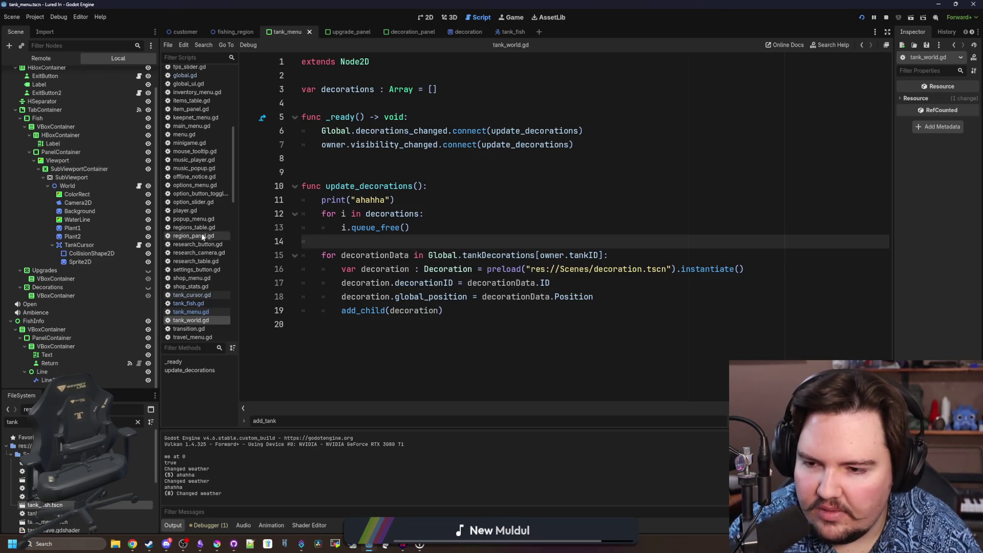
{"action": "key", "text": "ctrl+s"}
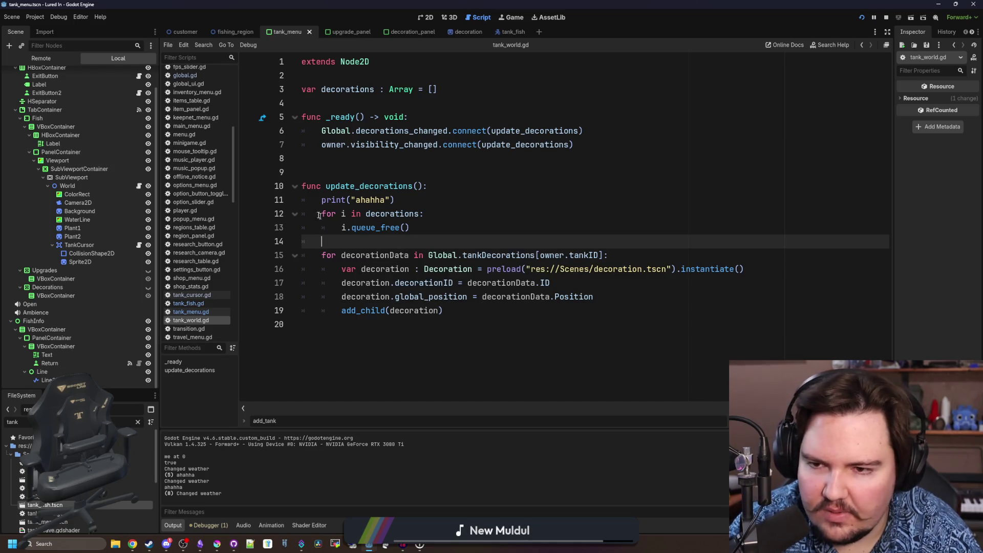
{"action": "left_click", "coordinate": [192, 295]}
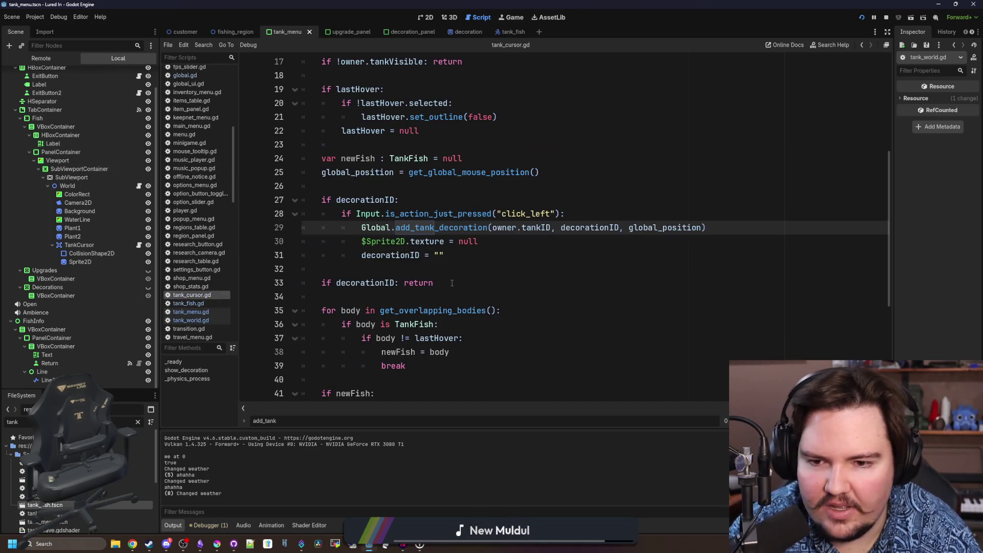
Filter the FileSystem dock for decoration files and load decoration.gd into the script editor
{"action": "left_click", "coordinate": [500, 253]}
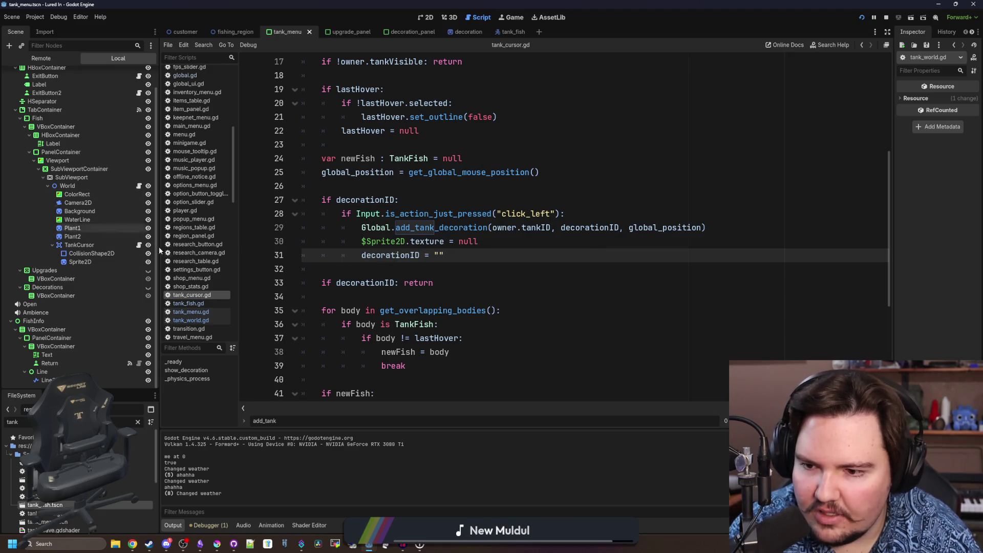
{"action": "left_click", "coordinate": [137, 422]}
{"action": "type", "text": "dec"}
{"action": "double_click", "coordinate": [30, 440]}
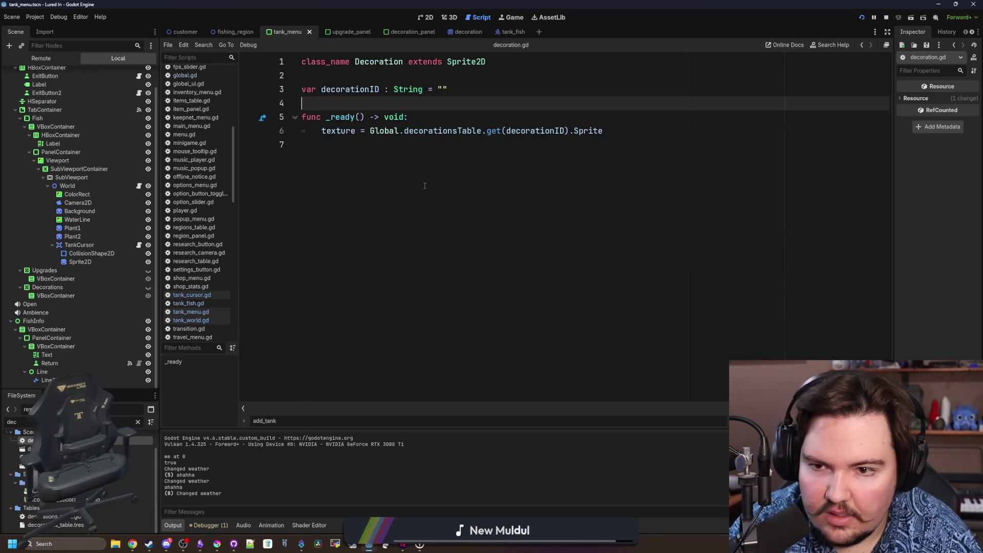
Review decoration.gd's texture assignment lines 4-6 and run the game to test decorations
{"action": "left_click", "coordinate": [457, 115]}
{"action": "left_click", "coordinate": [607, 131]}
{"action": "left_click", "coordinate": [322, 131], "text": "shift"}
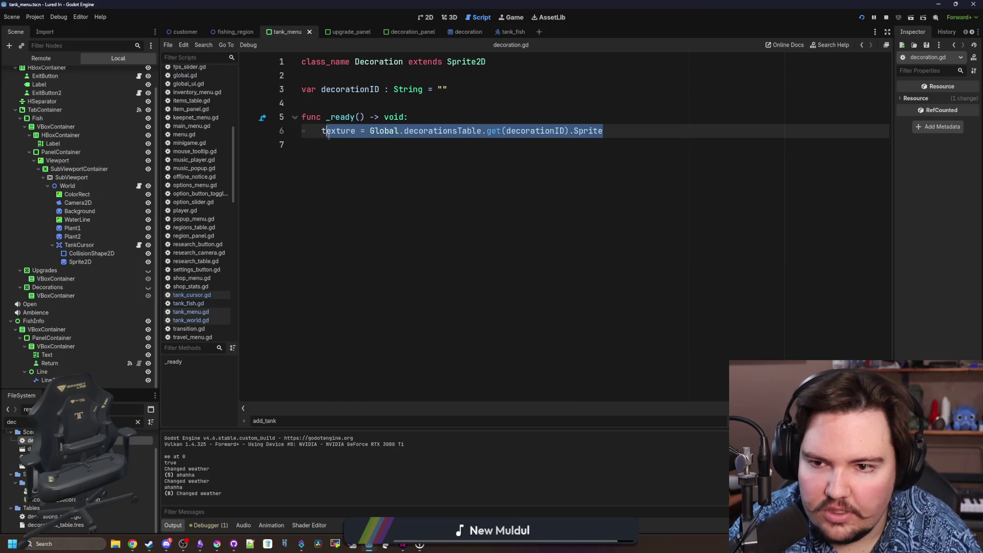
{"action": "left_click", "coordinate": [342, 116]}
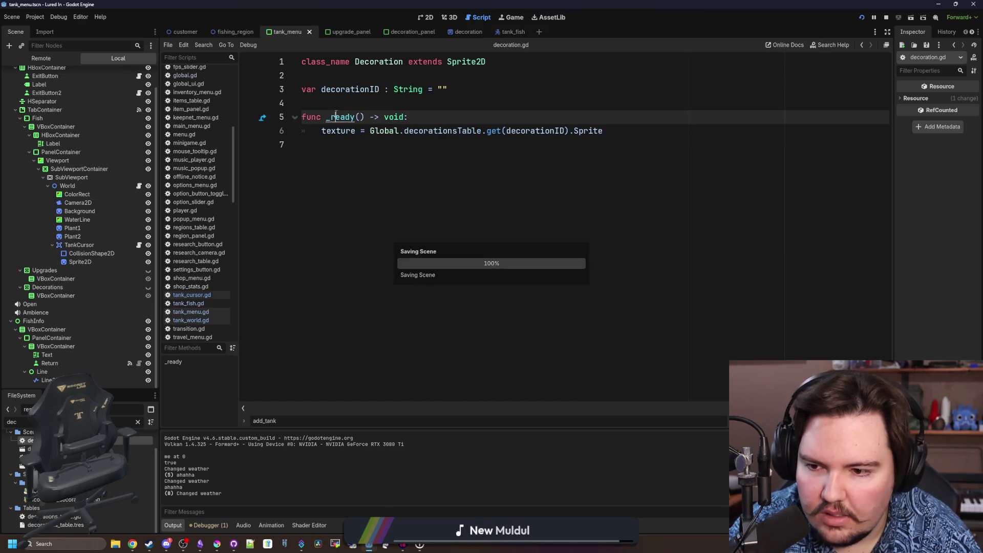
{"action": "left_click", "coordinate": [370, 100]}
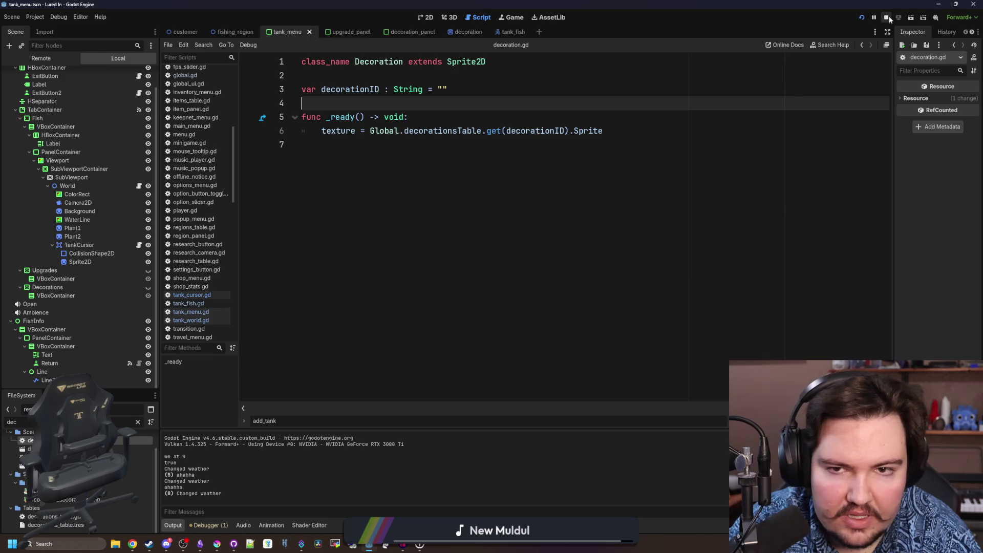
{"action": "left_click", "coordinate": [861, 17]}
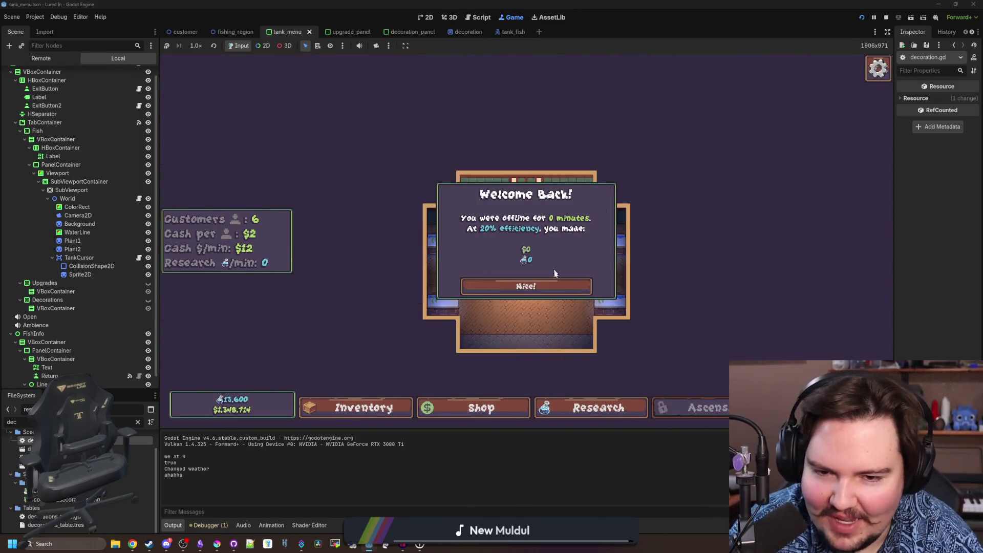
Dismiss Welcome Back, buy Seagrass from Fish Tank 1's Decorations, and place it in the tank
{"action": "left_click", "coordinate": [543, 284]}
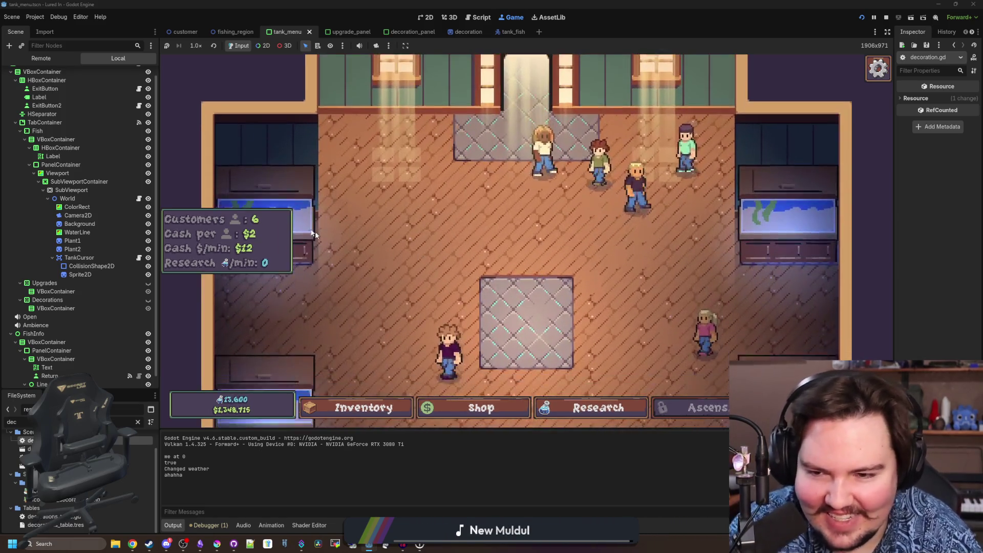
{"action": "left_click", "coordinate": [305, 208]}
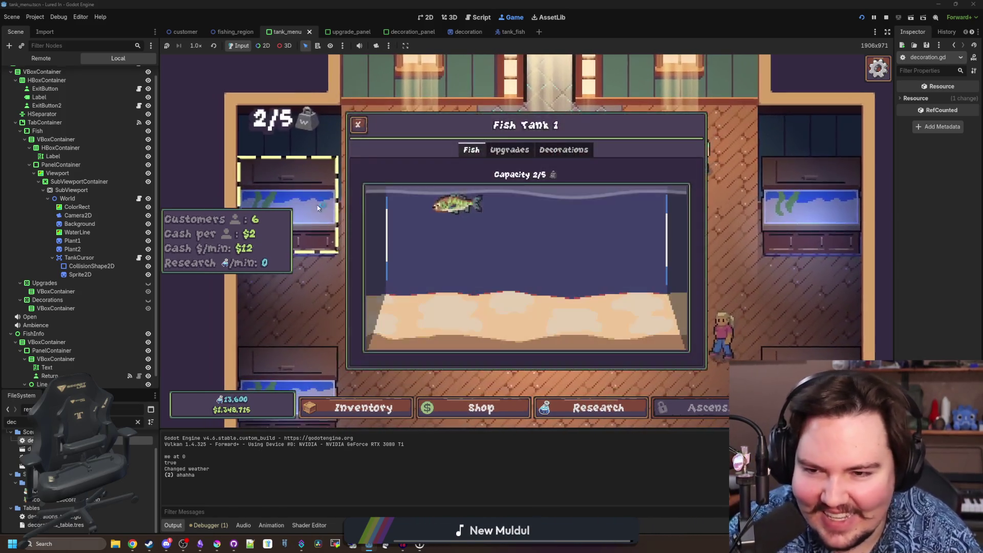
{"action": "left_click", "coordinate": [563, 150]}
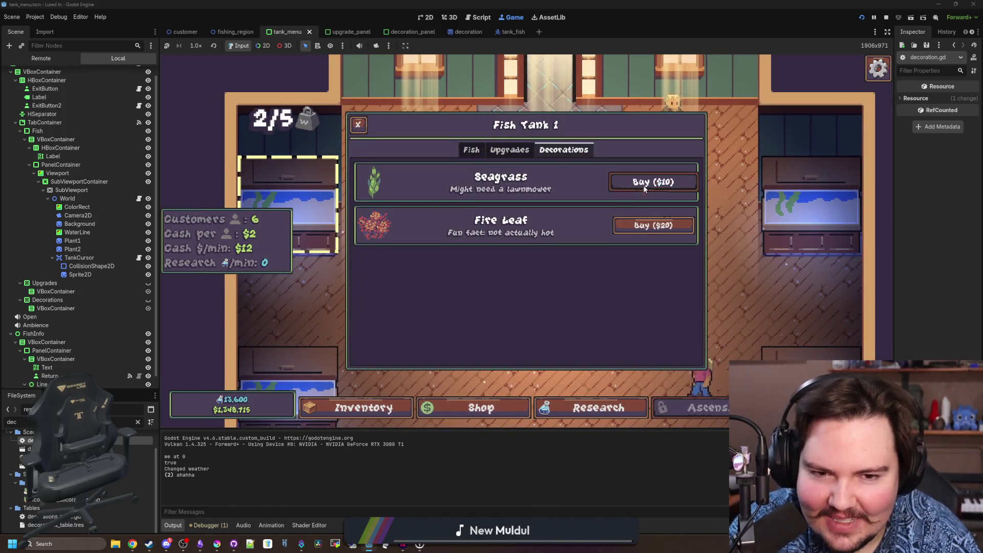
{"action": "left_click", "coordinate": [643, 192]}
{"action": "left_click", "coordinate": [655, 234]}
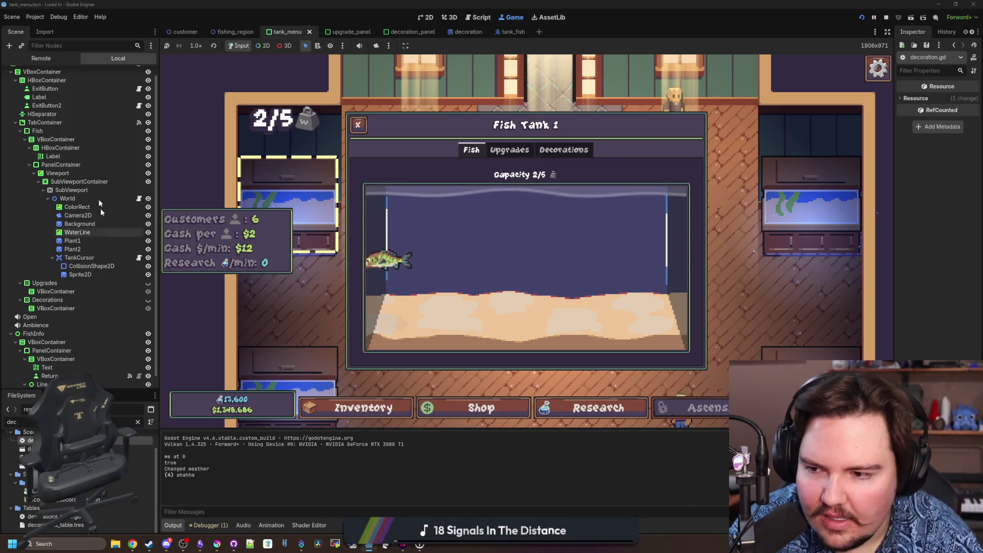
Switch the Scene dock to the Remote tree and expand the Aquarium node
{"action": "left_click", "coordinate": [40, 57]}
{"action": "left_click", "coordinate": [11, 99]}
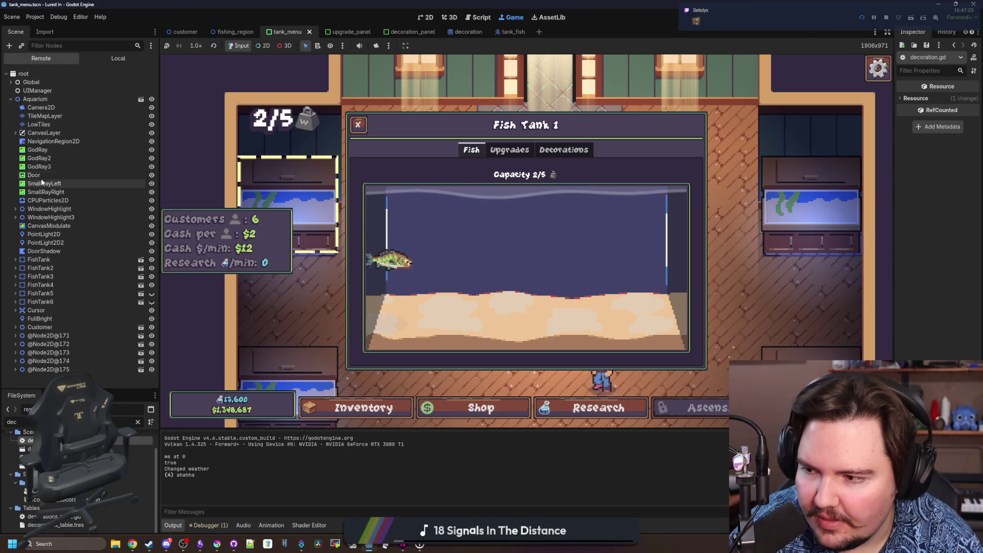
Expand the remote tree through CanvasLayer, TankMenu, TabContainer and the Fish tab
{"action": "left_click", "coordinate": [15, 133]}
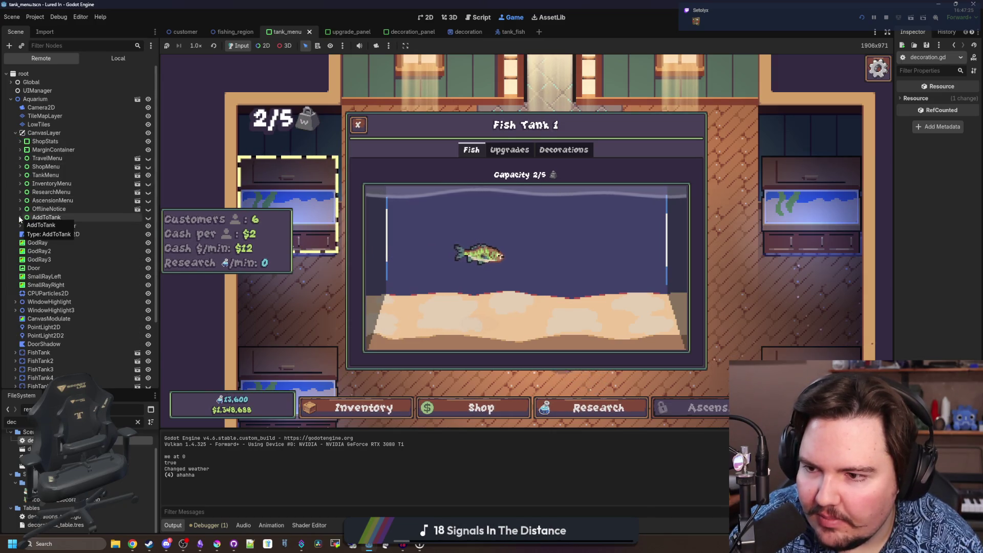
{"action": "left_click", "coordinate": [18, 174]}
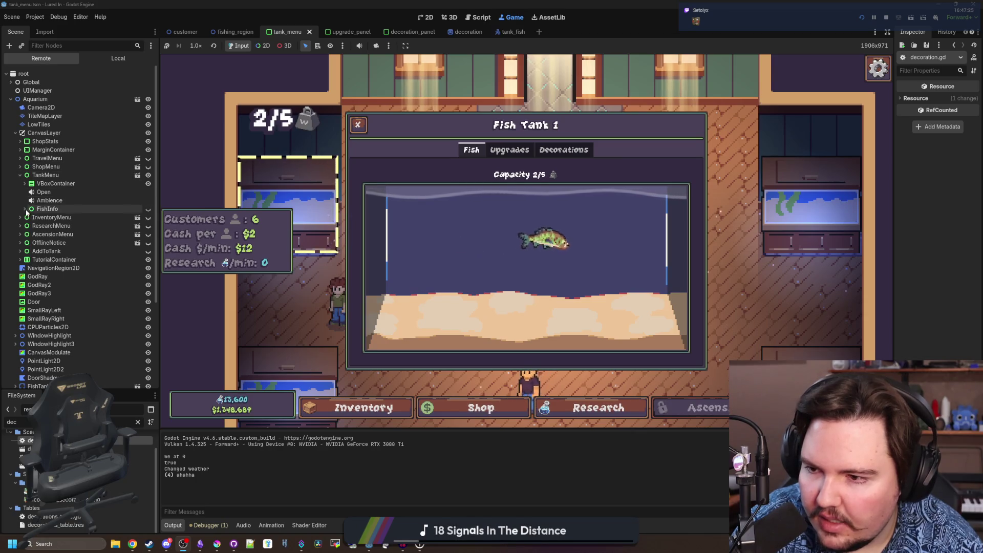
{"action": "left_click", "coordinate": [23, 183]}
{"action": "left_click", "coordinate": [31, 208]}
{"action": "left_click", "coordinate": [31, 225]}
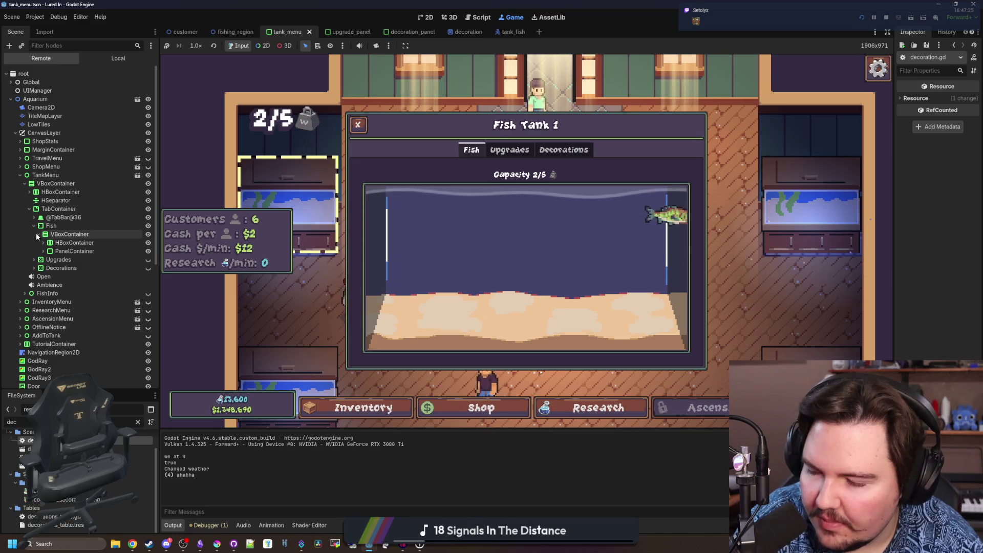
{"action": "left_click", "coordinate": [45, 243]}
{"action": "left_click", "coordinate": [42, 243]}
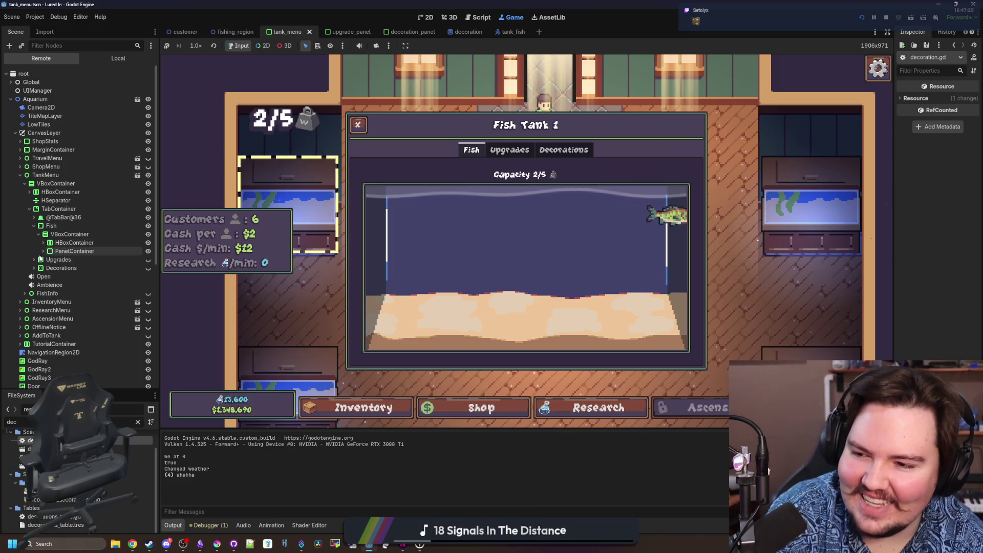
Expand PanelContainer down through SubViewport to World and select the first decoration sprite
{"action": "left_click", "coordinate": [45, 251]}
{"action": "left_click", "coordinate": [49, 260]}
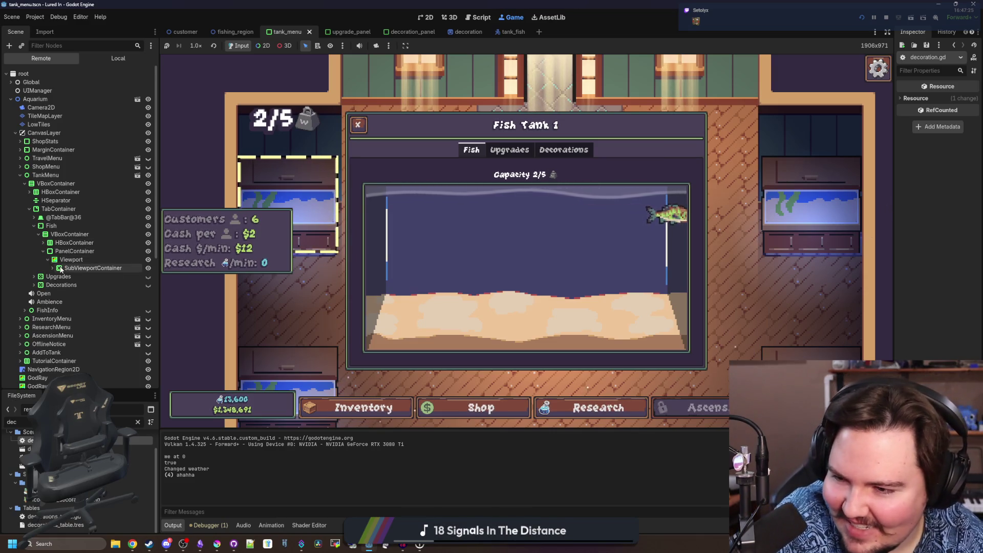
{"action": "left_click", "coordinate": [53, 268]}
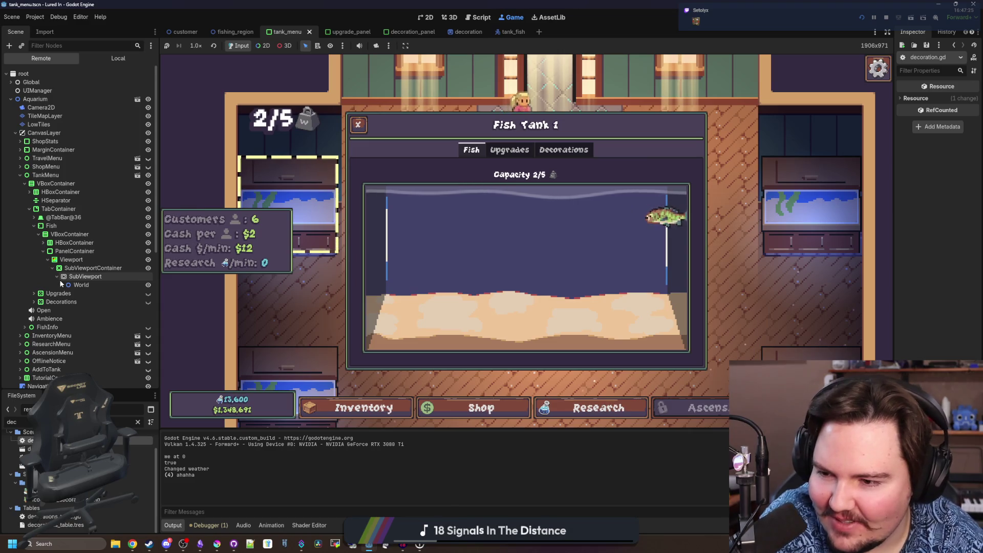
{"action": "left_click", "coordinate": [63, 277]}
{"action": "scroll", "coordinate": [98, 304], "scroll_direction": "down", "scroll_amount": 3}
{"action": "scroll", "coordinate": [98, 305], "scroll_direction": "down", "scroll_amount": 3}
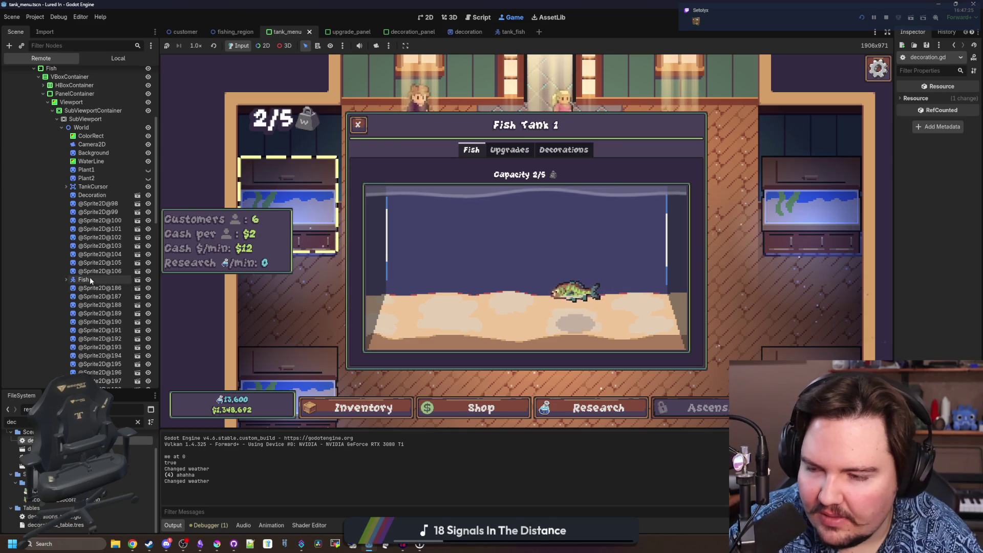
{"action": "scroll", "coordinate": [94, 236], "scroll_direction": "up", "scroll_amount": 2}
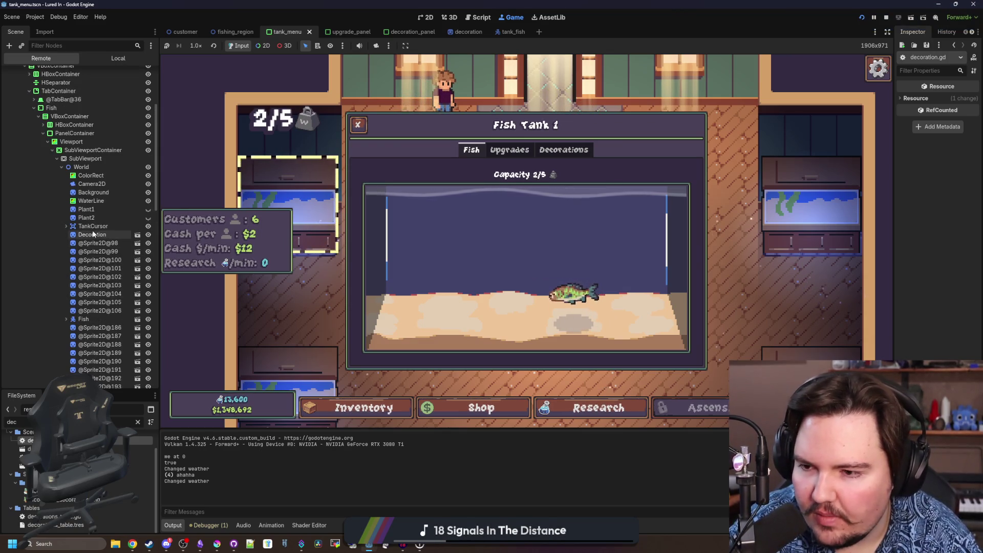
{"action": "left_click", "coordinate": [111, 242]}
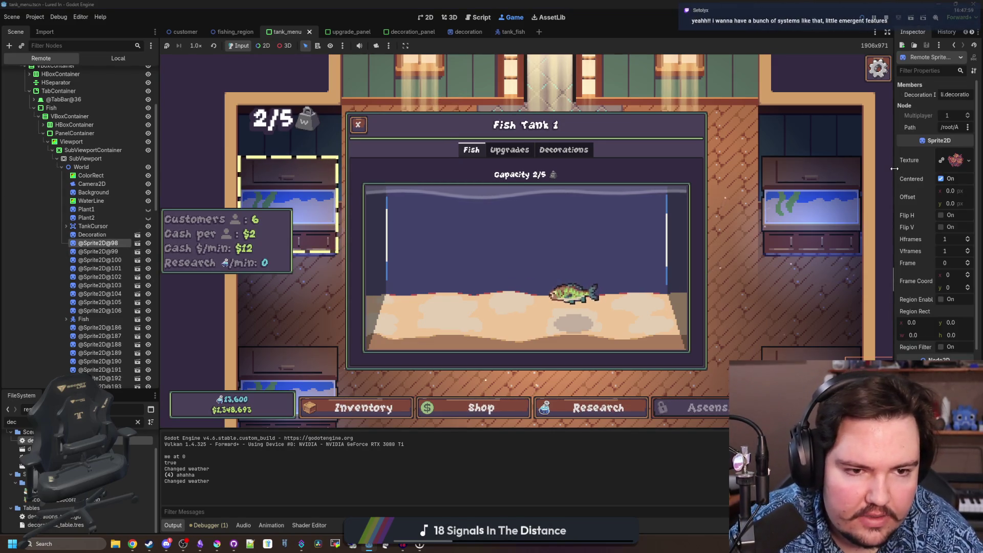
{"action": "scroll", "coordinate": [911, 324], "scroll_direction": "down", "scroll_amount": 2}
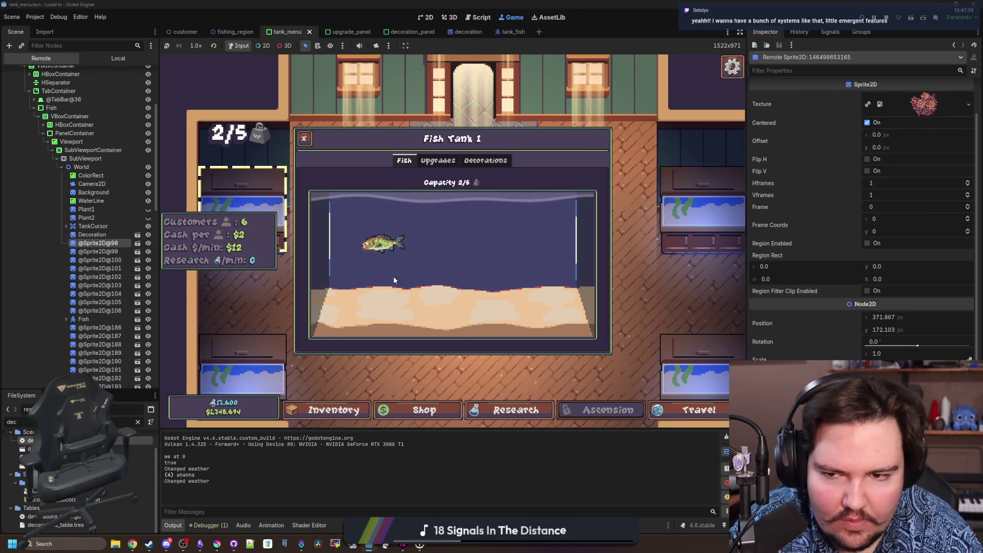
Set the selected decoration sprite's Position to 0, 0 in the Inspector
{"action": "left_click", "coordinate": [883, 317]}
{"action": "type", "text": "0"}
{"action": "key", "text": "Tab"}
{"action": "type", "text": "0"}
{"action": "key", "text": "Return"}
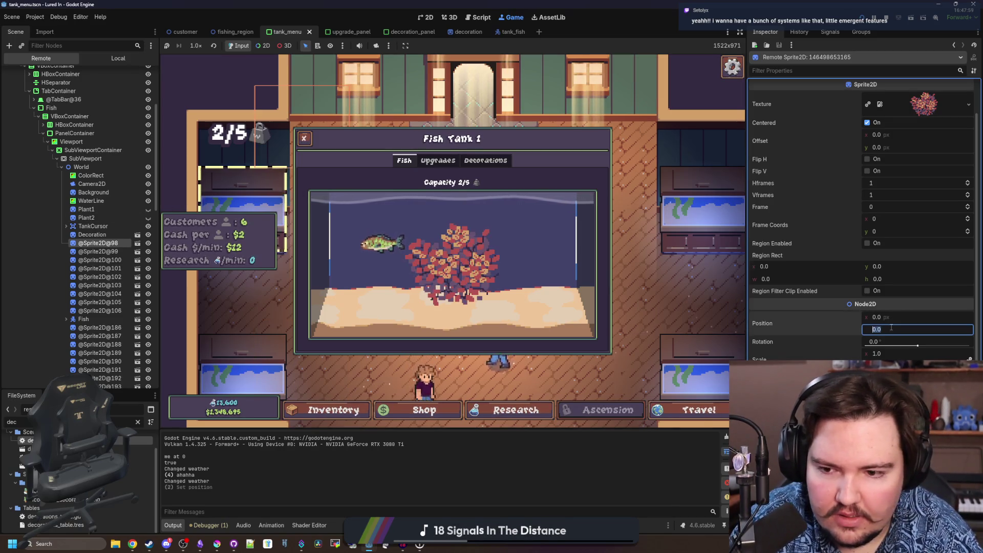
Inspect the other decoration sprites including seagrass and fire leaf, then stop the game
{"action": "left_click", "coordinate": [99, 251]}
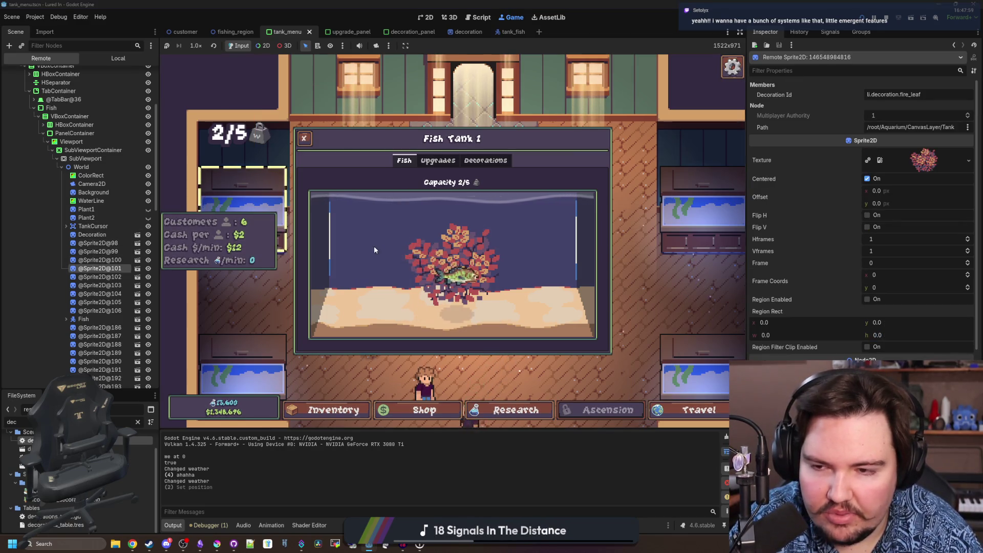
{"action": "left_click", "coordinate": [127, 285]}
{"action": "left_click", "coordinate": [135, 302]}
{"action": "left_click", "coordinate": [103, 311]}
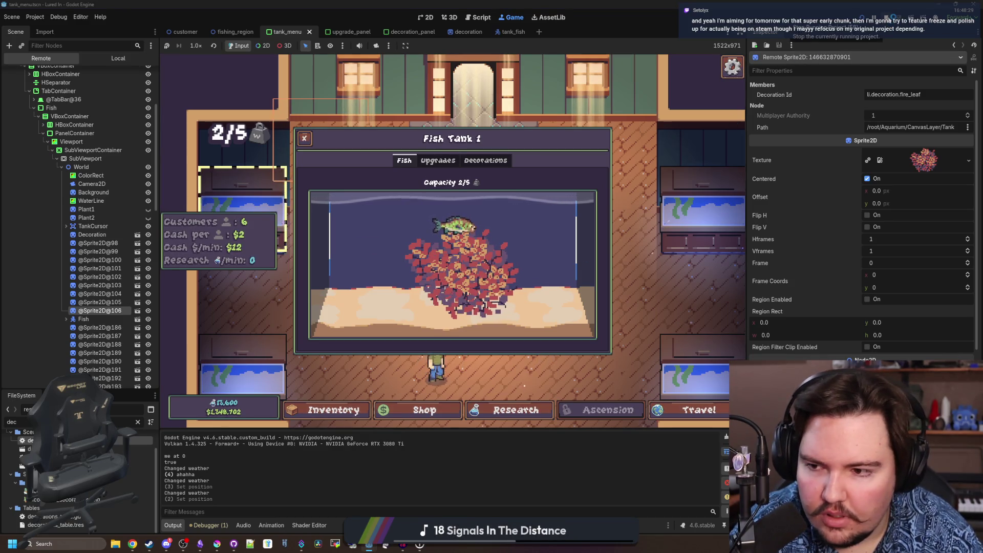
{"action": "key", "text": "F8"}
Move from decoration.gd to tank_cursor.gd at its position-update code
{"action": "left_click", "coordinate": [299, 165]}
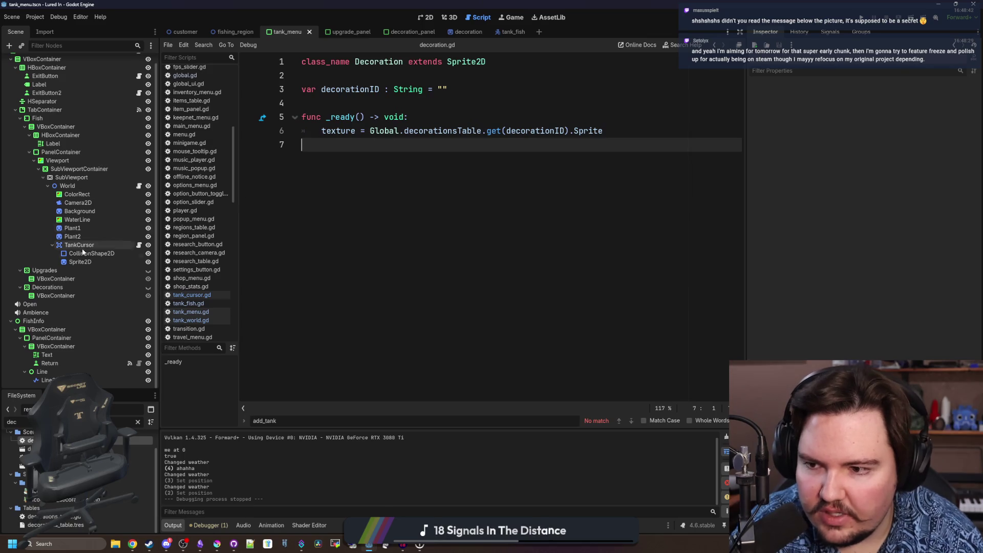
{"action": "left_click", "coordinate": [139, 245]}
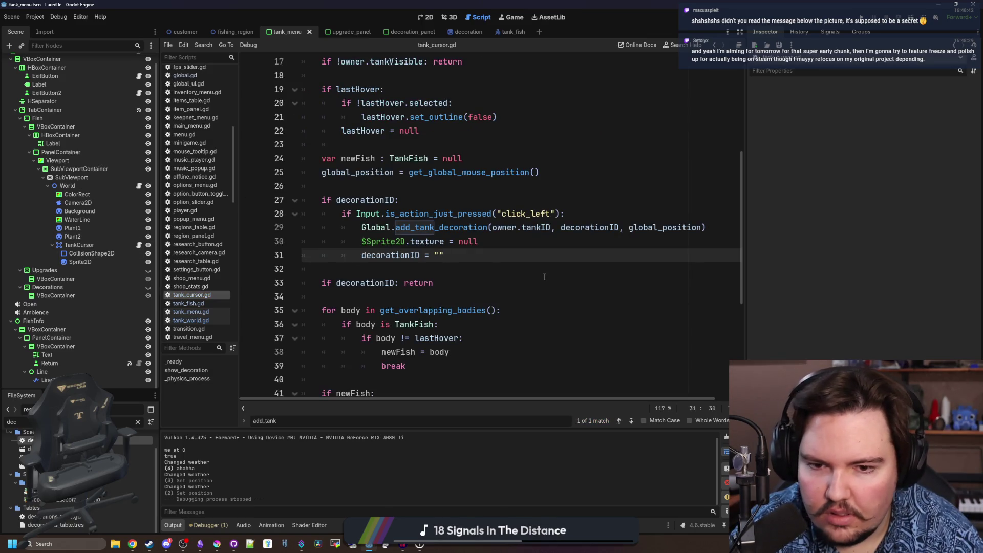
{"action": "scroll", "coordinate": [531, 166], "scroll_direction": "up", "scroll_amount": 1}
{"action": "left_click_drag", "start_coordinate": [540, 213], "coordinate": [410, 215]}
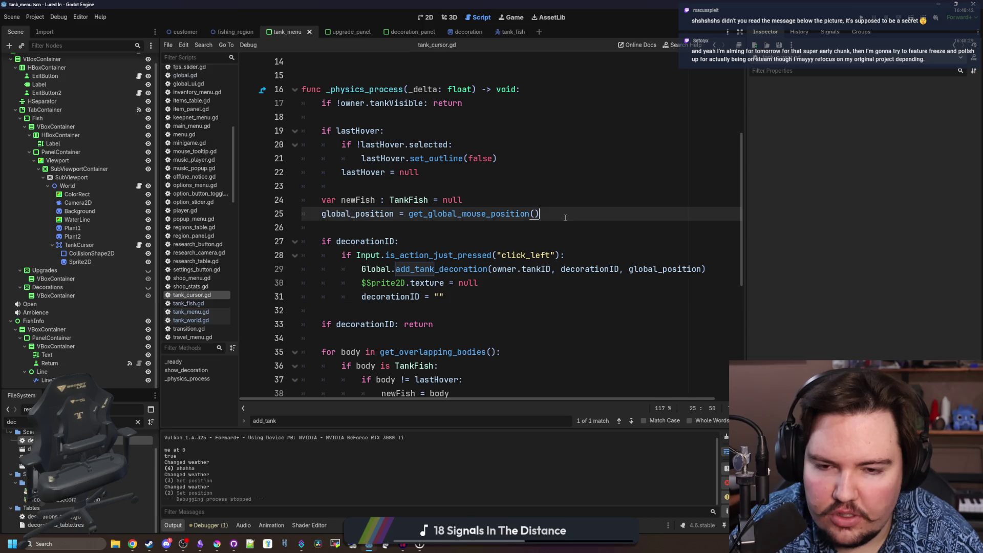
{"action": "left_click", "coordinate": [401, 229]}
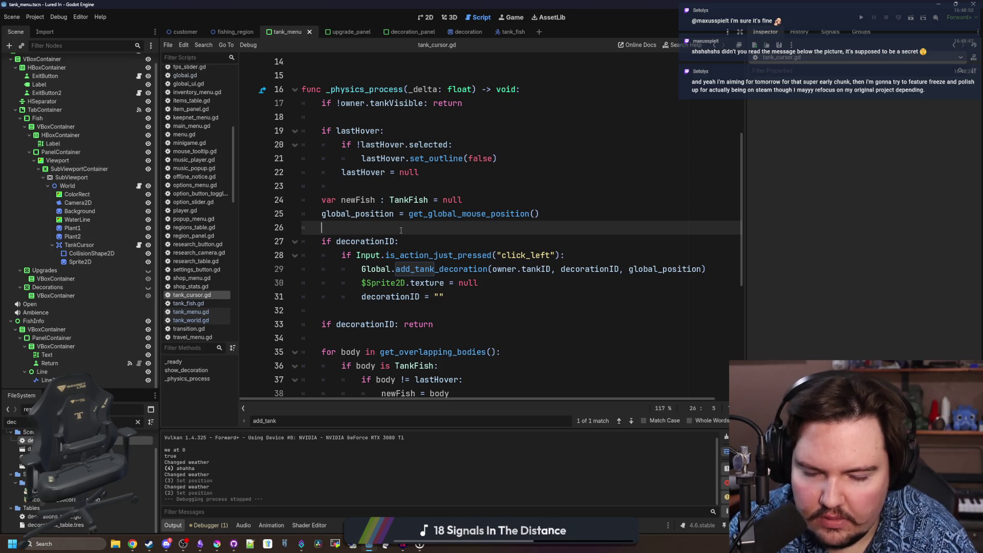
Check line 13 of tank_world.gd, then return to tank_cursor.gd's 'if decorationID:' line
{"action": "left_click", "coordinate": [138, 186]}
{"action": "left_click", "coordinate": [485, 227]}
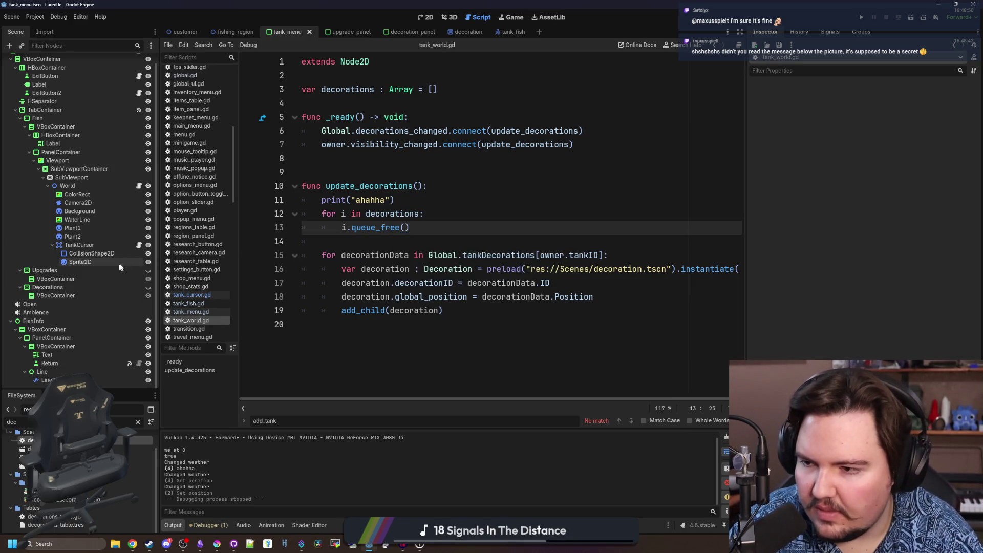
{"action": "left_click", "coordinate": [139, 244]}
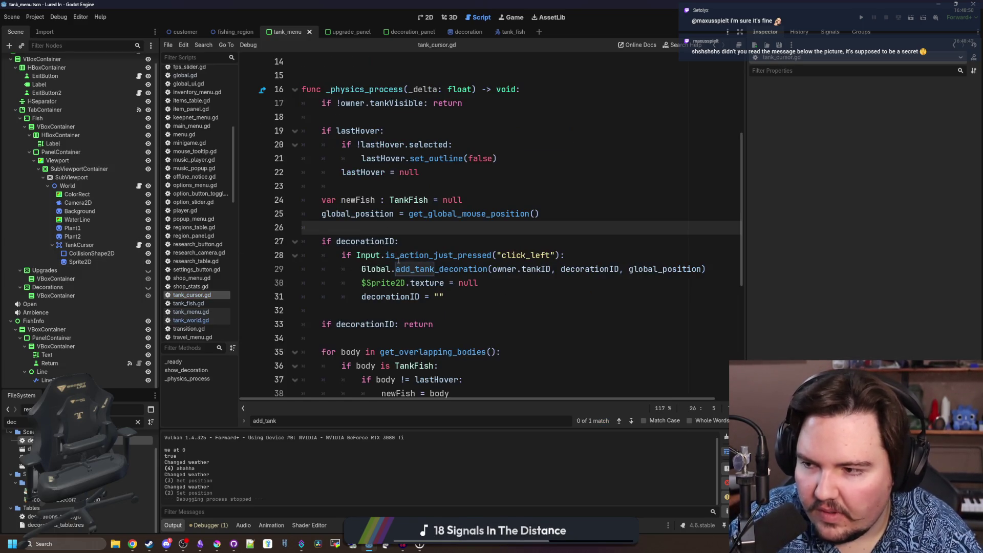
{"action": "left_click", "coordinate": [444, 244]}
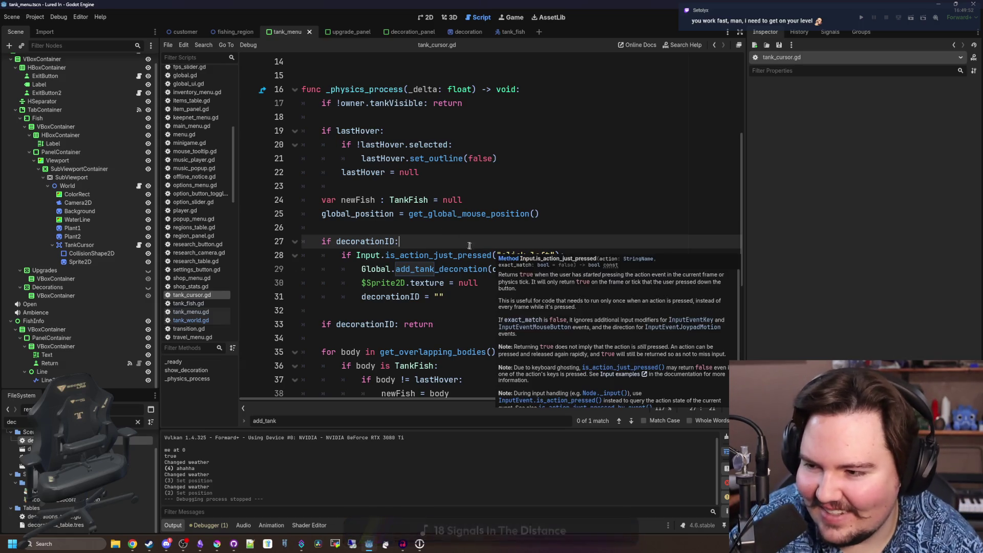
Save the project twice from tank_cursor.gd and bring up a new Chrome window
{"action": "left_click", "coordinate": [403, 227]}
{"action": "key", "text": "ctrl+s"}
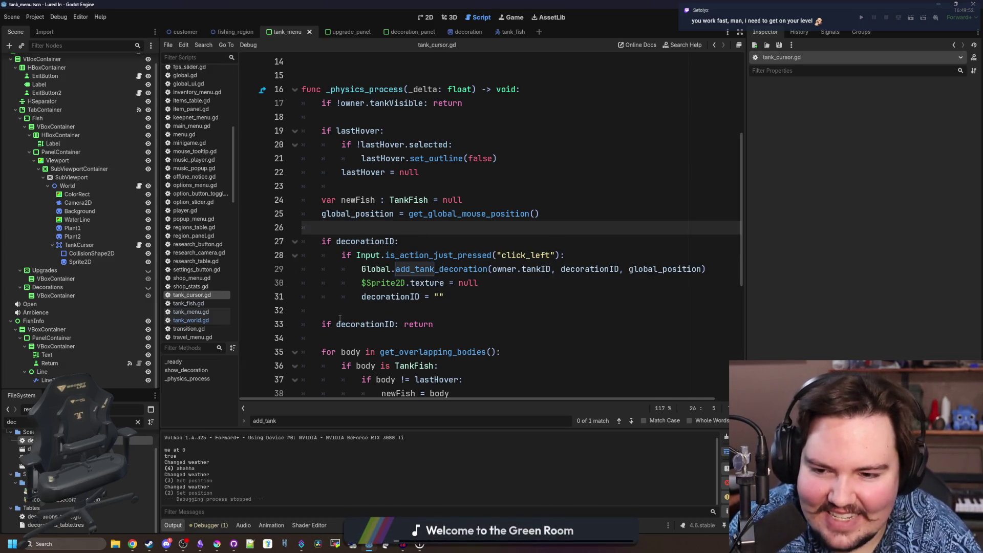
{"action": "left_click", "coordinate": [341, 322]}
{"action": "key", "text": "ctrl+s"}
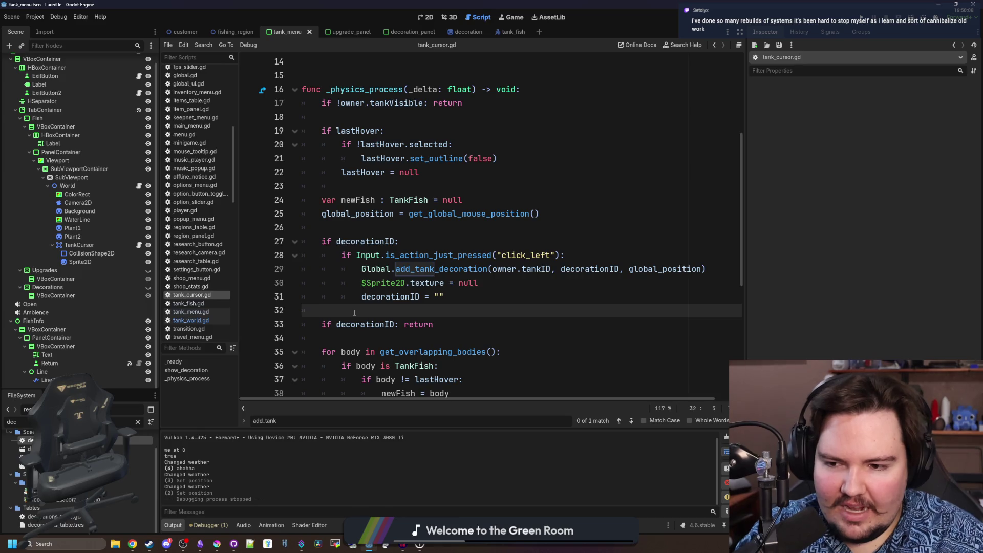
{"action": "type", "text": "!="}
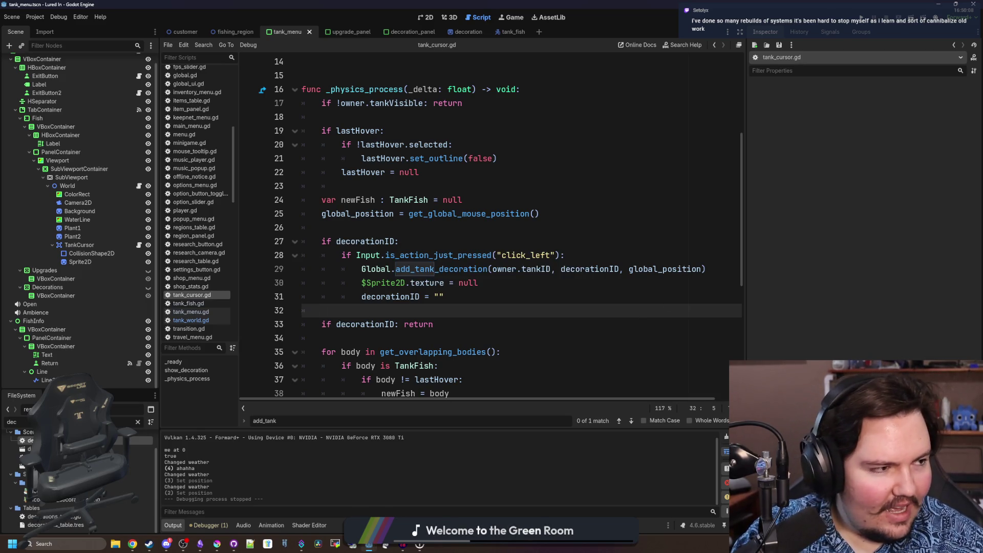
{"action": "key", "text": "super+2"}
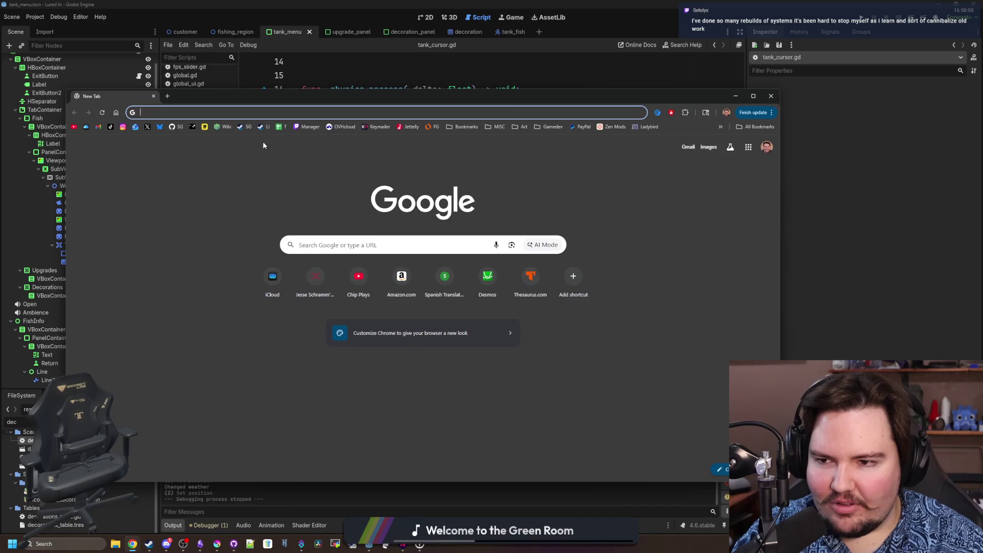
Load and reload the failing Starground store page, then drag the Steam client over the browser
{"action": "left_click", "coordinate": [259, 127]}
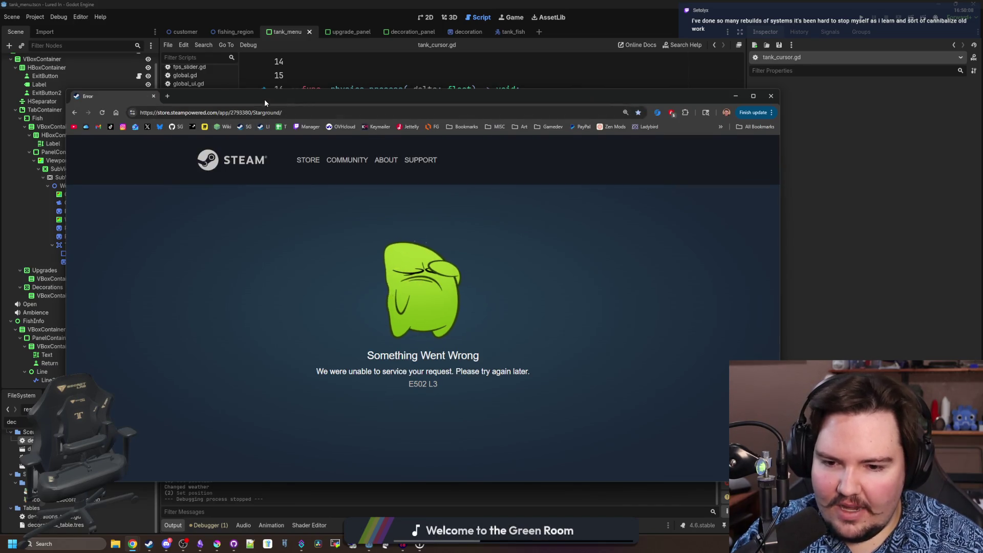
{"action": "key", "text": "F5"}
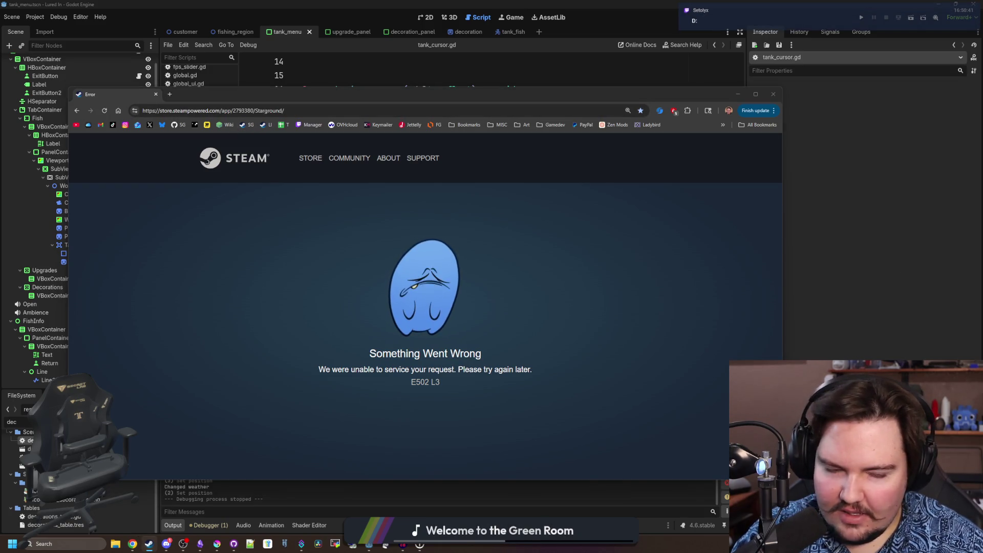
{"action": "left_click_drag", "start_coordinate": [982, 88], "coordinate": [354, 89]}
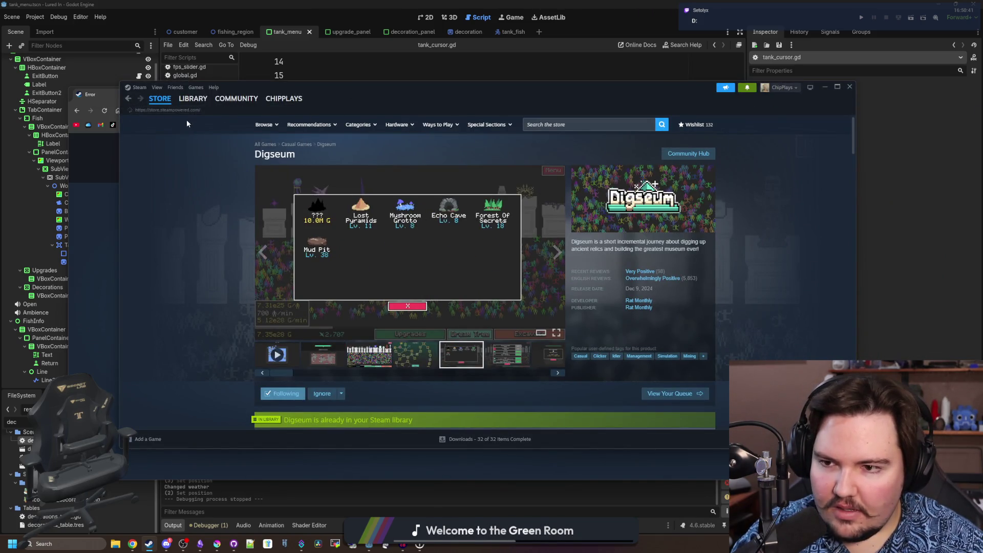
Move the Steam window slightly down and right, then bring the browser back in front
{"action": "left_click_drag", "start_coordinate": [341, 90], "coordinate": [405, 120]}
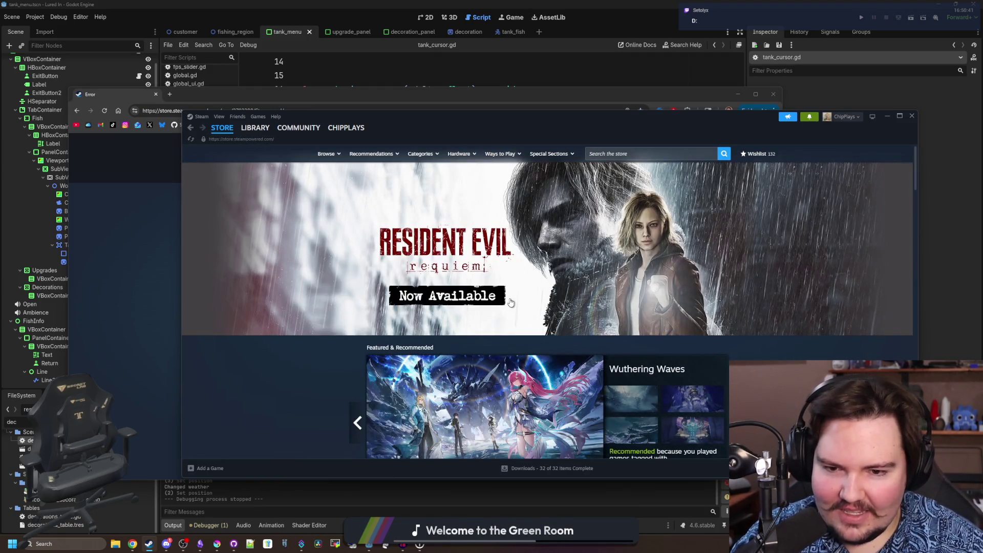
{"action": "scroll", "coordinate": [508, 299], "scroll_direction": "down", "scroll_amount": 5}
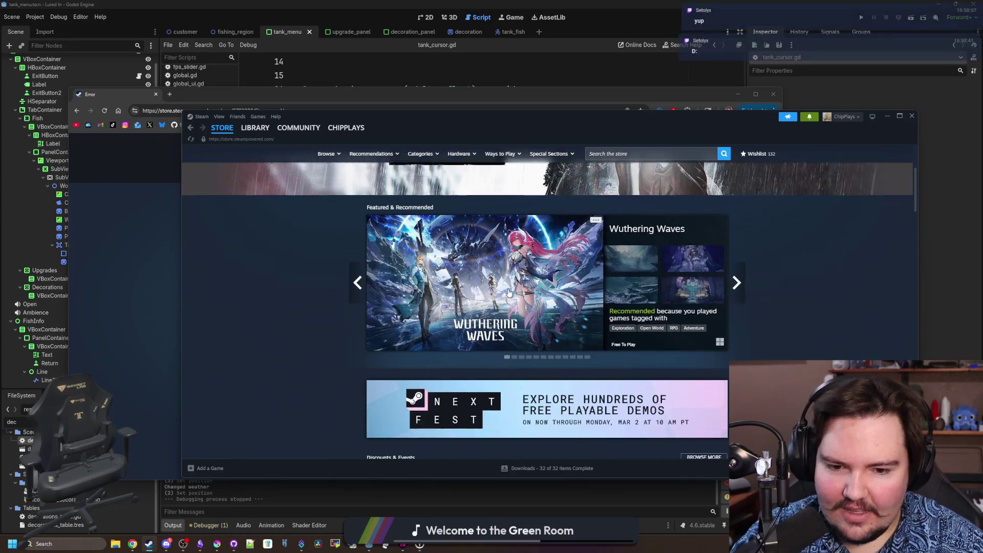
{"action": "scroll", "coordinate": [528, 257], "scroll_direction": "up", "scroll_amount": 5}
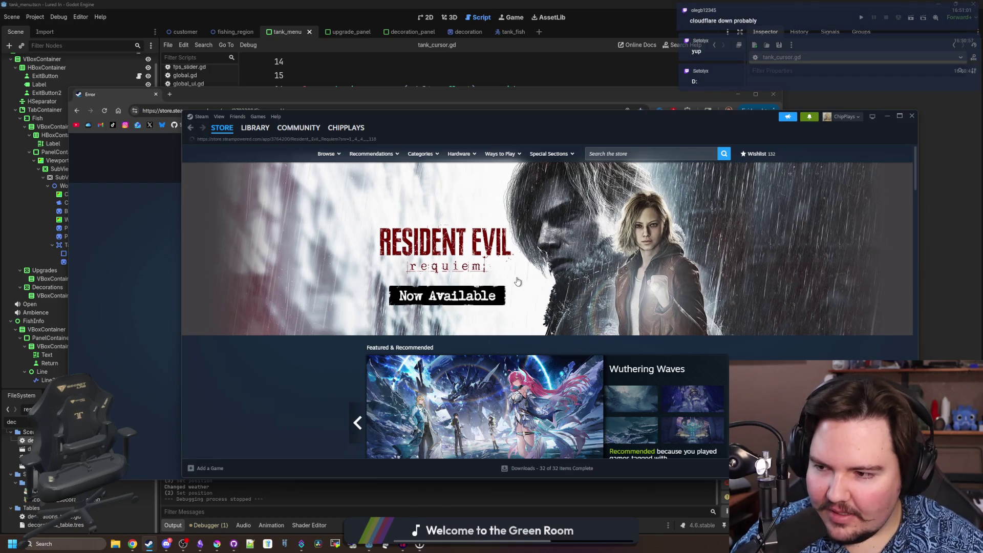
{"action": "scroll", "coordinate": [518, 305], "scroll_direction": "down", "scroll_amount": 5}
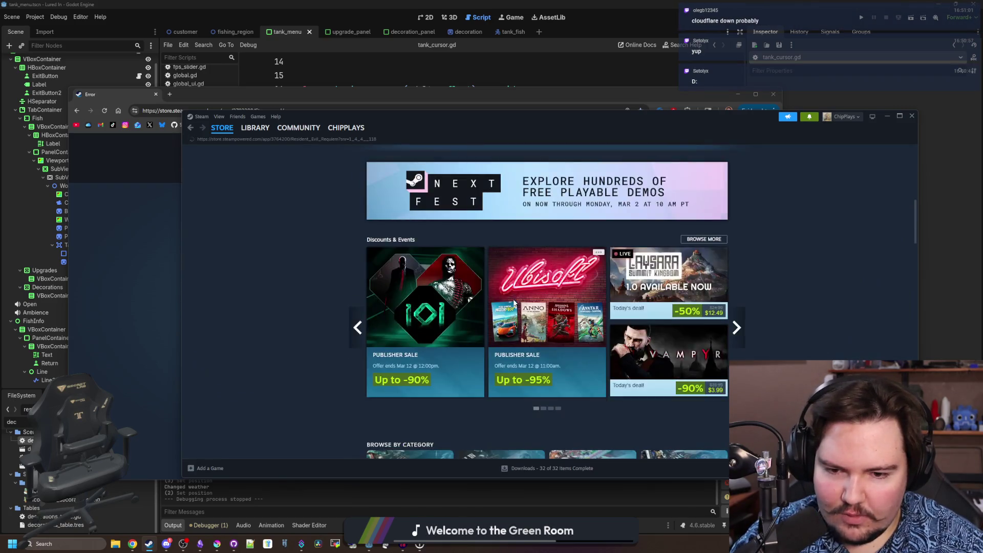
{"action": "scroll", "coordinate": [516, 304], "scroll_direction": "down", "scroll_amount": 3}
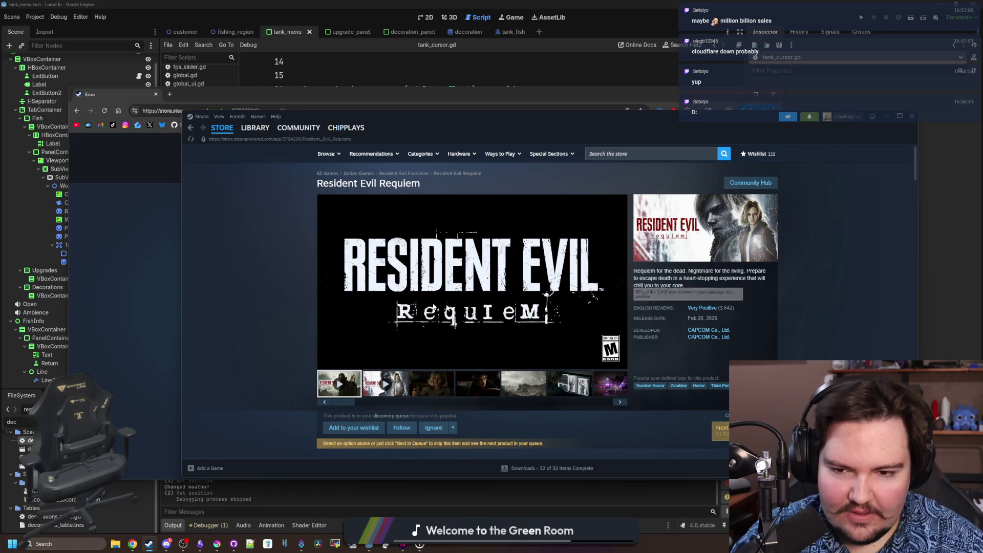
{"action": "scroll", "coordinate": [394, 297], "scroll_direction": "down", "scroll_amount": 3}
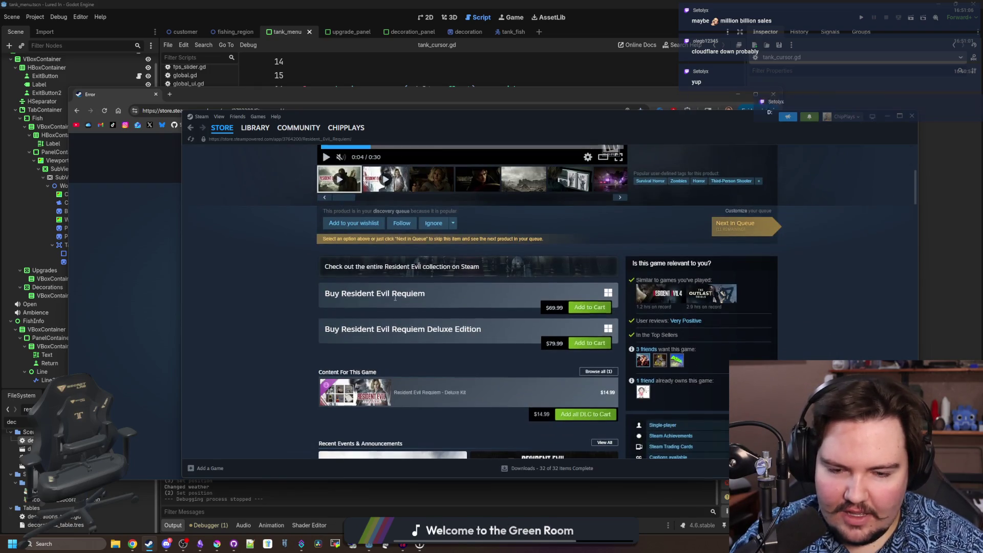
{"action": "scroll", "coordinate": [393, 300], "scroll_direction": "down", "scroll_amount": 3}
{"action": "scroll", "coordinate": [394, 300], "scroll_direction": "down", "scroll_amount": 3}
{"action": "scroll", "coordinate": [394, 300], "scroll_direction": "down", "scroll_amount": 3}
{"action": "scroll", "coordinate": [395, 300], "scroll_direction": "down", "scroll_amount": 3}
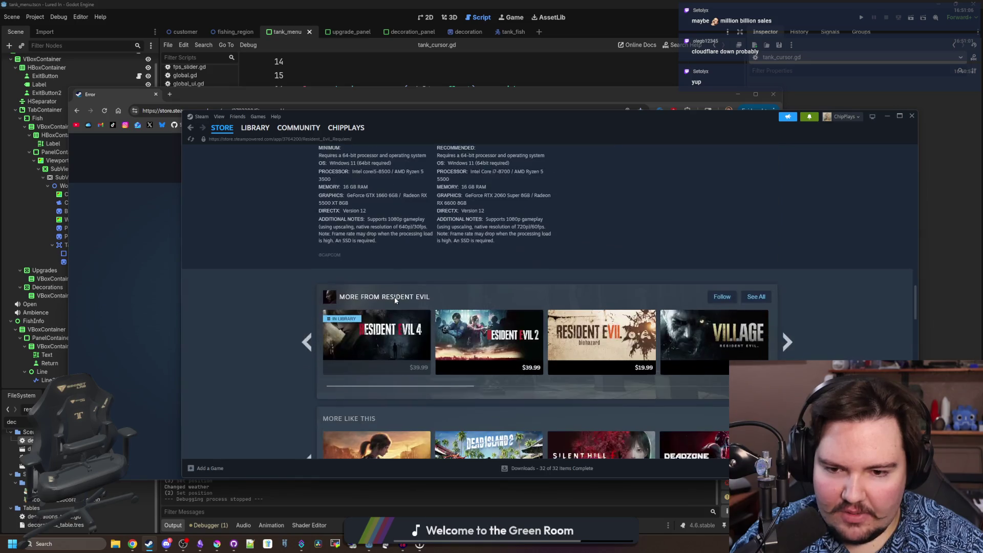
{"action": "scroll", "coordinate": [394, 297], "scroll_direction": "down", "scroll_amount": 3}
{"action": "scroll", "coordinate": [362, 302], "scroll_direction": "down", "scroll_amount": 2}
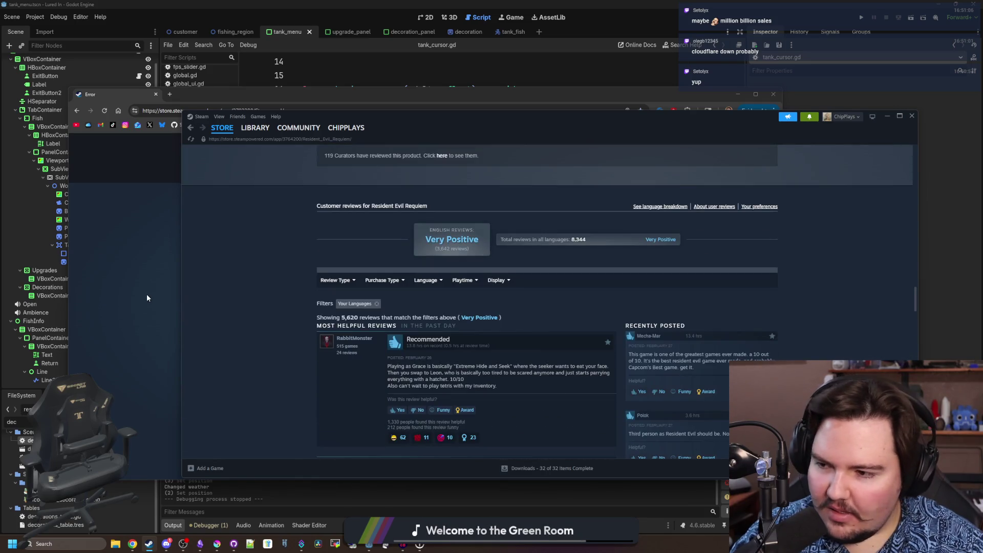
{"action": "left_click", "coordinate": [158, 314]}
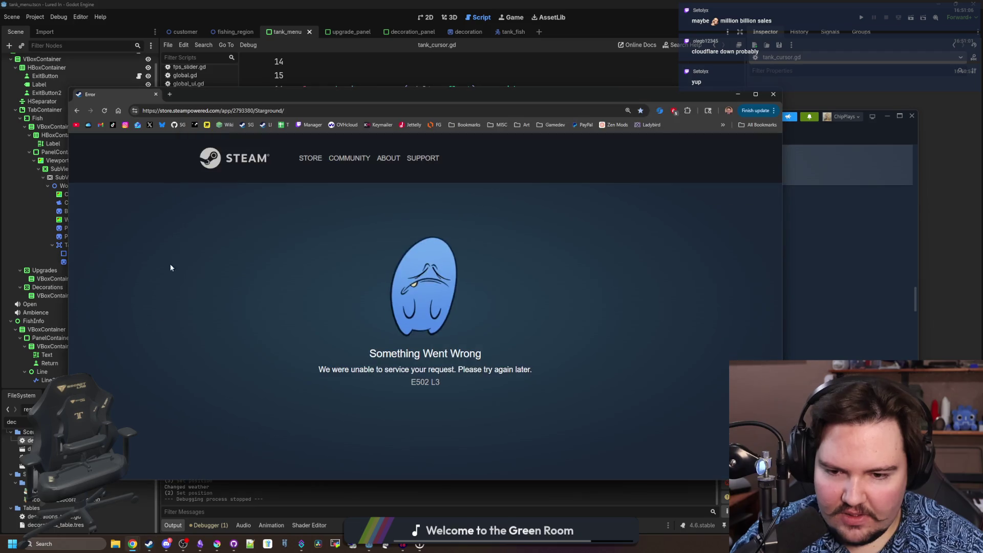
Bring Chrome forward and reload the Starground Steam store page so it loads properly
{"action": "left_click", "coordinate": [244, 126]}
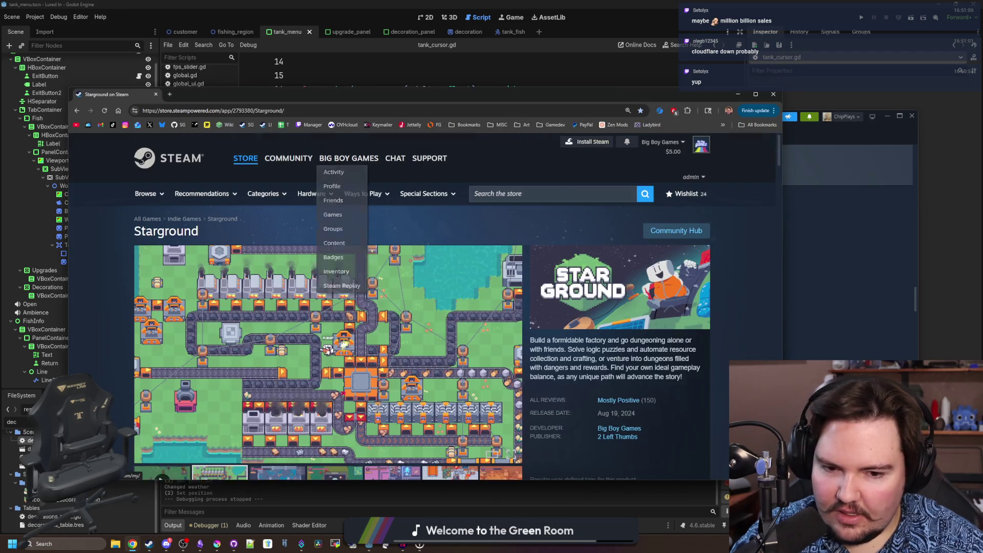
{"action": "scroll", "coordinate": [527, 321], "scroll_direction": "down", "scroll_amount": 1}
{"action": "scroll", "coordinate": [538, 315], "scroll_direction": "down", "scroll_amount": 1}
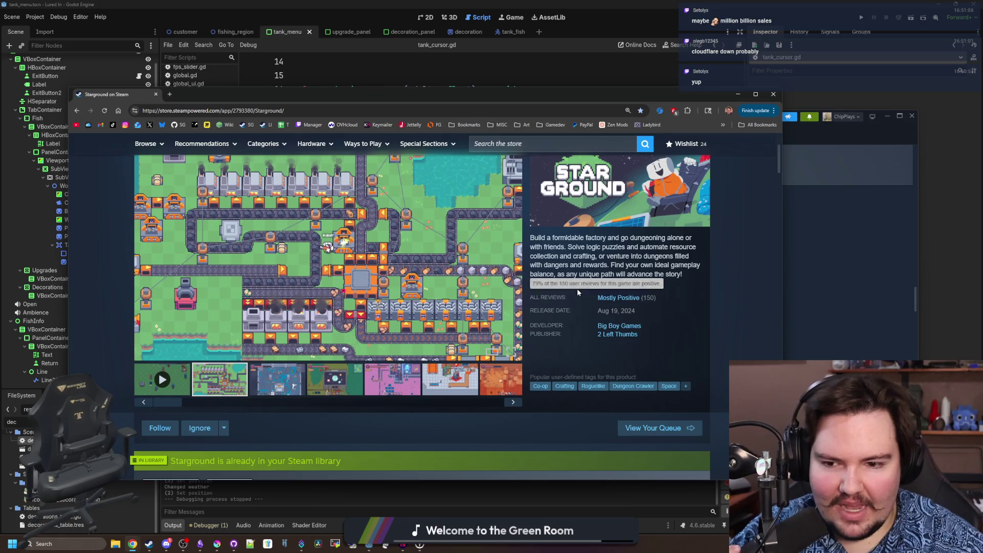
{"action": "scroll", "coordinate": [576, 306], "scroll_direction": "down", "scroll_amount": 1}
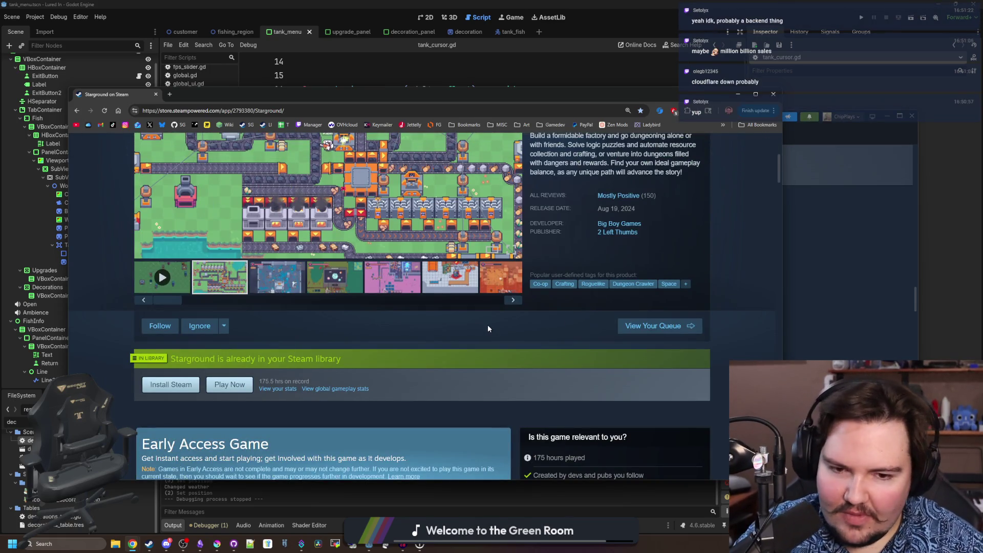
{"action": "scroll", "coordinate": [488, 324], "scroll_direction": "down", "scroll_amount": 3}
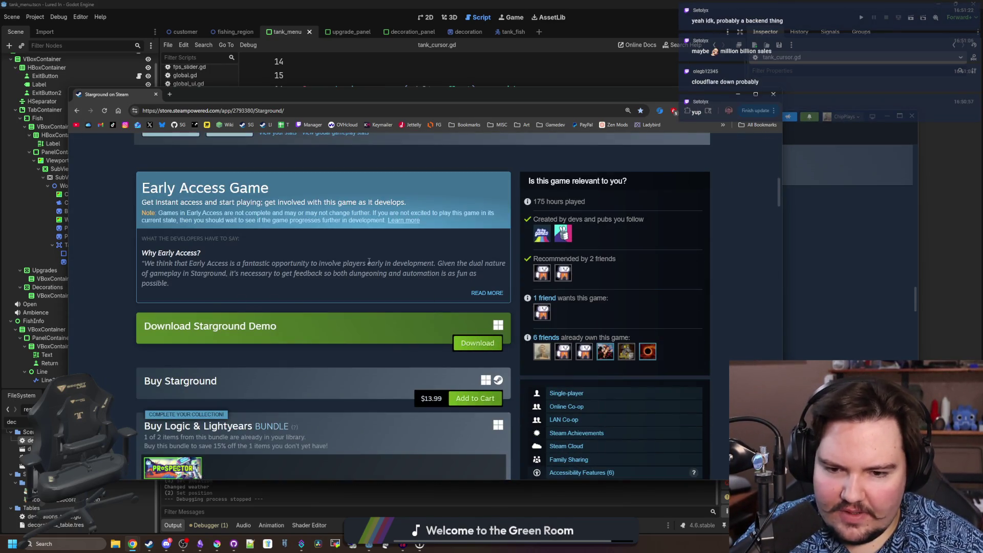
{"action": "scroll", "coordinate": [369, 262], "scroll_direction": "up", "scroll_amount": 6}
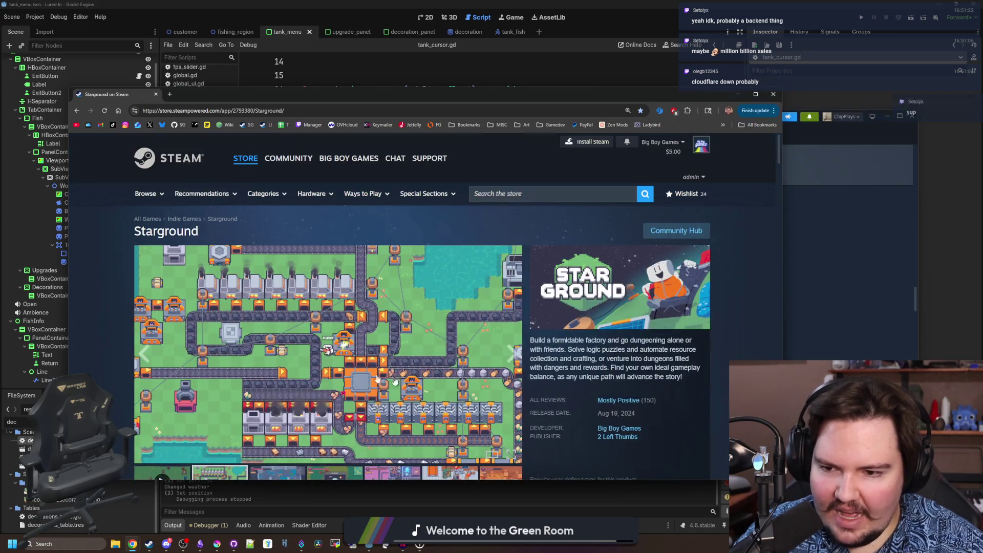
{"action": "scroll", "coordinate": [439, 287], "scroll_direction": "down", "scroll_amount": 3}
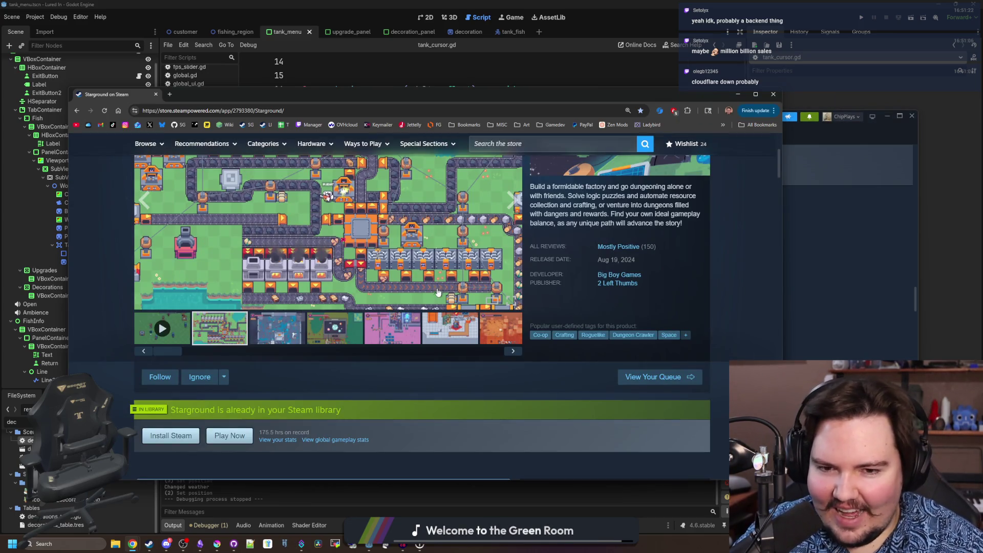
{"action": "scroll", "coordinate": [438, 290], "scroll_direction": "up", "scroll_amount": 2}
{"action": "scroll", "coordinate": [415, 327], "scroll_direction": "down", "scroll_amount": 2}
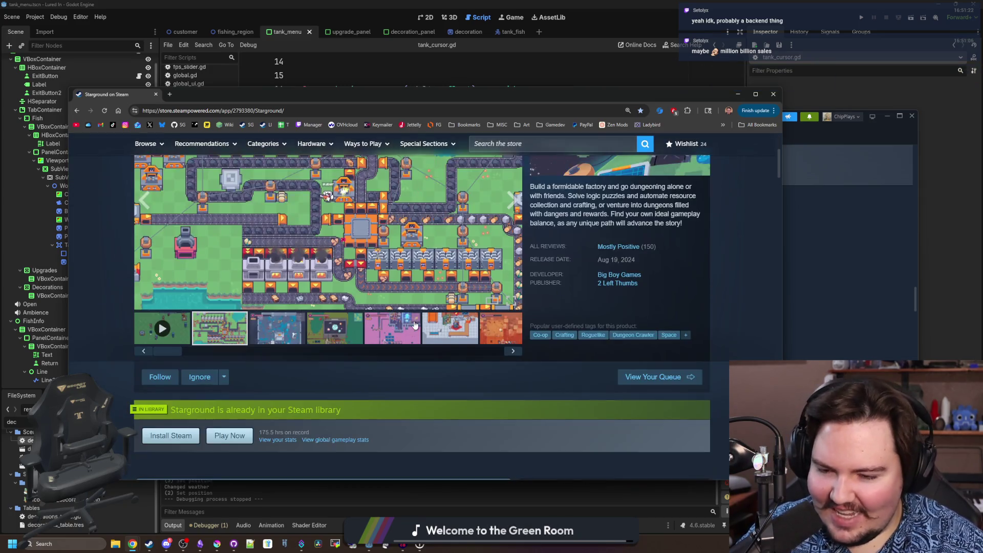
{"action": "scroll", "coordinate": [419, 284], "scroll_direction": "down", "scroll_amount": 1}
{"action": "scroll", "coordinate": [415, 281], "scroll_direction": "down", "scroll_amount": 1}
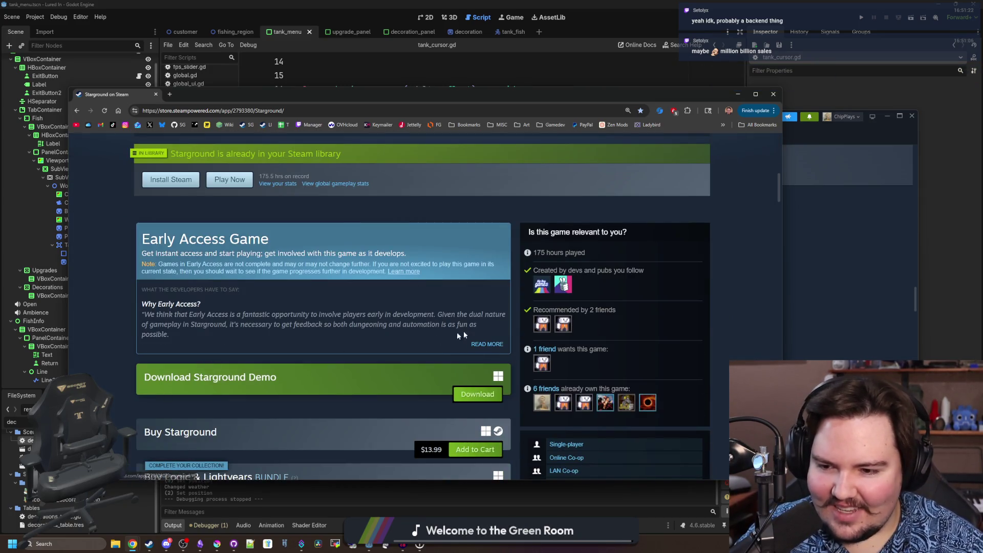
{"action": "scroll", "coordinate": [474, 334], "scroll_direction": "down", "scroll_amount": 2}
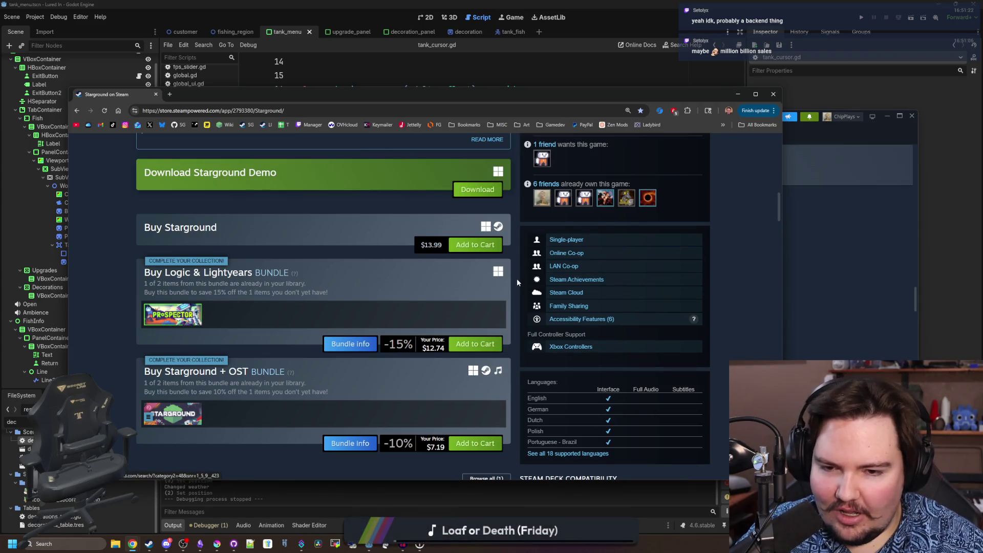
{"action": "scroll", "coordinate": [517, 282], "scroll_direction": "down", "scroll_amount": 3}
{"action": "scroll", "coordinate": [530, 308], "scroll_direction": "up", "scroll_amount": 8}
{"action": "scroll", "coordinate": [576, 345], "scroll_direction": "up", "scroll_amount": 3}
{"action": "scroll", "coordinate": [622, 390], "scroll_direction": "down", "scroll_amount": 1}
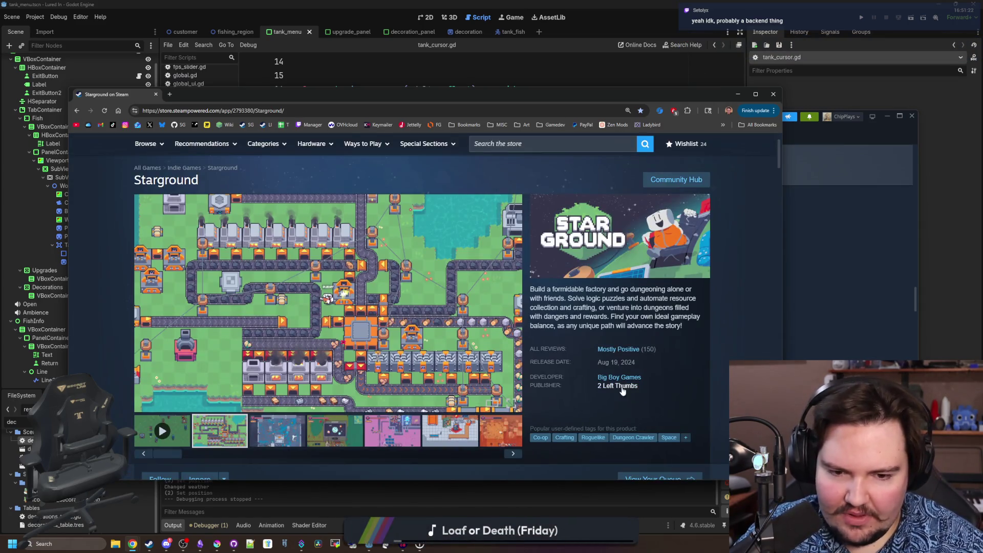
Reach the Pogo Rocket store page through the Big Boy Games curator list
{"action": "left_click", "coordinate": [625, 378]}
{"action": "scroll", "coordinate": [384, 345], "scroll_direction": "down", "scroll_amount": 3}
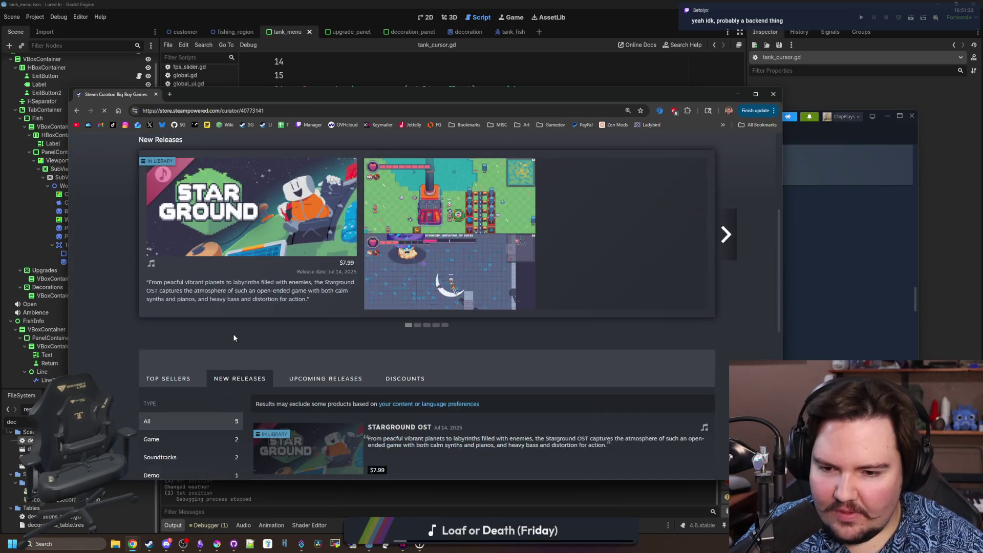
{"action": "scroll", "coordinate": [307, 346], "scroll_direction": "down", "scroll_amount": 3}
{"action": "scroll", "coordinate": [244, 345], "scroll_direction": "down", "scroll_amount": 1}
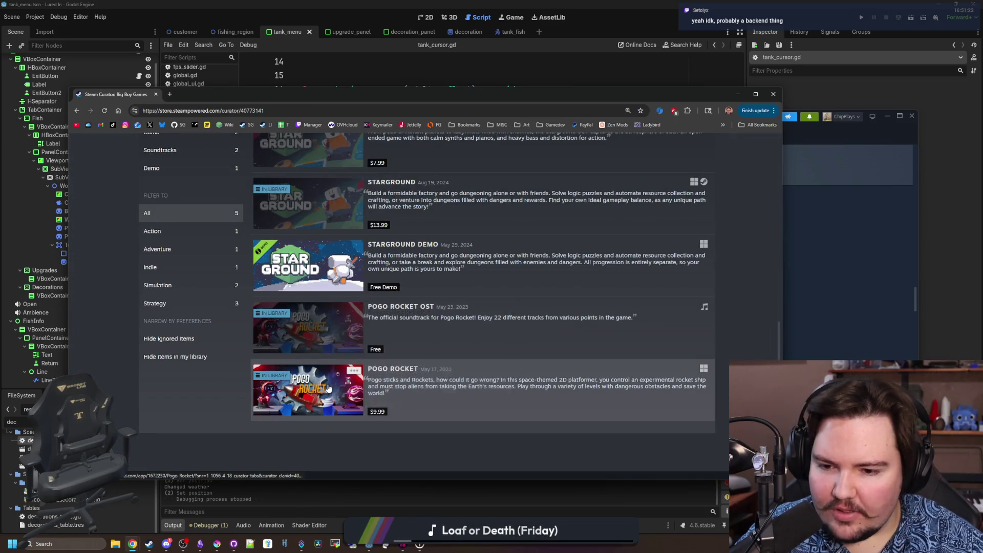
{"action": "left_click", "coordinate": [327, 390]}
{"action": "scroll", "coordinate": [330, 369], "scroll_direction": "down", "scroll_amount": 1}
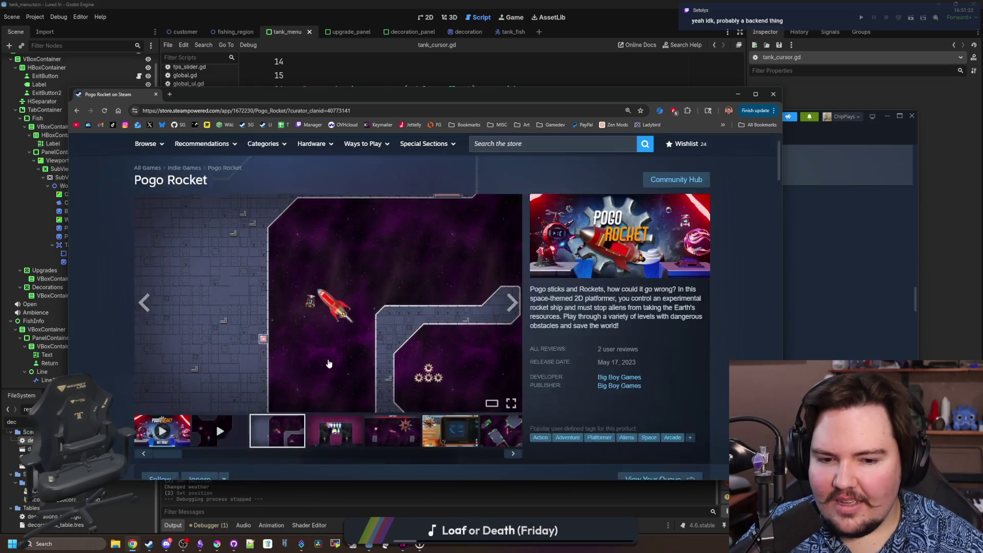
{"action": "scroll", "coordinate": [461, 339], "scroll_direction": "down", "scroll_amount": 1}
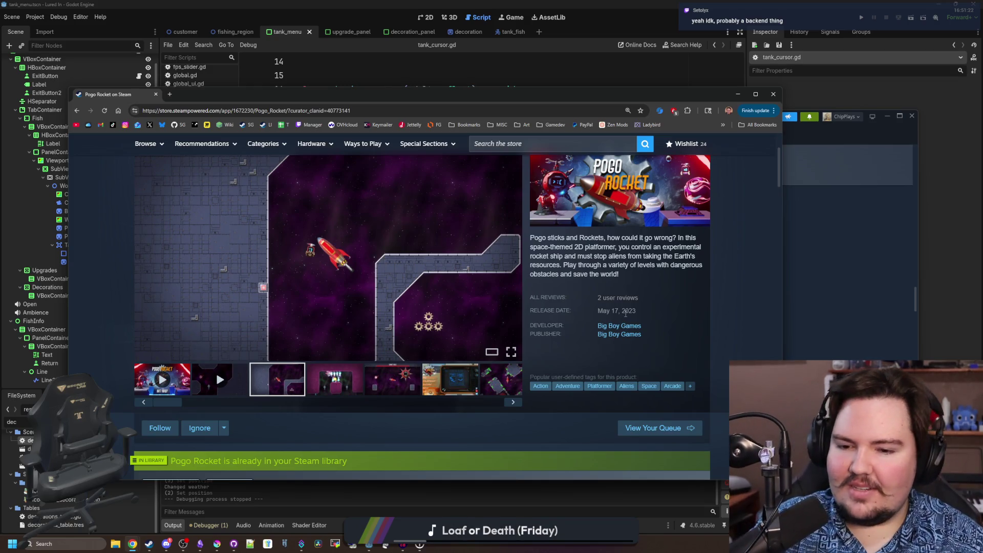
Browse through the Pogo Rocket screenshot gallery to a later gameplay screenshot
{"action": "left_click", "coordinate": [335, 379]}
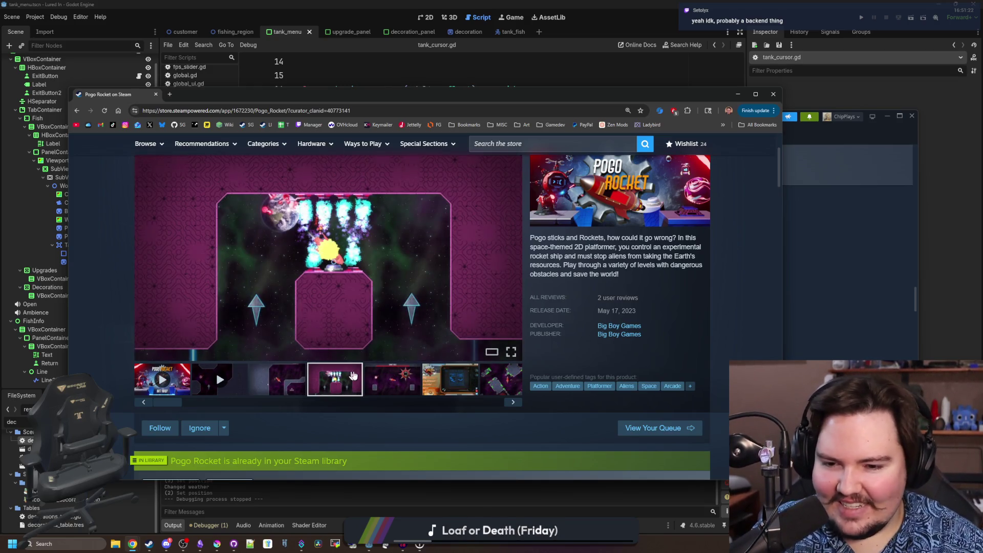
{"action": "left_click", "coordinate": [391, 379]}
{"action": "left_click", "coordinate": [451, 385]}
{"action": "left_click", "coordinate": [264, 379]}
{"action": "left_click", "coordinate": [323, 379]}
{"action": "left_click", "coordinate": [379, 379]}
{"action": "left_click", "coordinate": [418, 378]}
{"action": "left_click", "coordinate": [514, 401]}
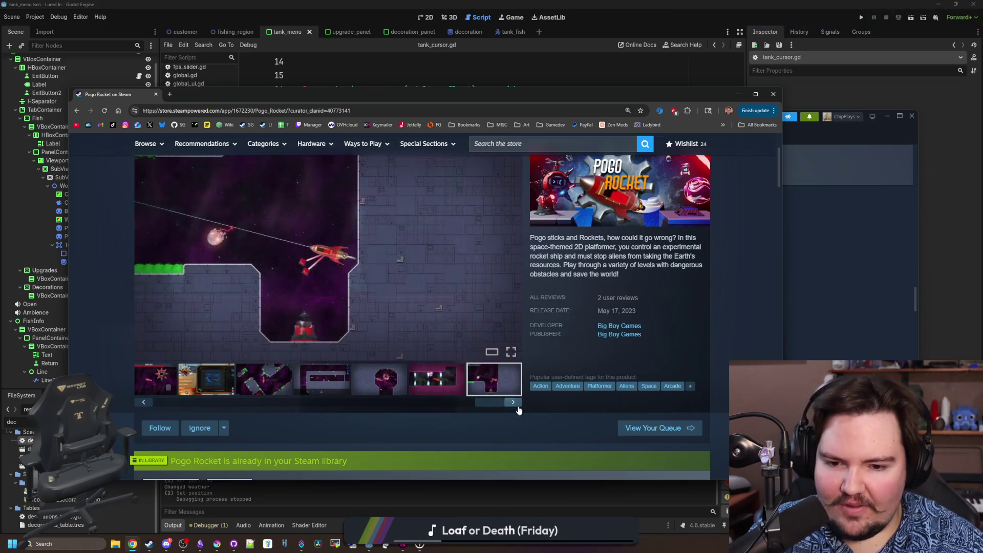